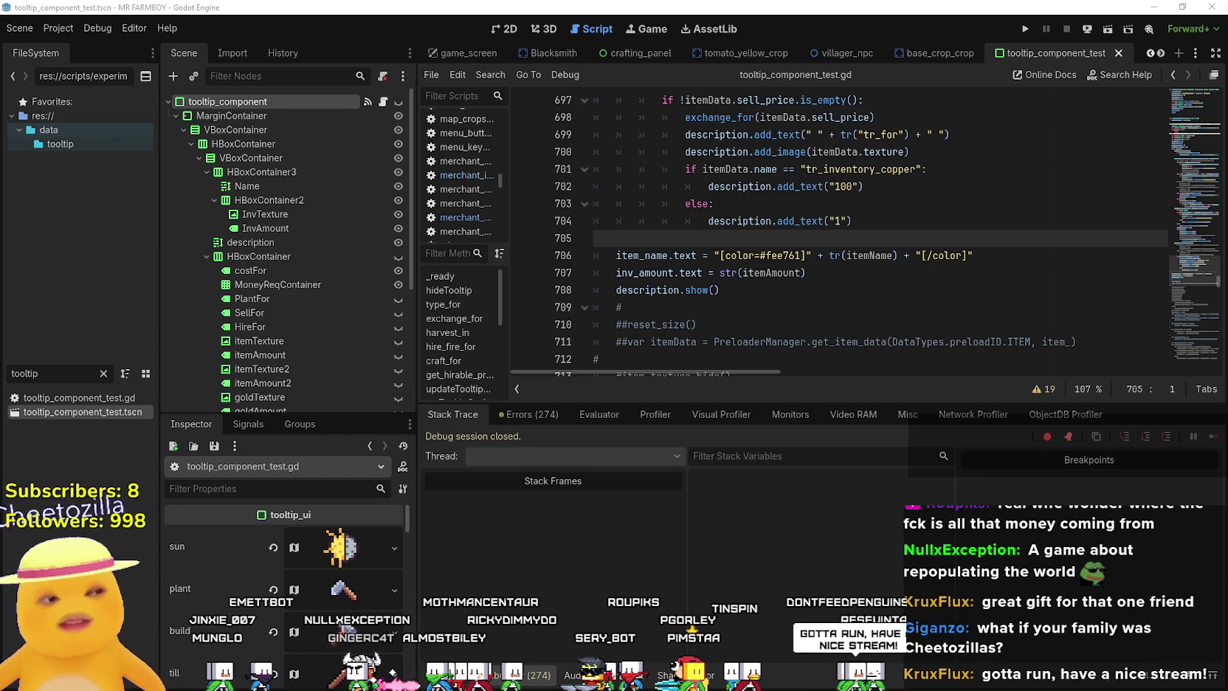
Shrink the debugger panel to show more script lines, then run MR FARMBOY in a debug window.
scroll(543, 254, up, 3)
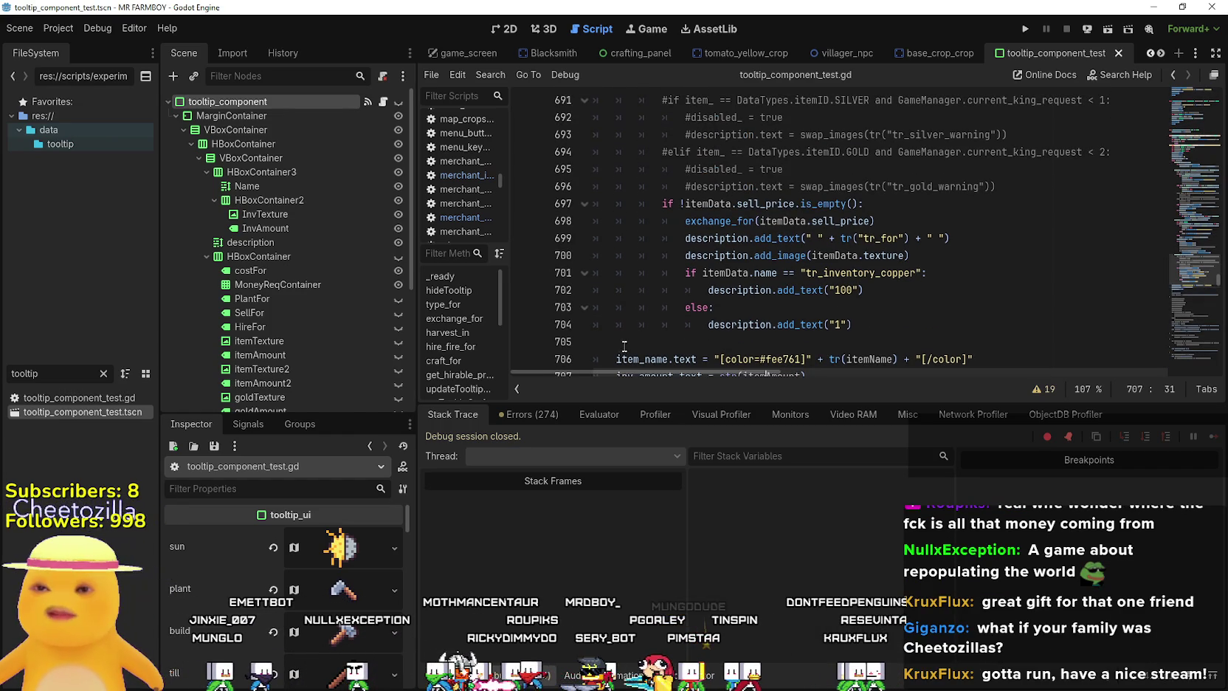
mouse_move(658, 402)
mouse_down()
mouse_move(665, 454)
mouse_move(943, 511)
mouse_up()
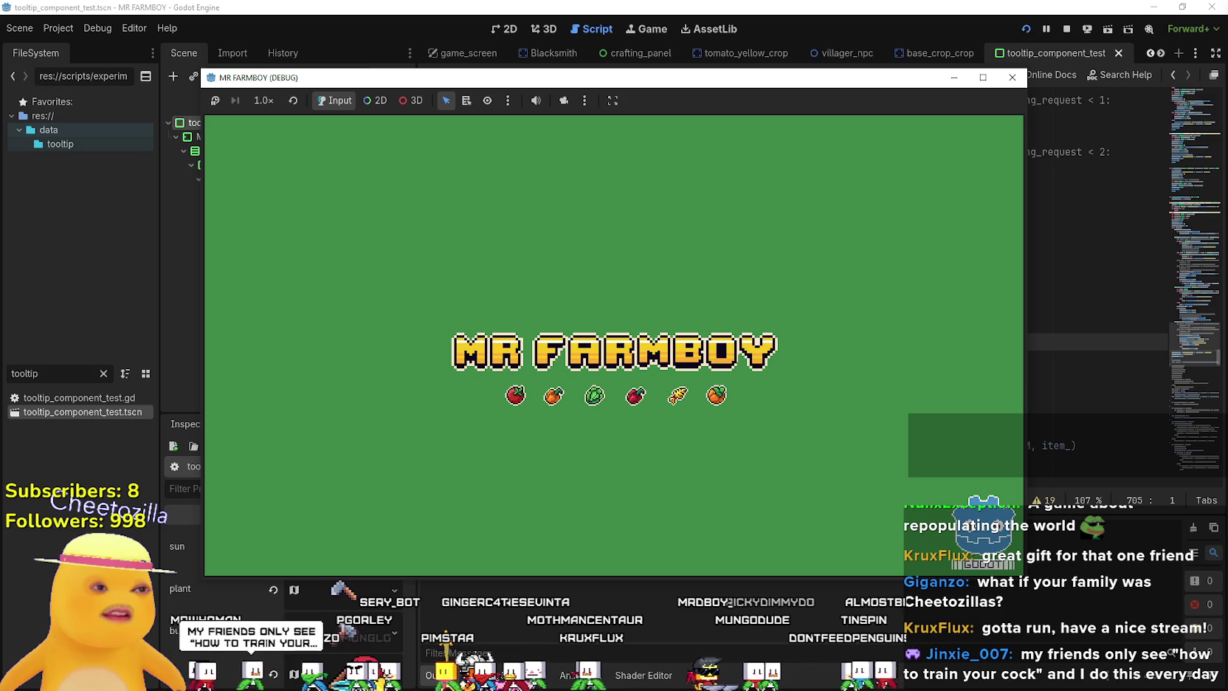
click(1012, 77)
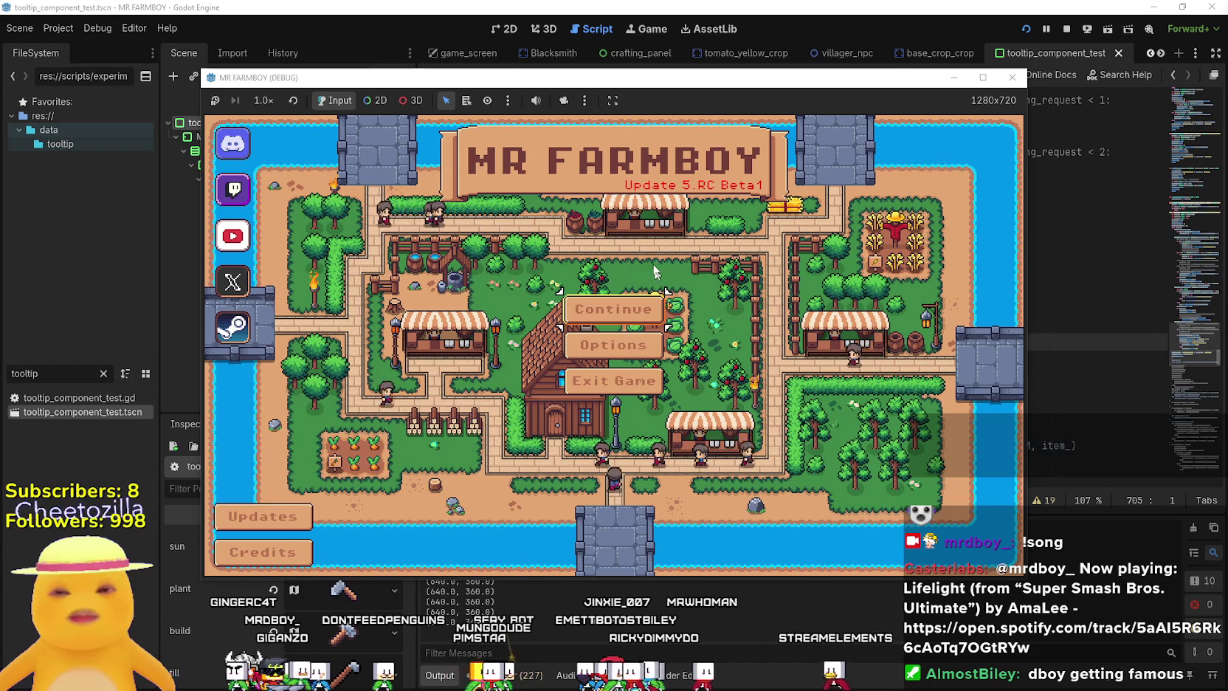
Continue from the title screen and load Save 3 from the Select Save Game list.
click(643, 308)
scroll(665, 355, down, 1)
click(635, 330)
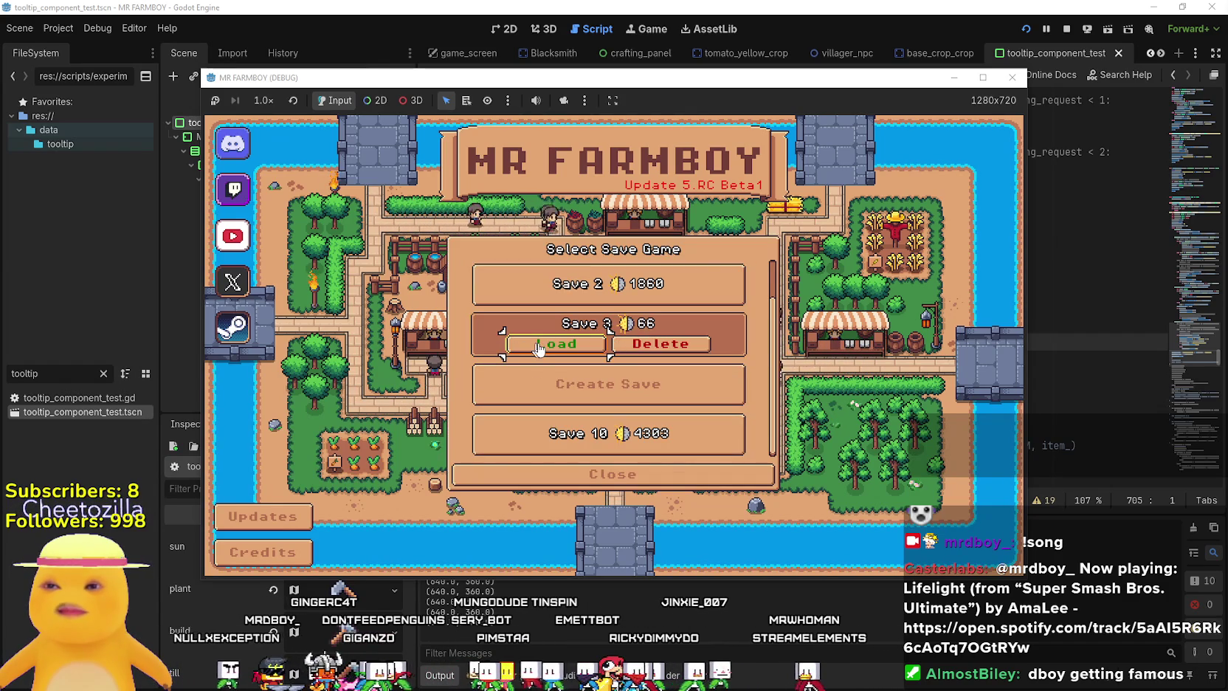
click(543, 346)
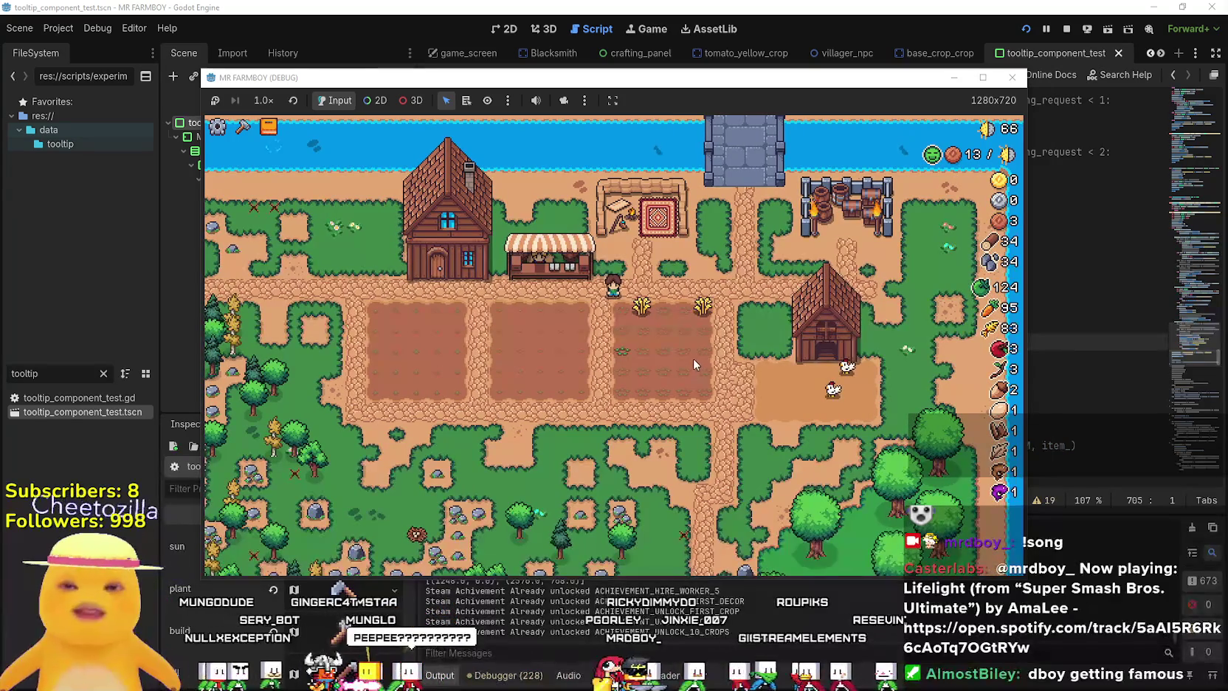
Walk the farmer to the crop plot and try planting a green tomato.
key(s)
key(a)
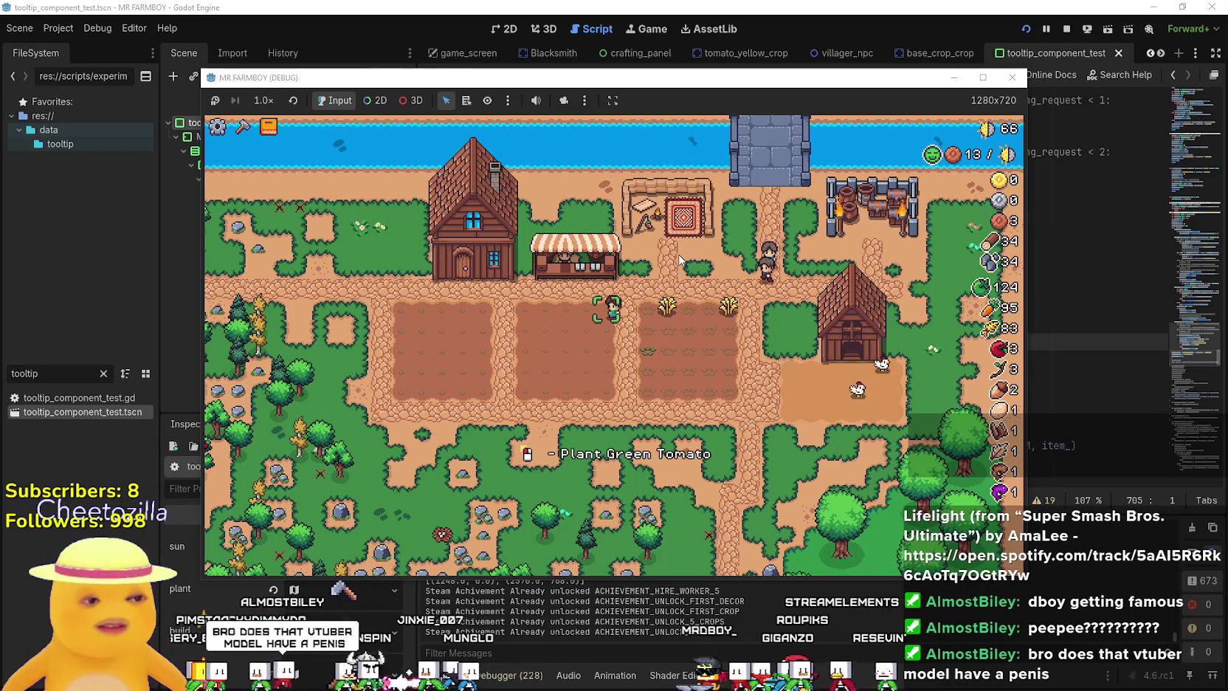
scroll(678, 358, up, 3)
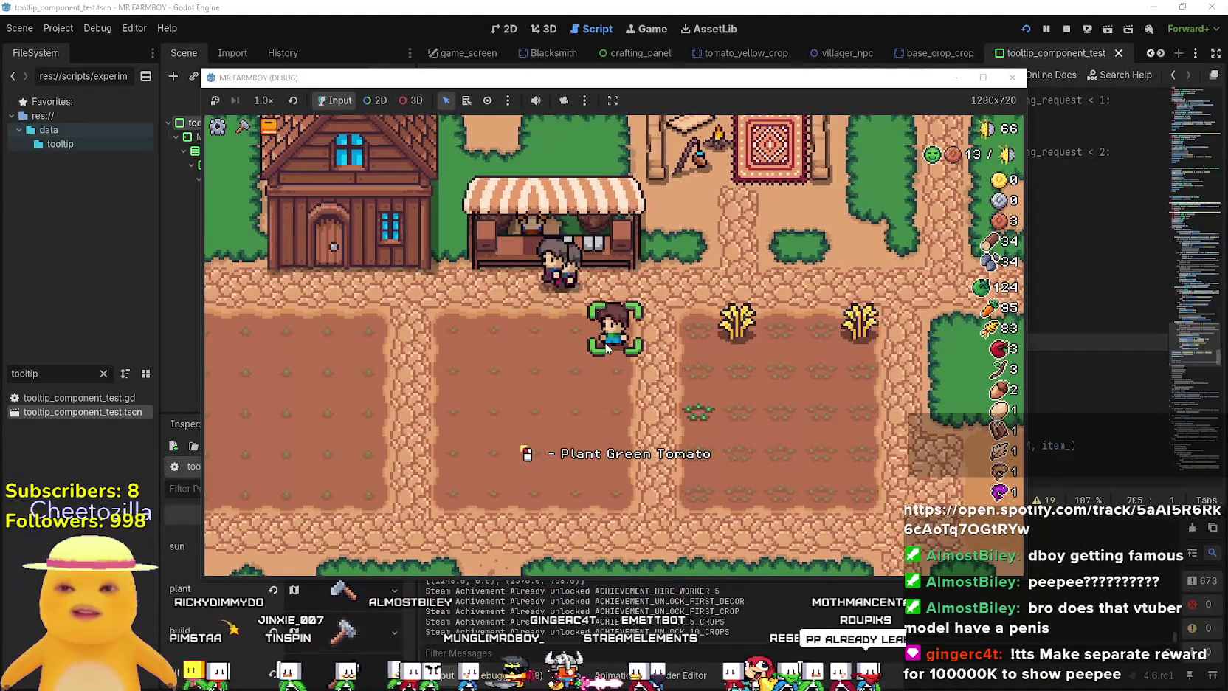
click(607, 341)
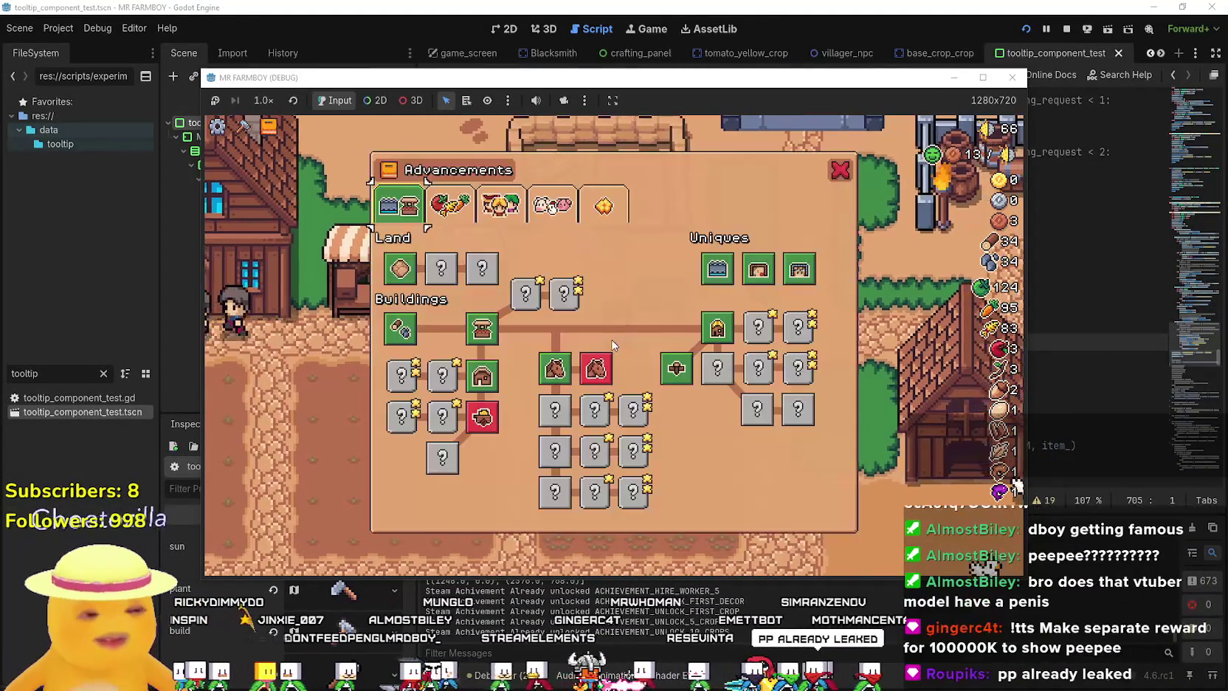
scroll(661, 334, down, 3)
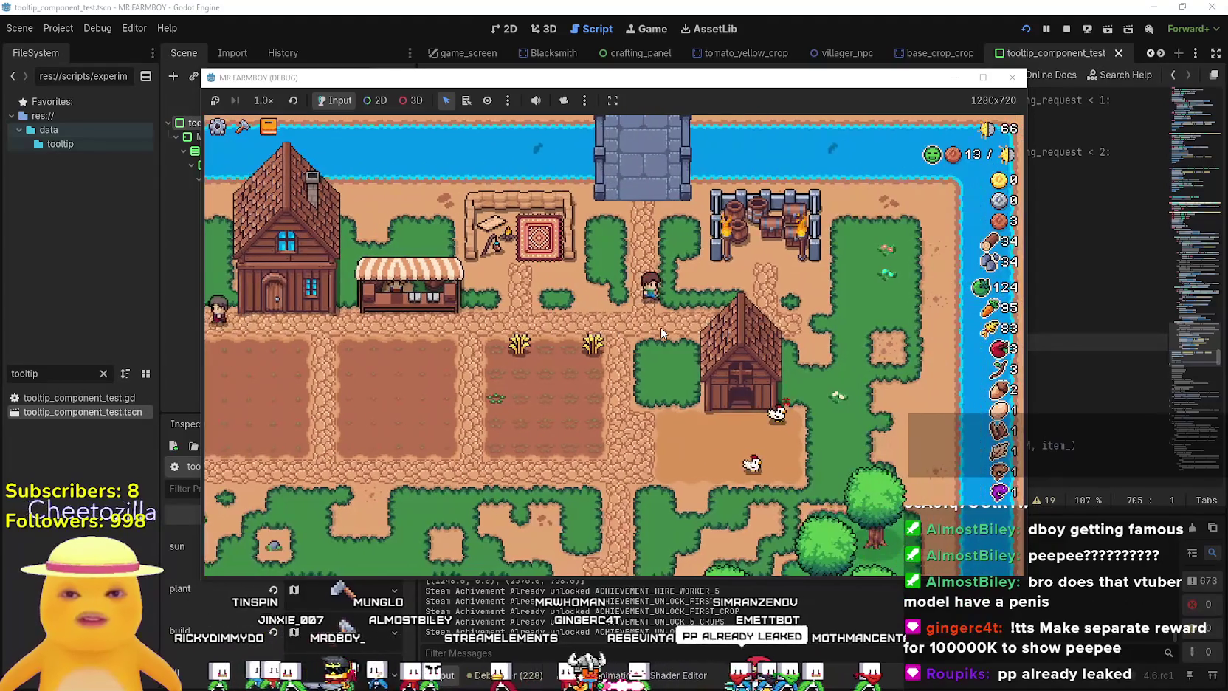
key(s)
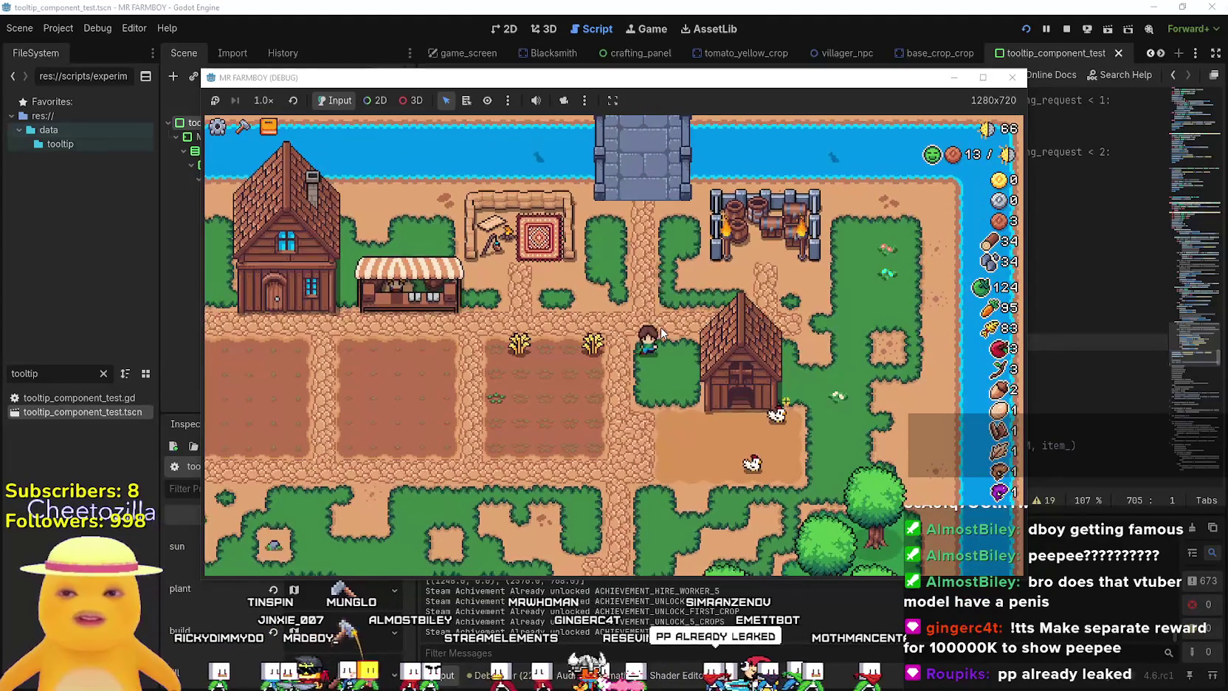
key(a)
At the market stall, put Wheat 83 and Green Tomato 100 into the sell slots, then leave.
scroll(749, 347, up, 3)
key(w)
key(e)
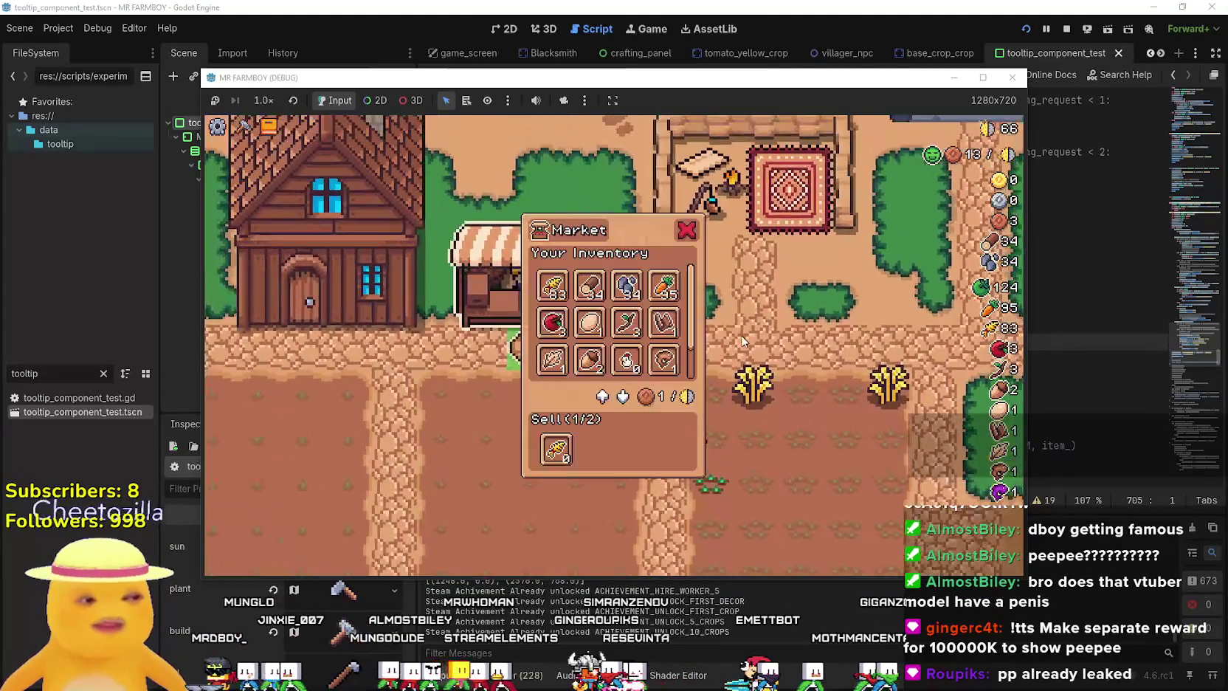
click(558, 284)
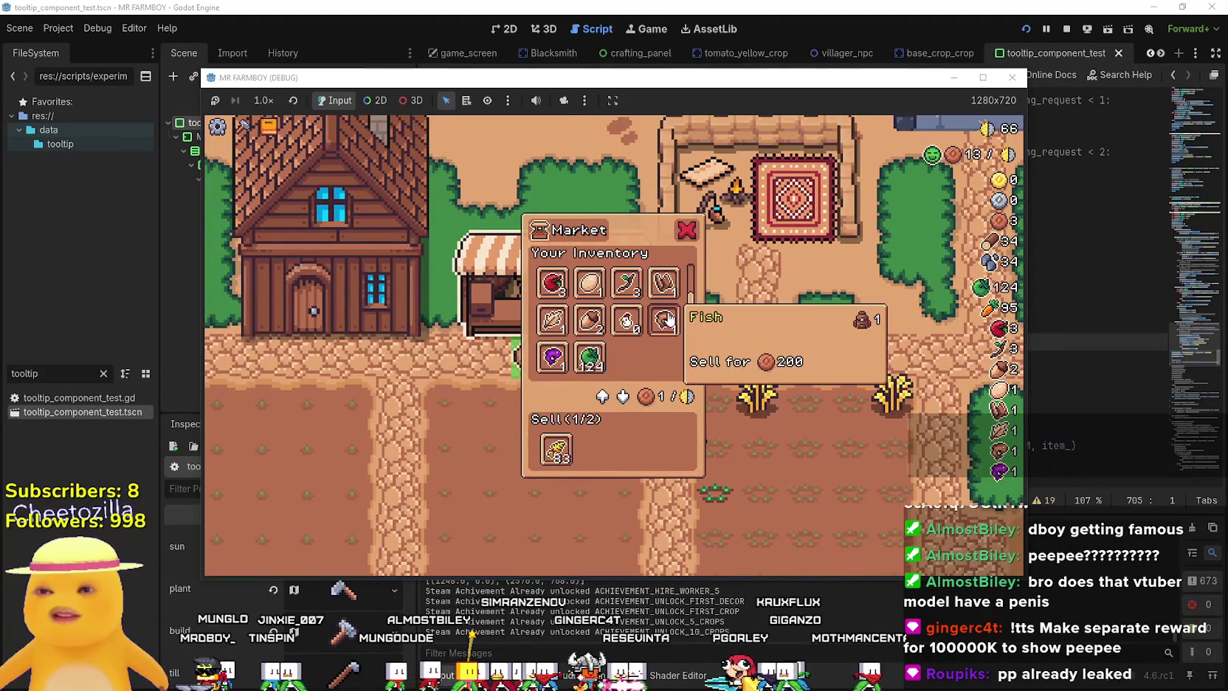
click(600, 359)
key(a)
key(e)
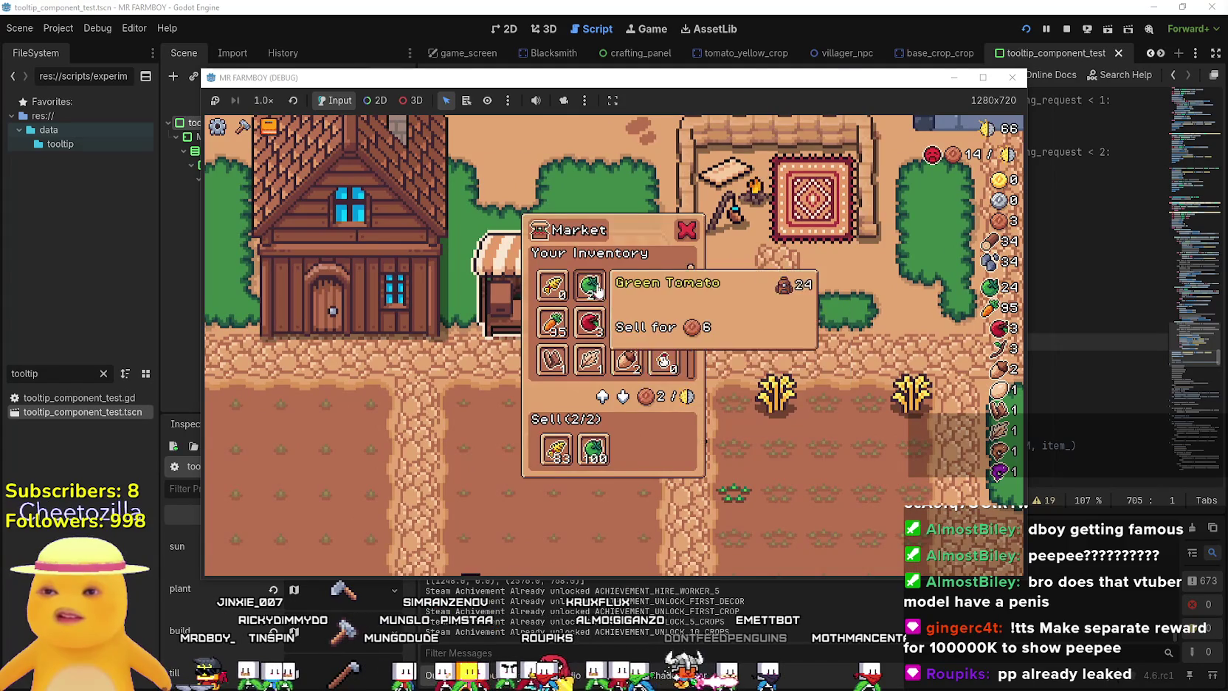
key(d)
key(d)
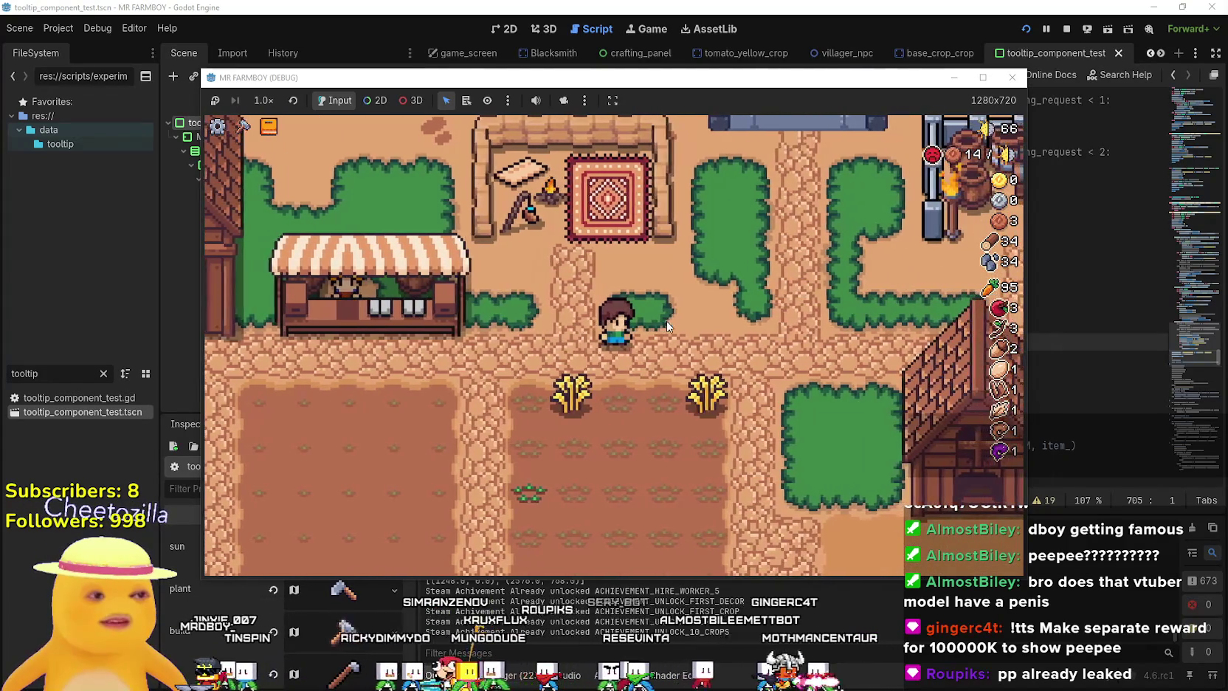
Walk the farmer around the plots, past the market stall and toward the barn.
key(a)
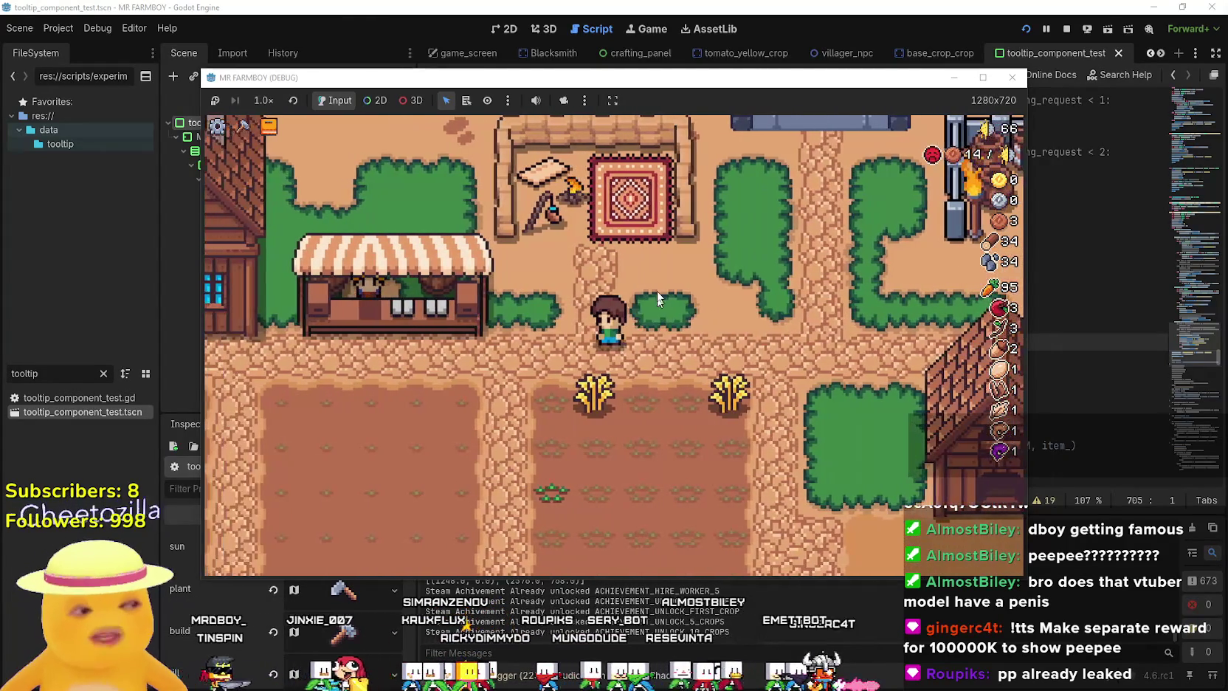
key(s)
key(a)
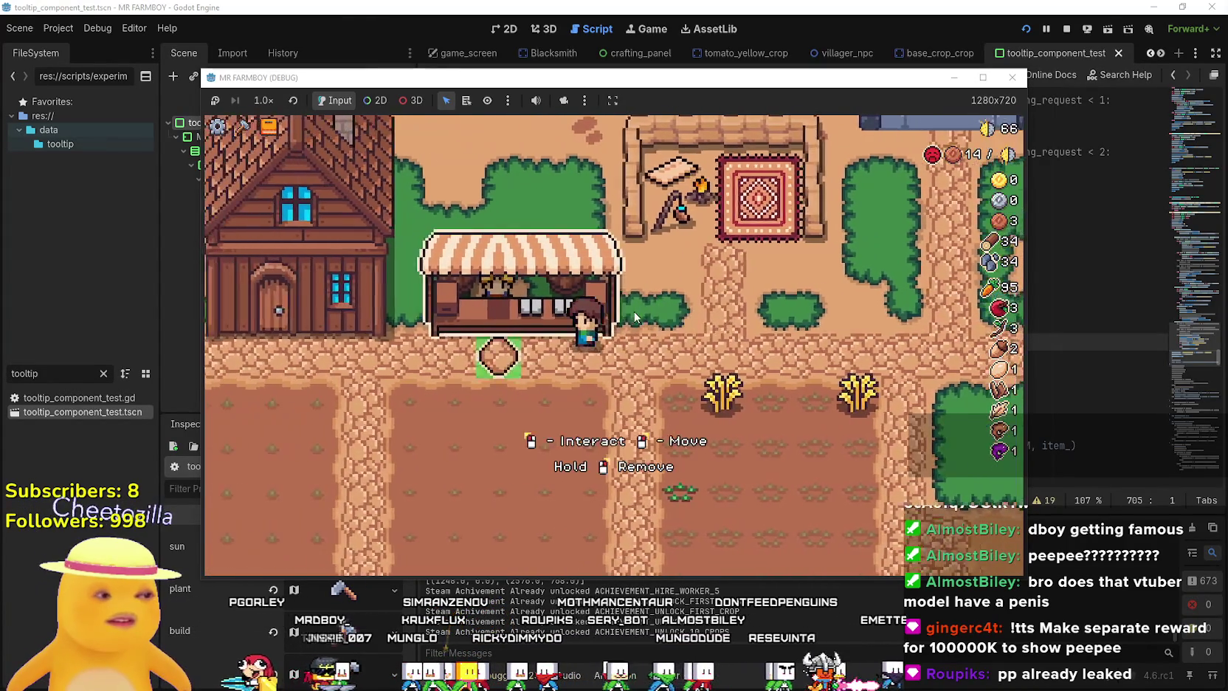
key(w)
key(d)
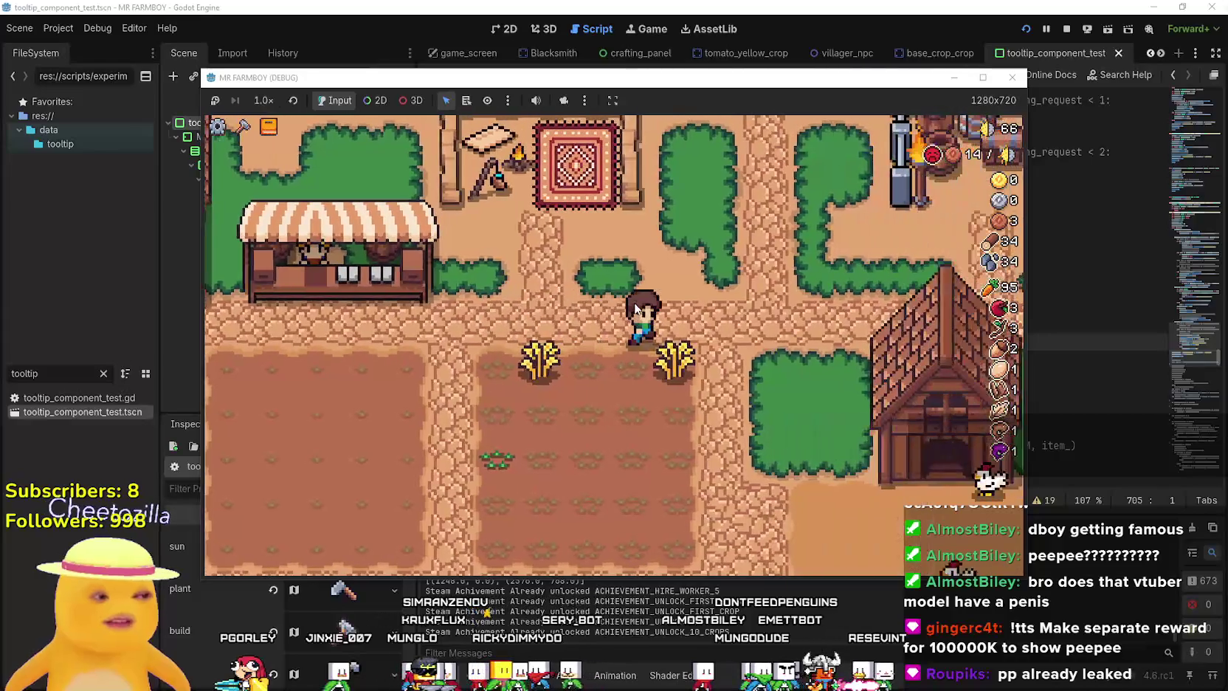
key(a)
key(s)
key(w)
key(d)
key(a)
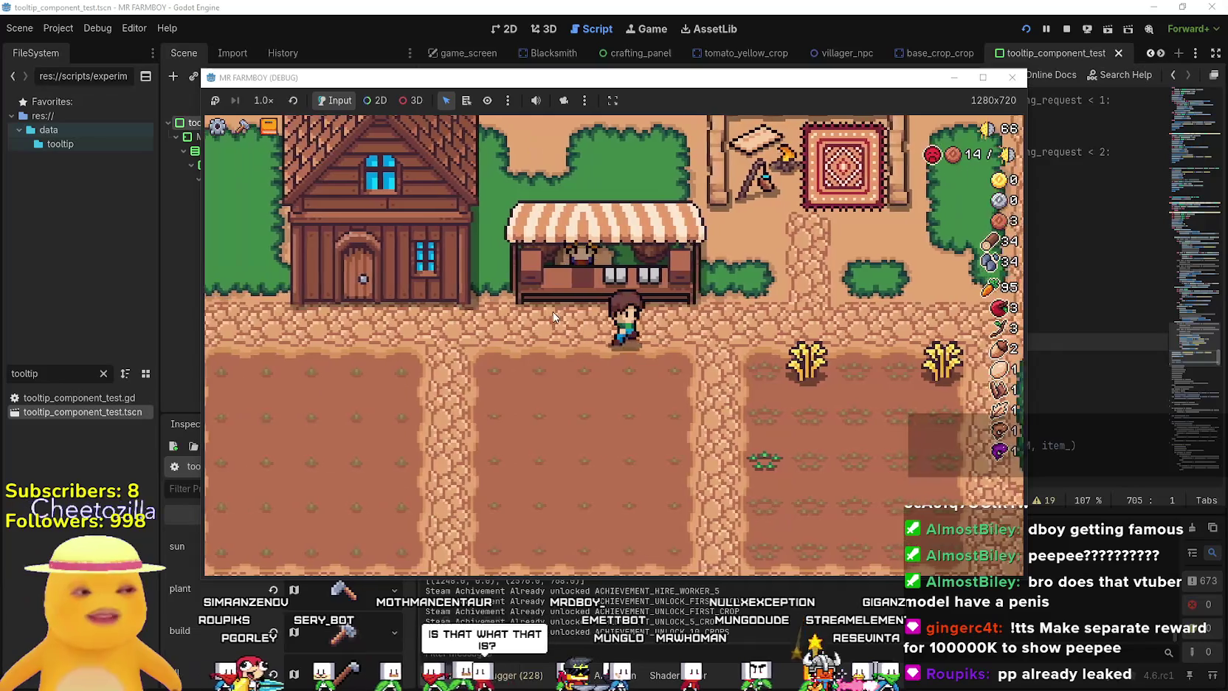
key(d)
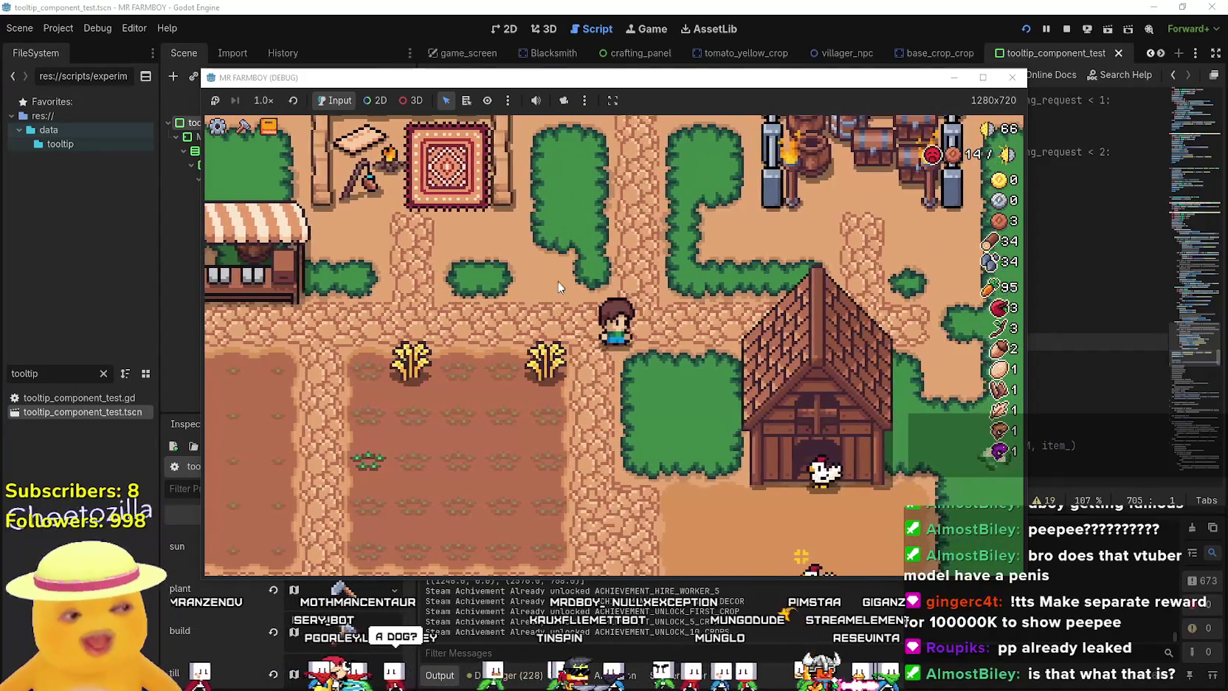
key(a)
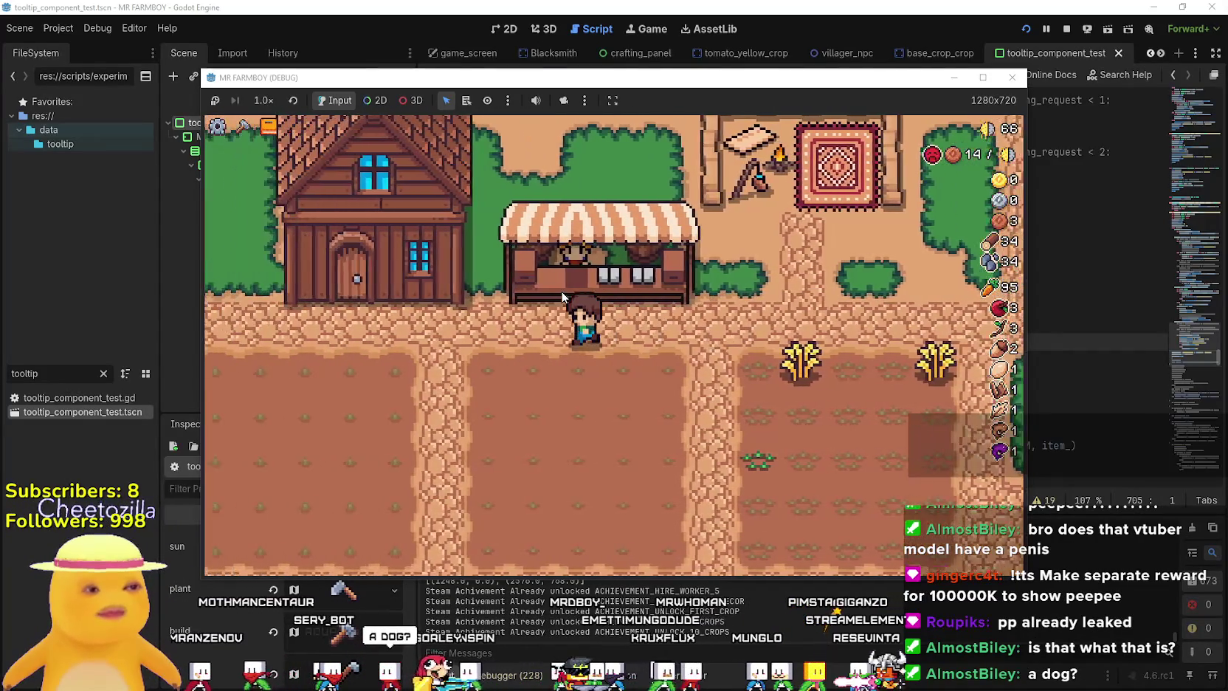
key(s)
key(w)
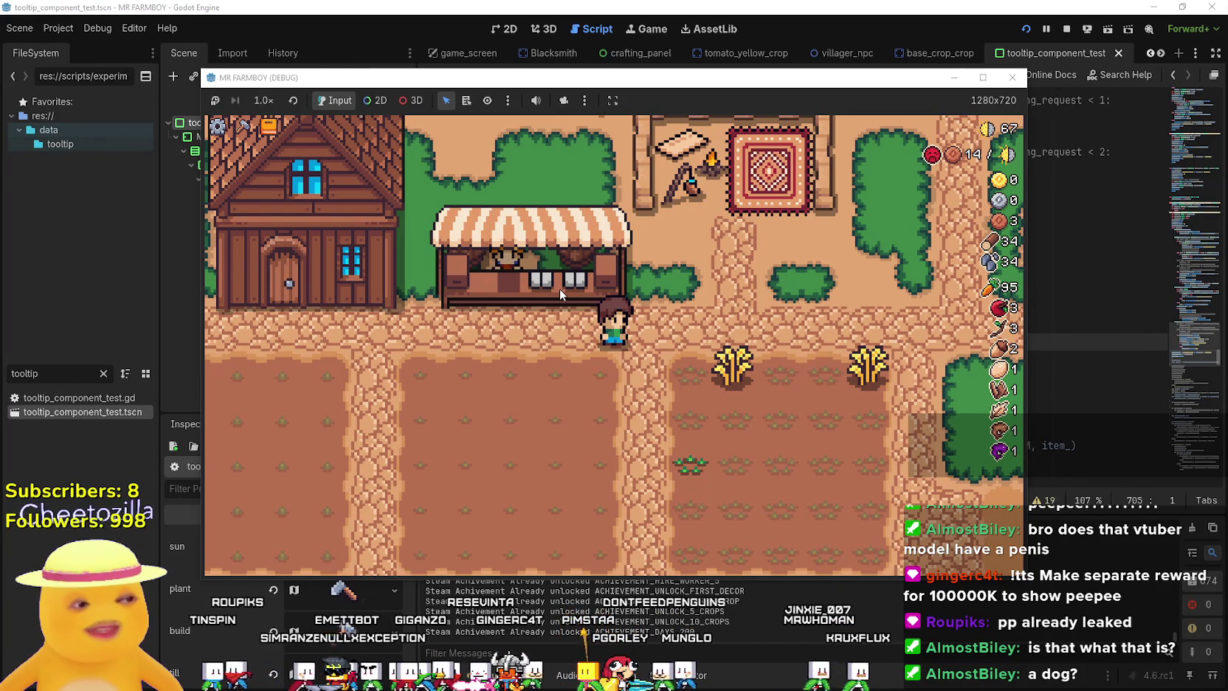
Position the farmer on the empty tilled plot showing the Plant Green Tomato prompt.
key(a)
key(d)
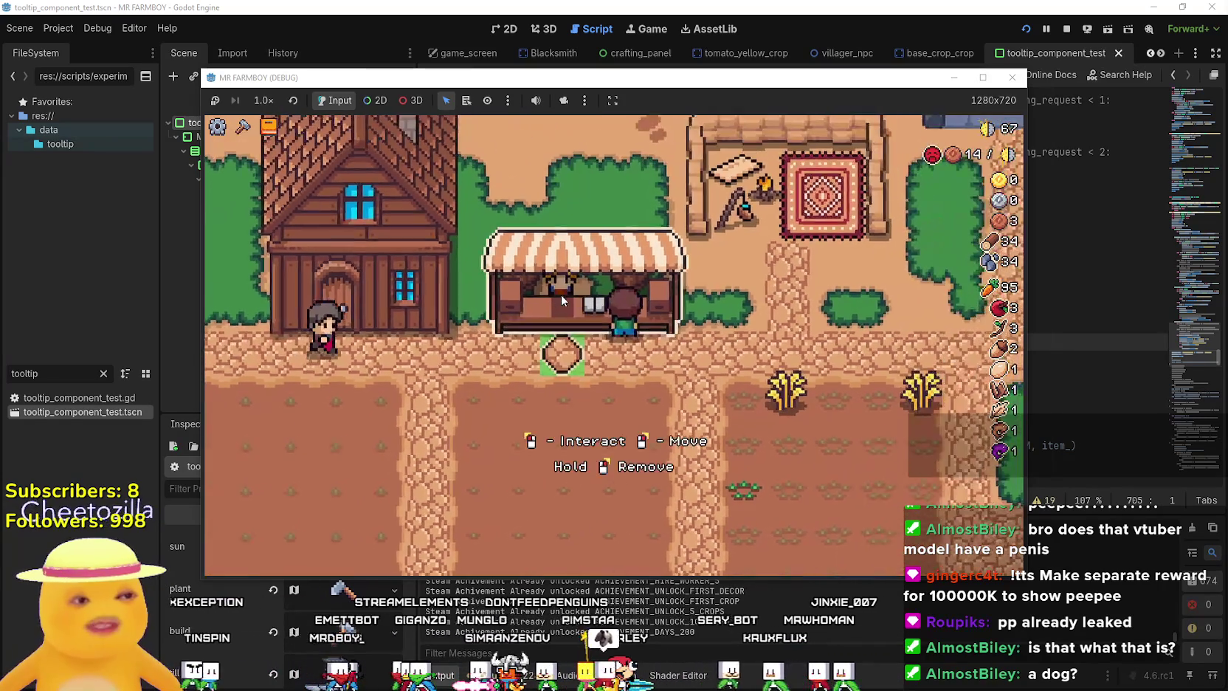
key(a)
key(d)
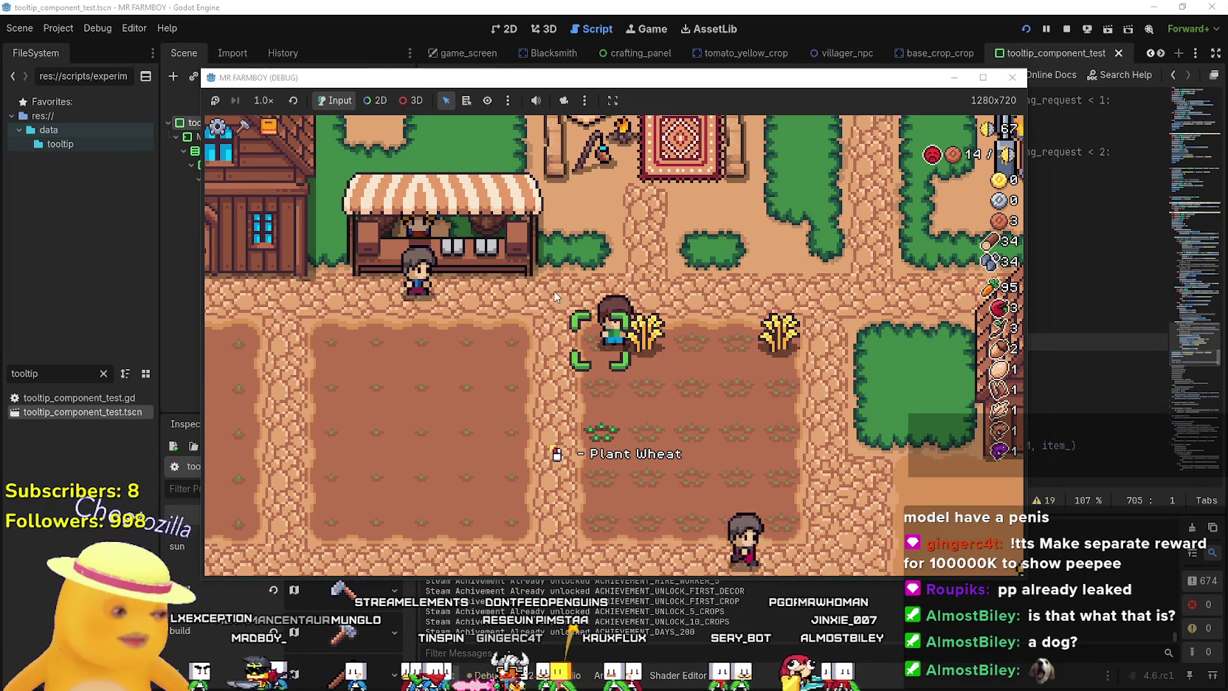
key(w)
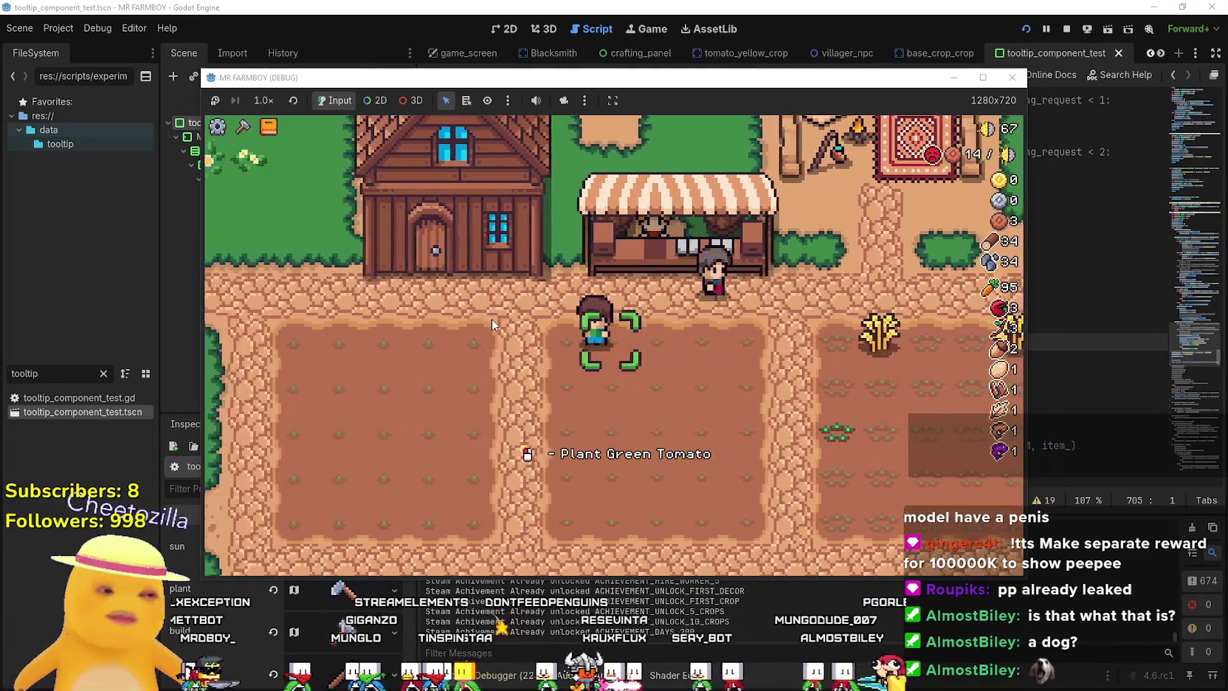
key(d)
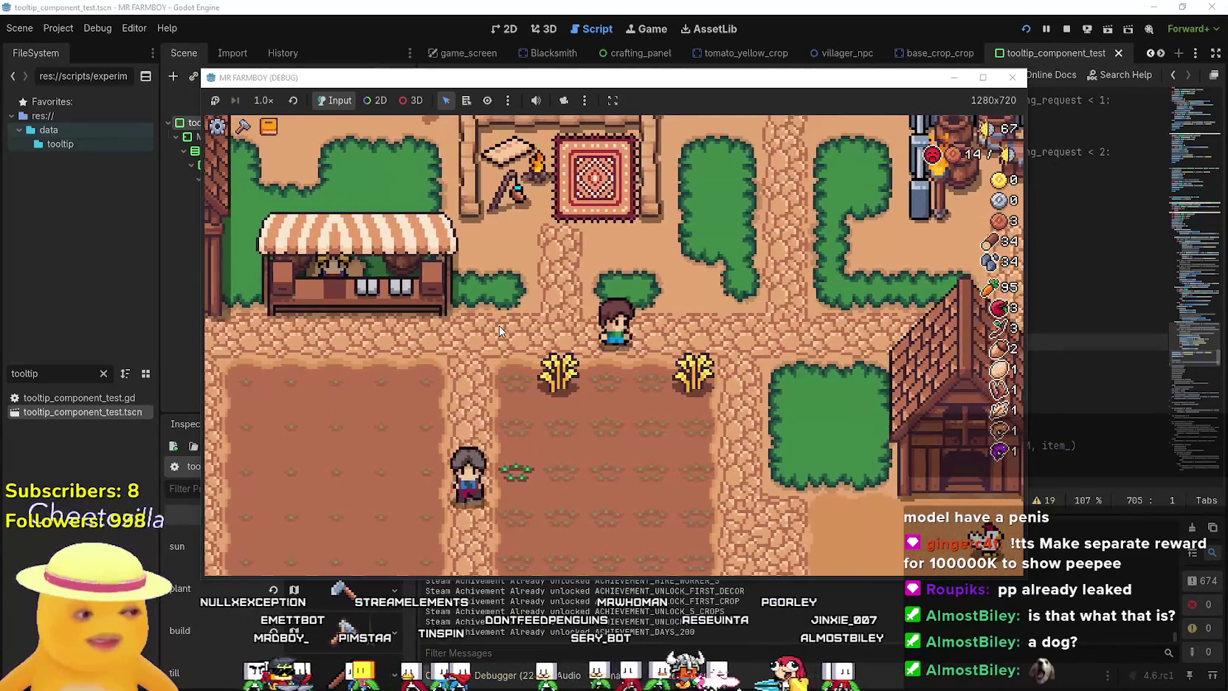
key(a)
key(a)
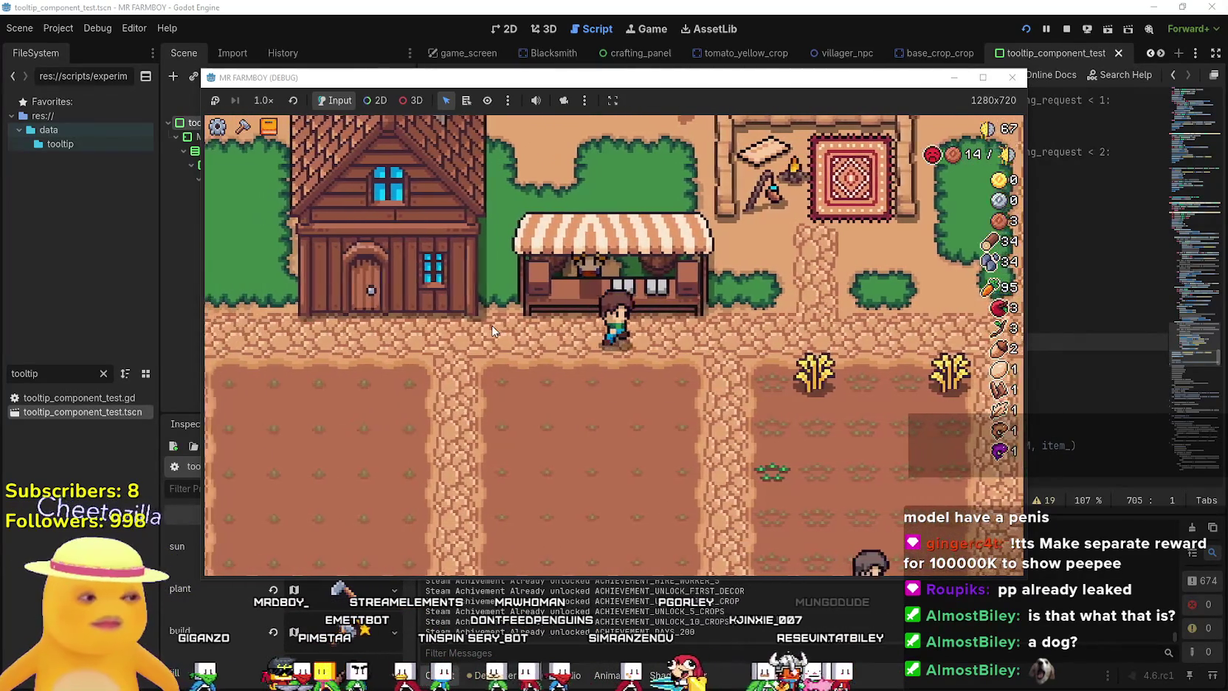
key(d)
key(d)
key(a)
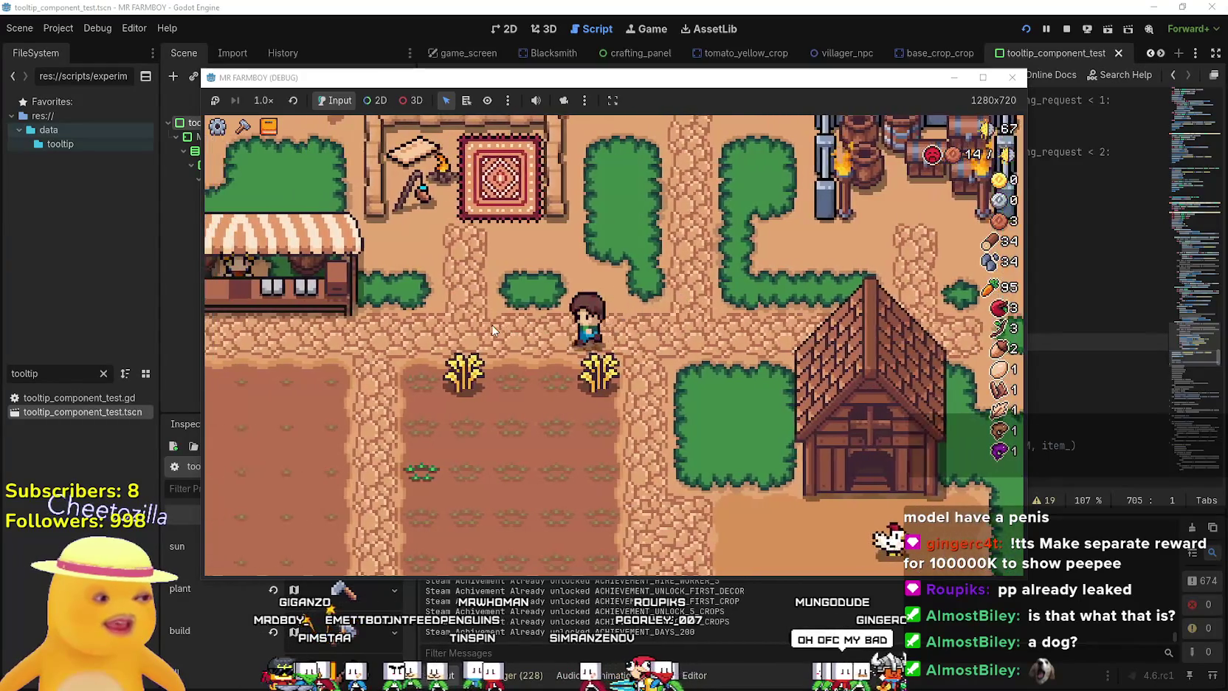
key(a)
key(d)
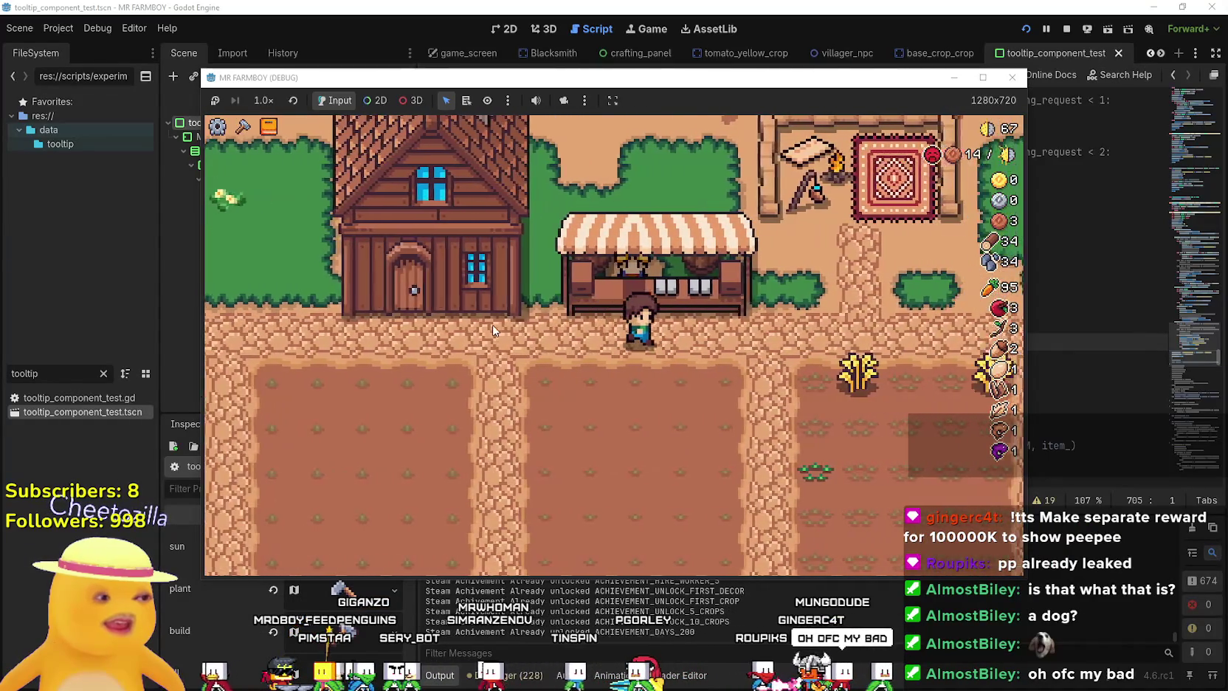
key(d)
key(s)
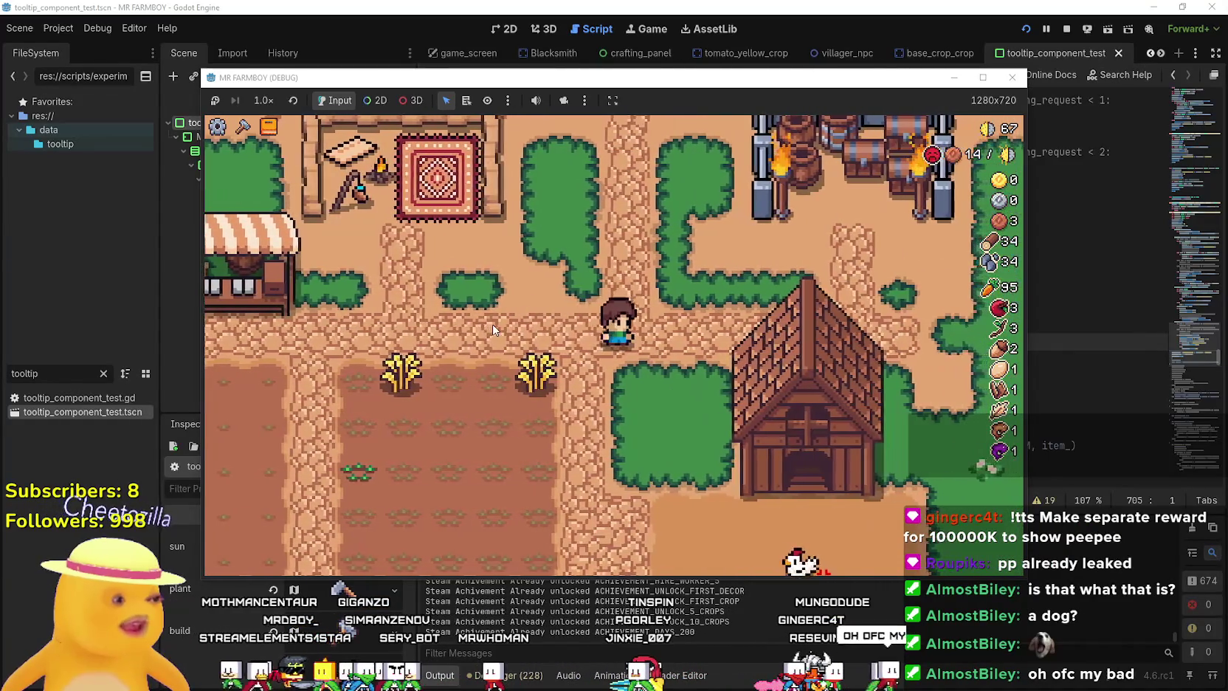
key(a)
key(w)
key(d)
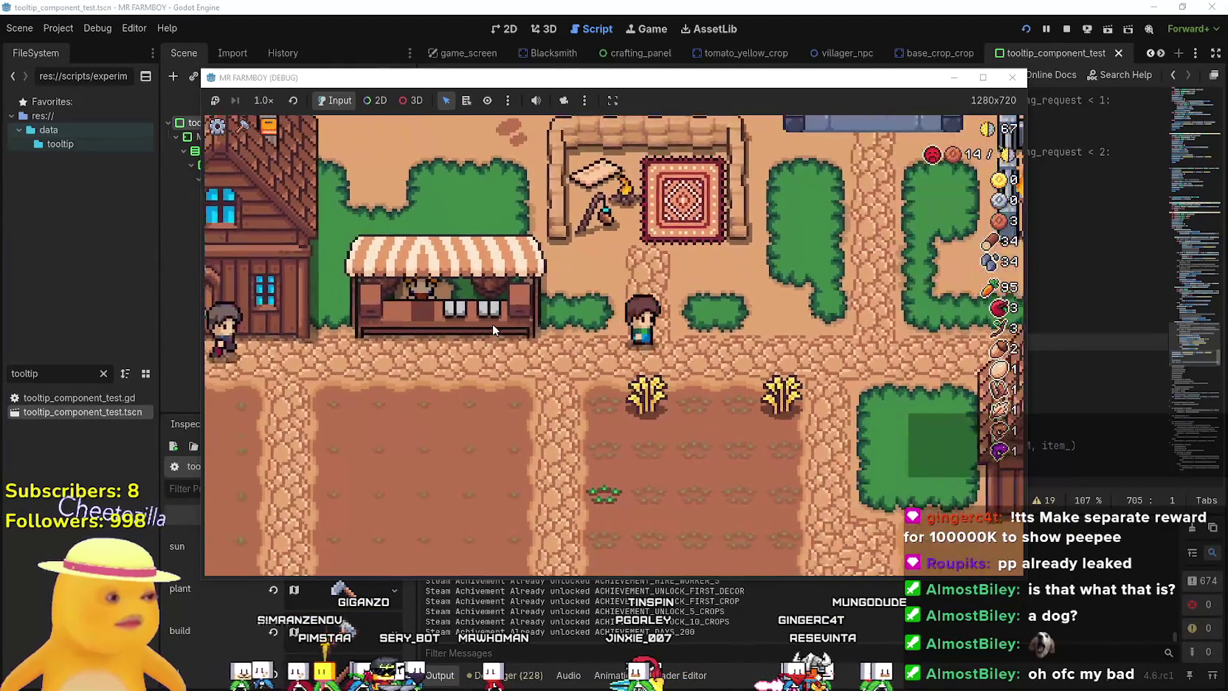
Walk the farmer back and forth between the farmhouse door and the market stall.
key(a)
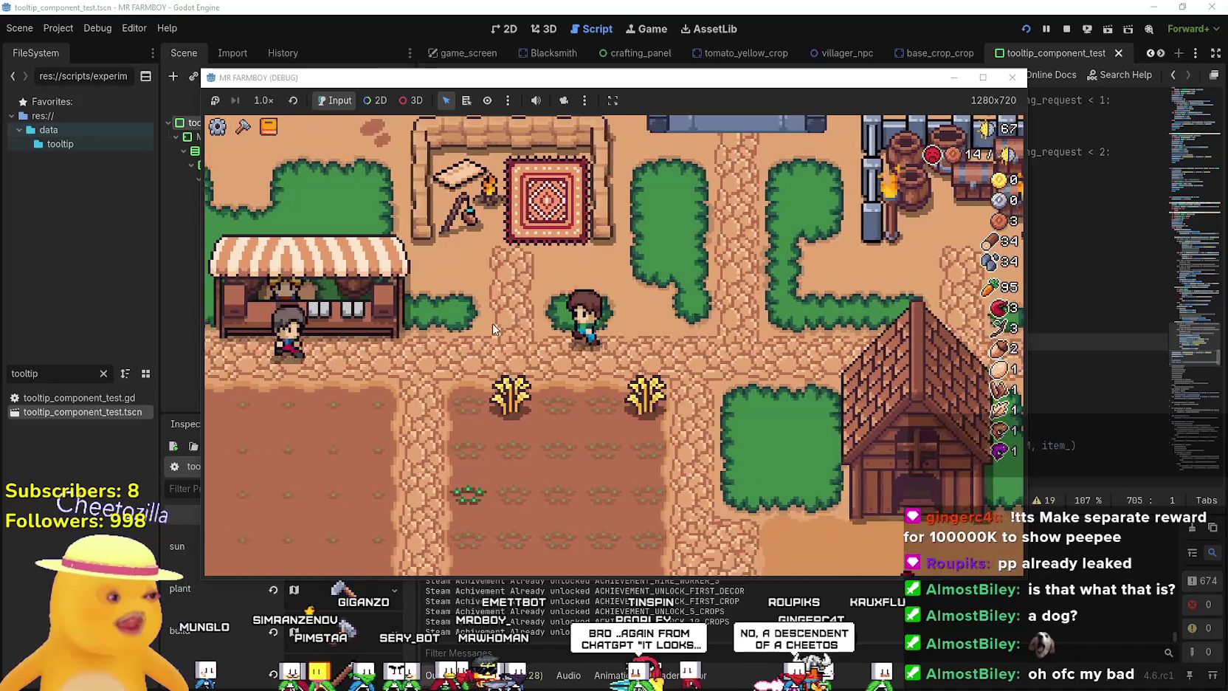
key(a)
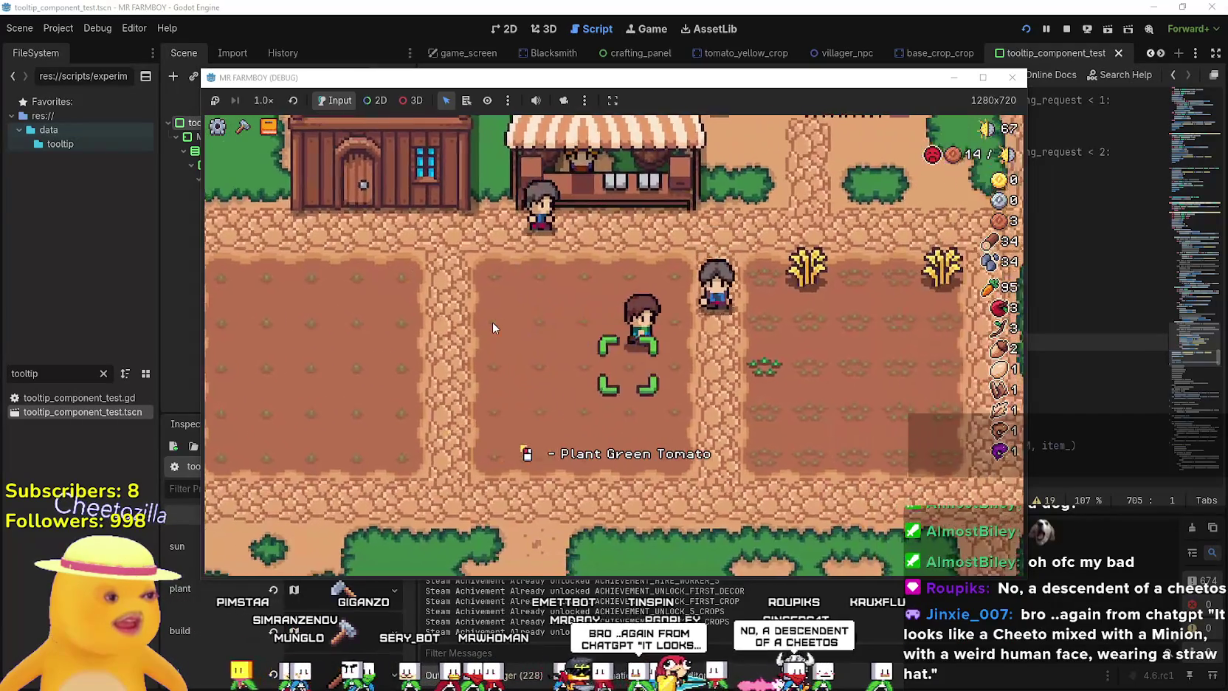
key(w)
key(d)
key(a)
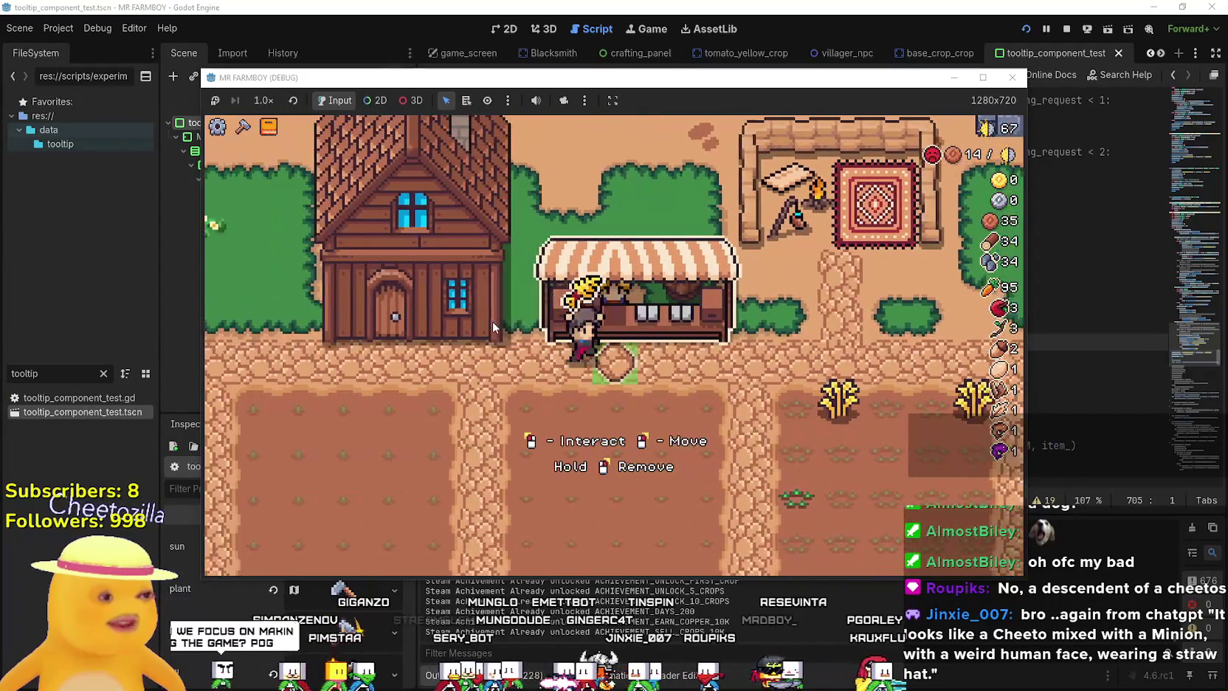
key(a)
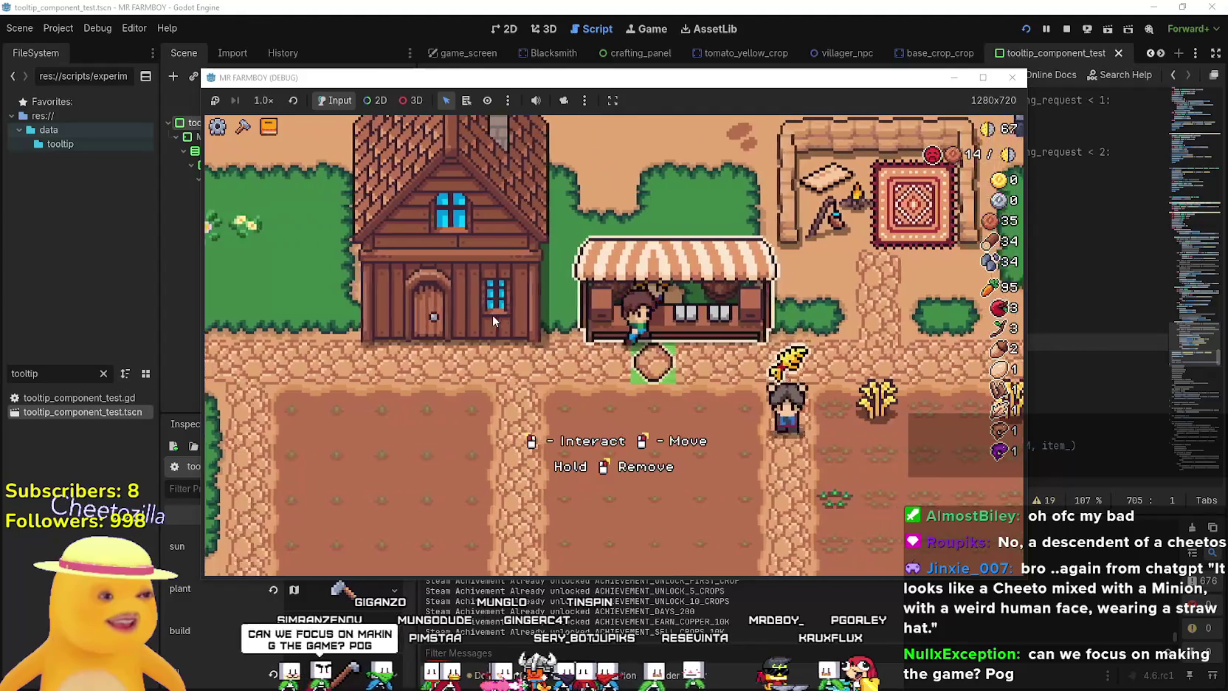
key(d)
key(a)
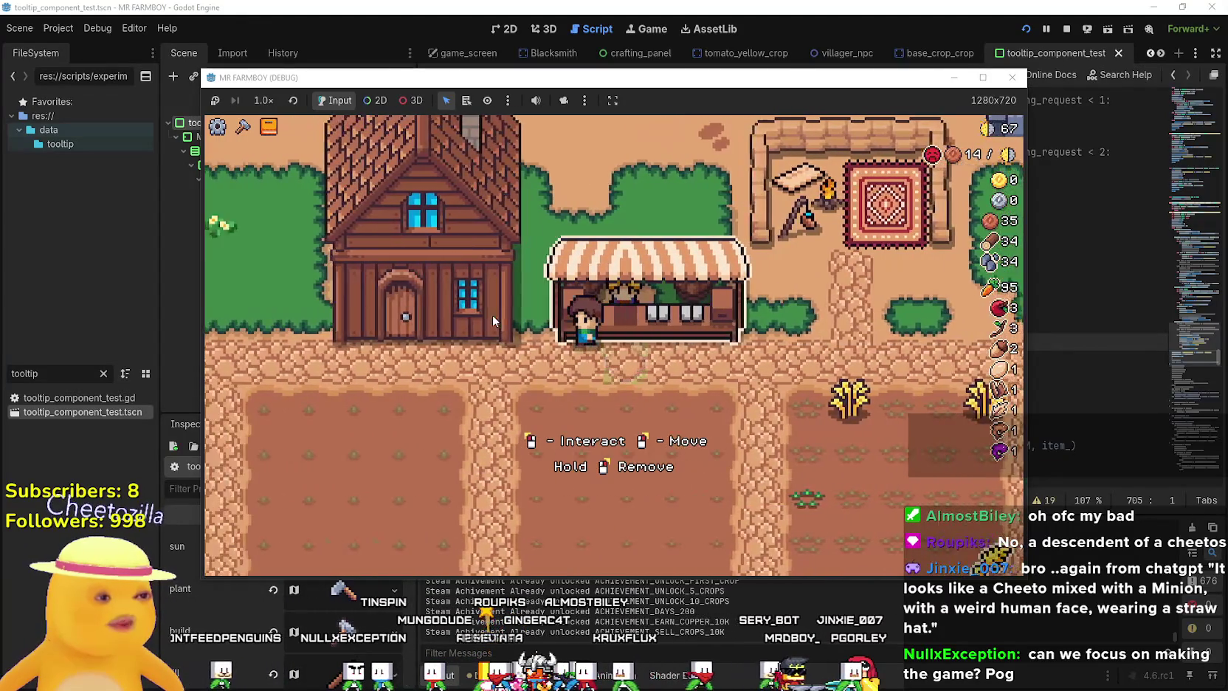
key(d)
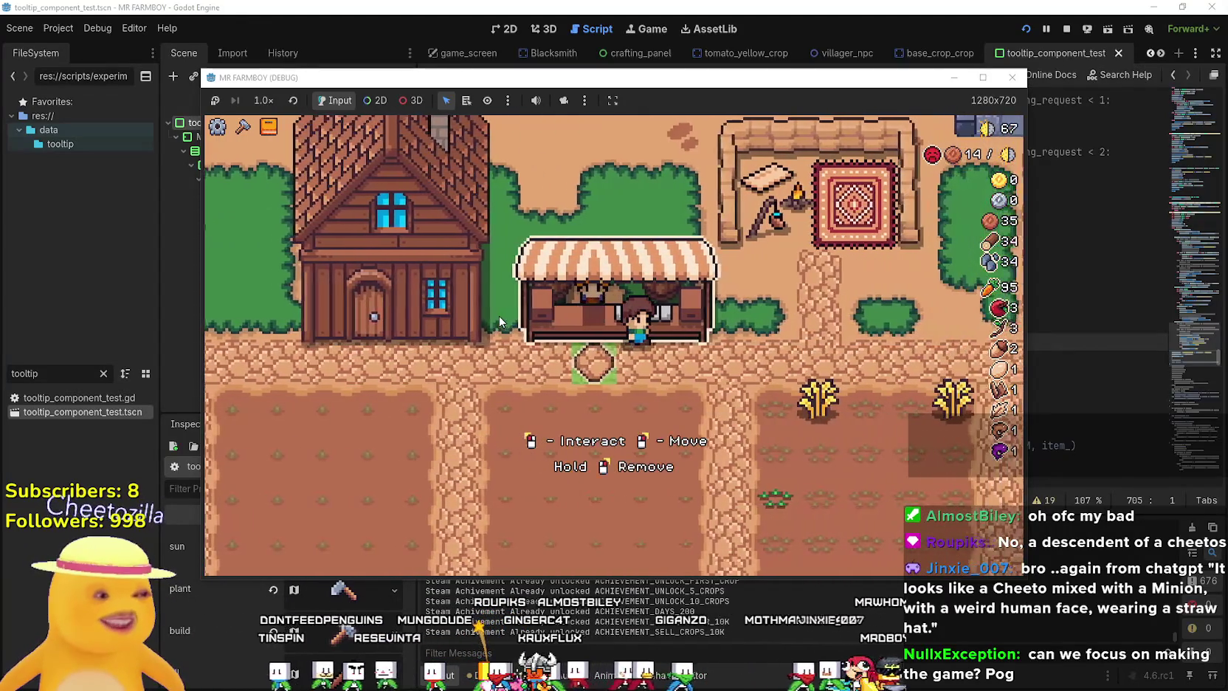
key(a)
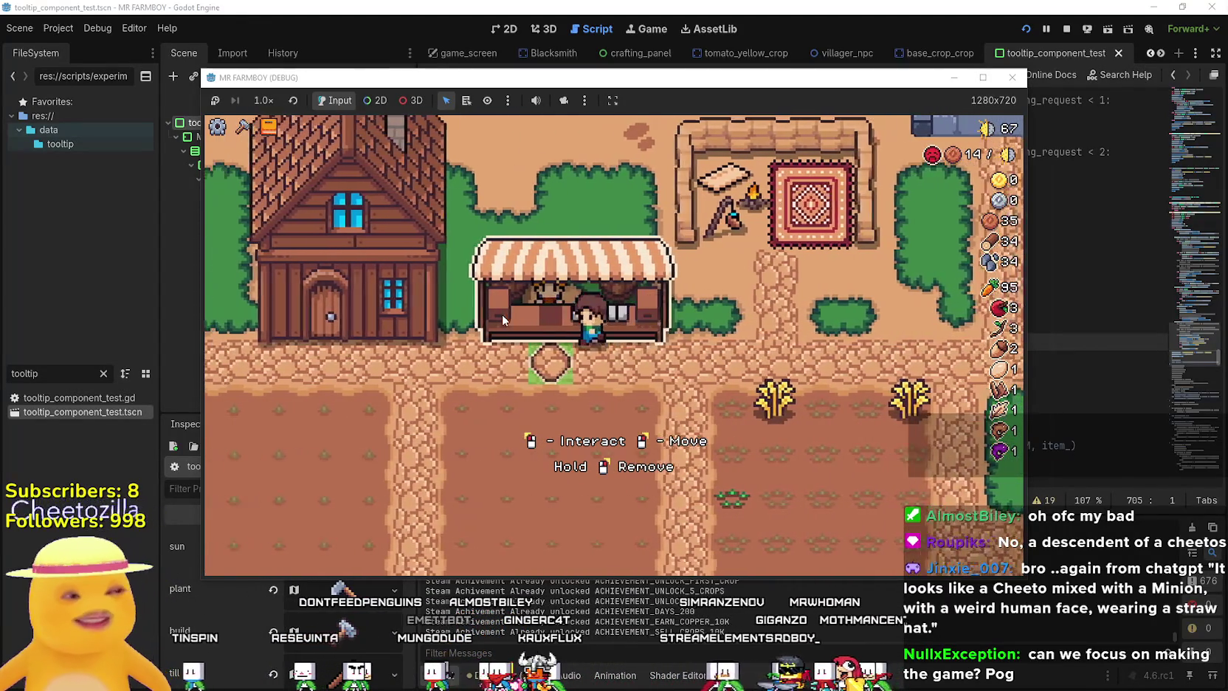
key(d)
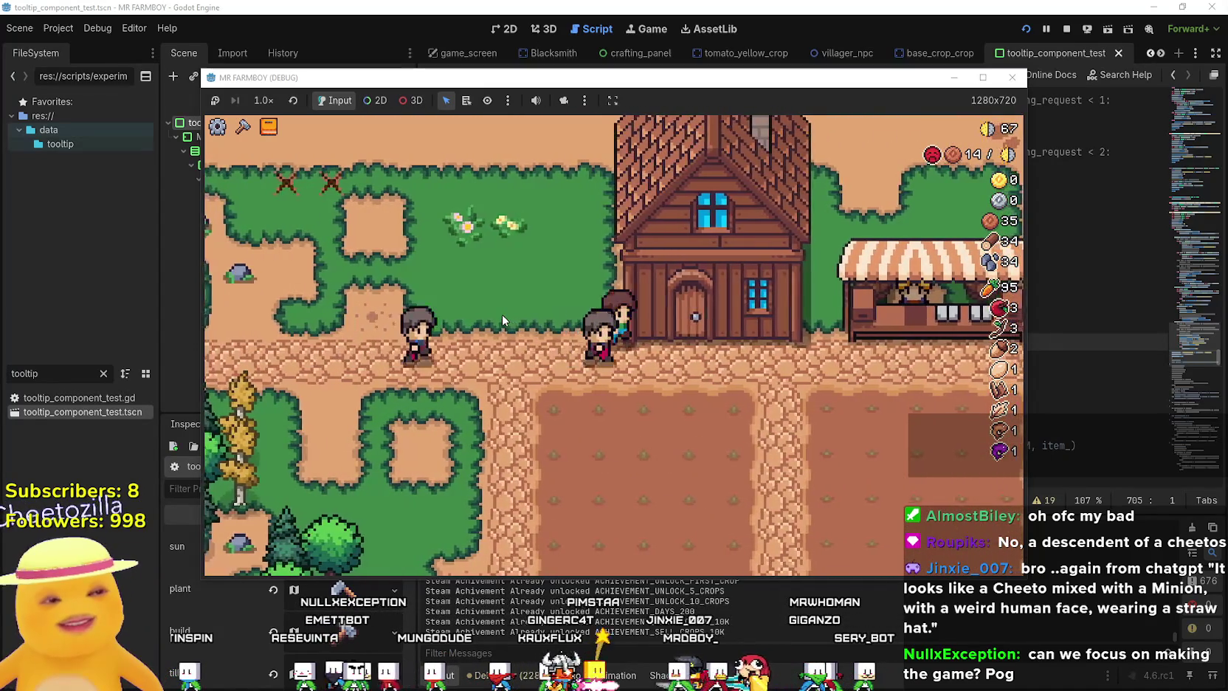
key(a)
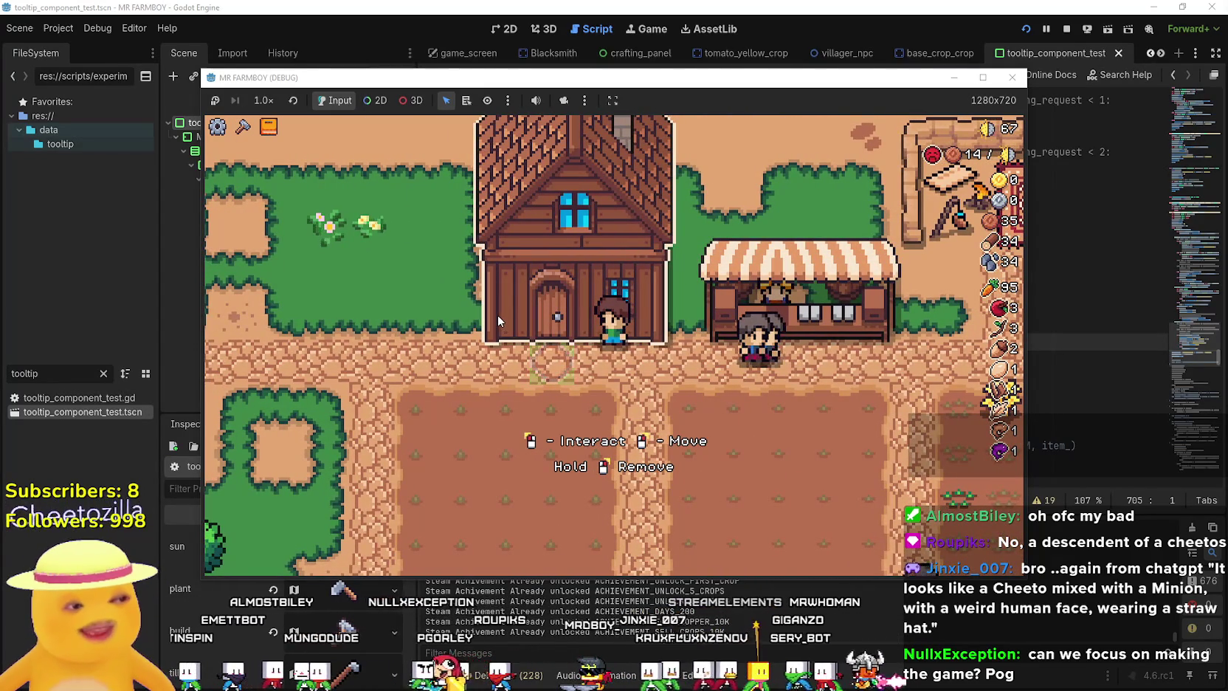
key(d)
key(d)
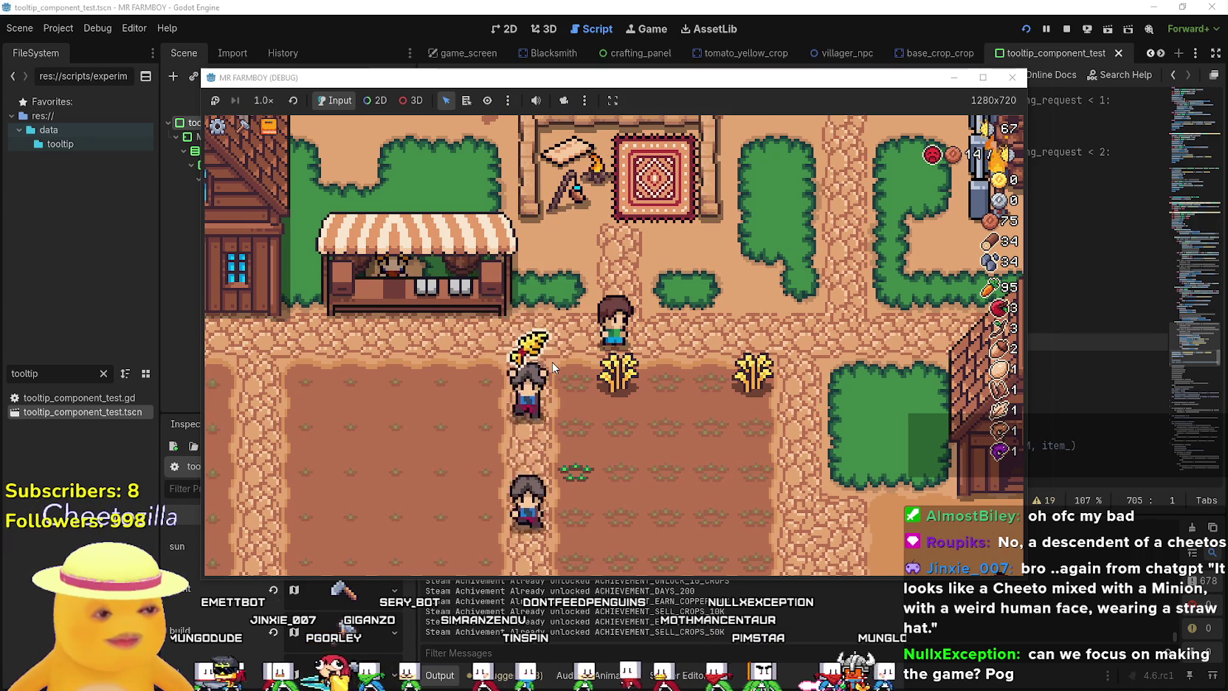
Harvest the ripe wheat and replant wheat on an empty tilled tile.
key(d)
key(a)
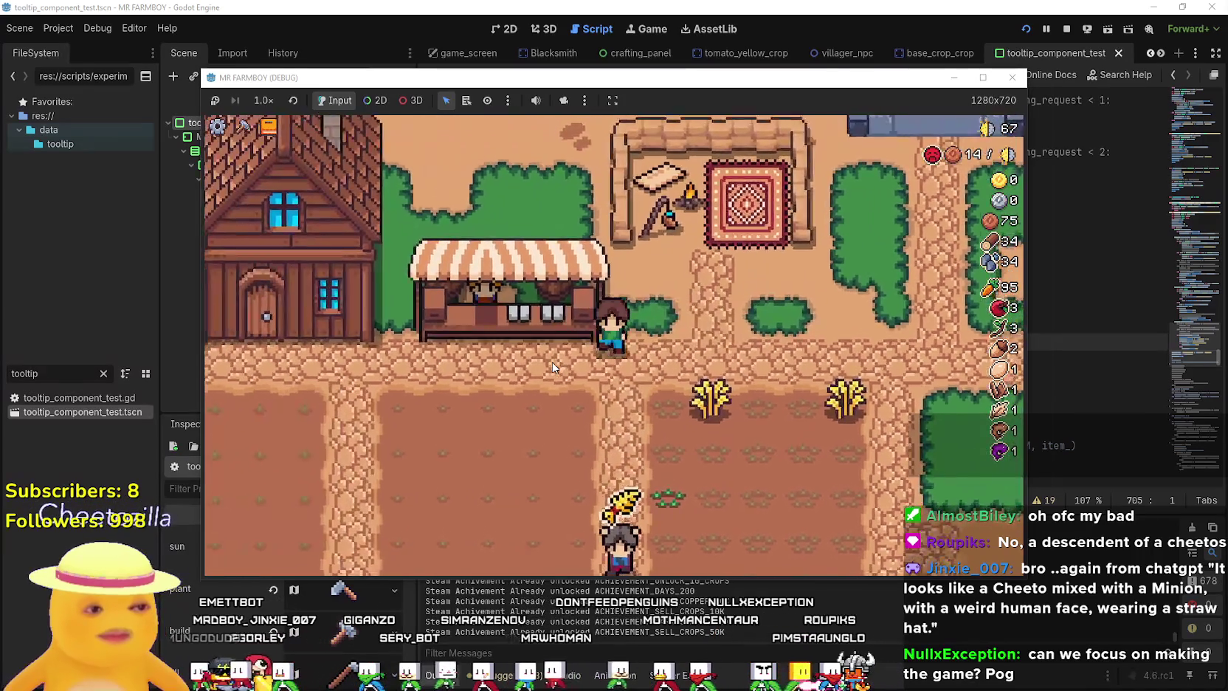
key(a)
key(s)
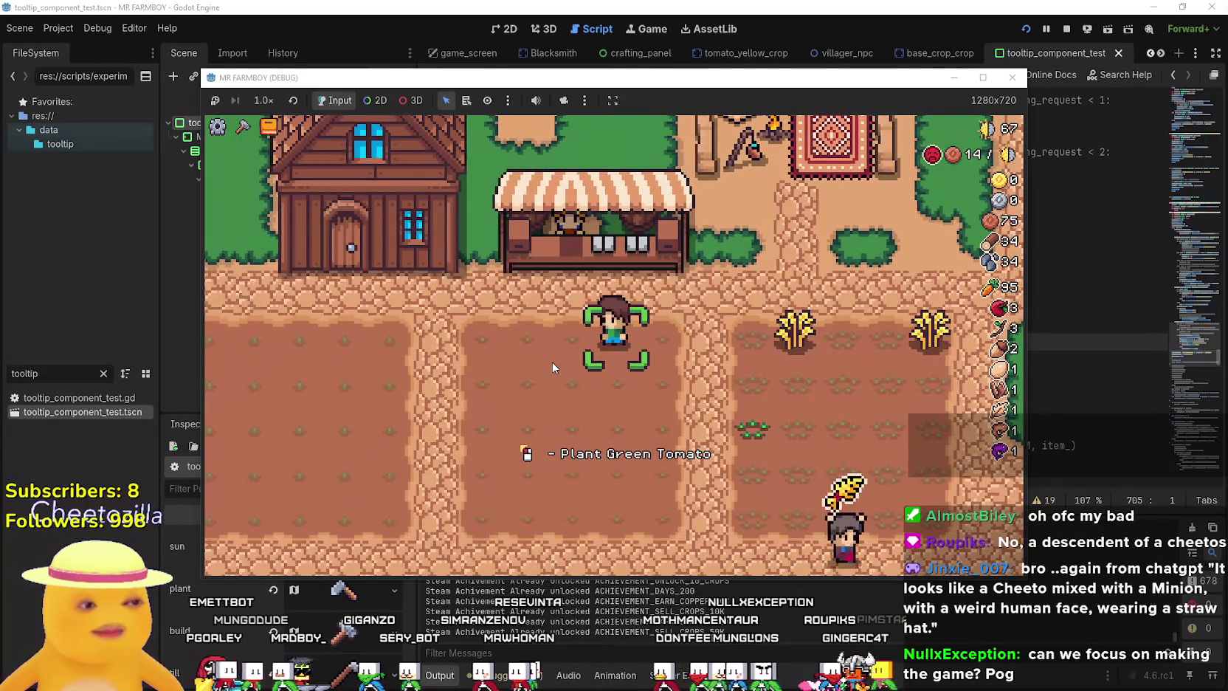
key(d)
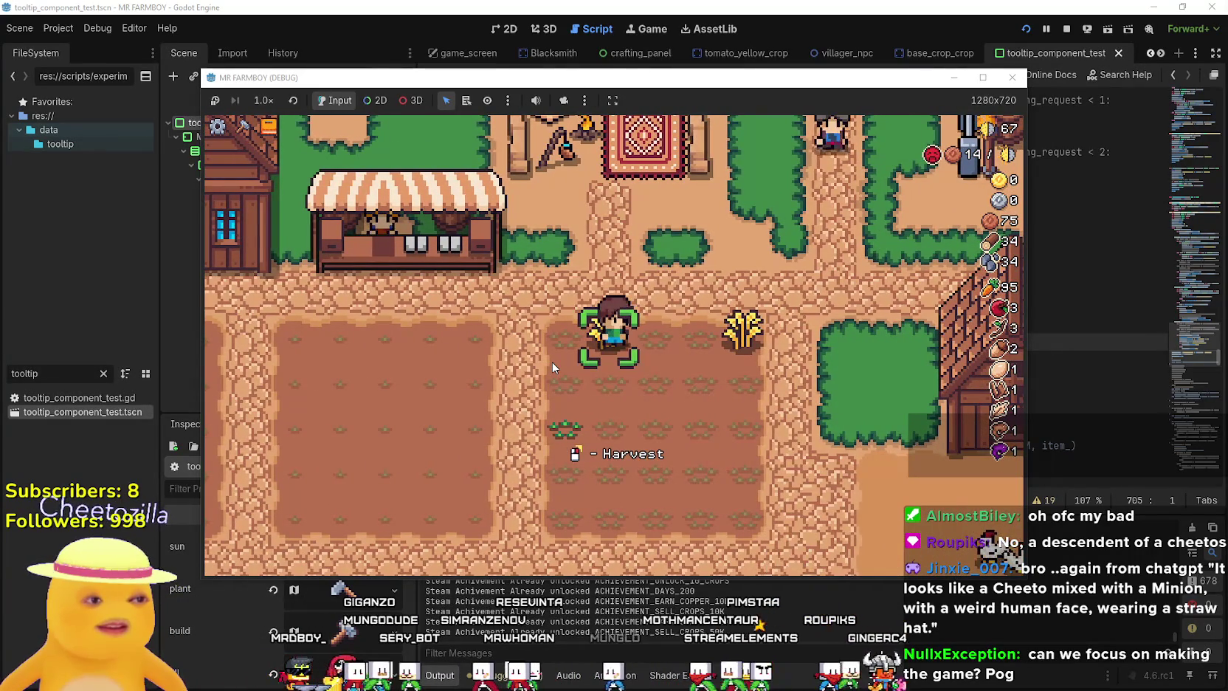
key(a)
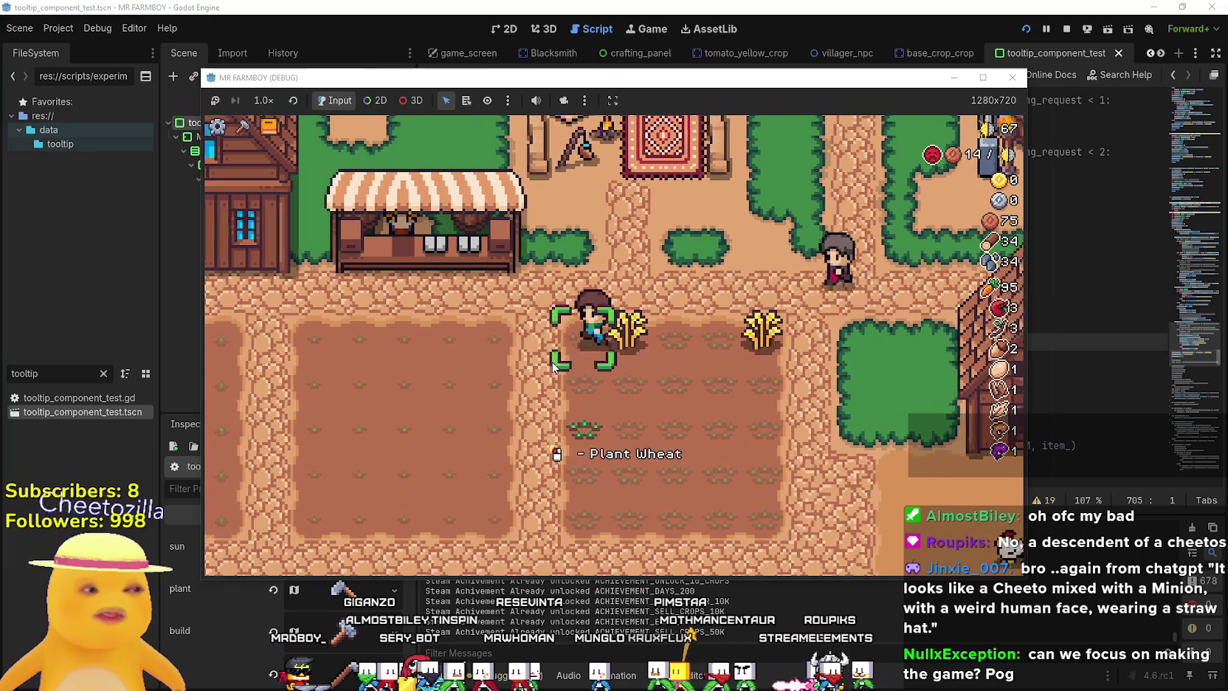
key(a)
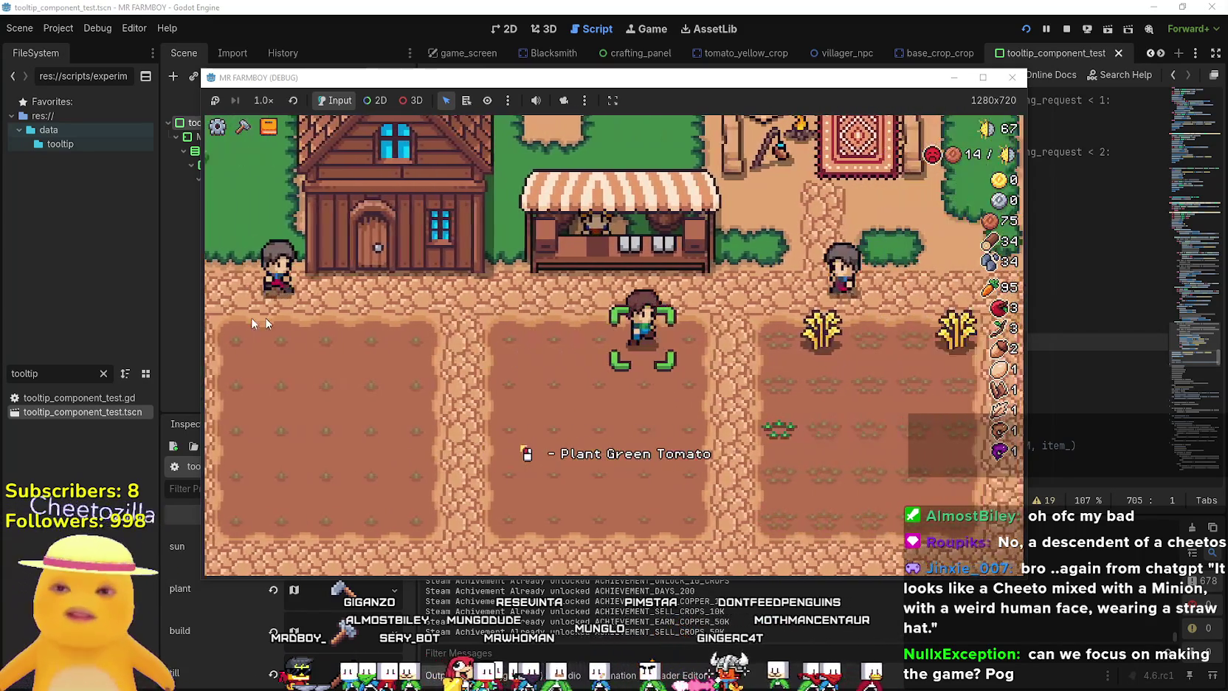
key(d)
click(485, 323)
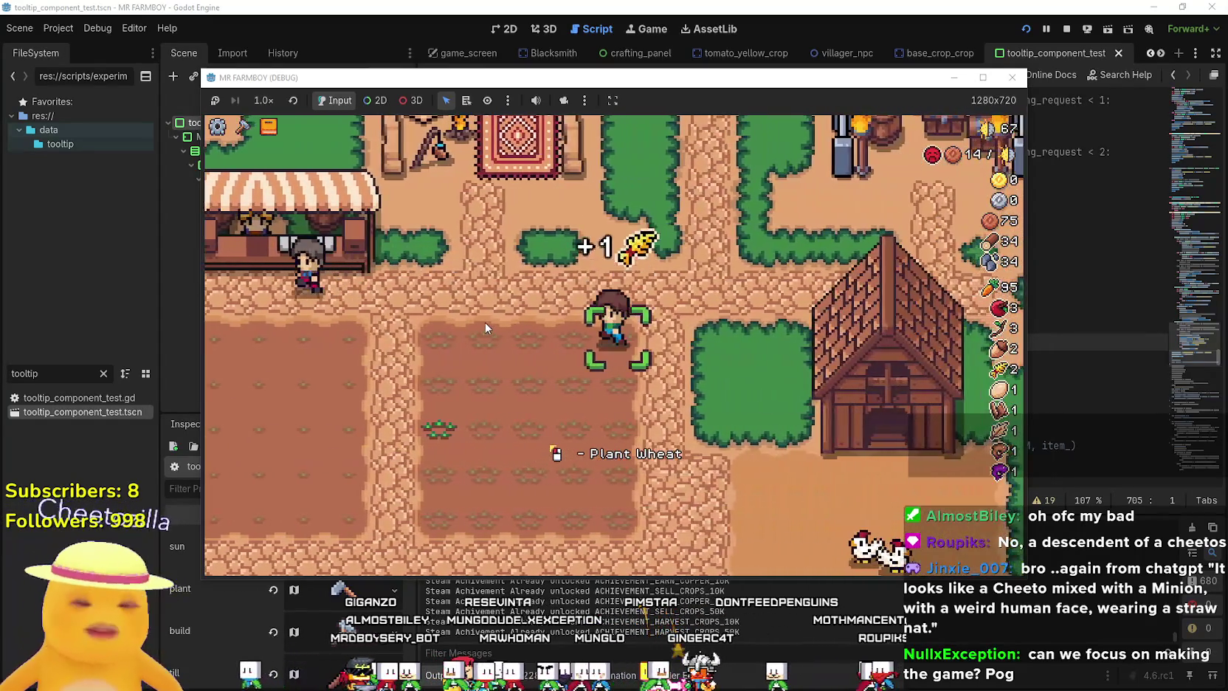
key(s)
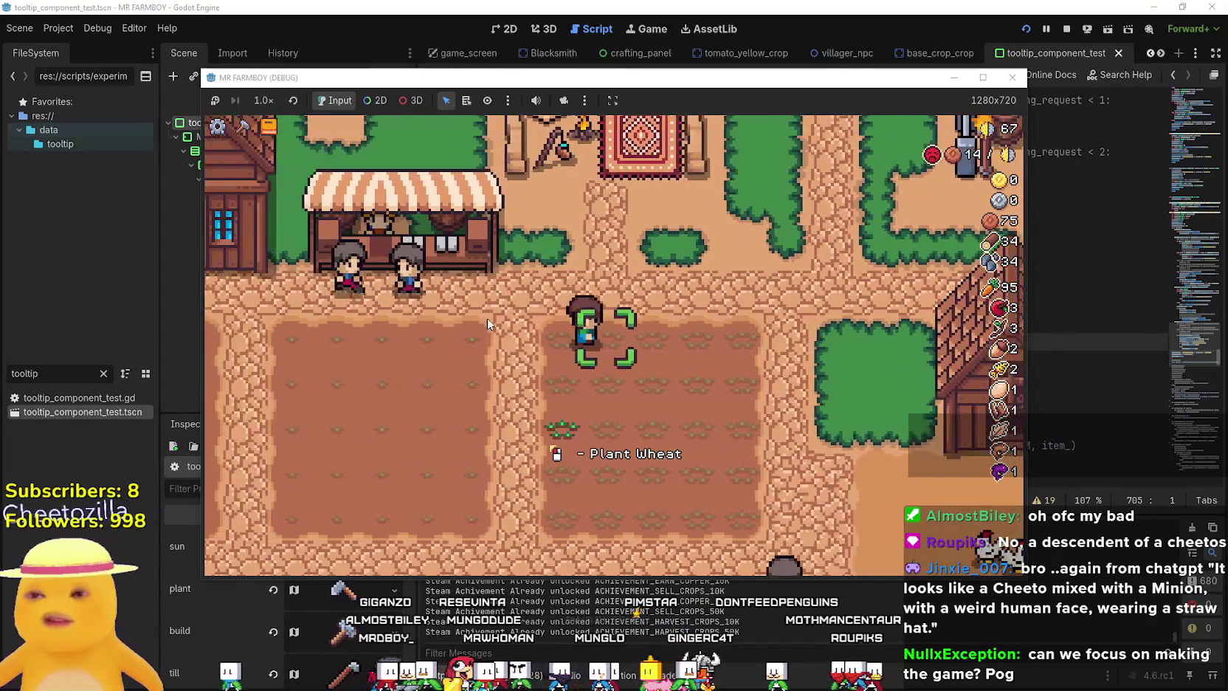
click(485, 325)
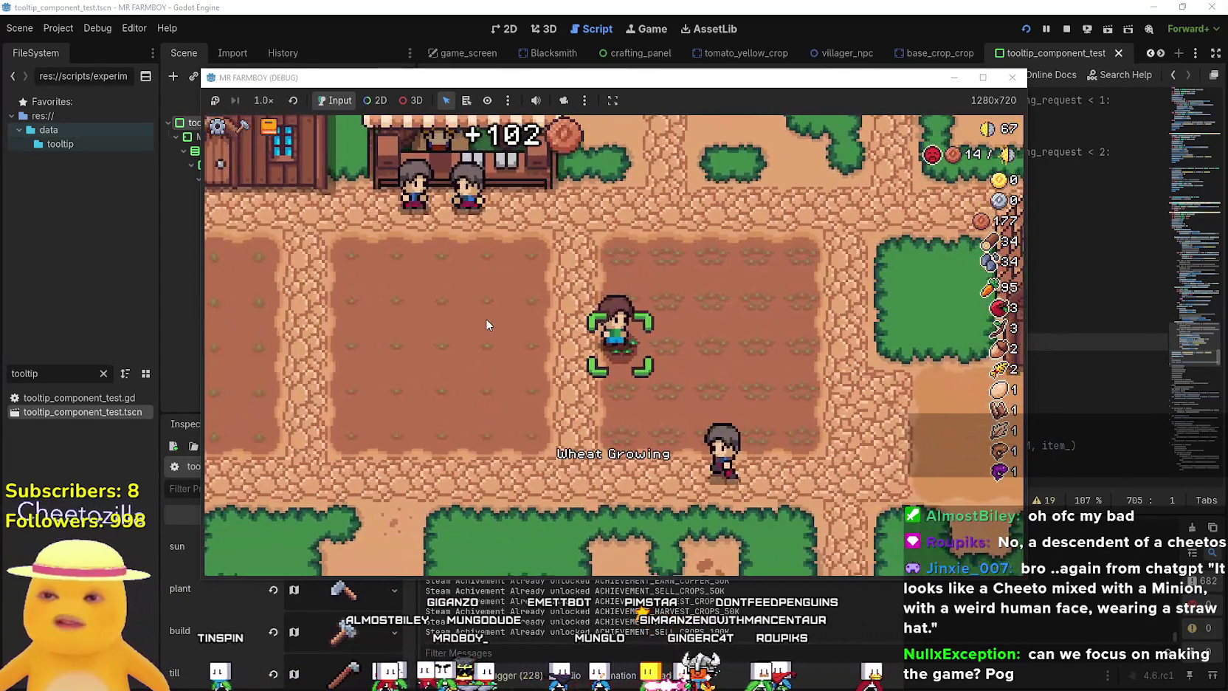
Sell the harvest and buy seeds at the market stall, bringing coins to 265.
key(d)
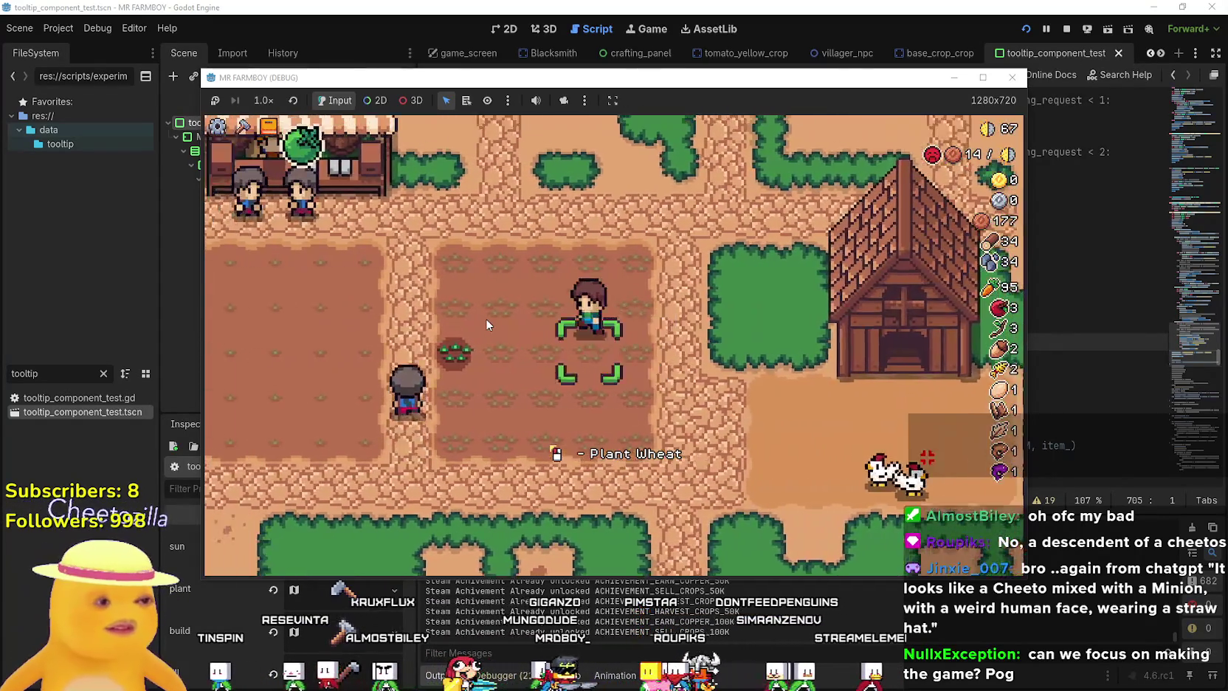
key(w)
key(a)
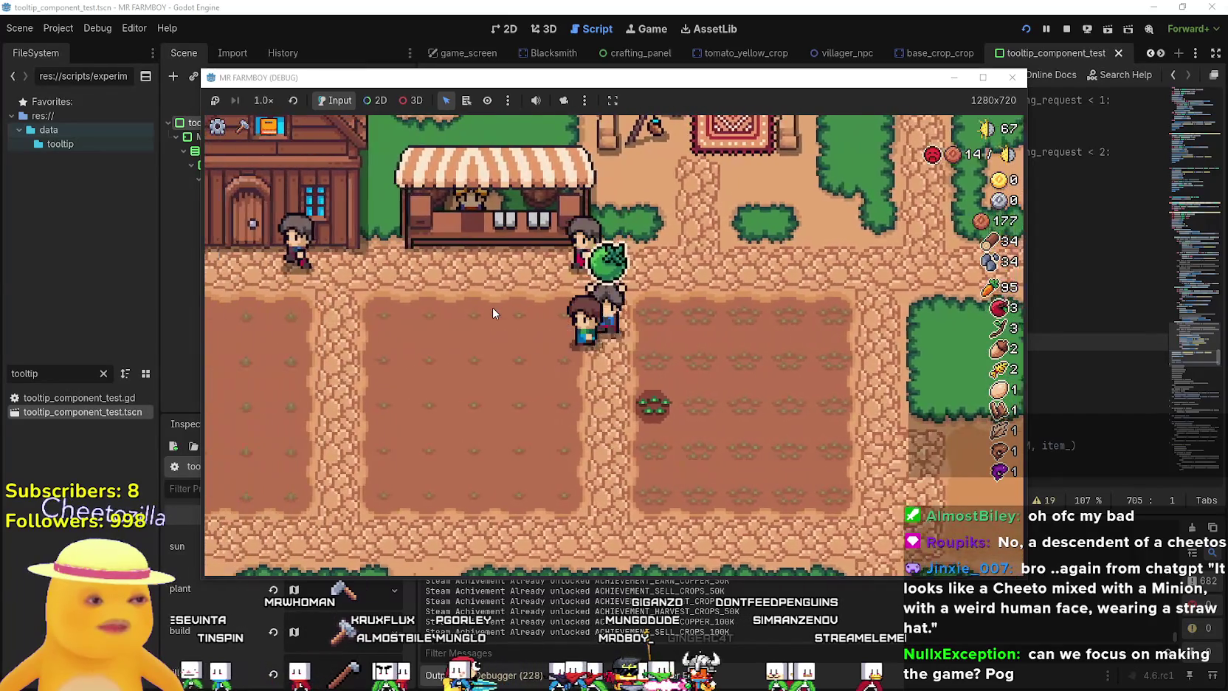
key(d)
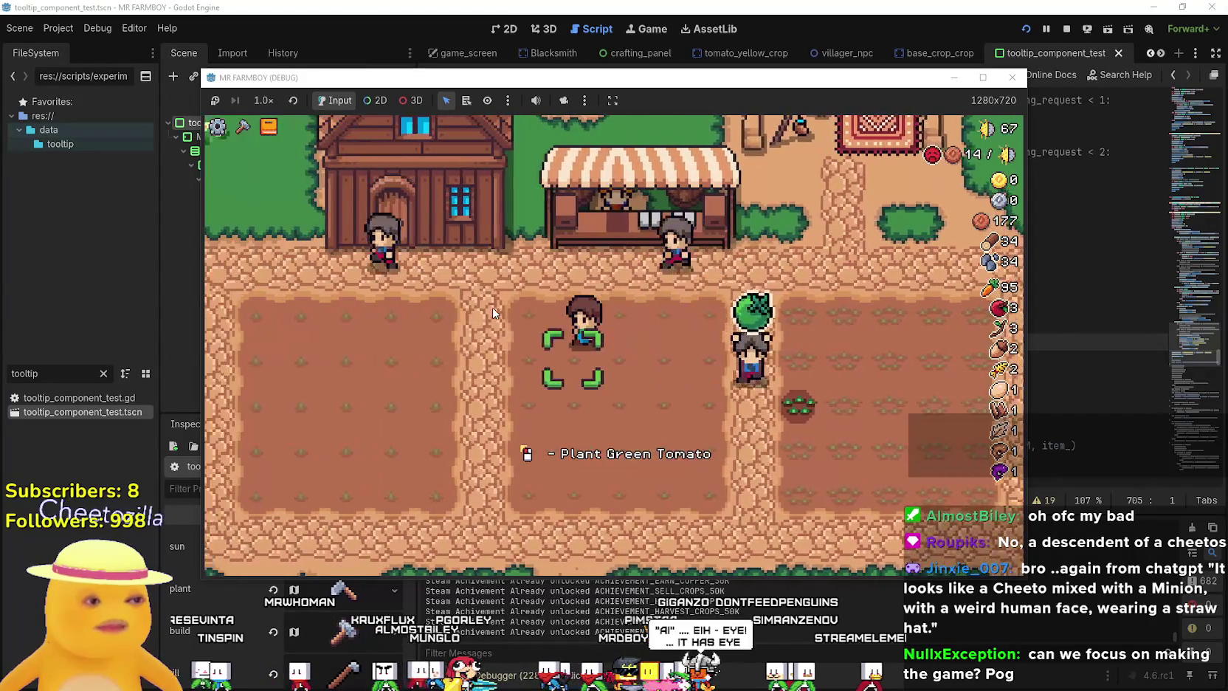
key(a)
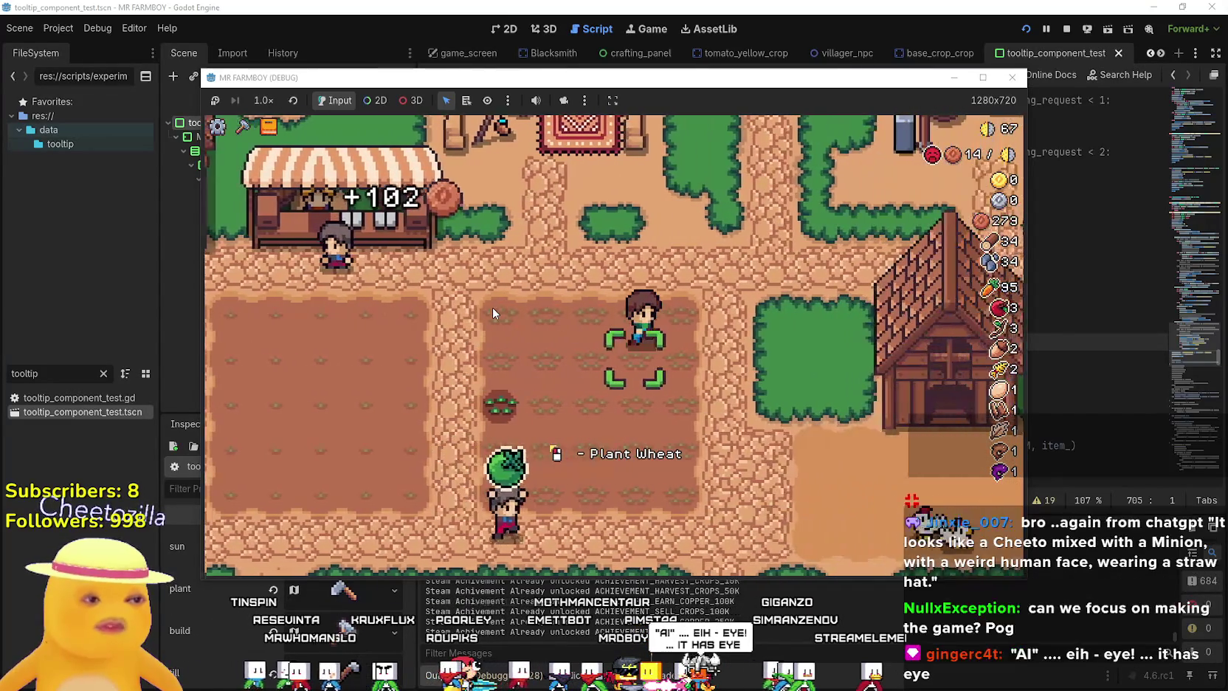
key(d)
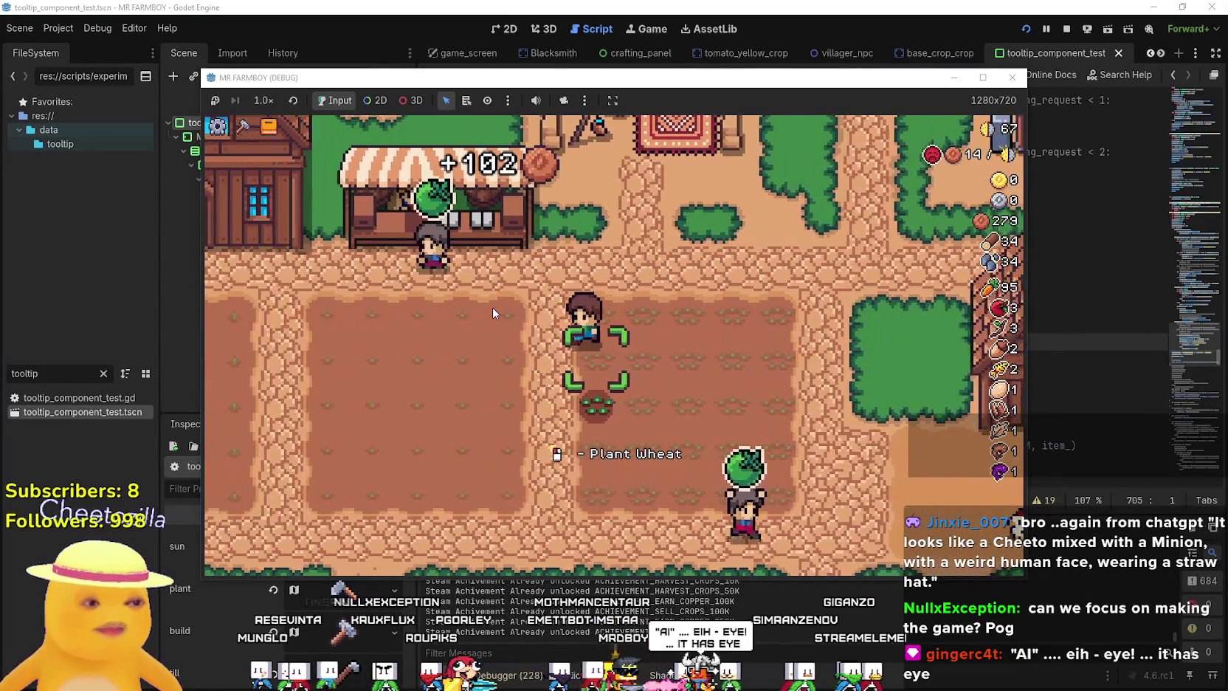
key(a)
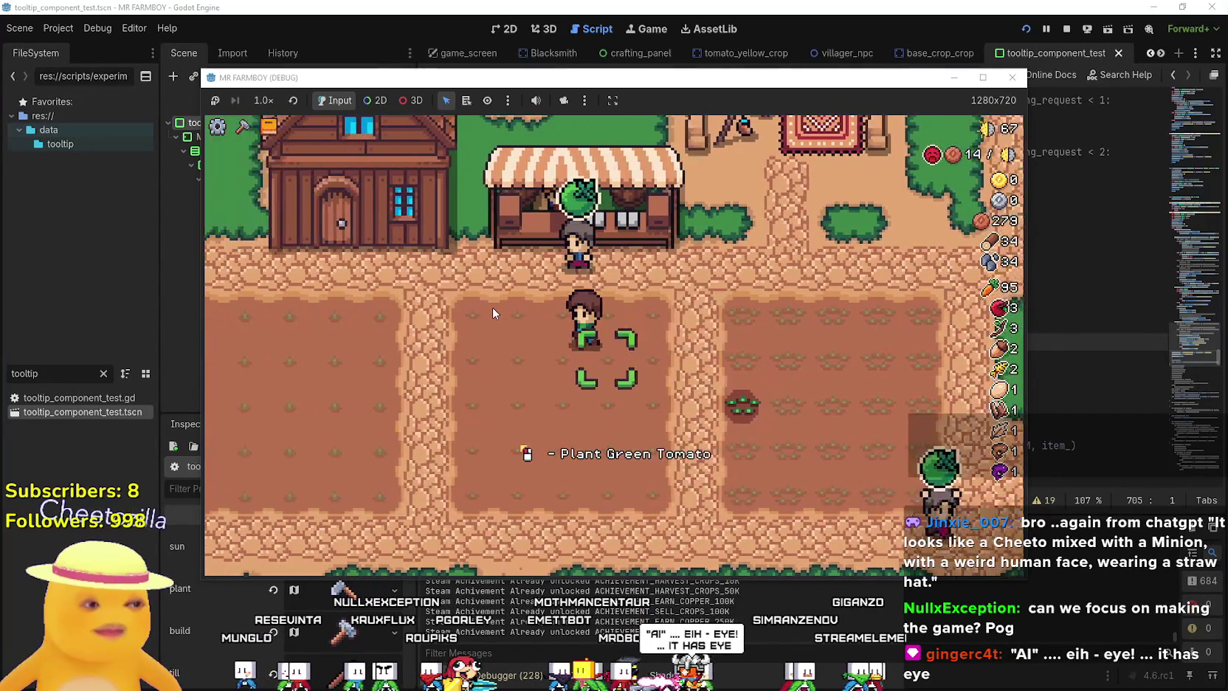
key(d)
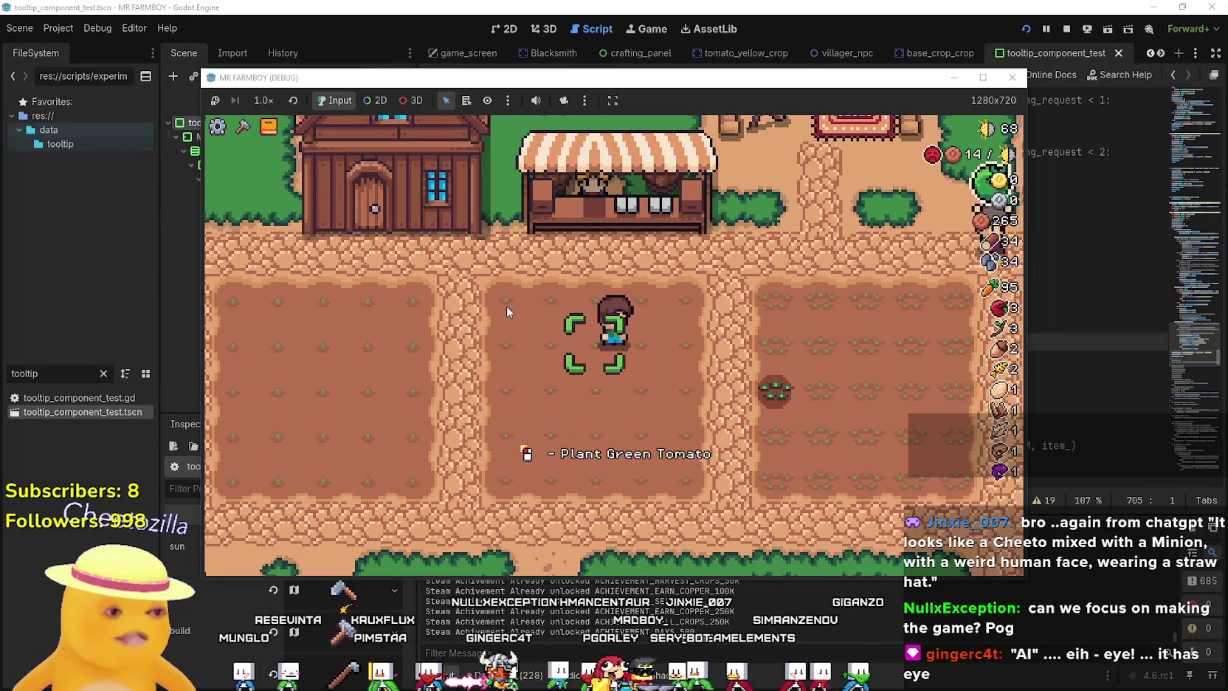
Visit the market stall briefly, then walk the farmer back across the farm plots.
key(w)
key(d)
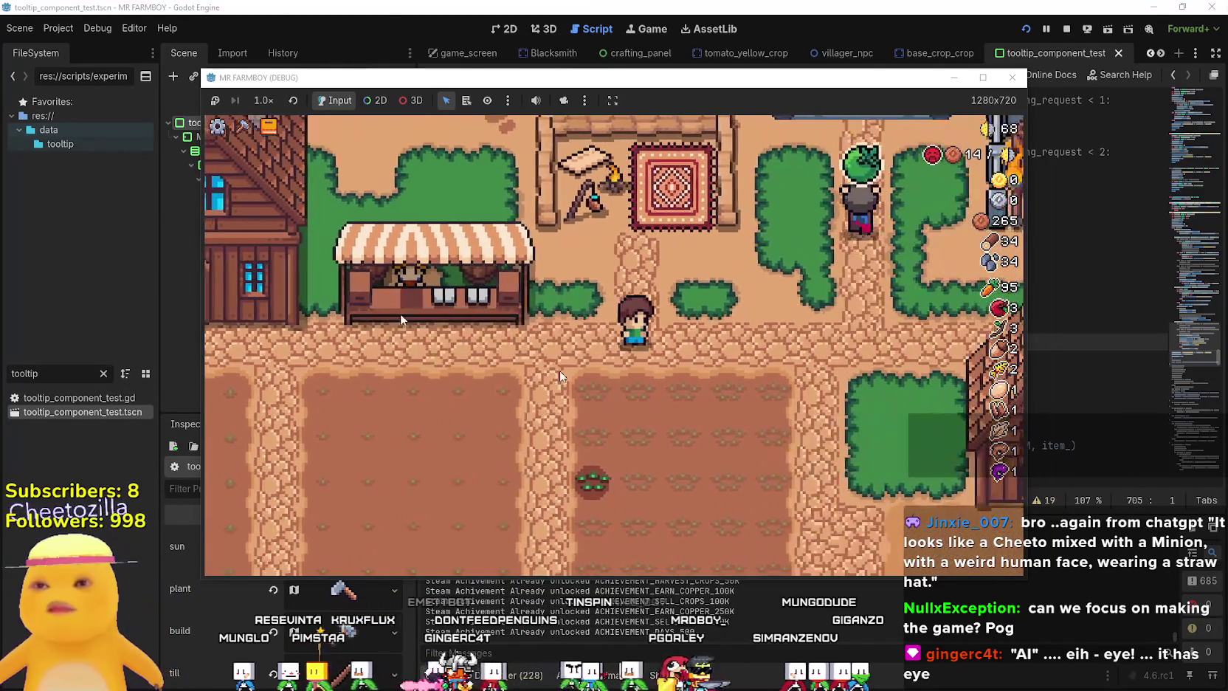
key(a)
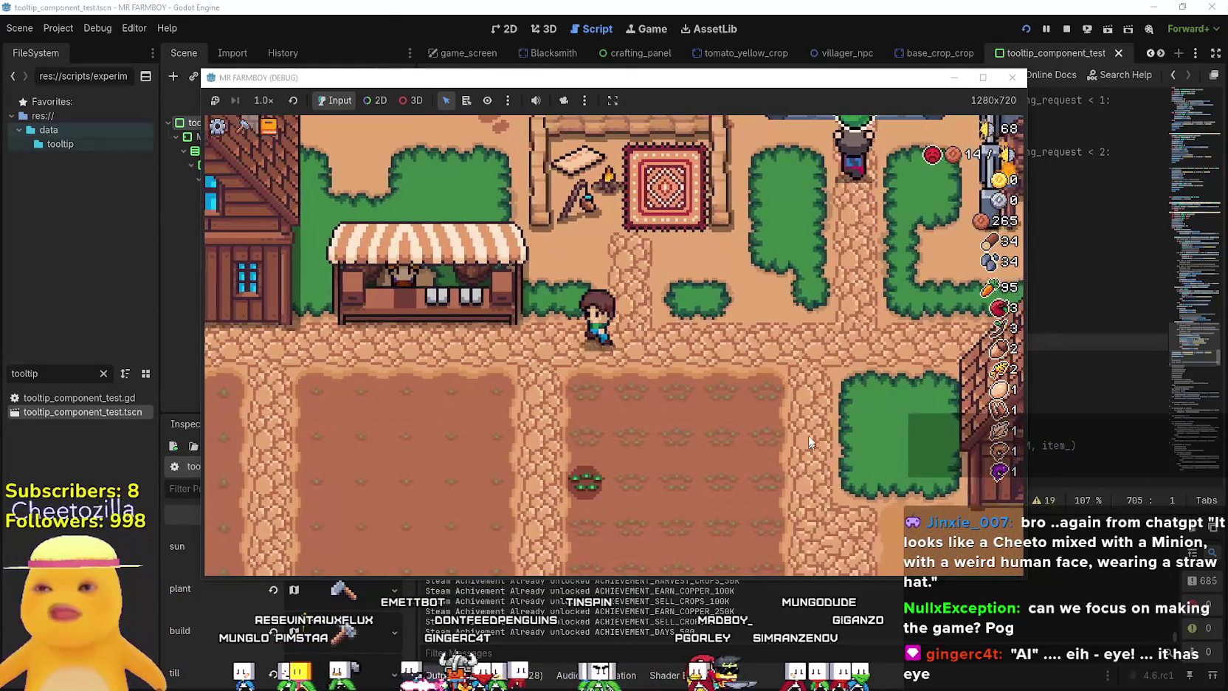
key(e)
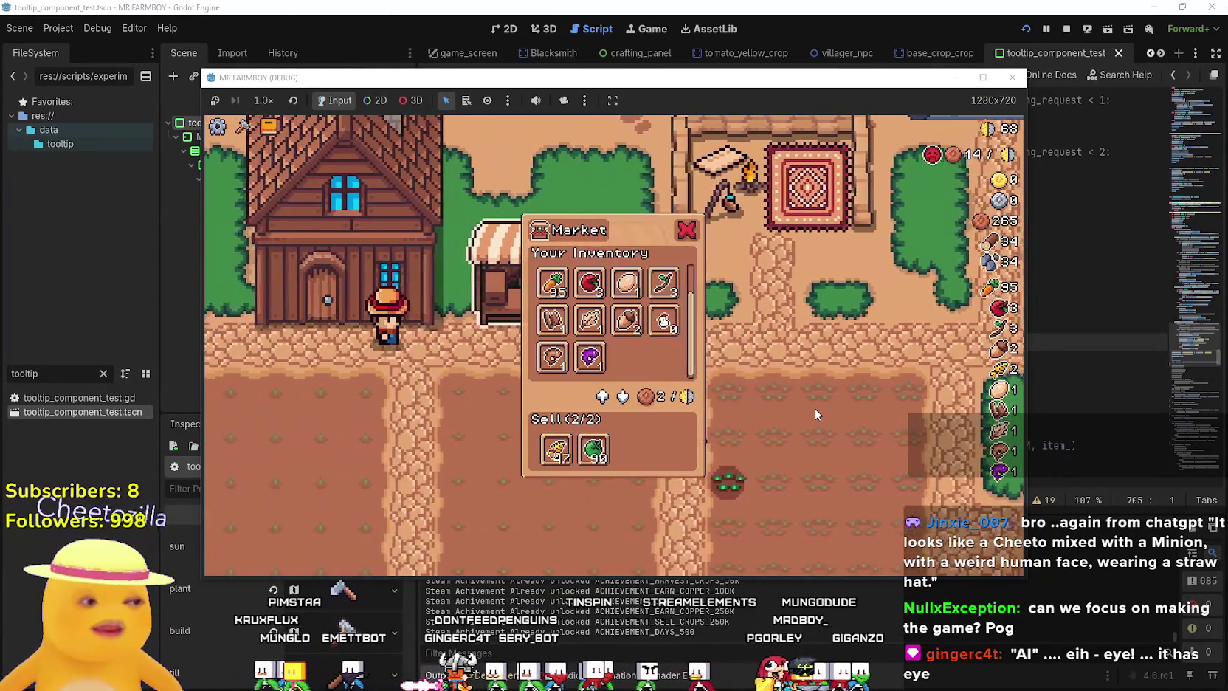
key(s)
key(d)
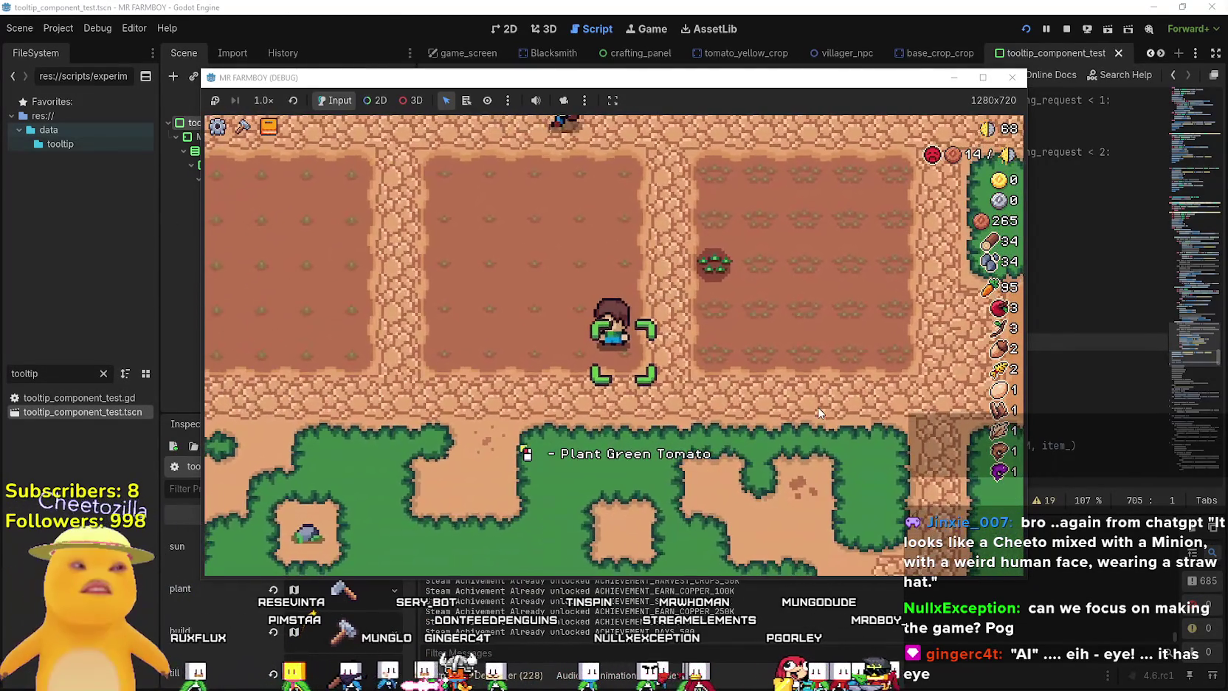
key(a)
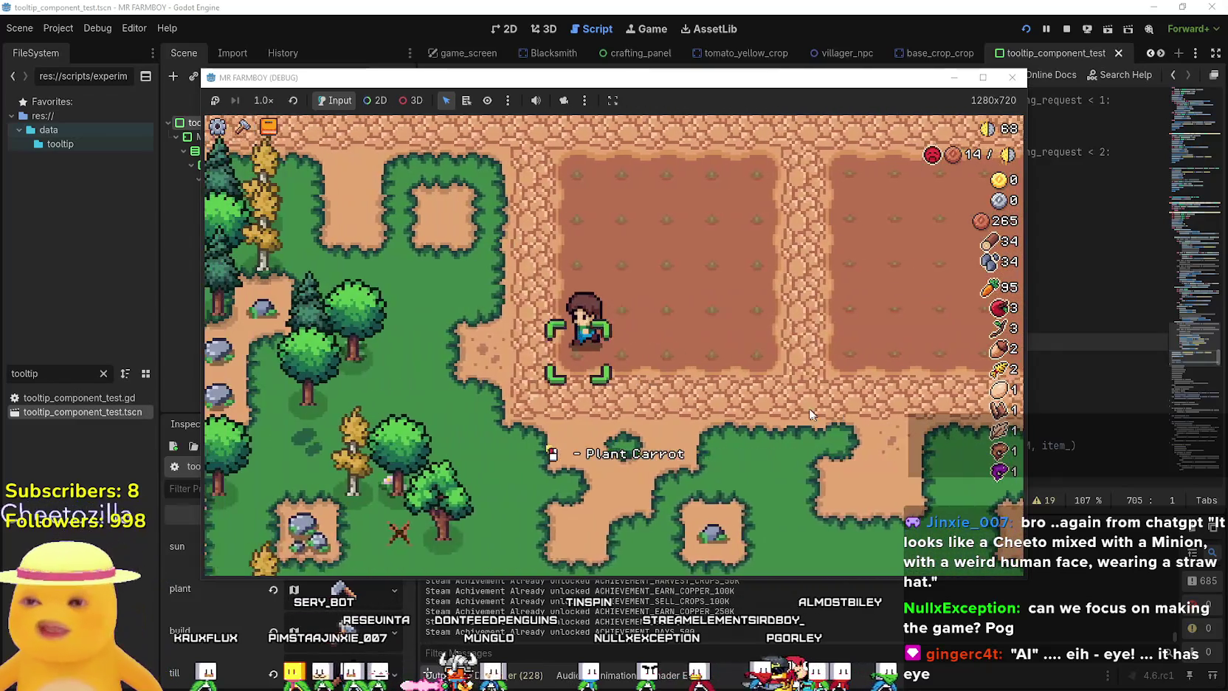
key(d)
key(w)
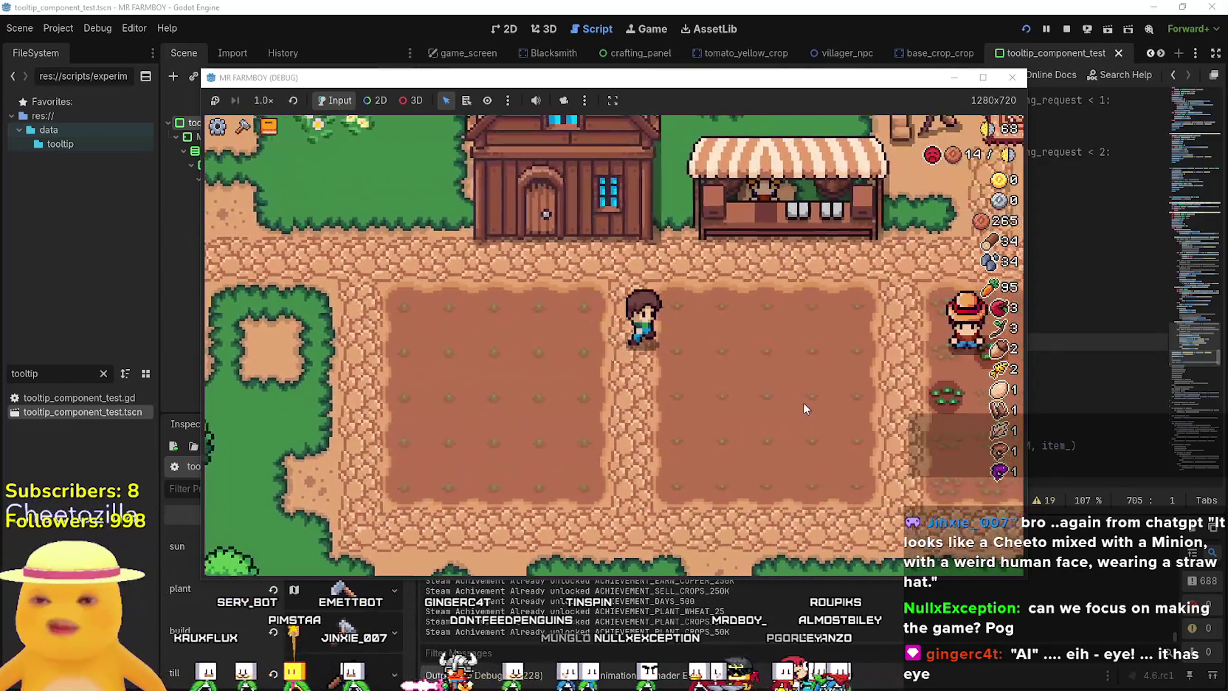
Open the crafting menu, look over the land tiles, and close it again.
key(c)
click(272, 364)
key(w)
key(a)
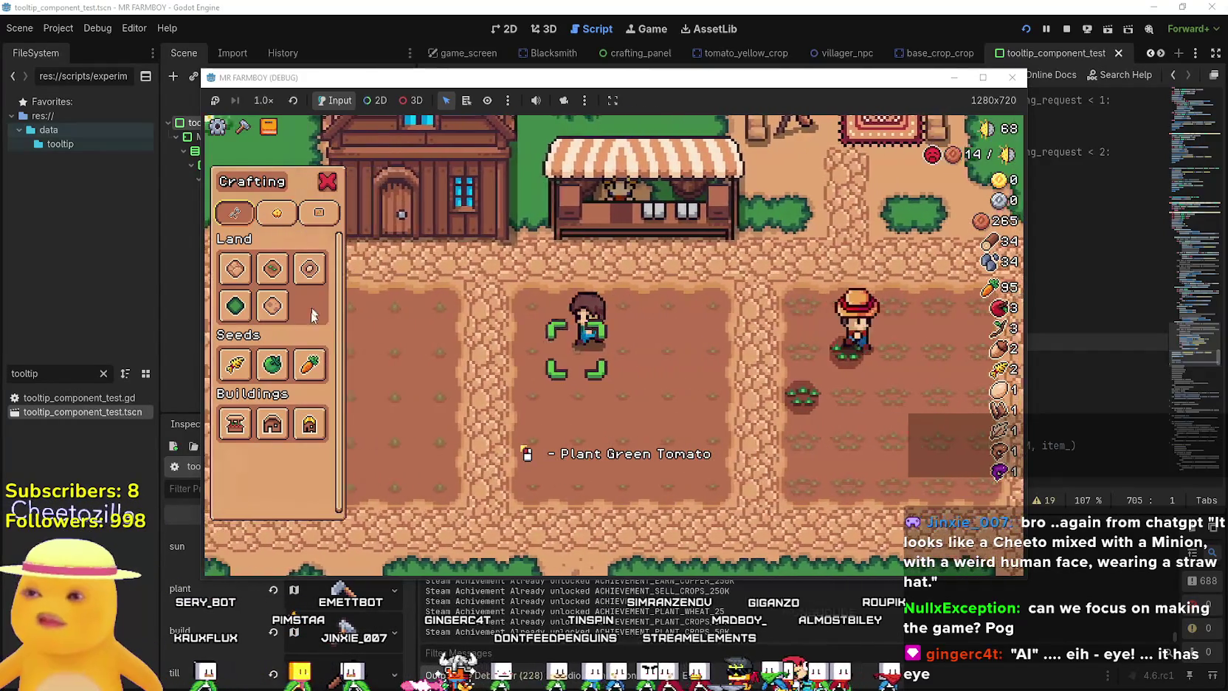
key(d)
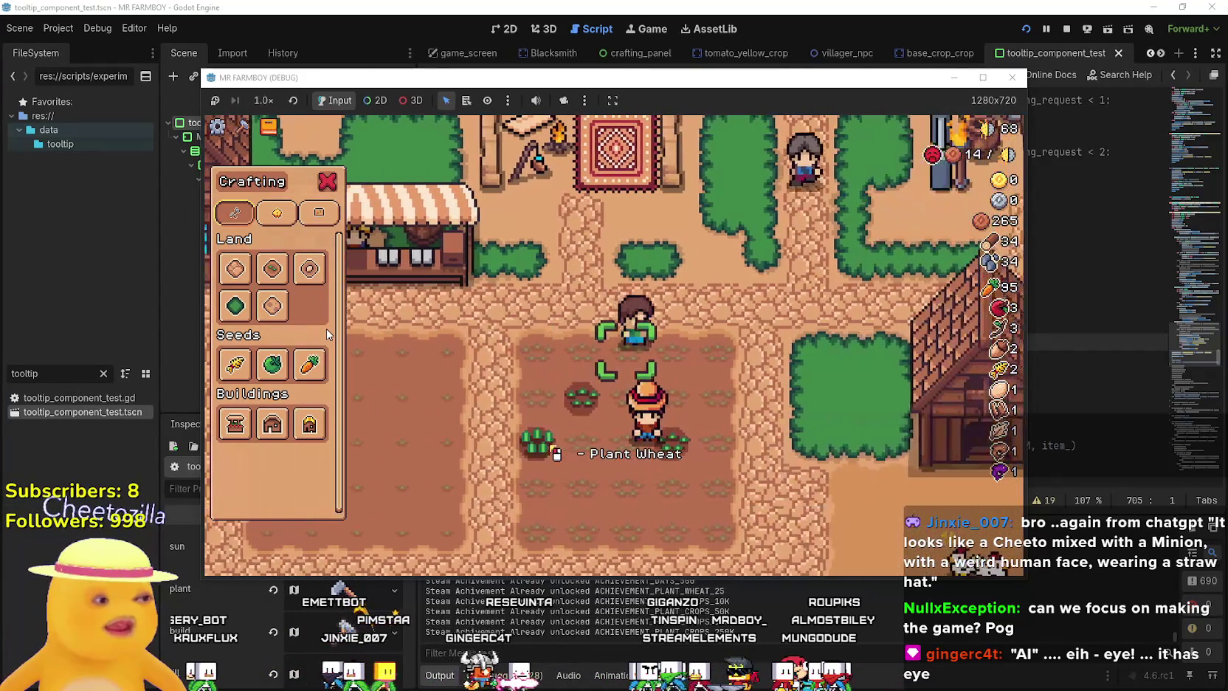
key(a)
mouse_move(288, 305)
key(d)
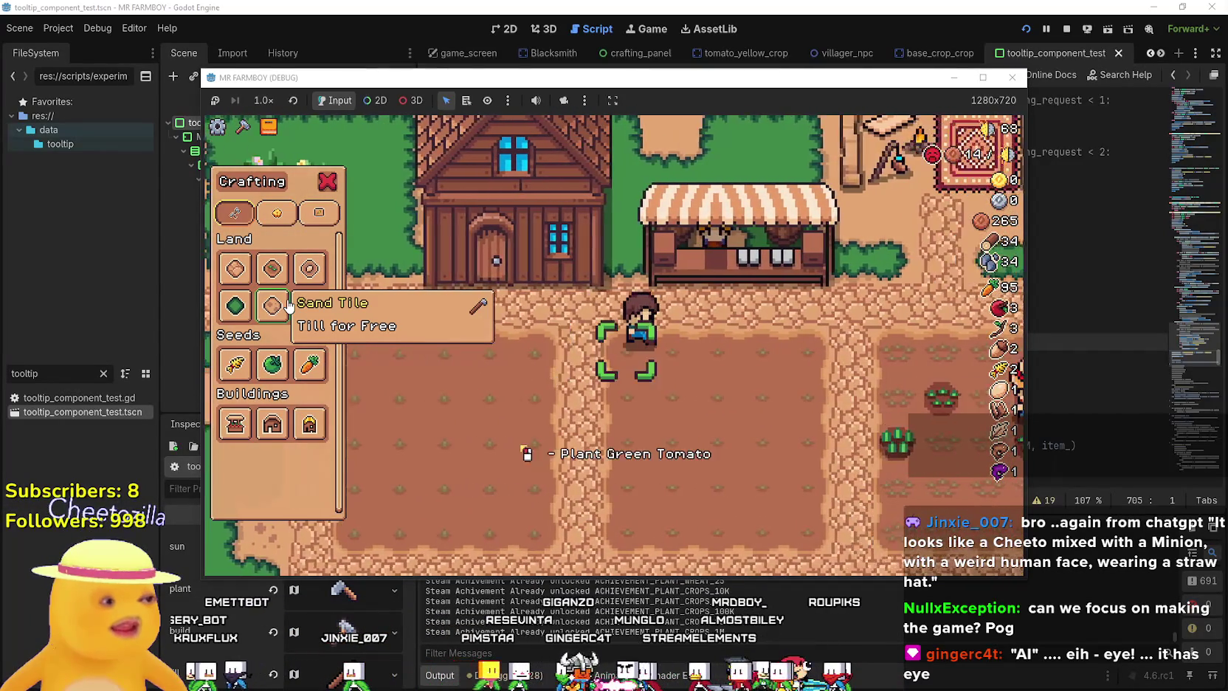
mouse_move(264, 262)
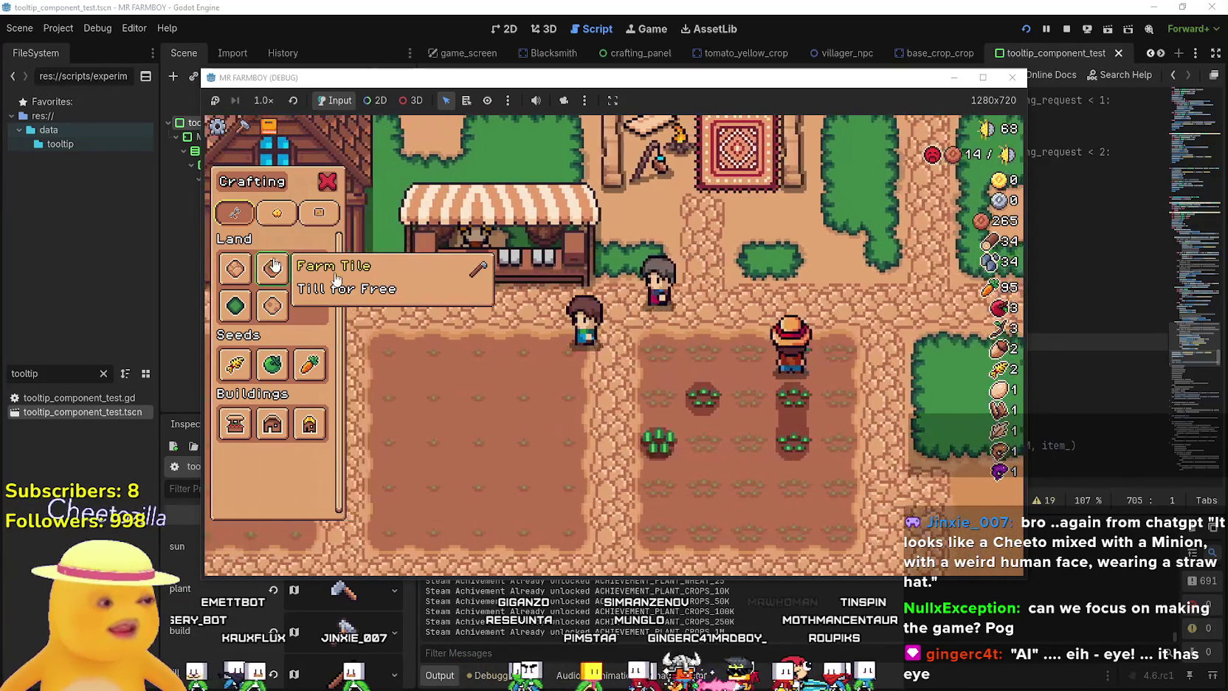
key(Escape)
Sell crops at the stall for 295 coins, then open and close the house hiring panel.
key(a)
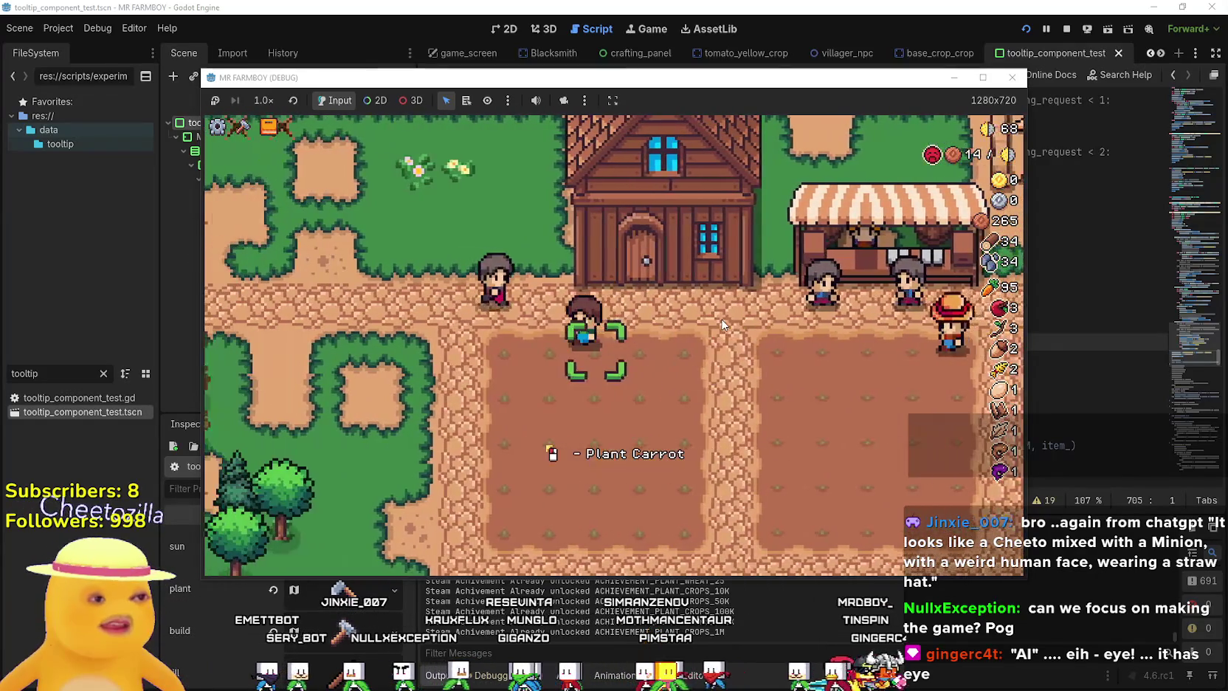
key(d)
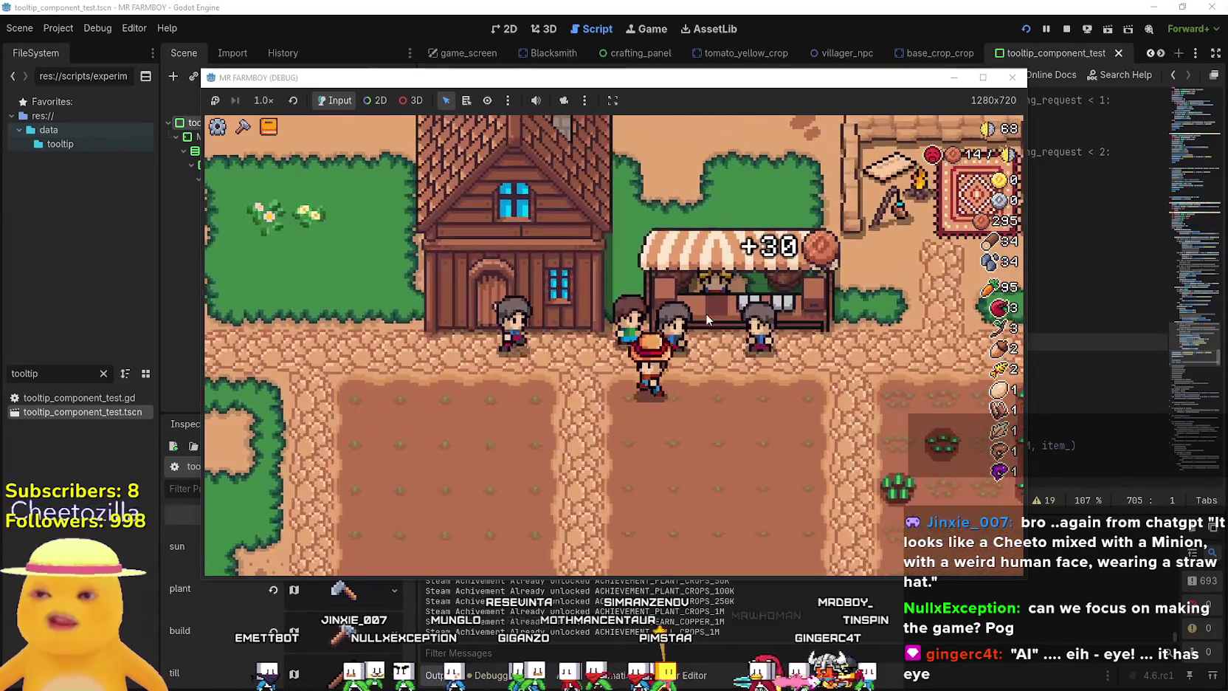
key(c)
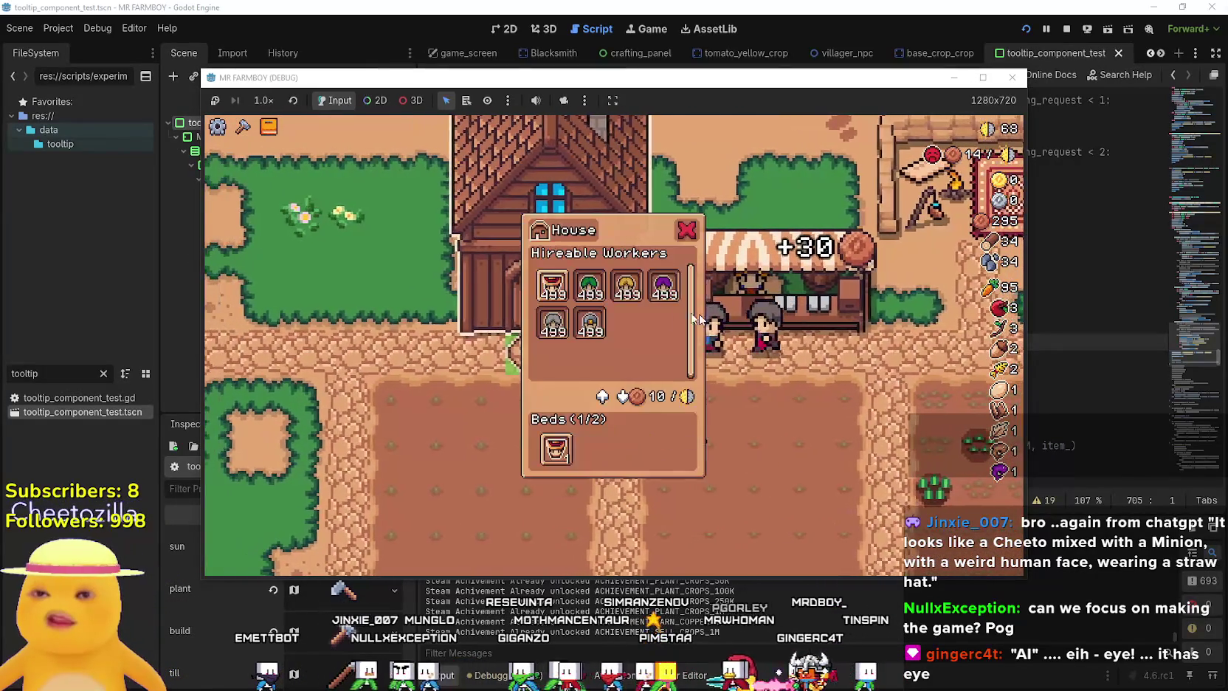
key(Escape)
Walk the farmer through the middle and tomato fields toward the river.
key(d)
key(s)
key(a)
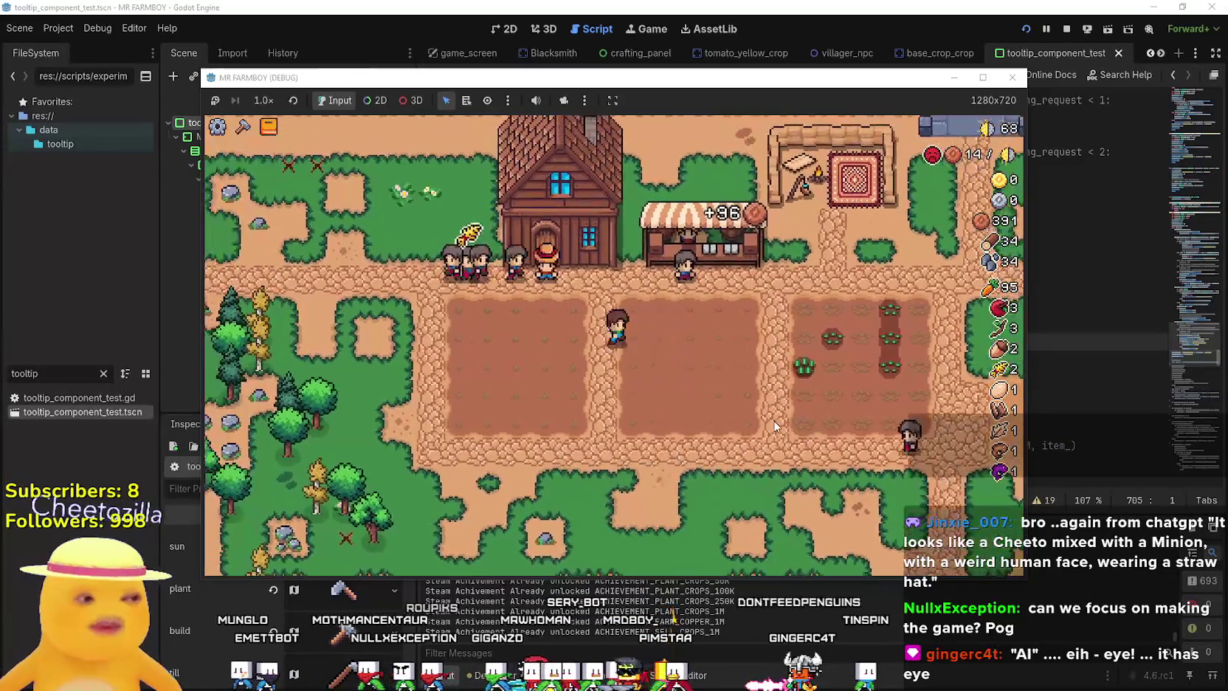
key(d)
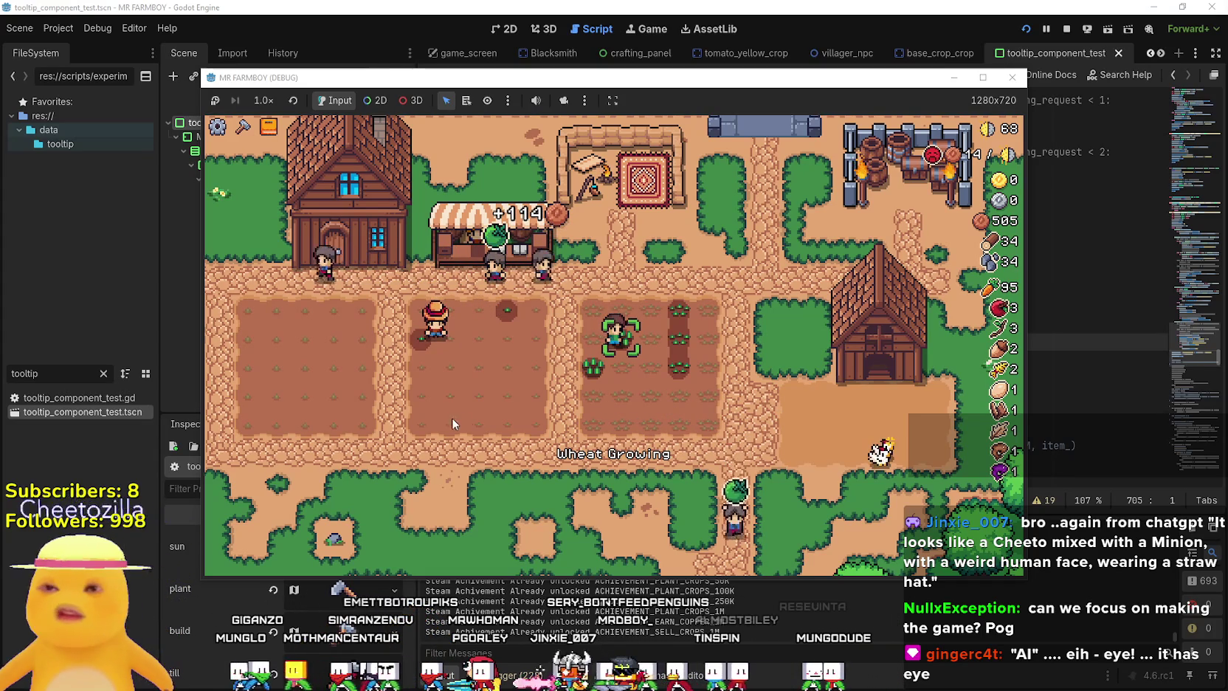
key(w)
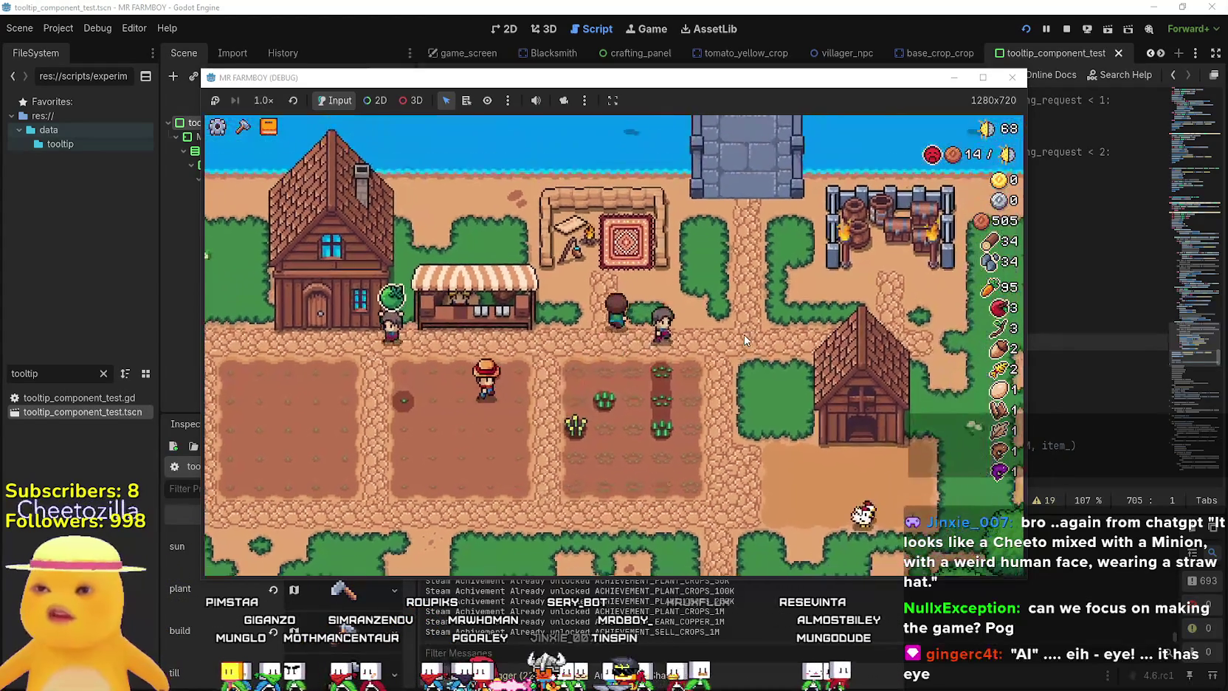
key(s)
key(d)
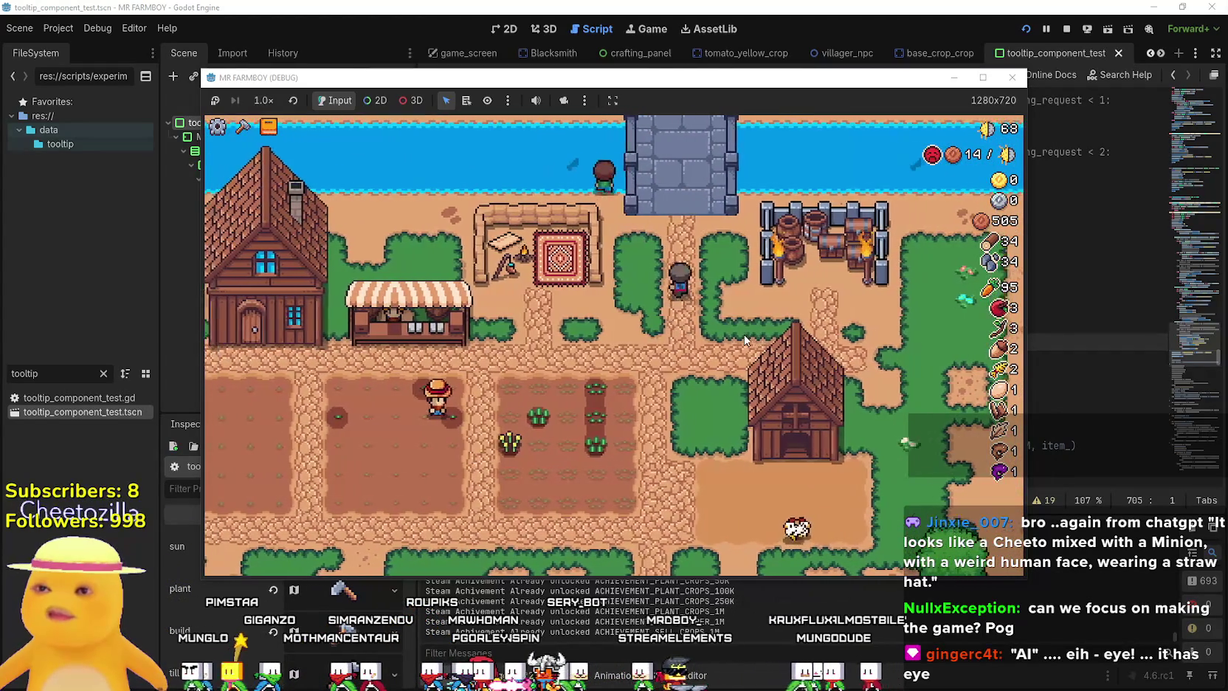
key(s)
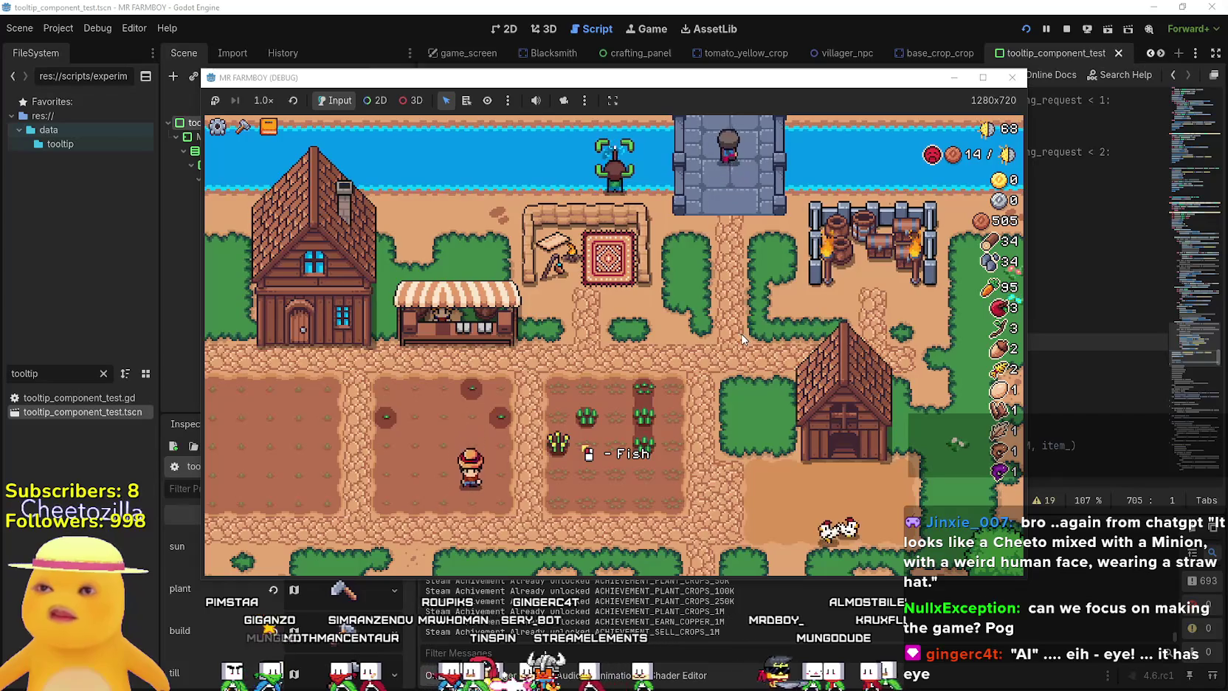
Walk the farmer around the wheat field, then bring the Games.txt notes to the front.
key(s)
key(a)
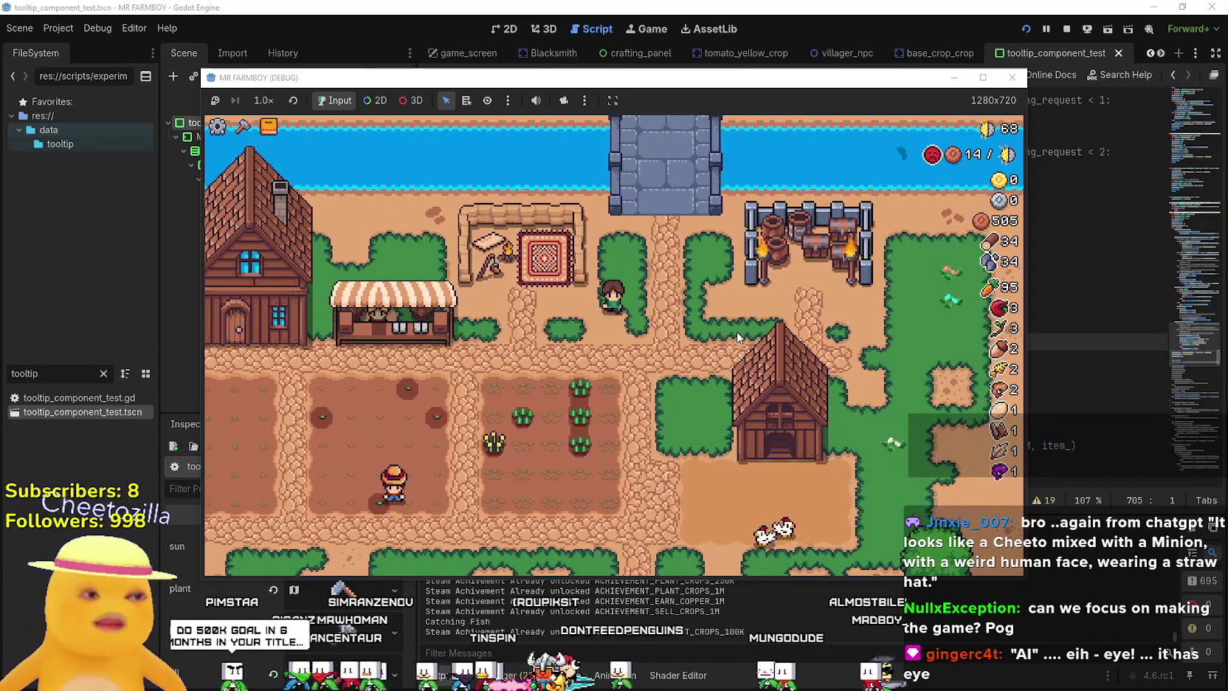
key(w)
key(a)
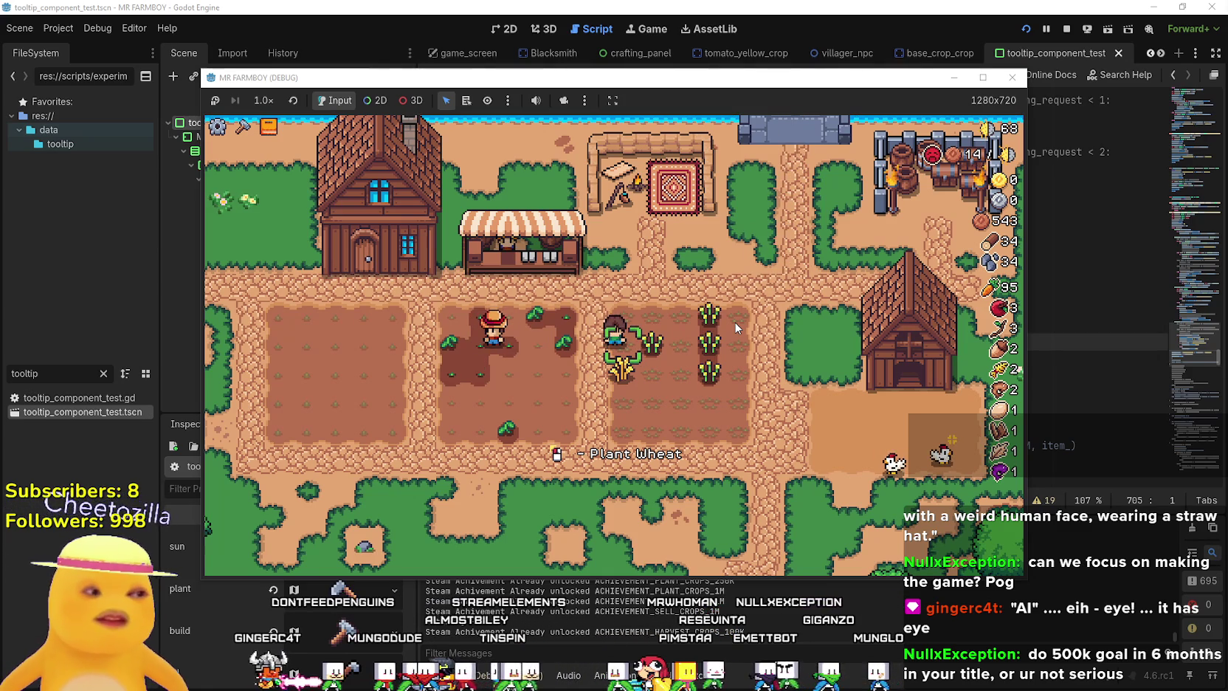
key(w)
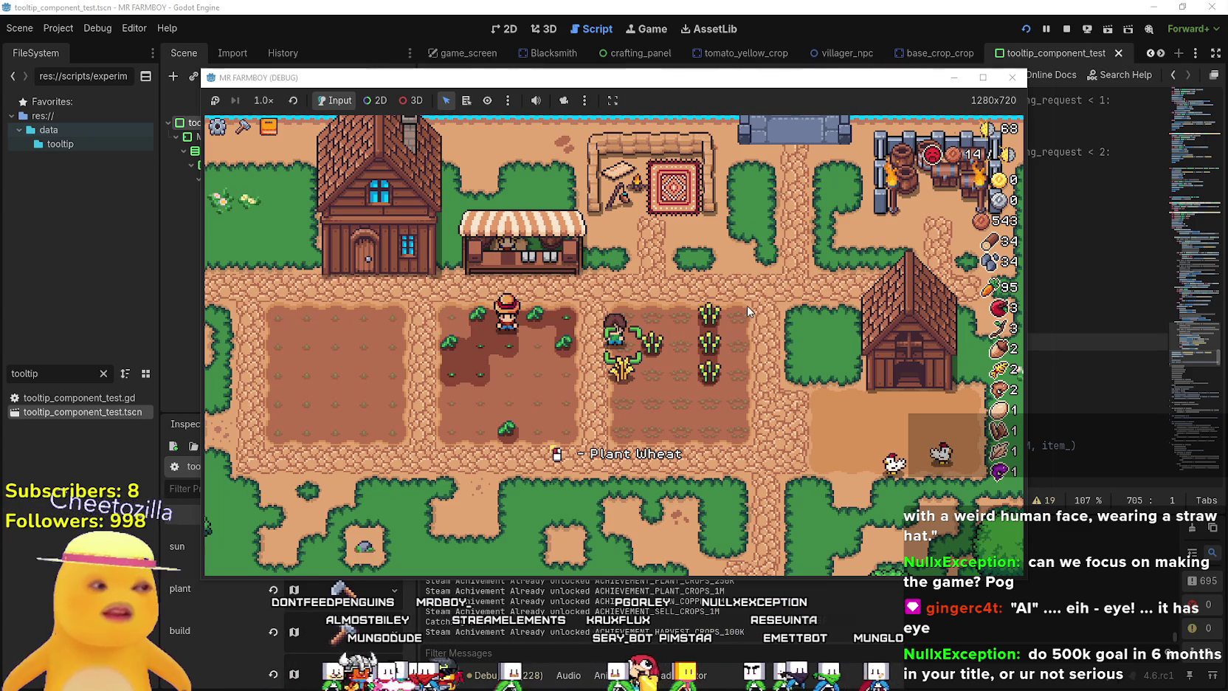
key(a)
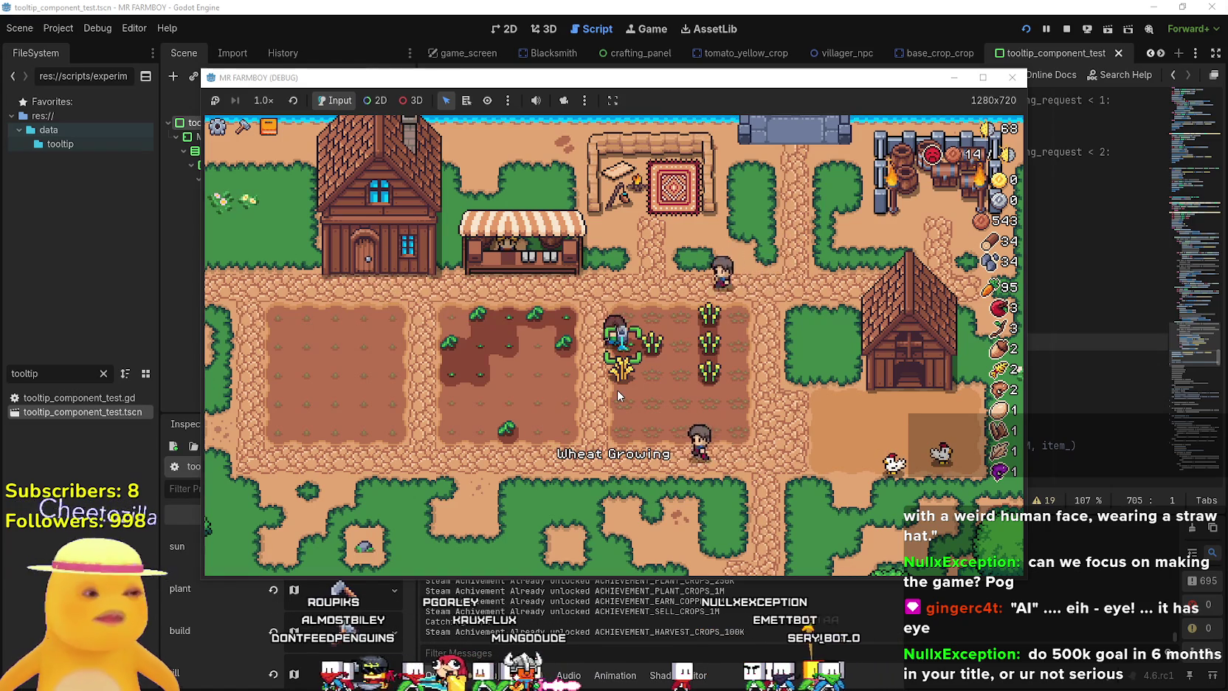
key(alt+Tab)
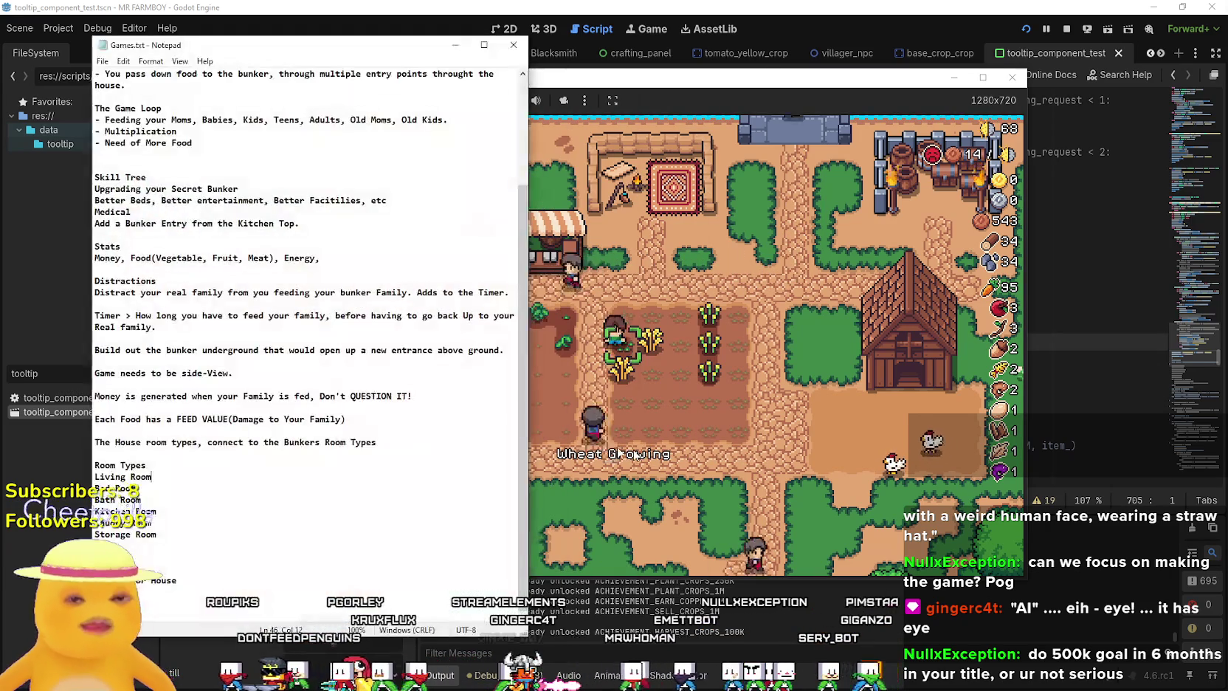
Add the line 'Stream Title (500K$ Goal in 6 Months)' below 'Worship The Devil' in Games.txt.
scroll(228, 109, up, 4)
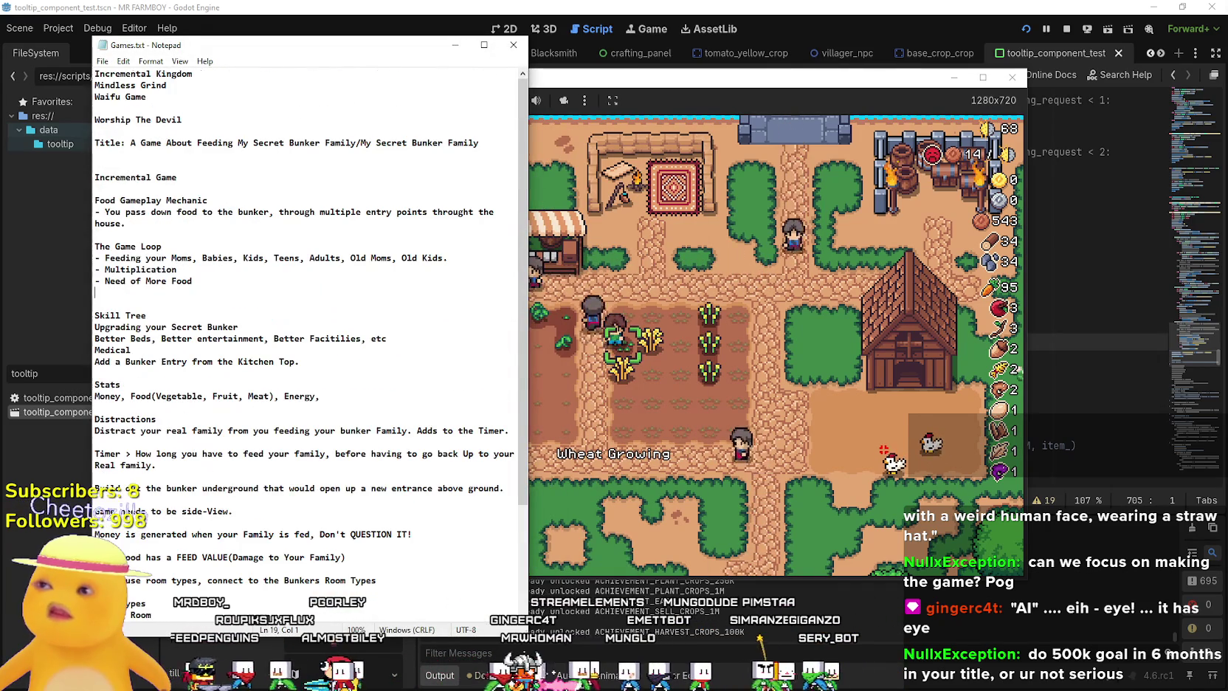
click(182, 120)
click(239, 129)
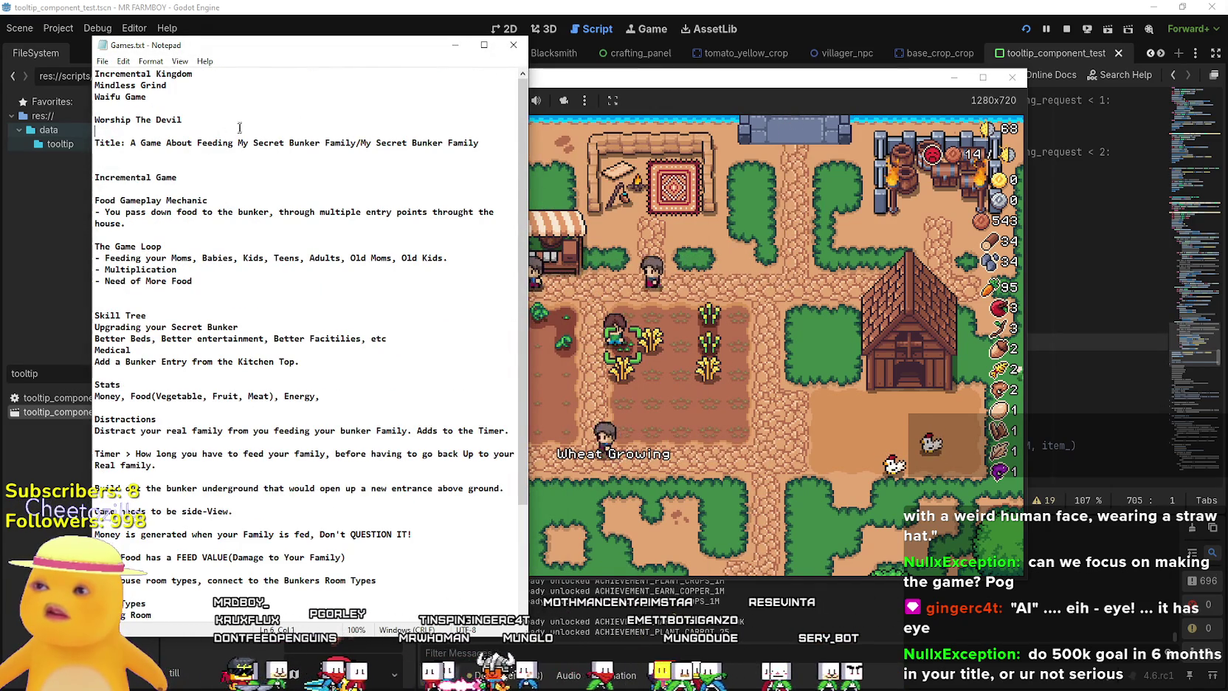
key(Return)
key(Return)
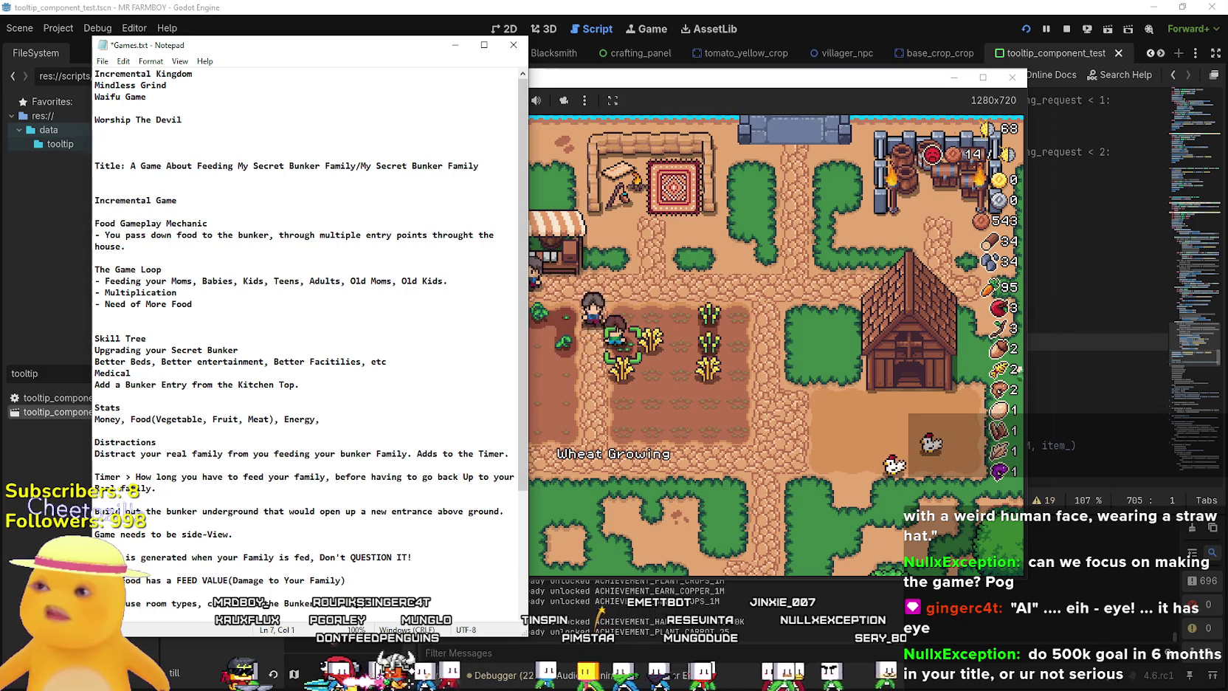
text(Stream Tit)
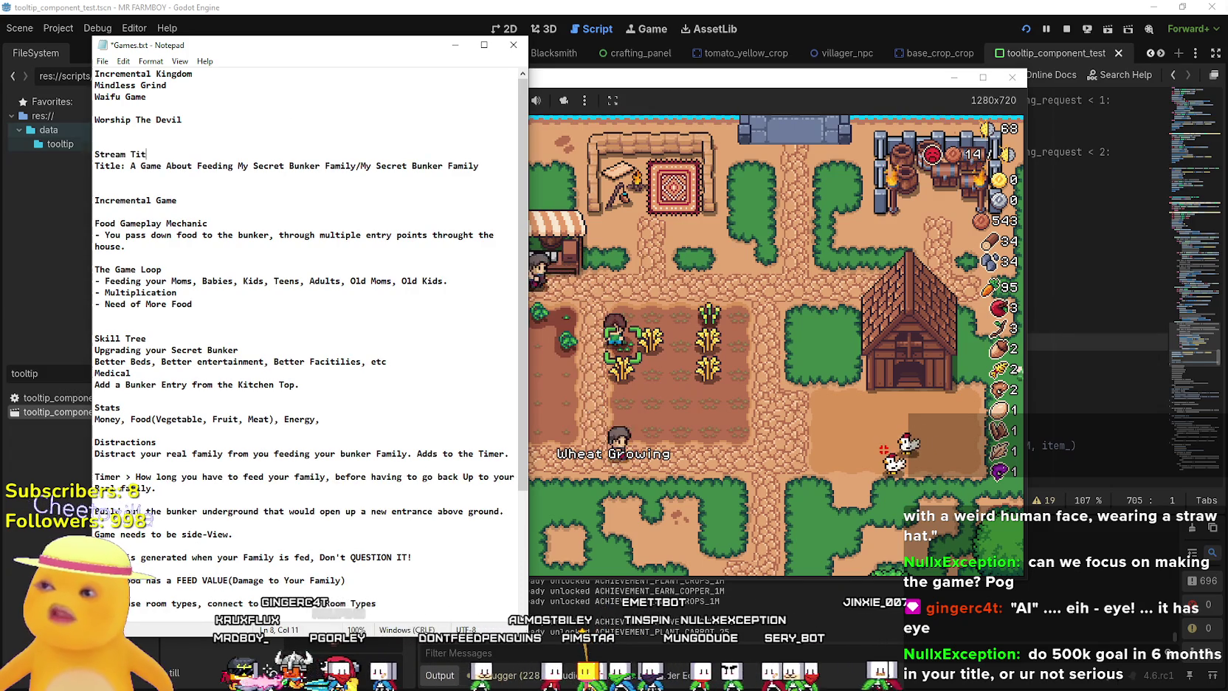
text(le ()
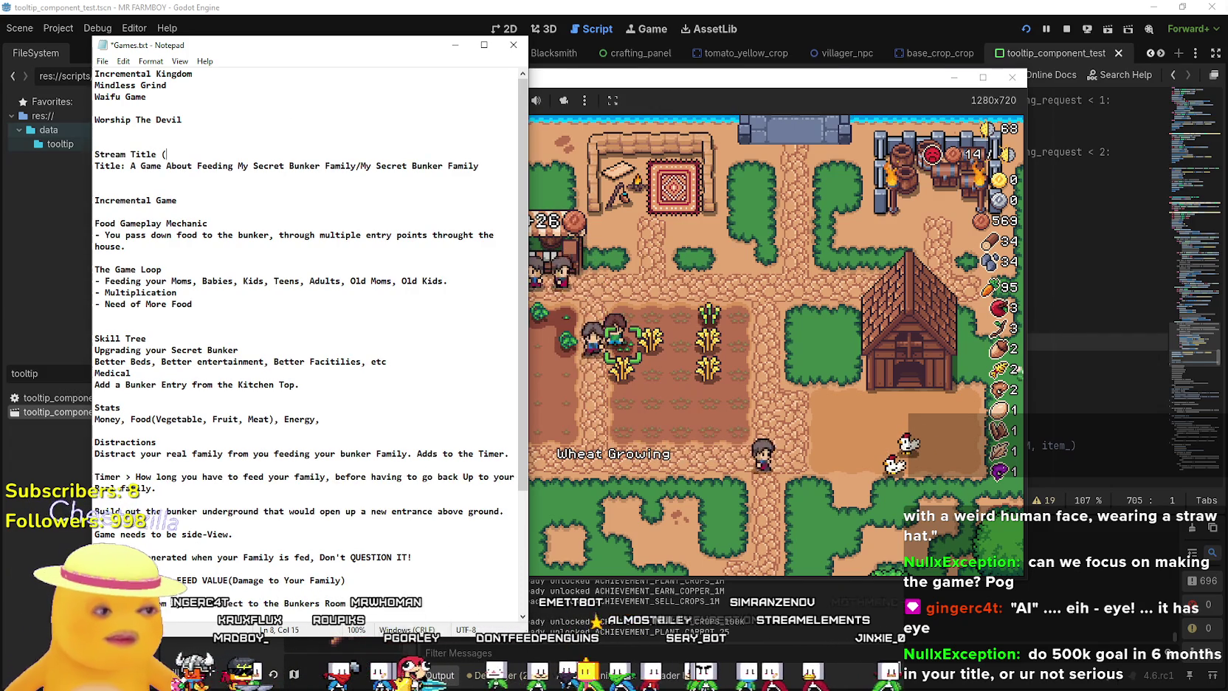
text(500k)
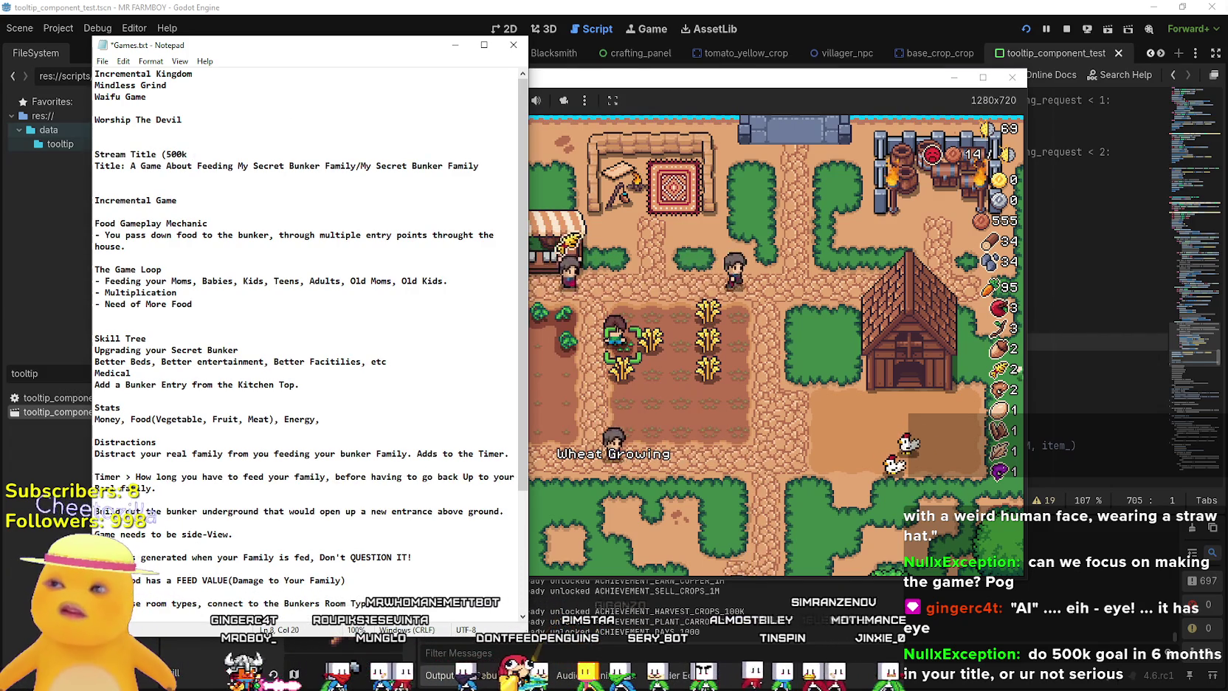
text(oal)
key(BackSpace)
key(BackSpace)
key(BackSpace)
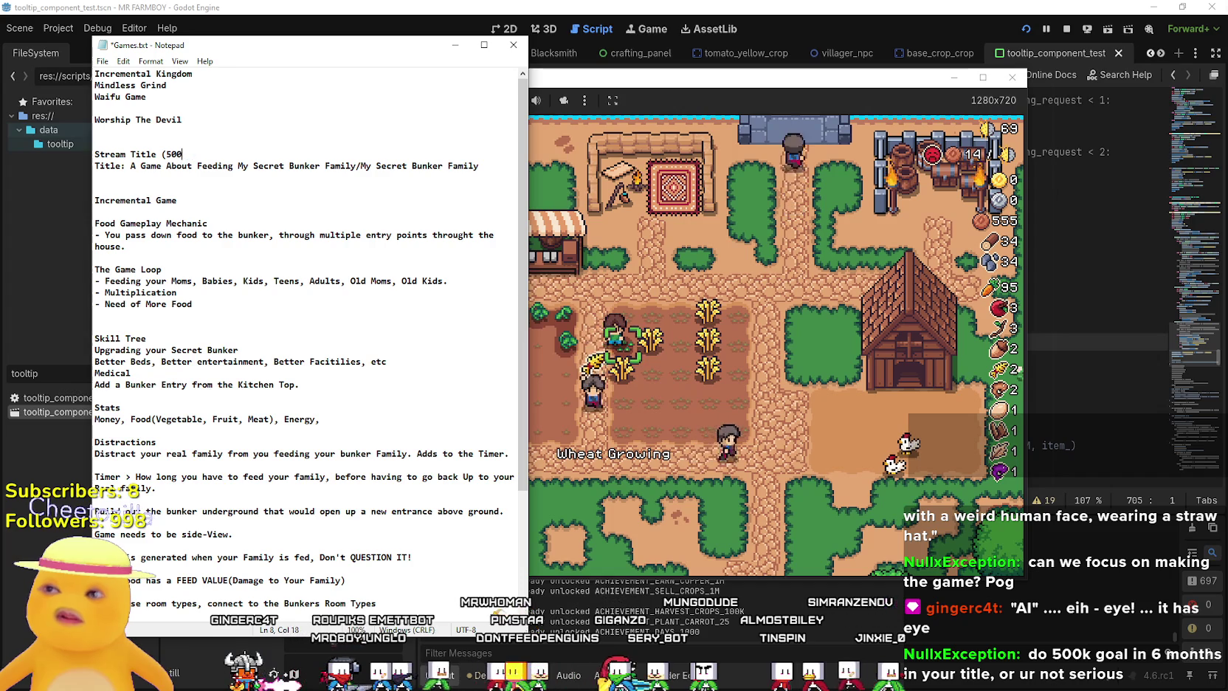
text(oal in)
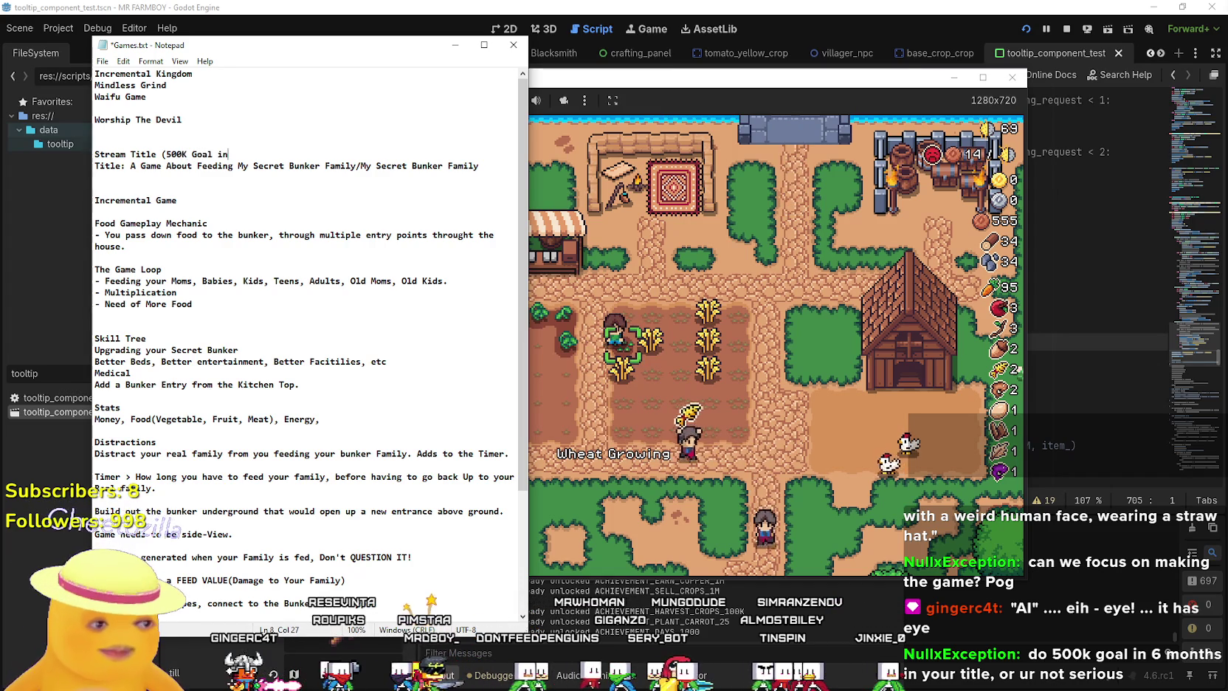
text( 6 Months)
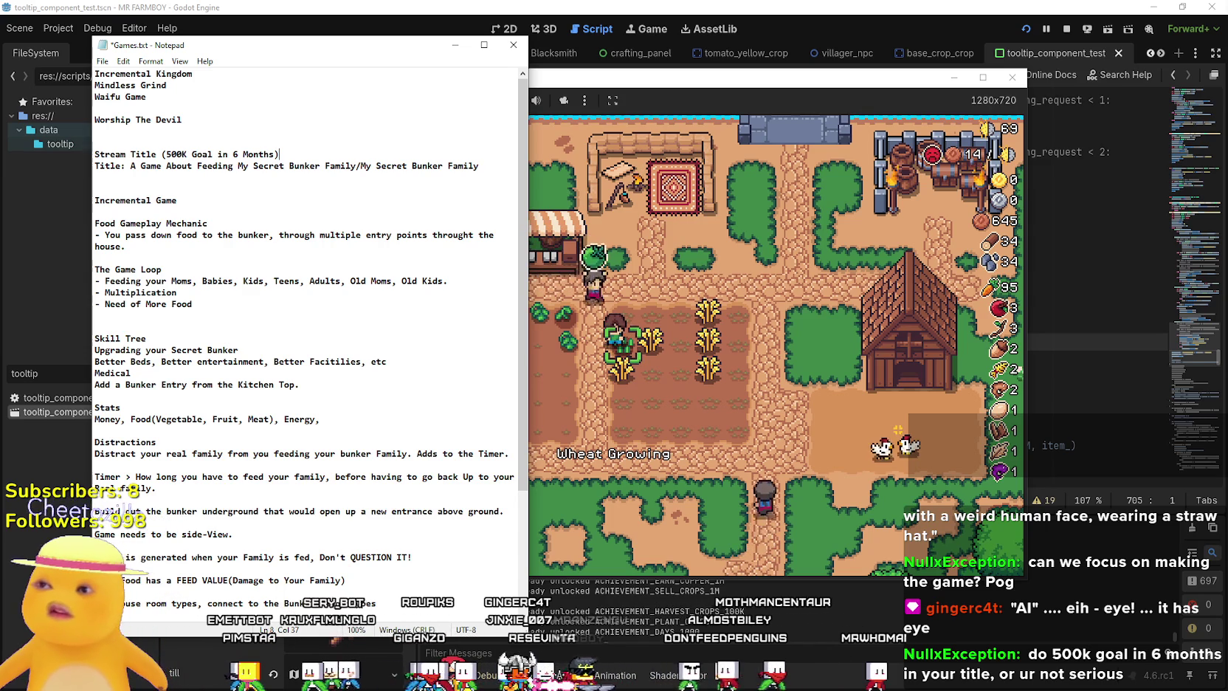
key(BackSpace)
text($)
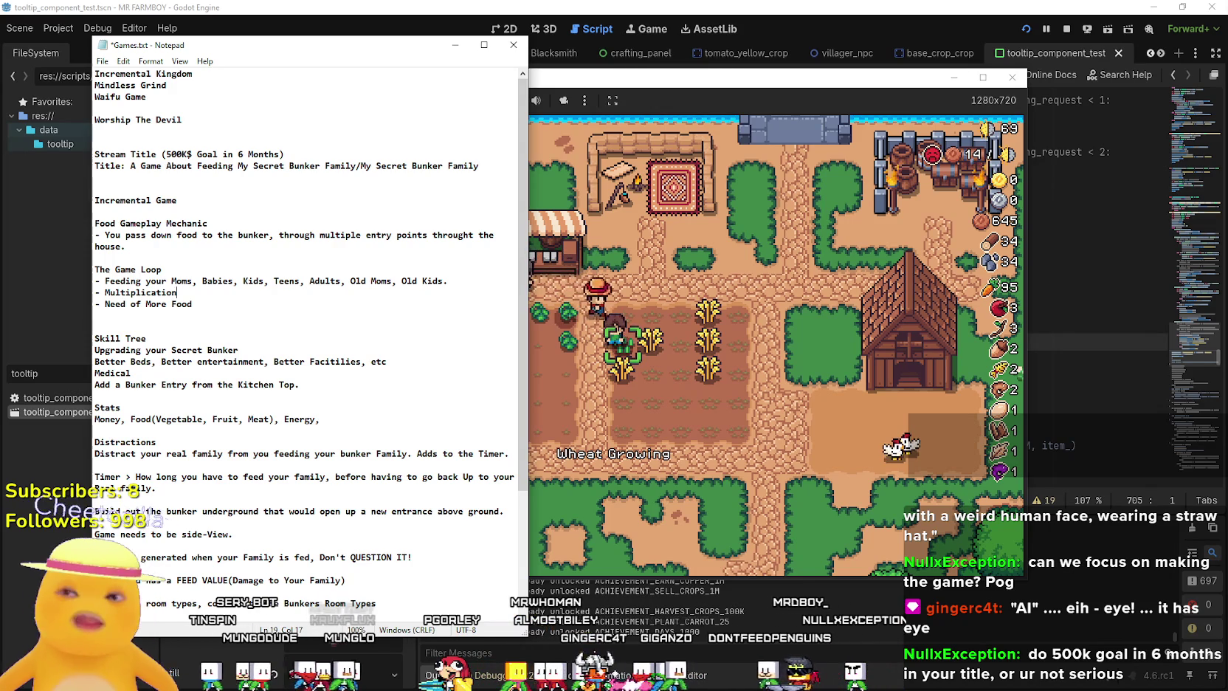
drag(247, 45, 579, 58)
Enlarge the Notepad text and change the Stream Title goal to 0/500,000.
ctrl+scroll(550, 178, up, 5)
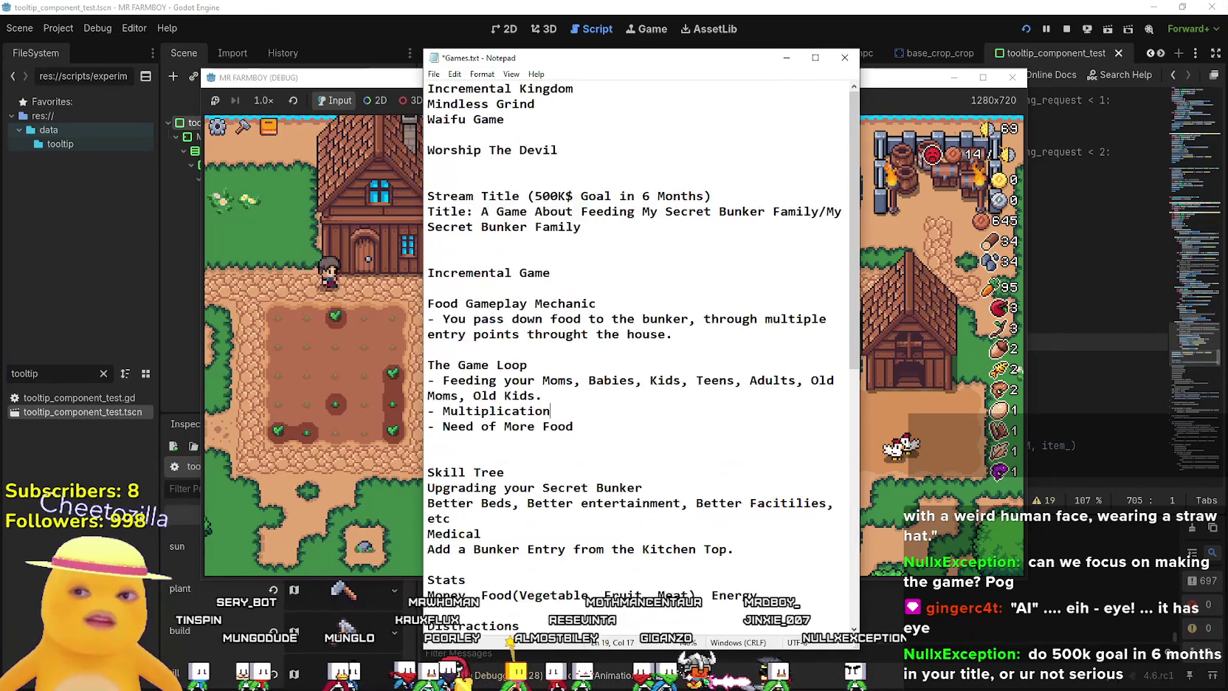
ctrl+scroll(550, 178, up, 2)
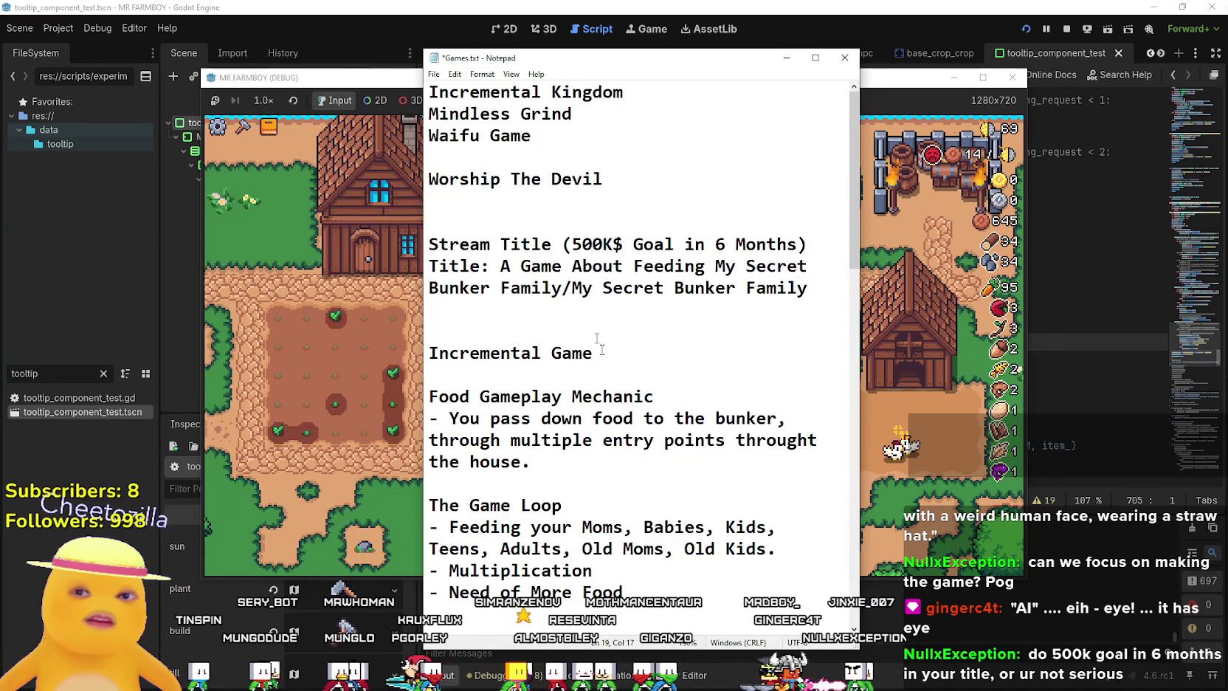
drag(429, 245, 808, 245)
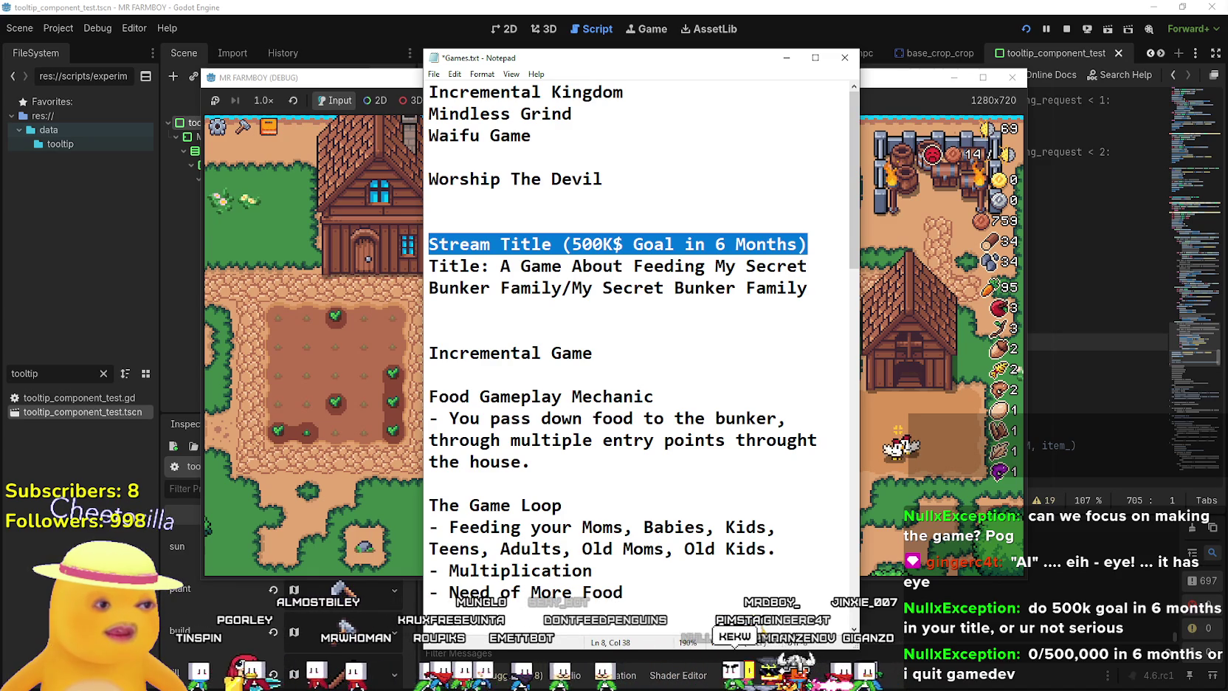
click(430, 331)
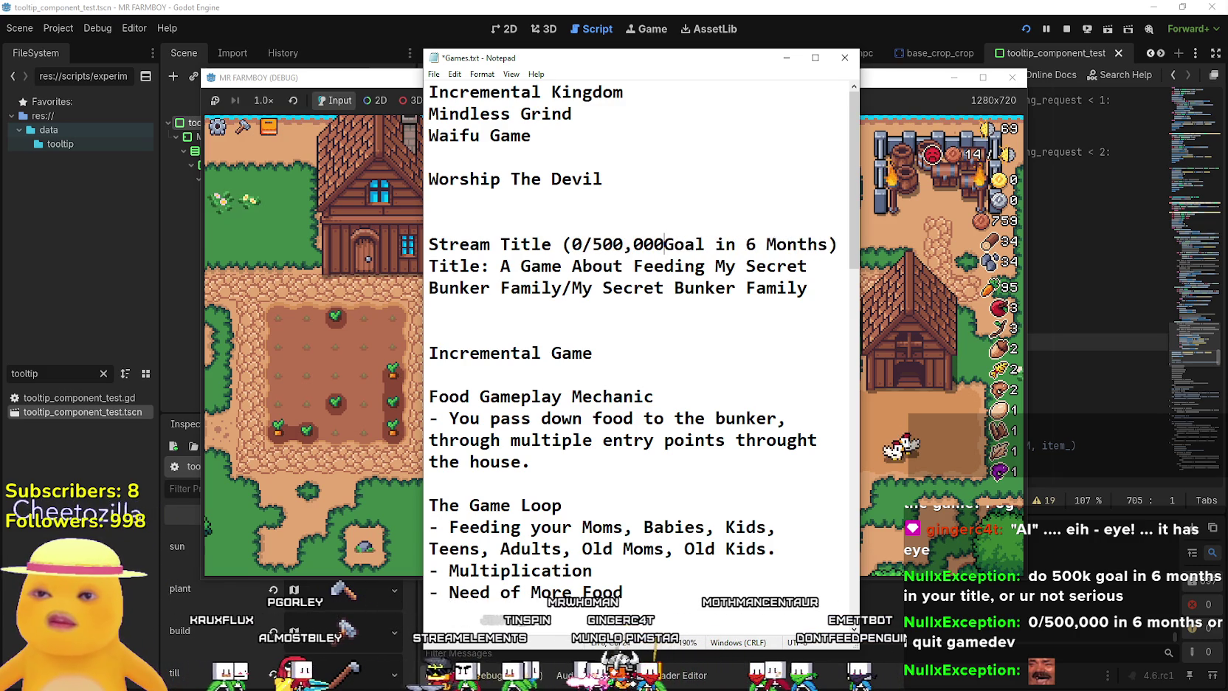
click(600, 246)
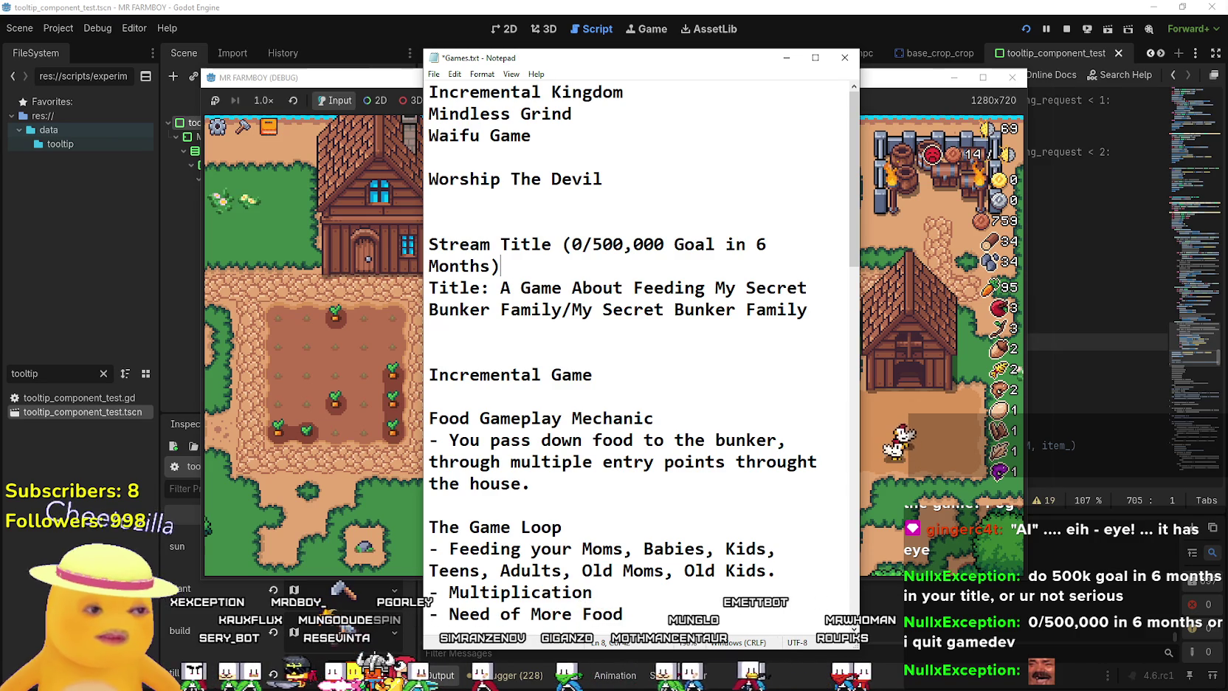
mouse_move(613, 244)
mouse_down()
mouse_move(471, 244)
mouse_move(593, 245)
mouse_move(563, 244)
mouse_up()
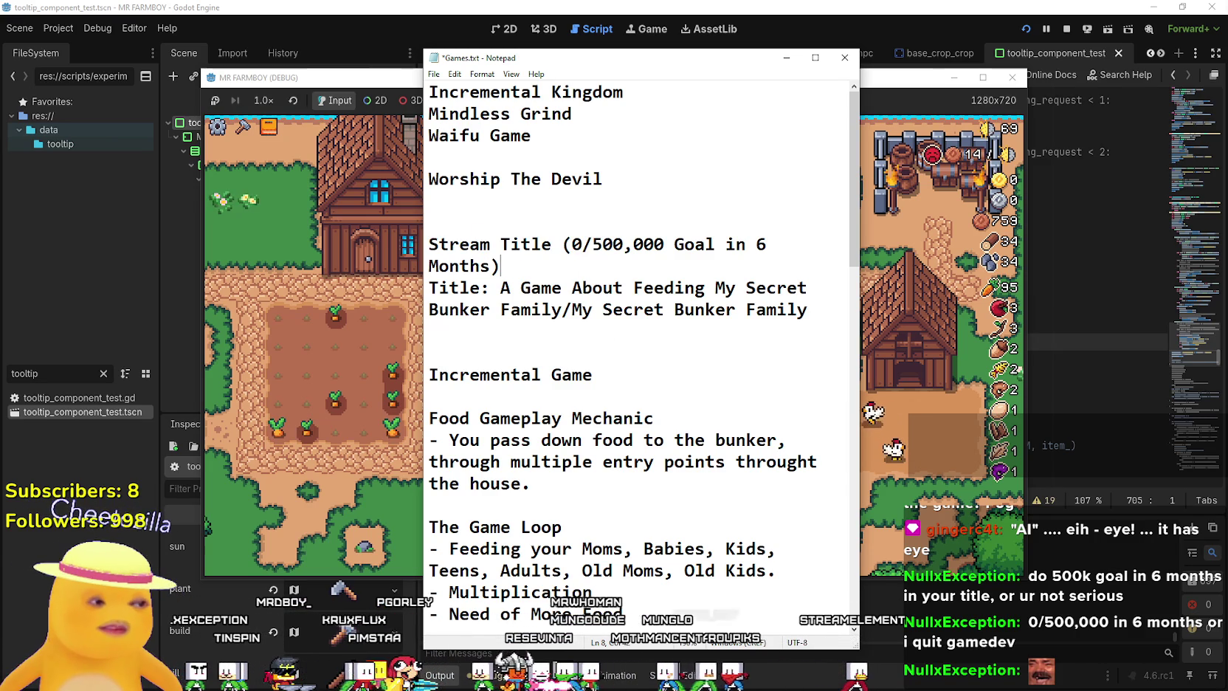
double_click(576, 244)
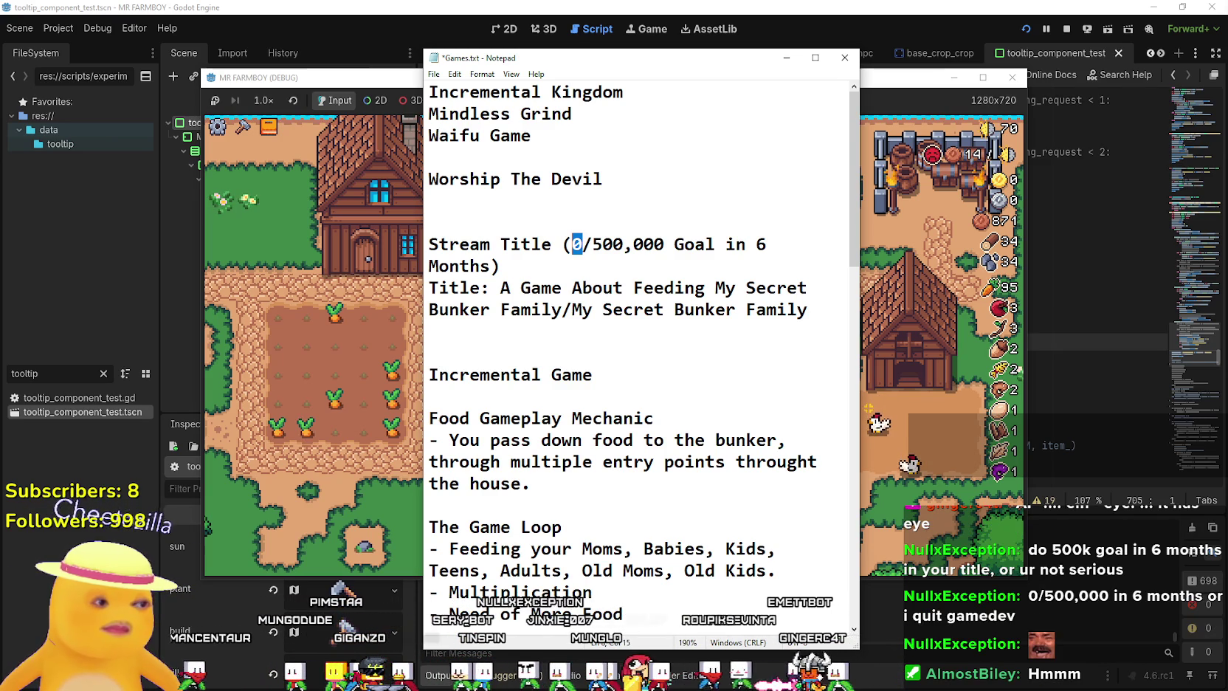
Change the stream title's goal from '0/500,000' to '500,000$'.
click(633, 245)
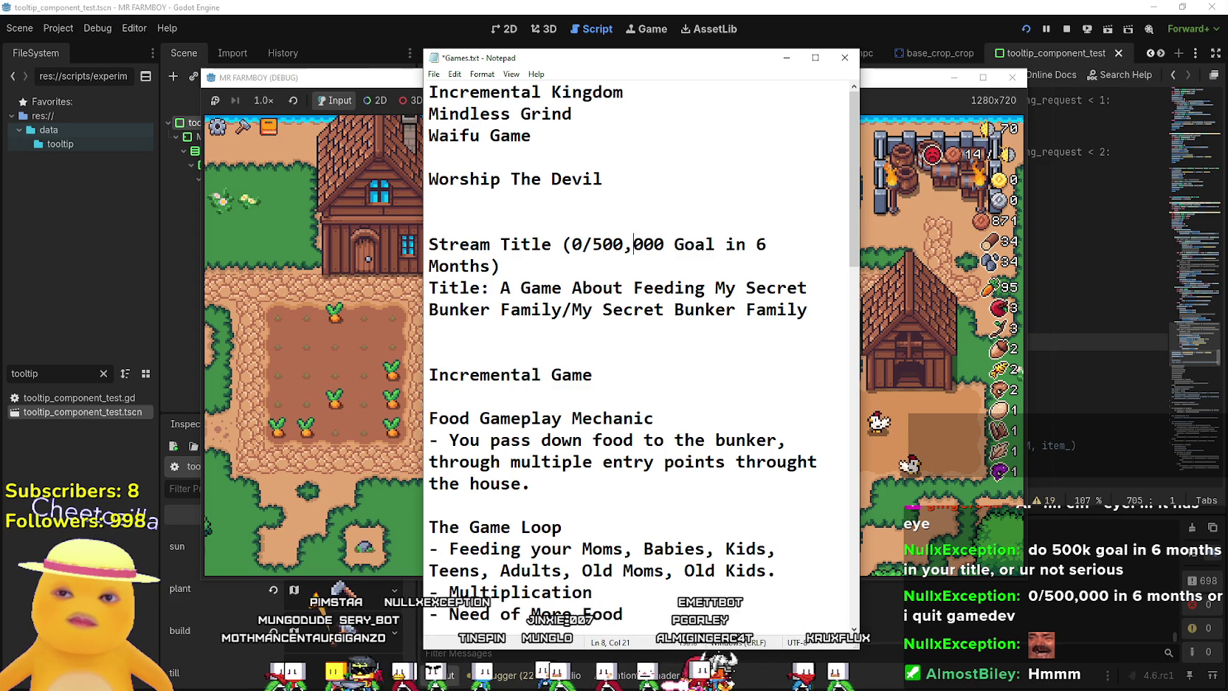
key(Right)
text(#)
key(BackSpace)
text($)
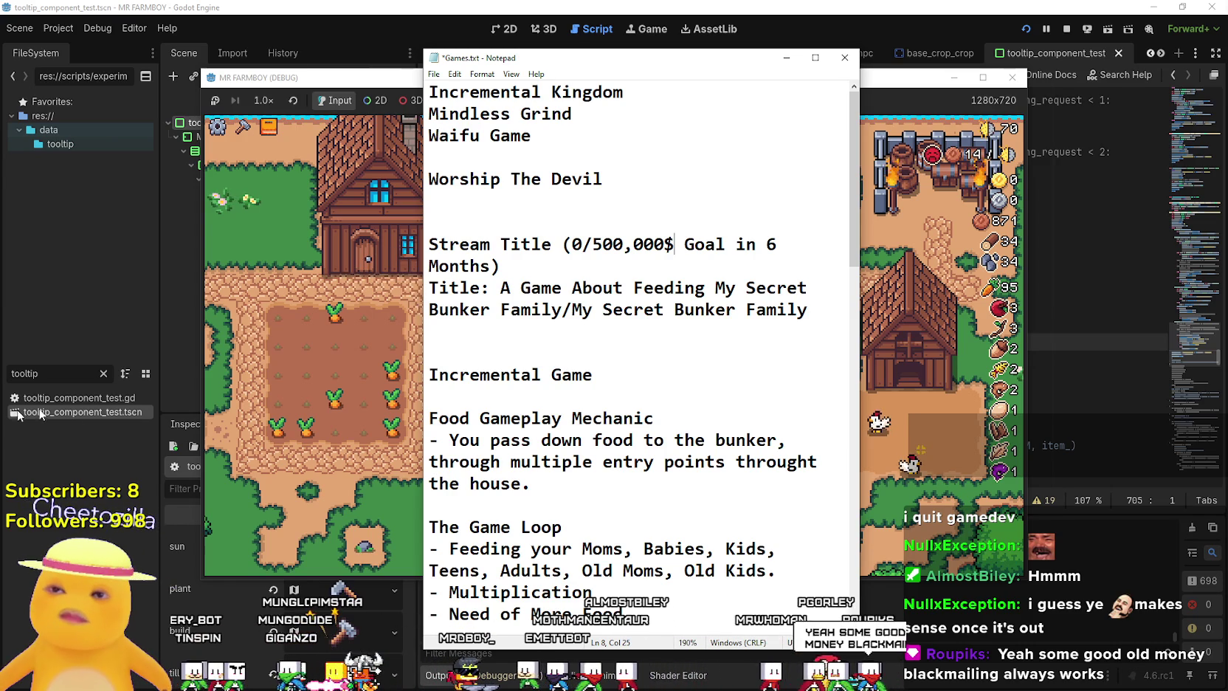
key(shift+Left)
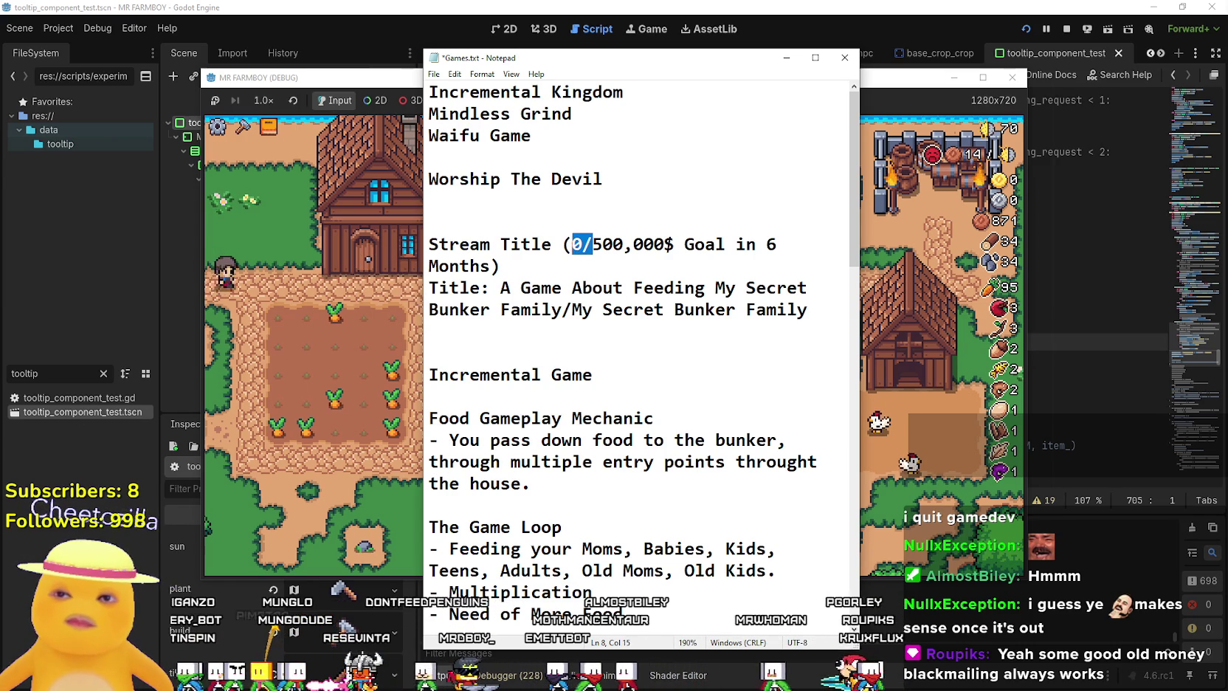
key(Delete)
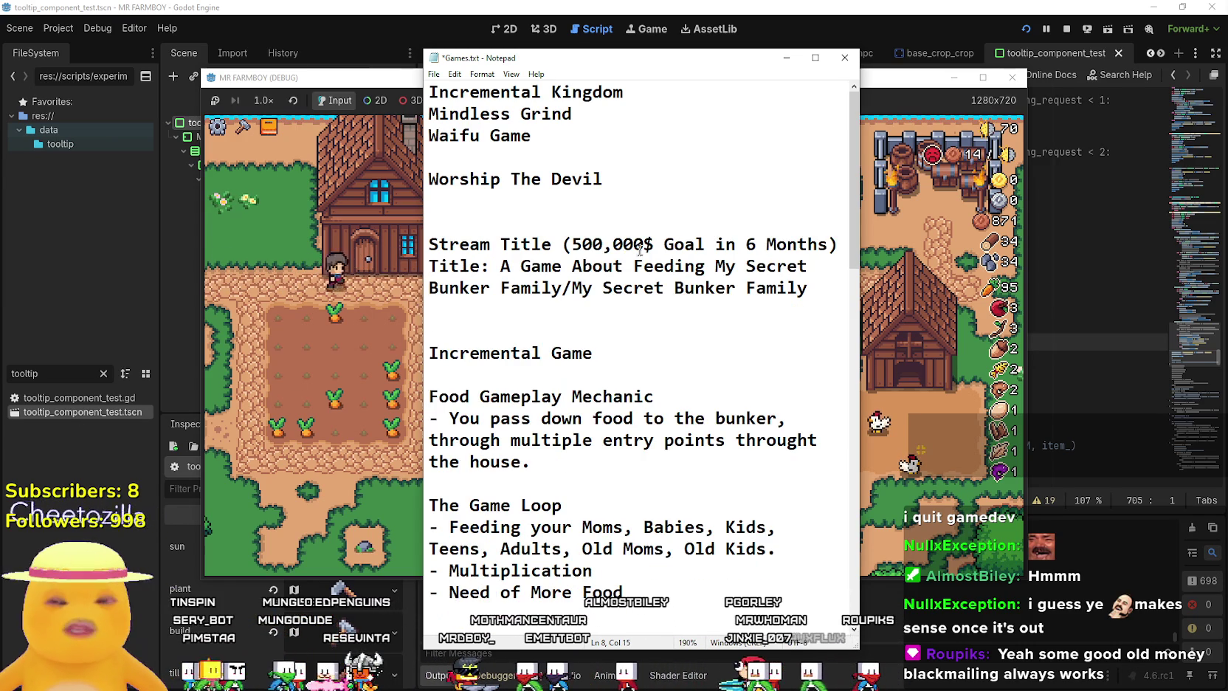
Add 'or I quit Game Development' to the stream title, with a blank line below it.
click(602, 288)
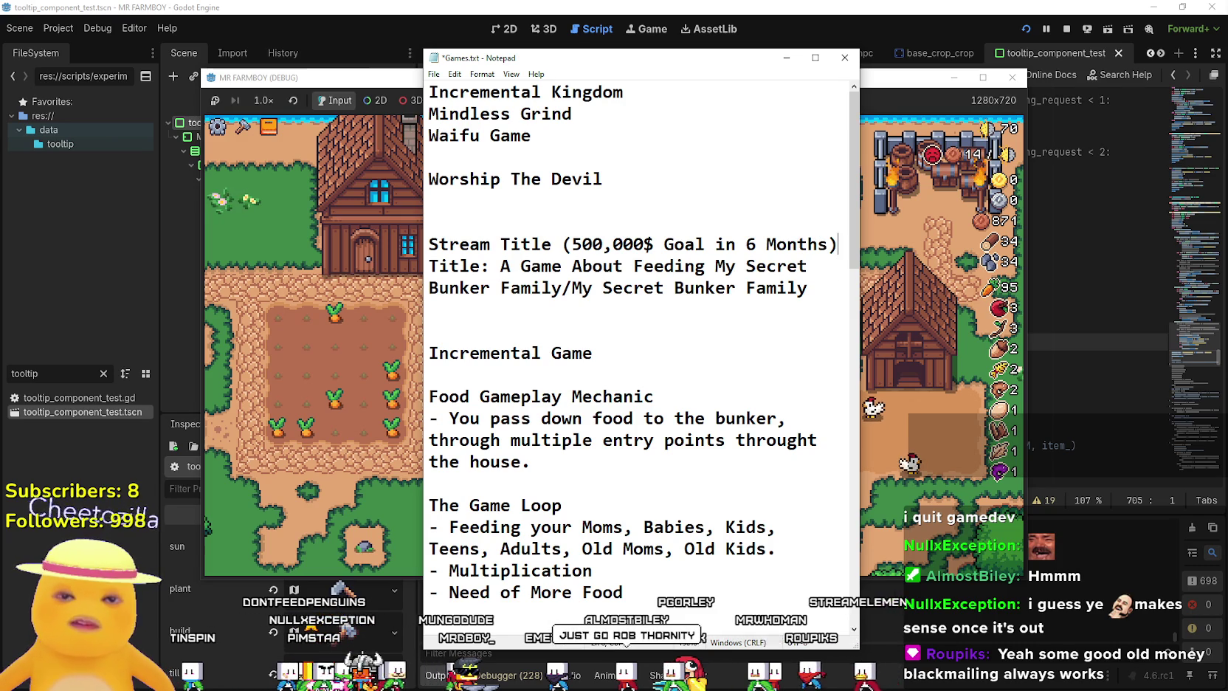
key(Return)
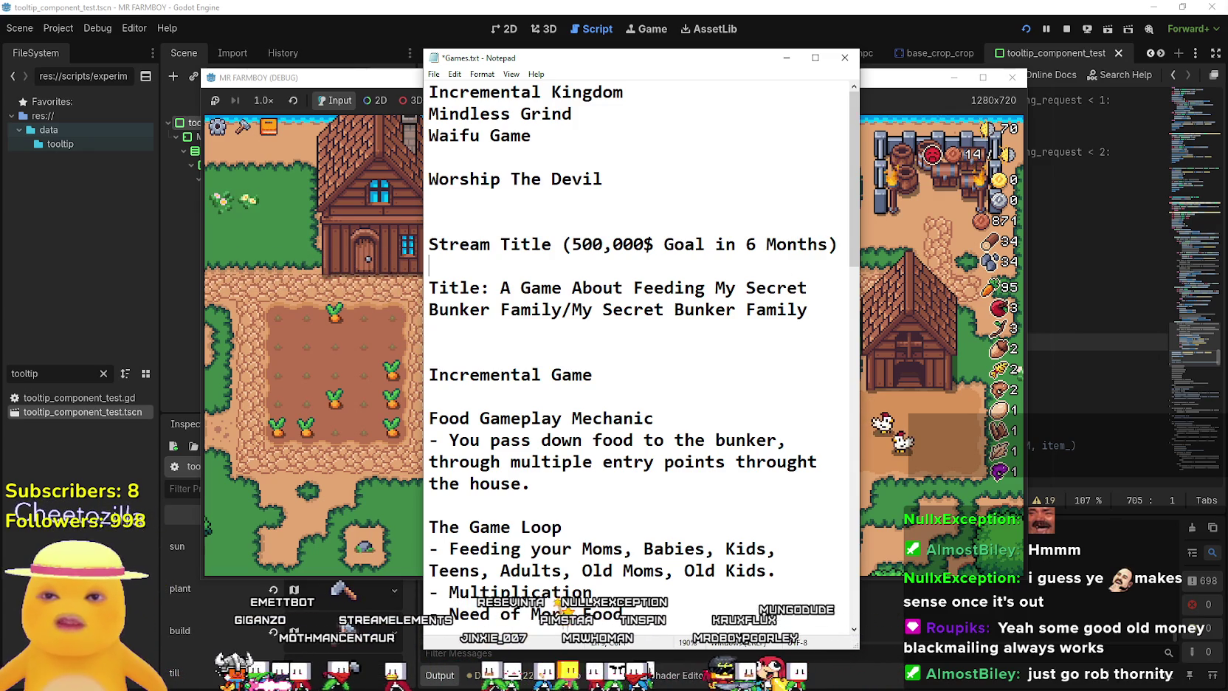
text(or)
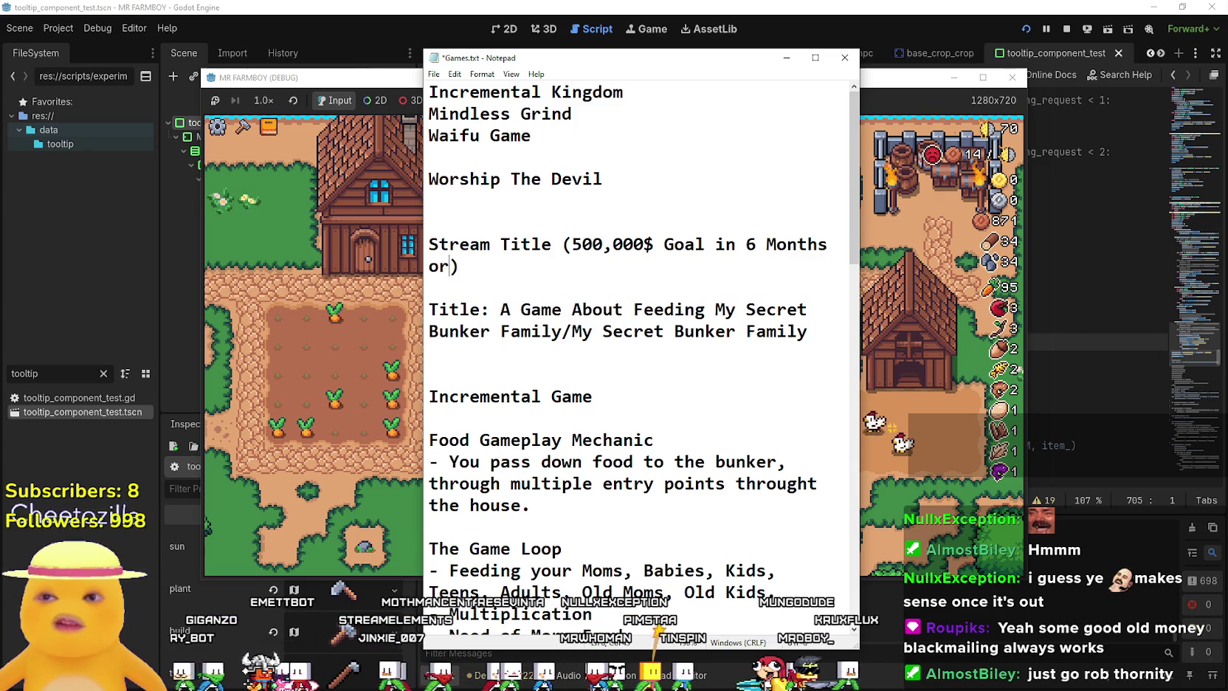
text( I quit Game D)
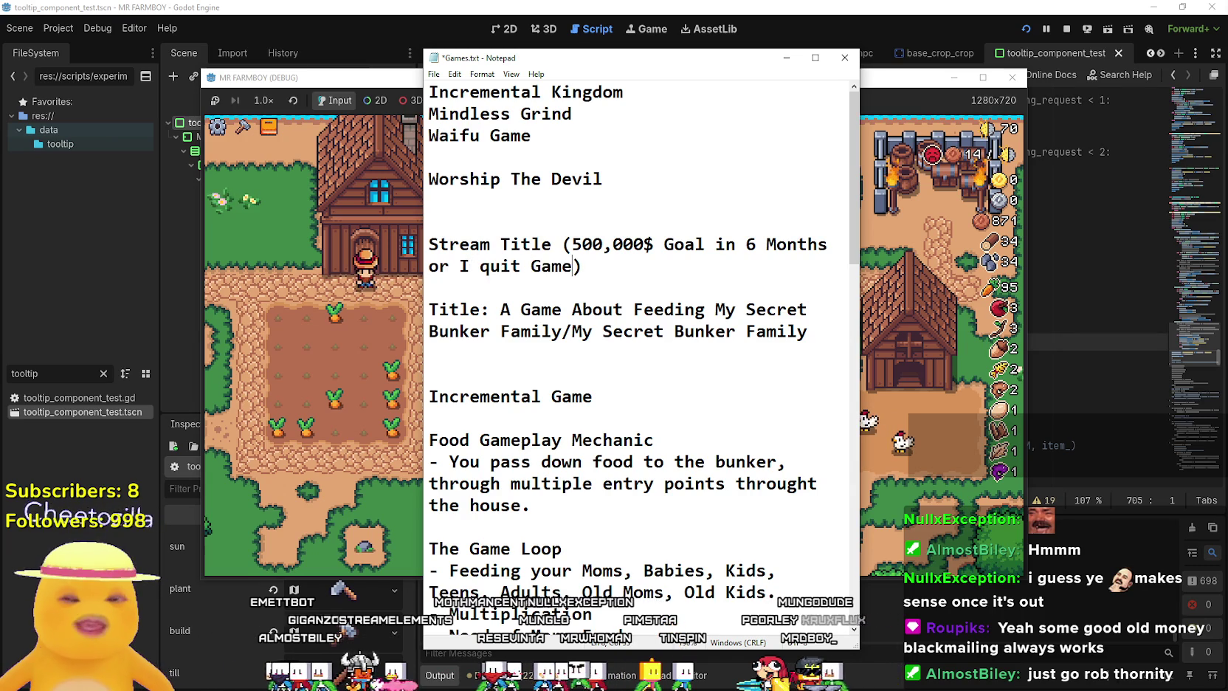
text(ev)
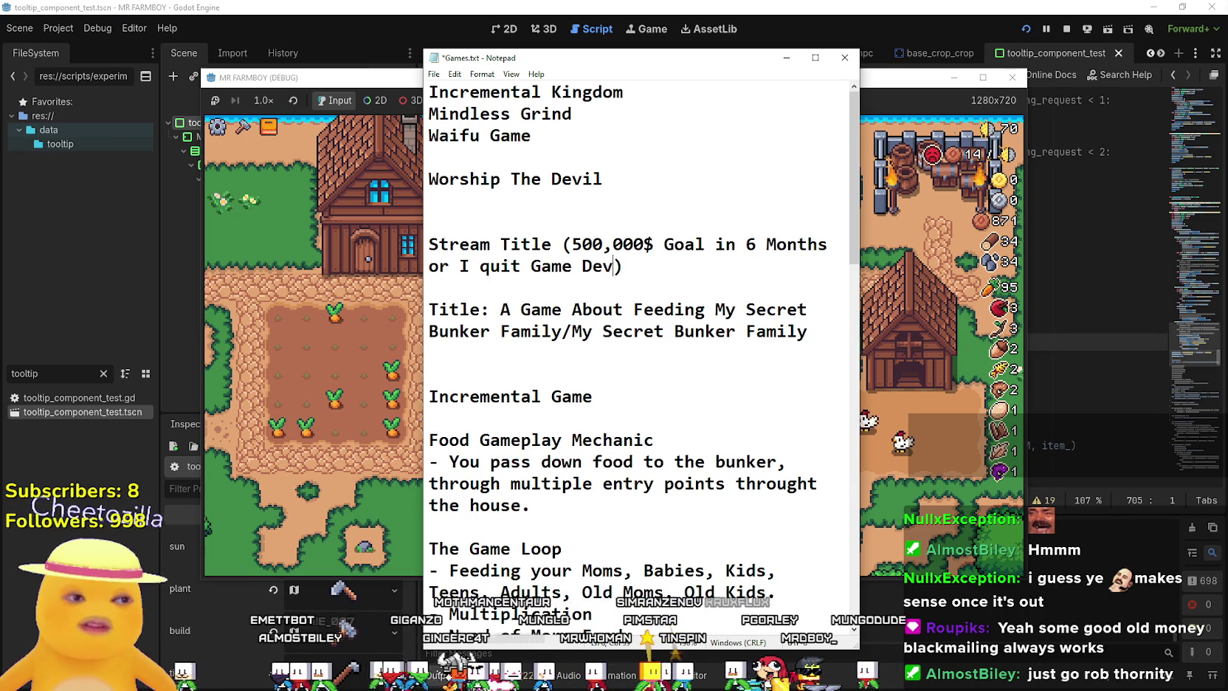
key(BackSpace)
key(BackSpace)
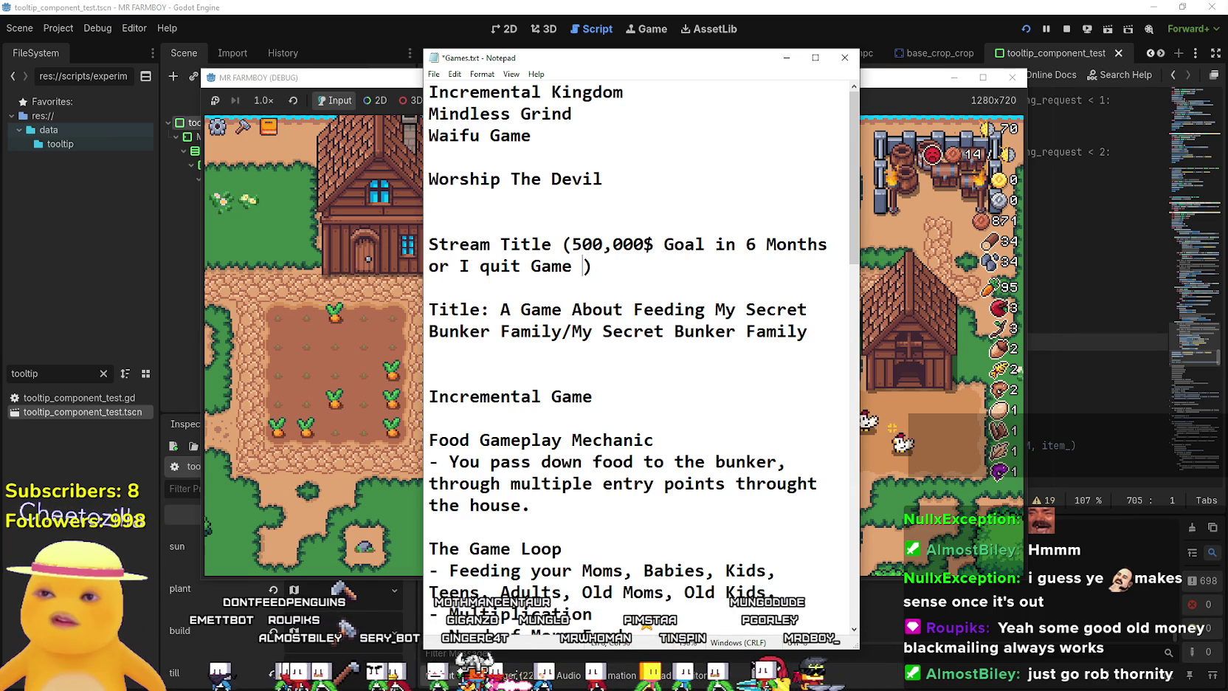
text(Development)
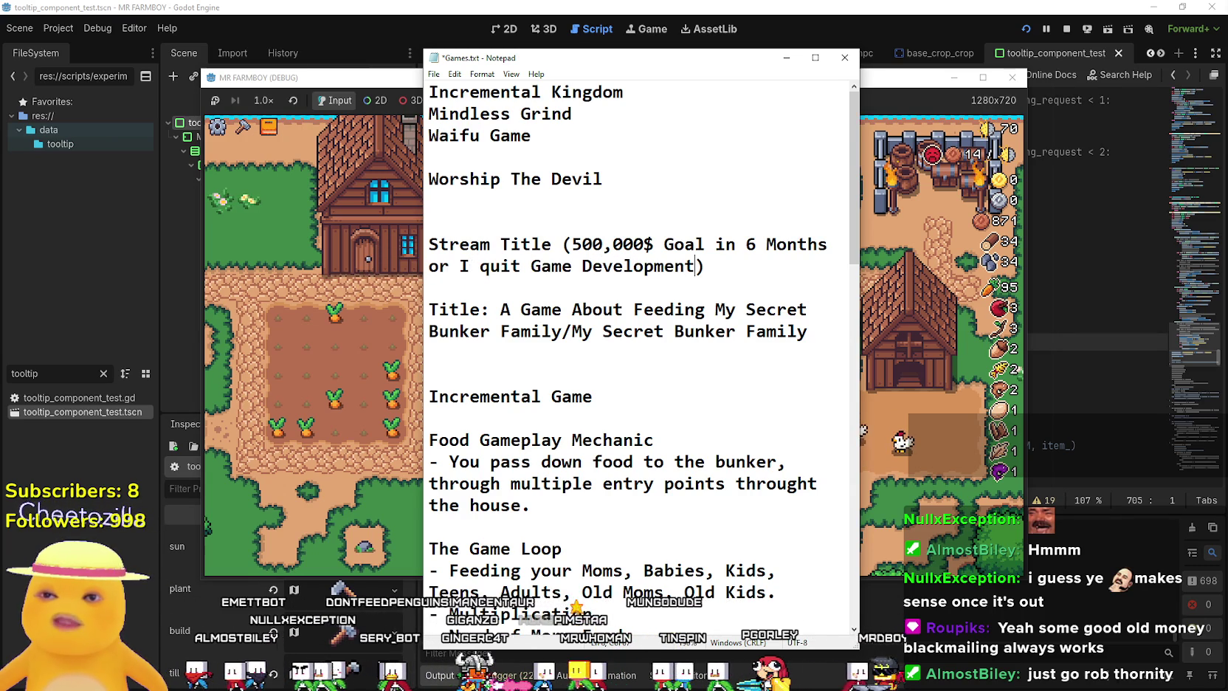
key(Down)
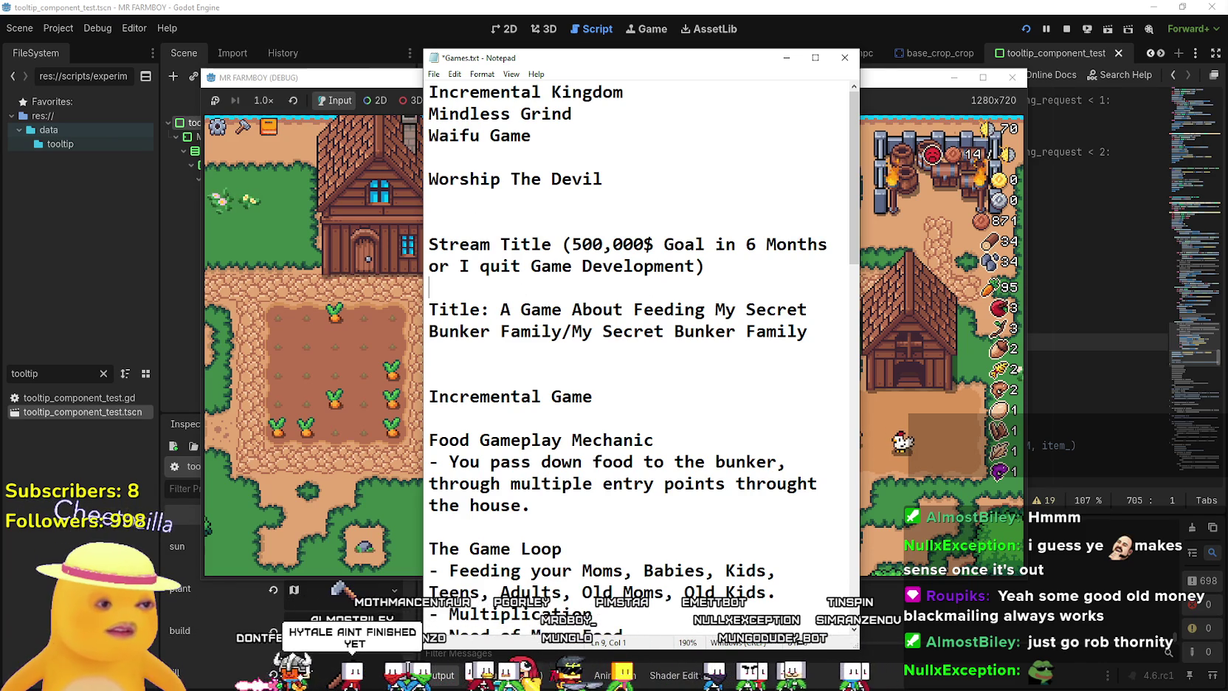
Drag the Notepad window right to uncover more of the running farm game.
drag(606, 64, 702, 66)
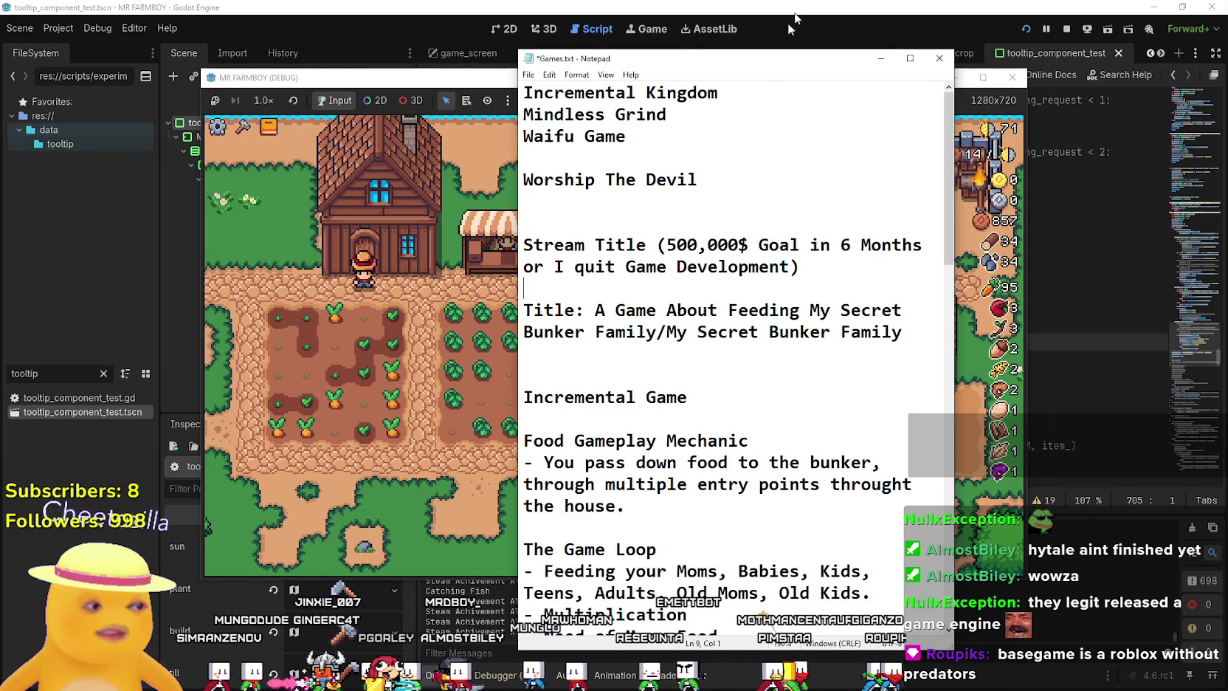
Bring the running MR FARMBOY game forward and harvest the wheat field.
click(500, 230)
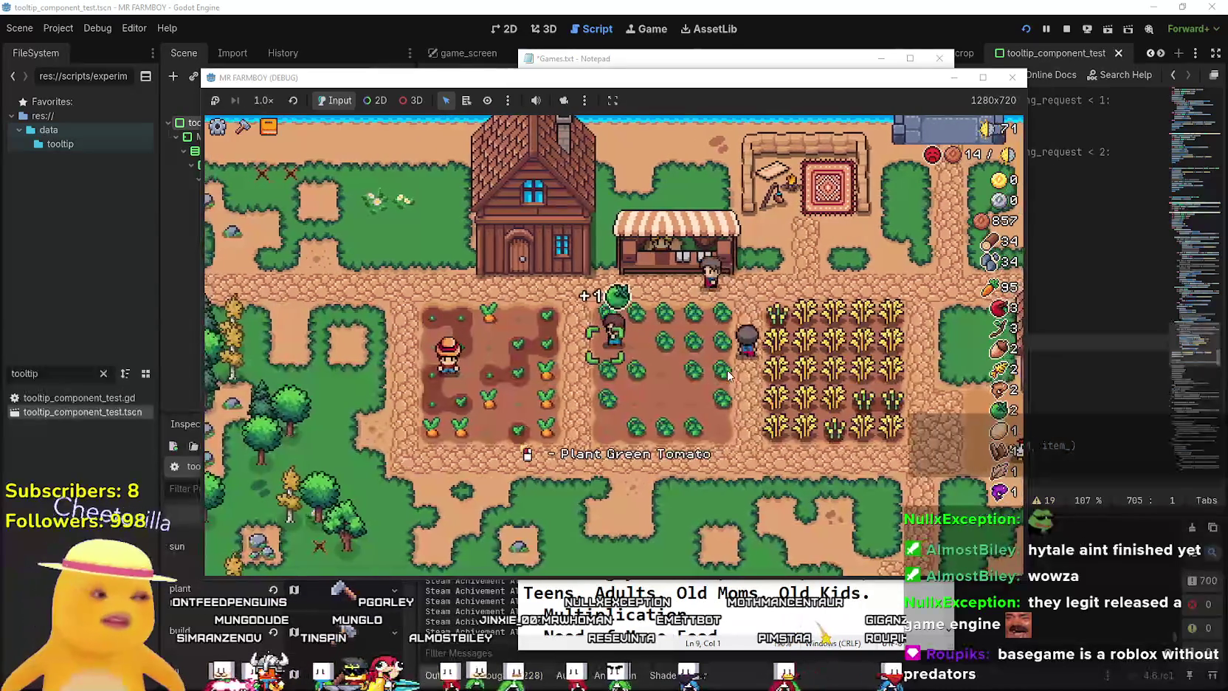
key(d)
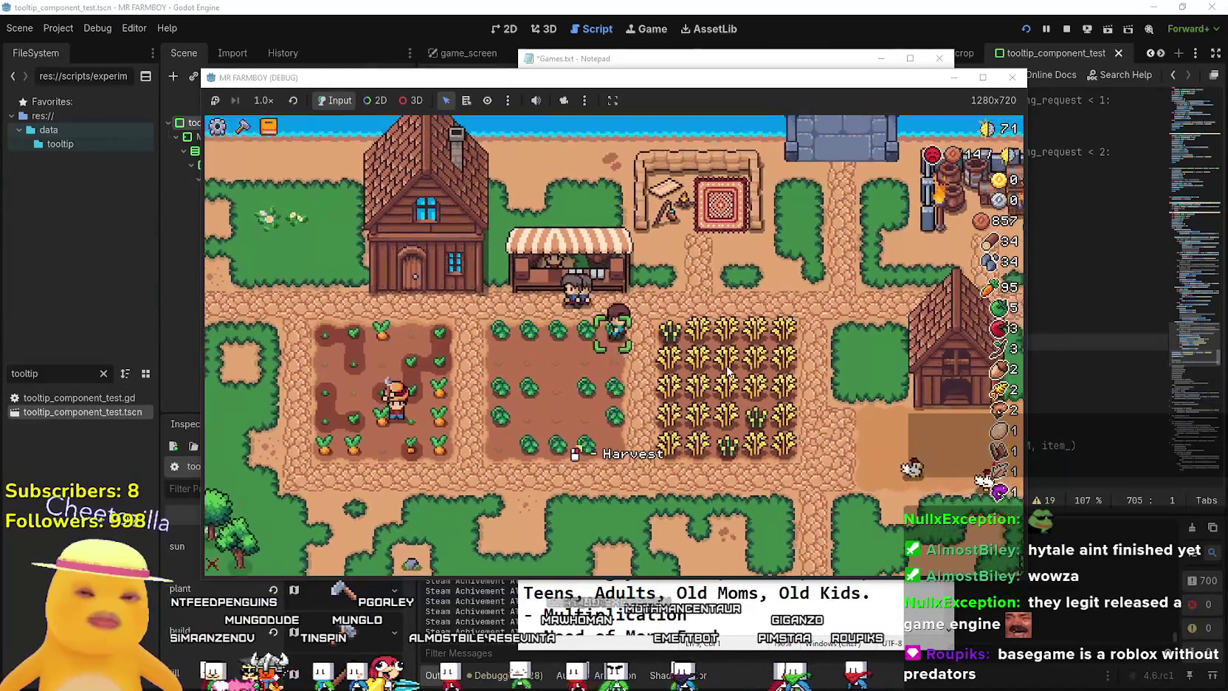
key(d)
click(727, 370)
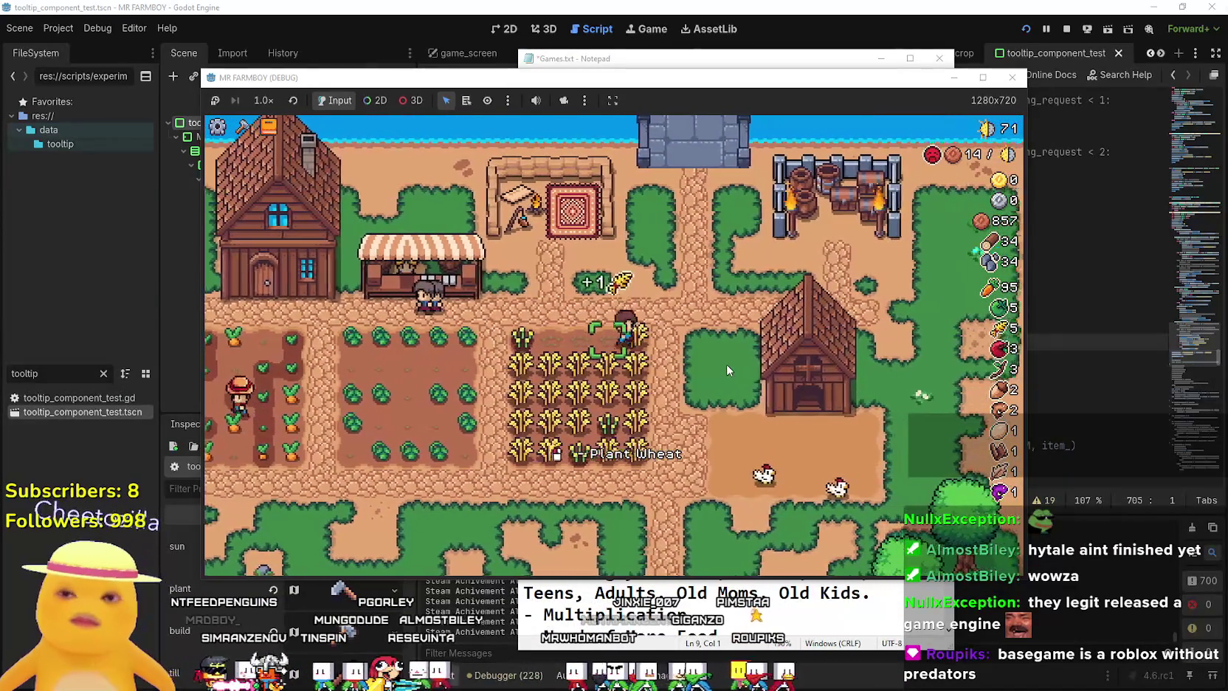
key(a)
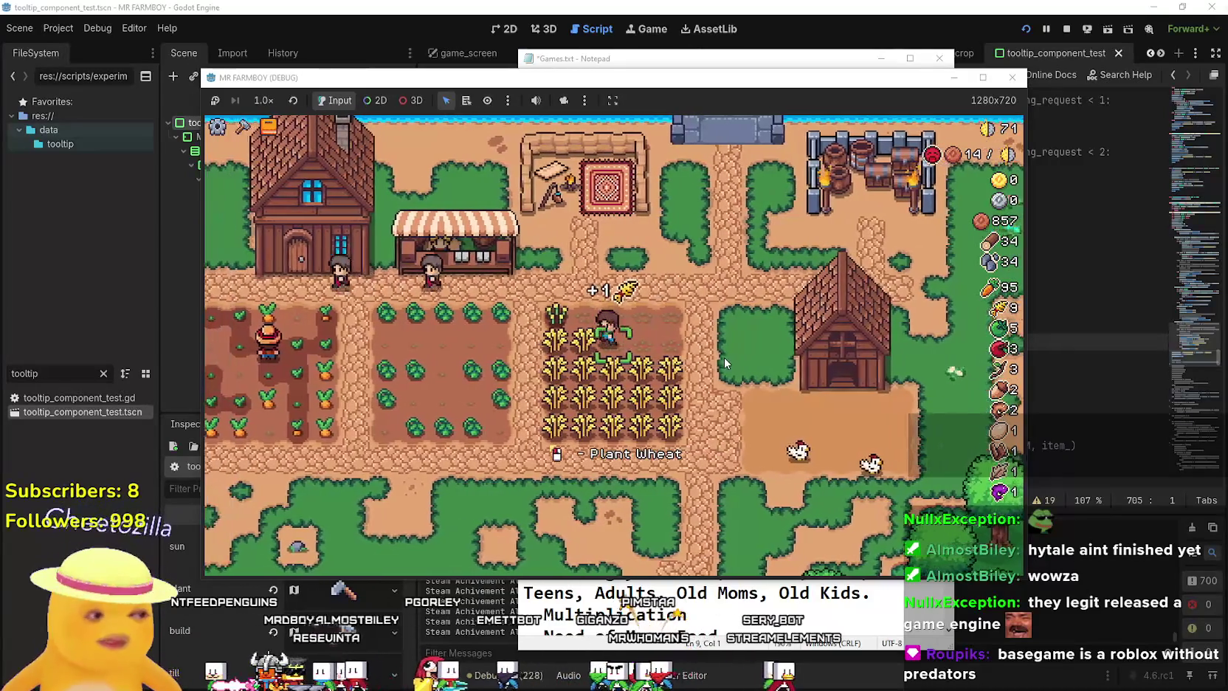
key(s)
key(a)
click(725, 357)
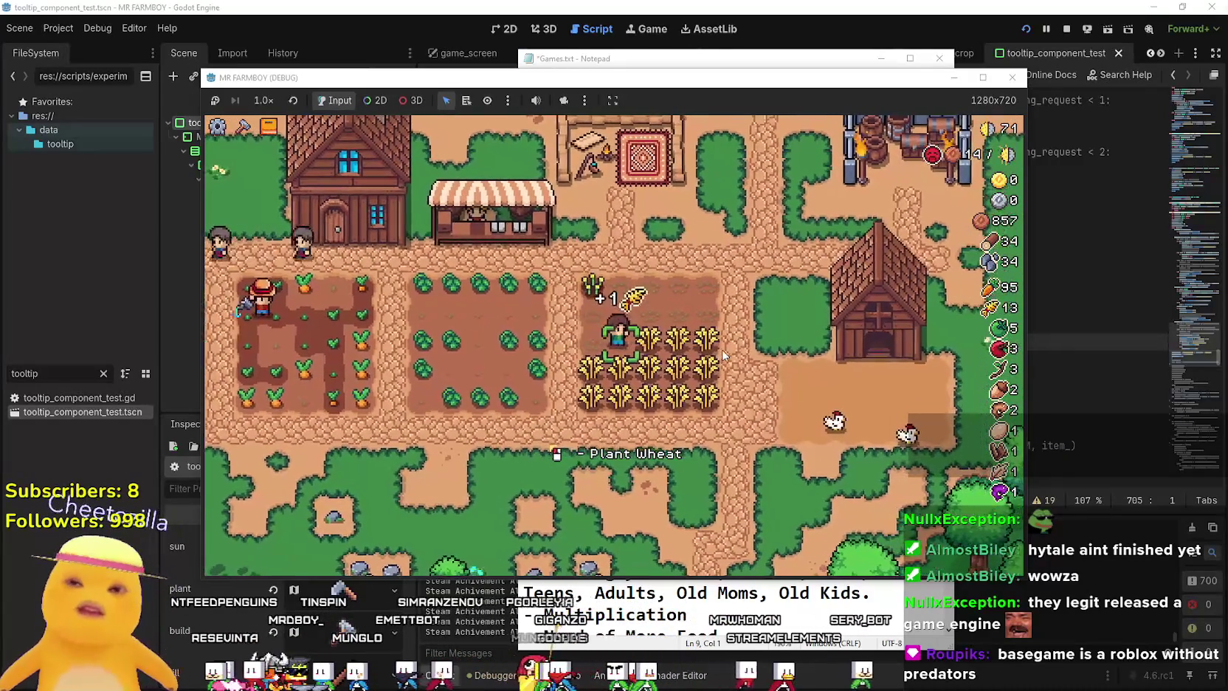
key(d)
click(724, 356)
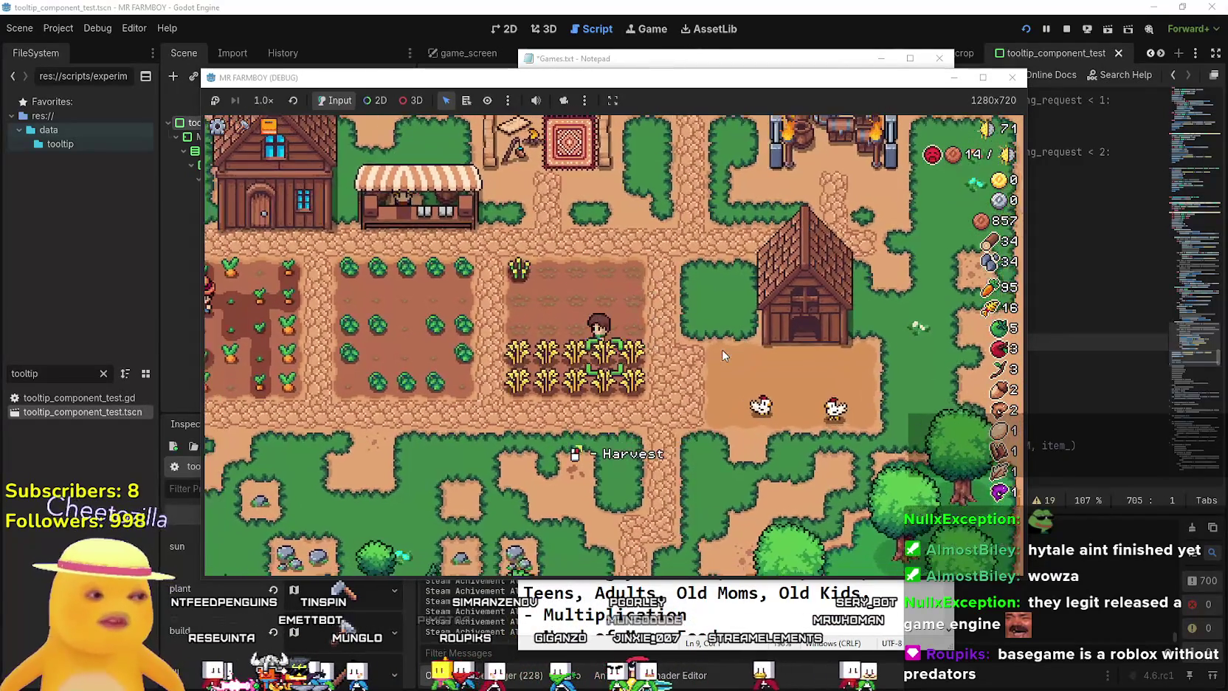
key(a)
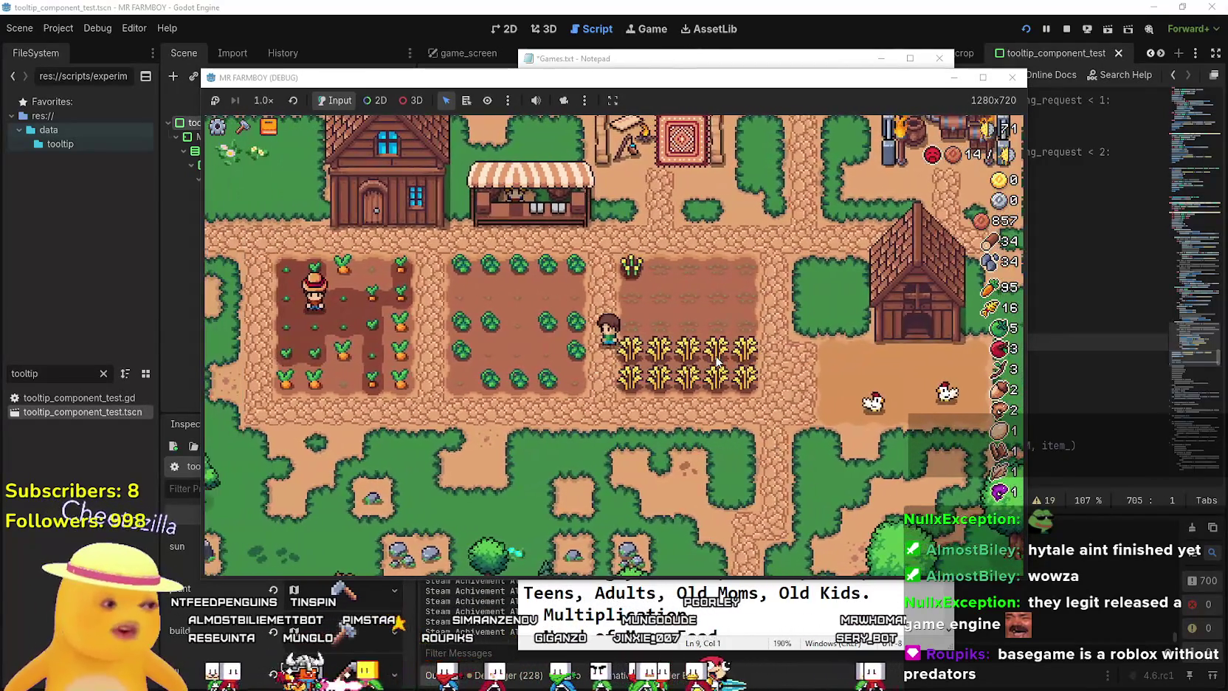
click(631, 332)
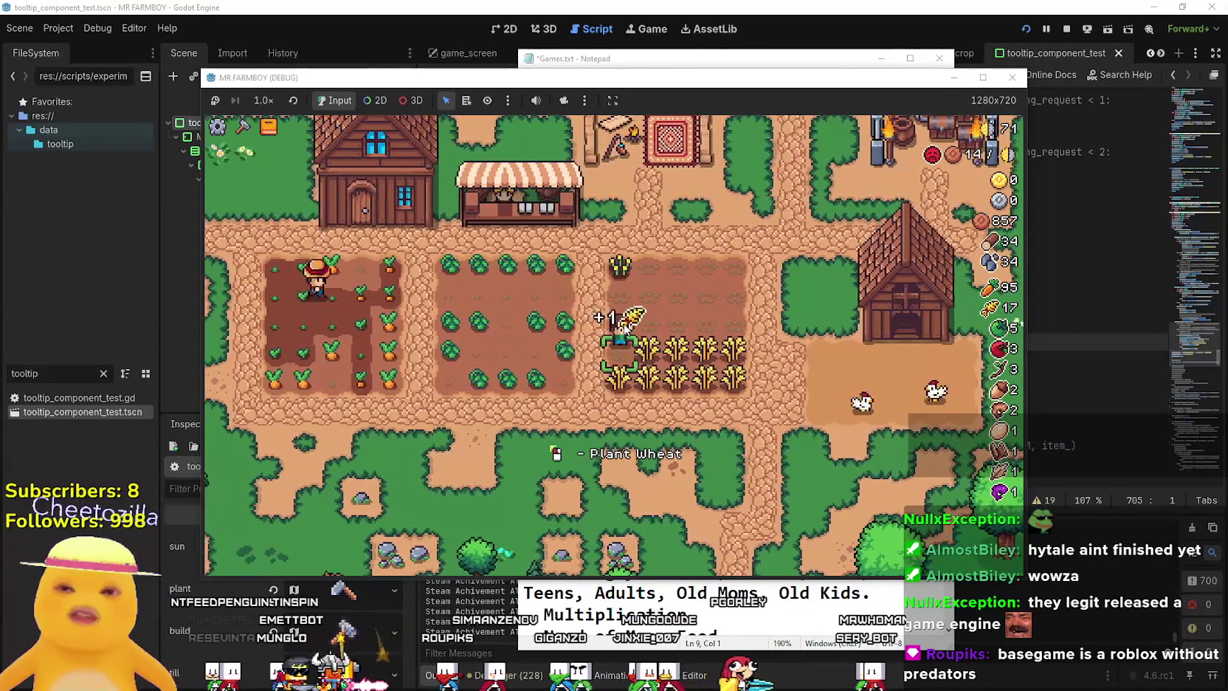
key(d)
click(733, 404)
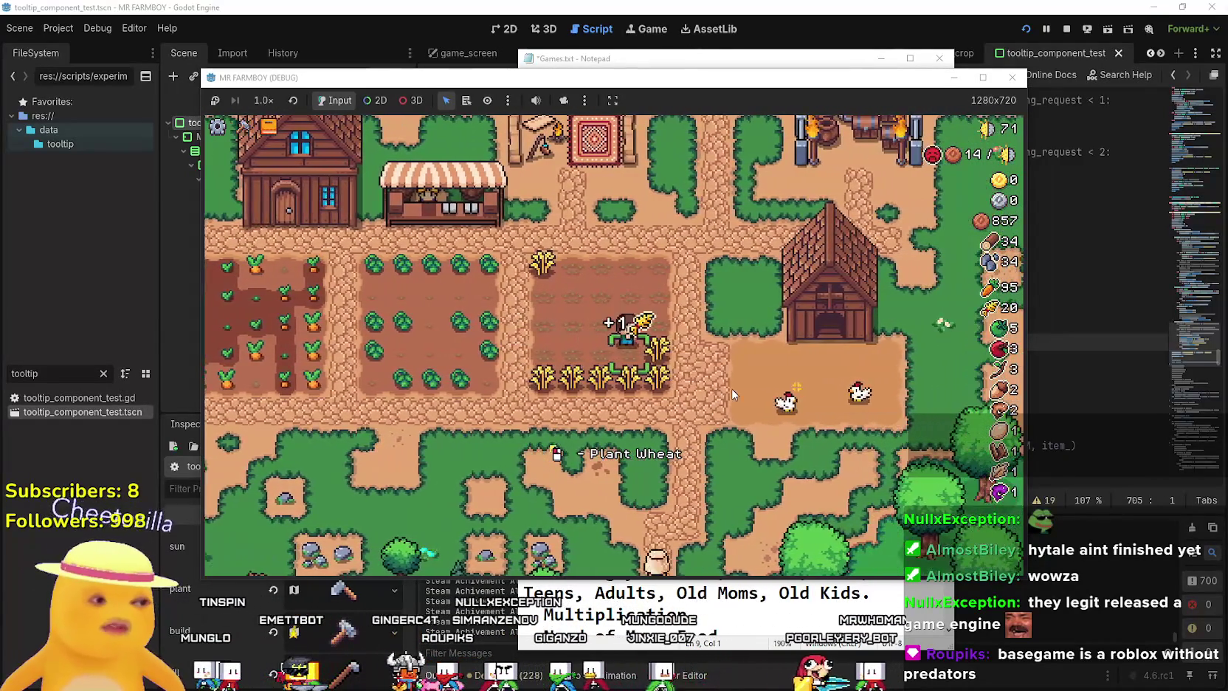
key(w)
key(a)
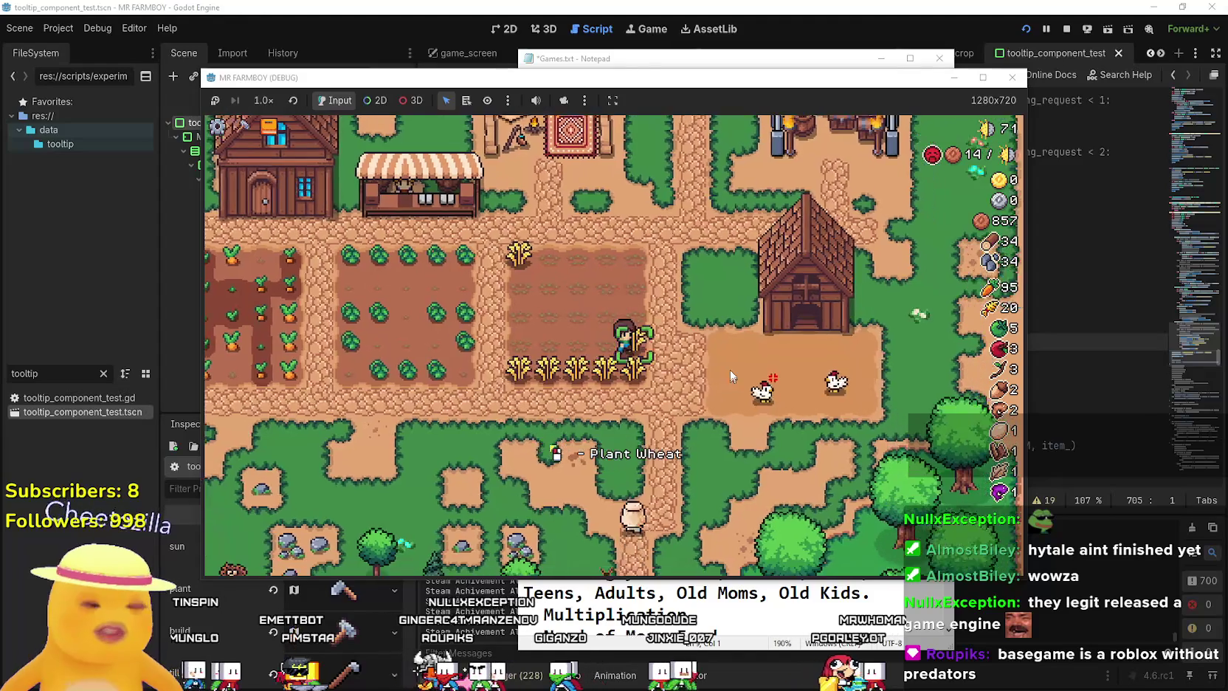
Harvest the cabbages, then the carrots in the neighbouring plot.
key(a)
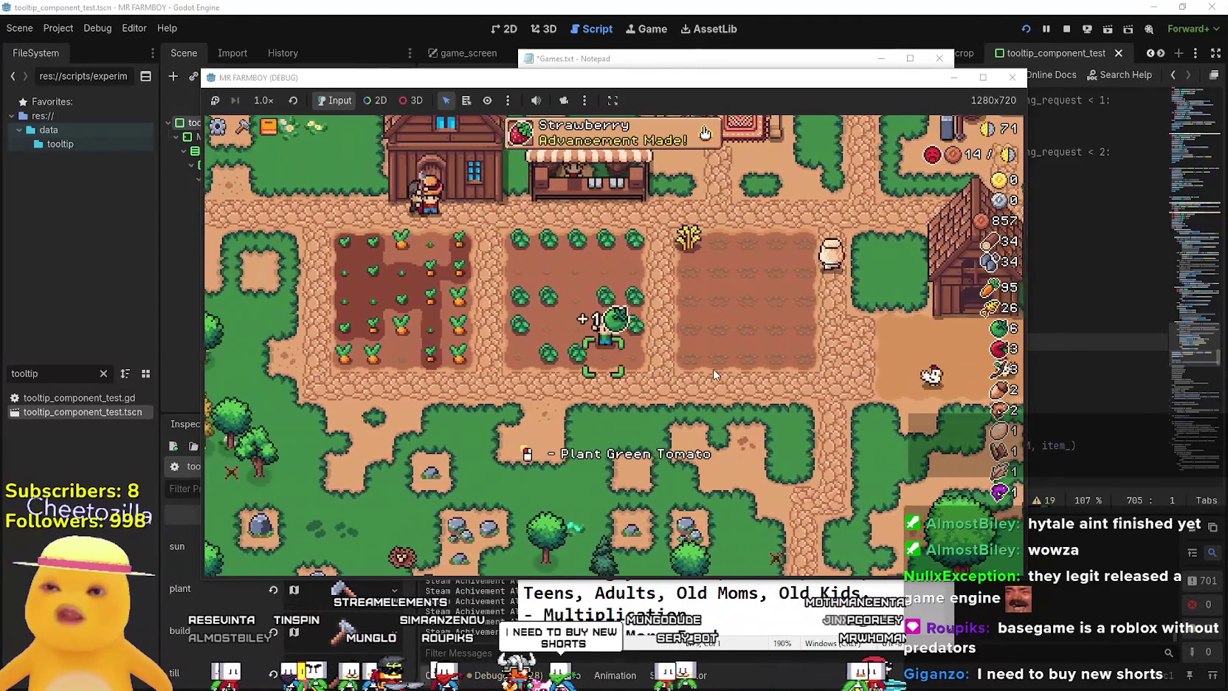
key(a)
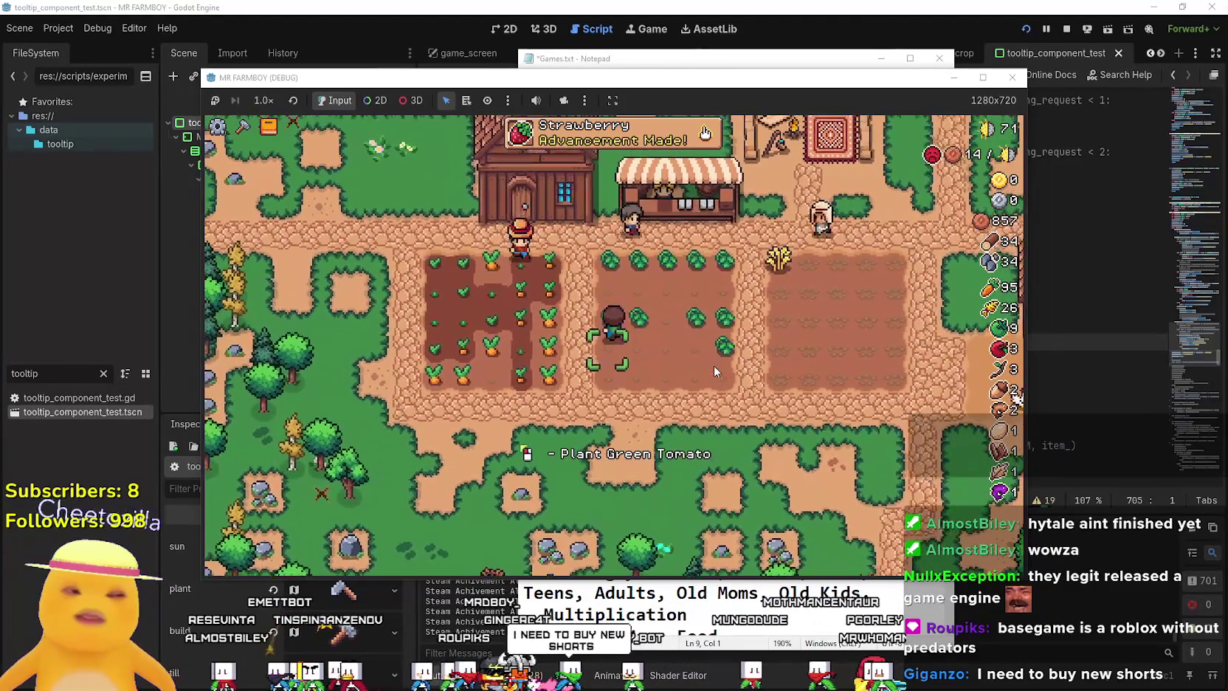
key(d)
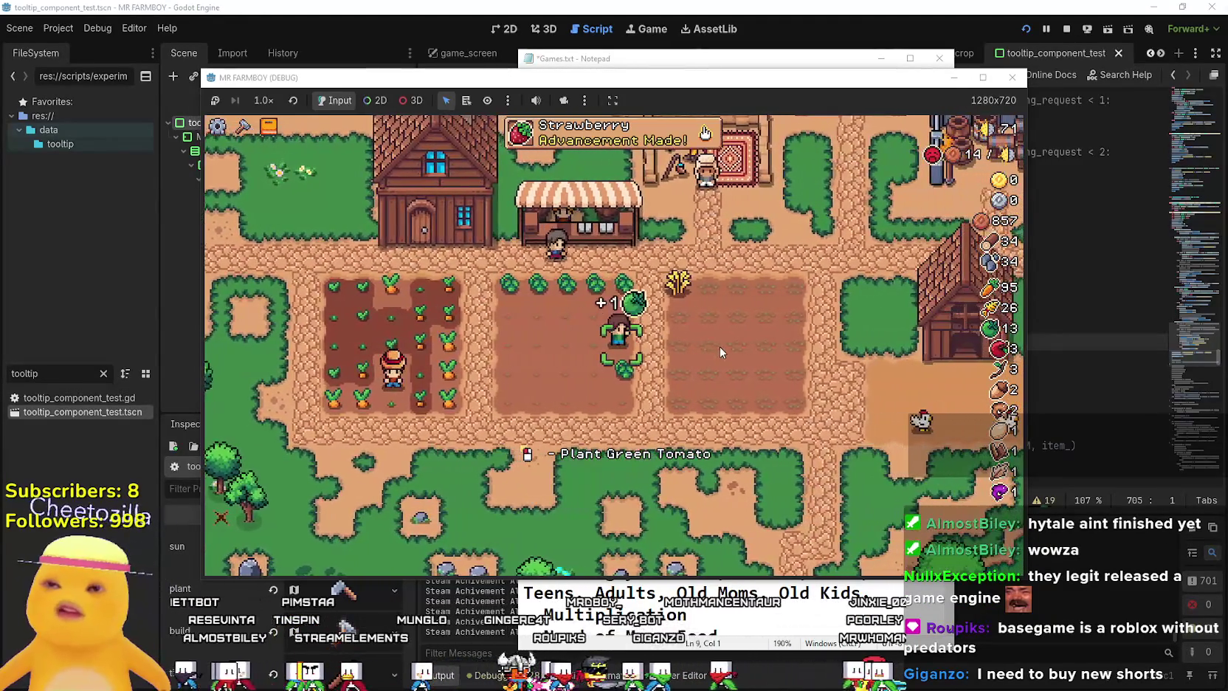
key(d)
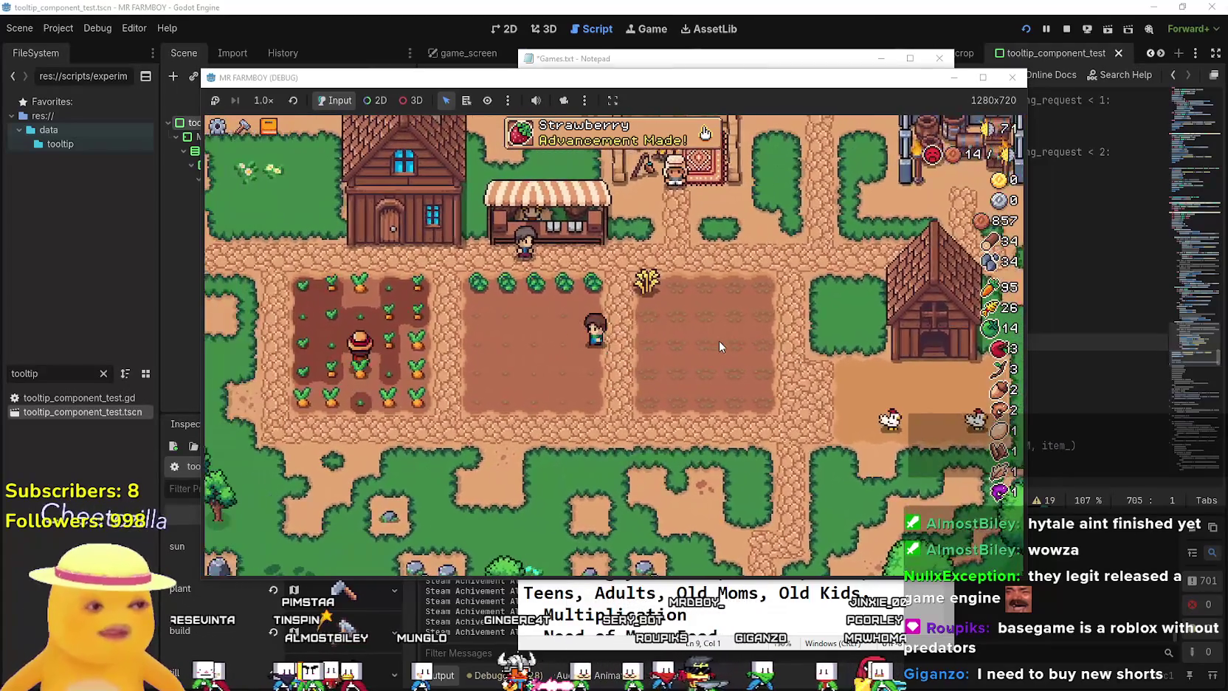
key(a)
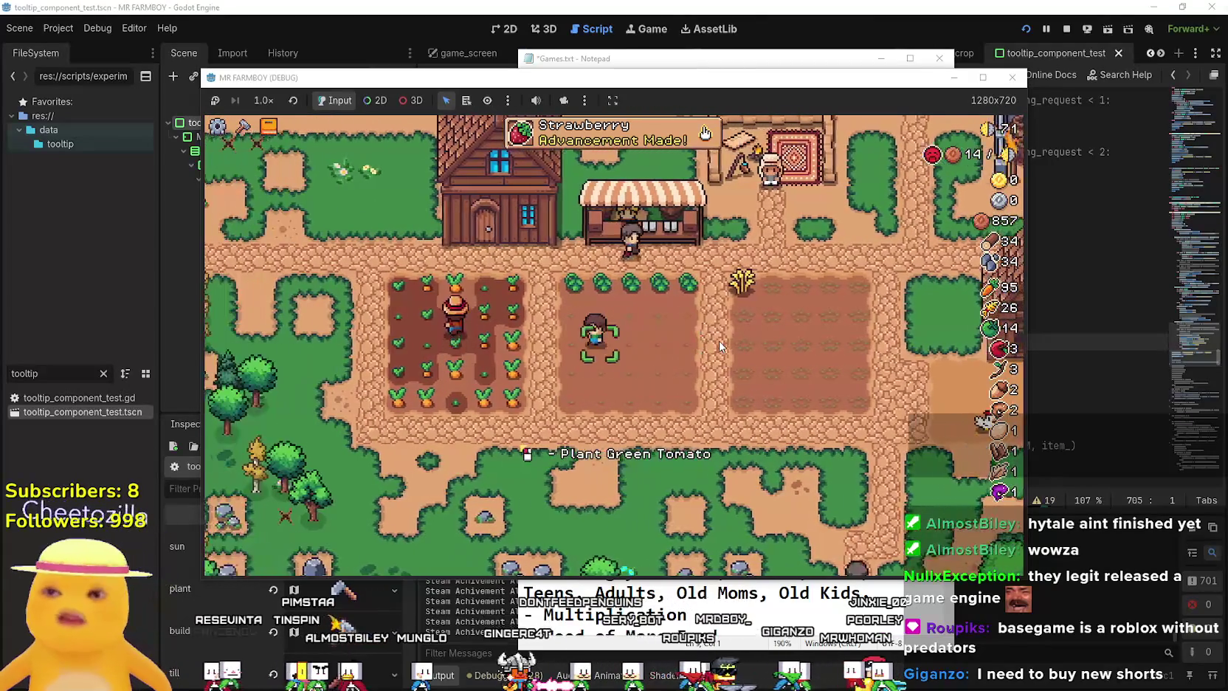
key(s)
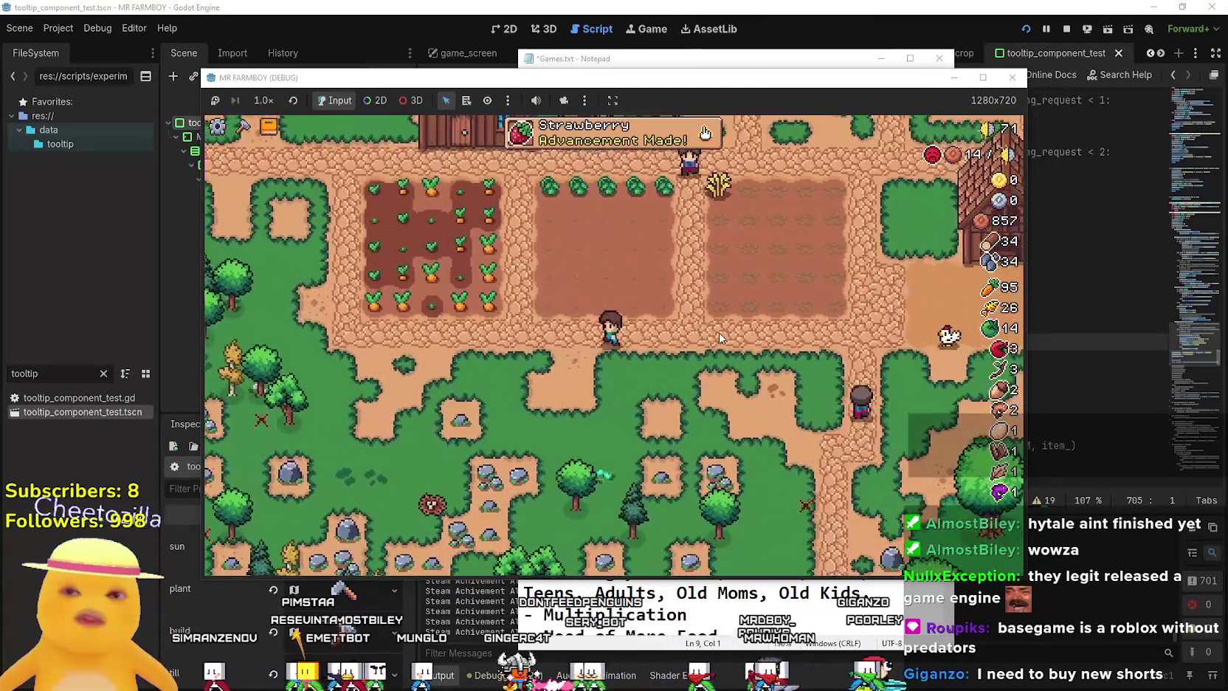
key(a)
key(w)
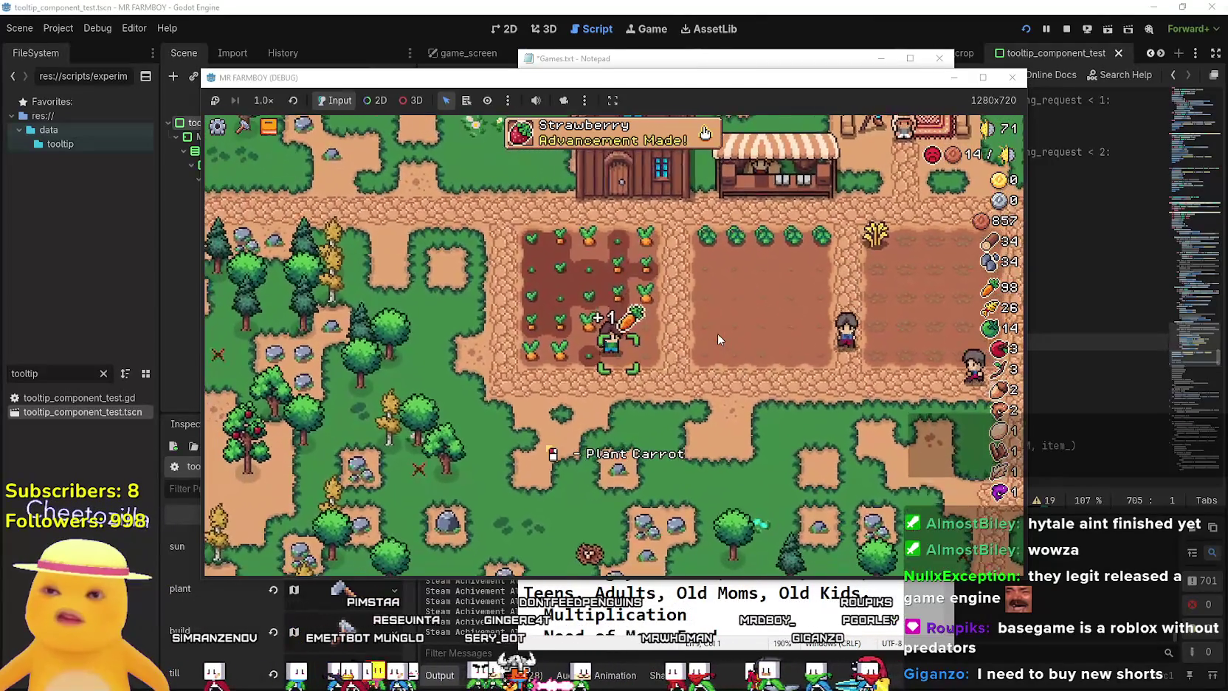
key(a)
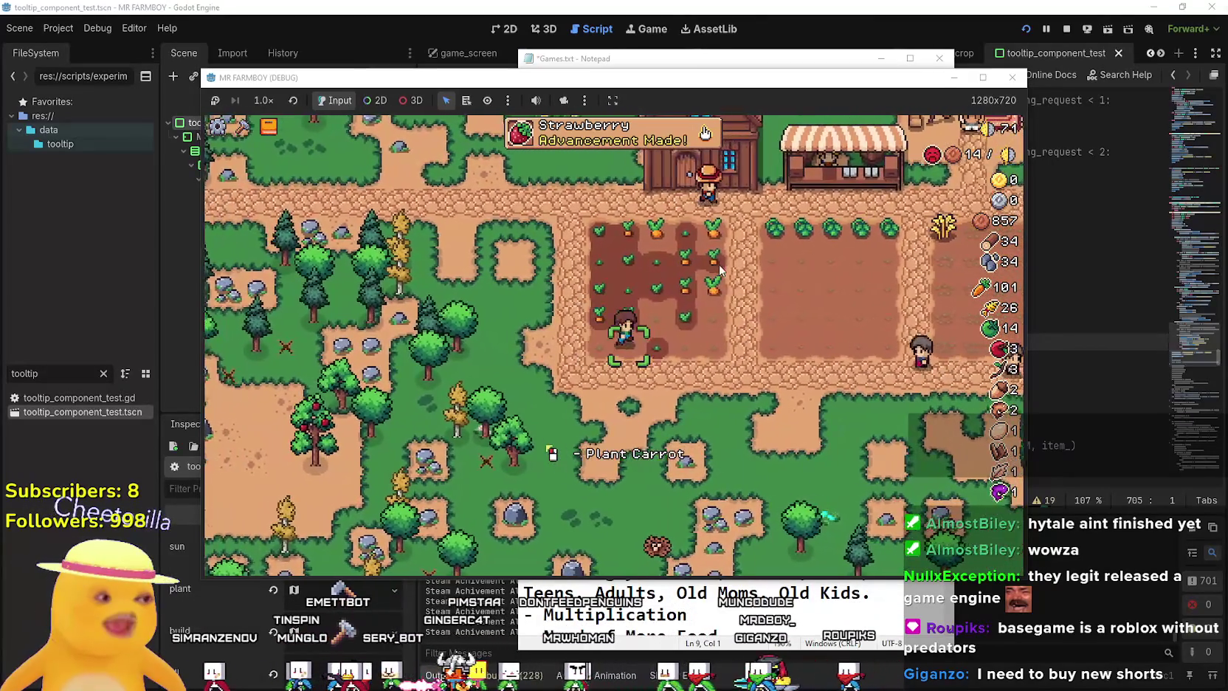
Walk the farmer through the tilled plots near the barn.
key(d)
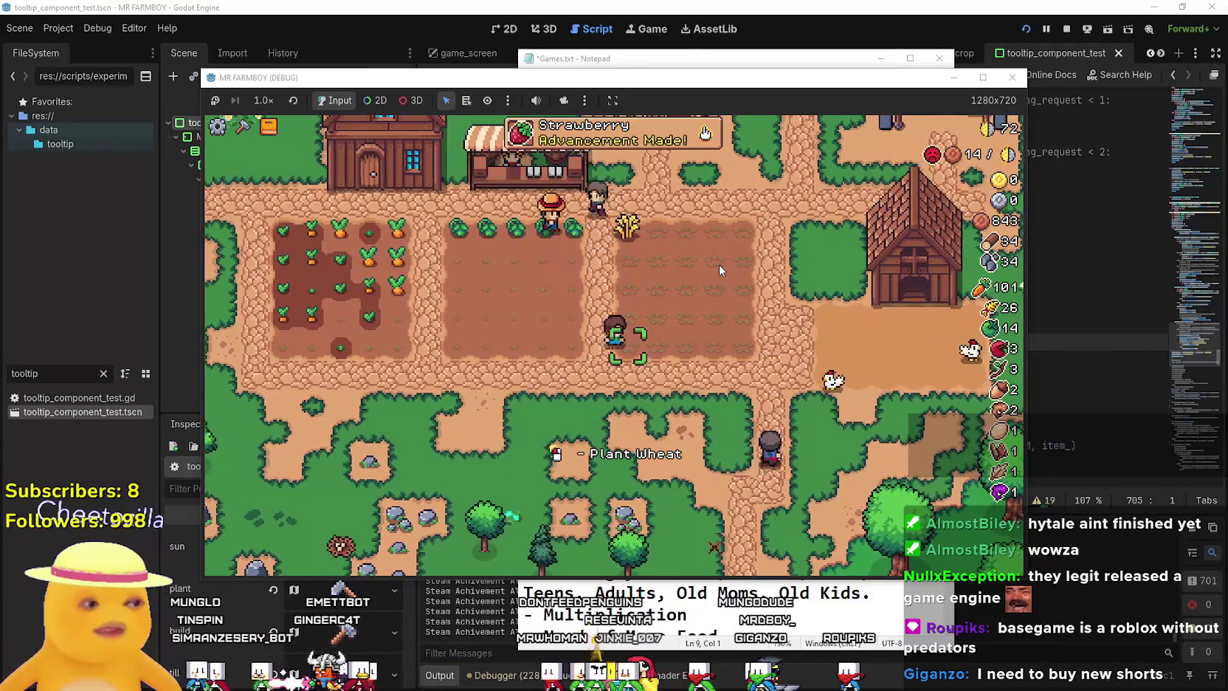
key(d)
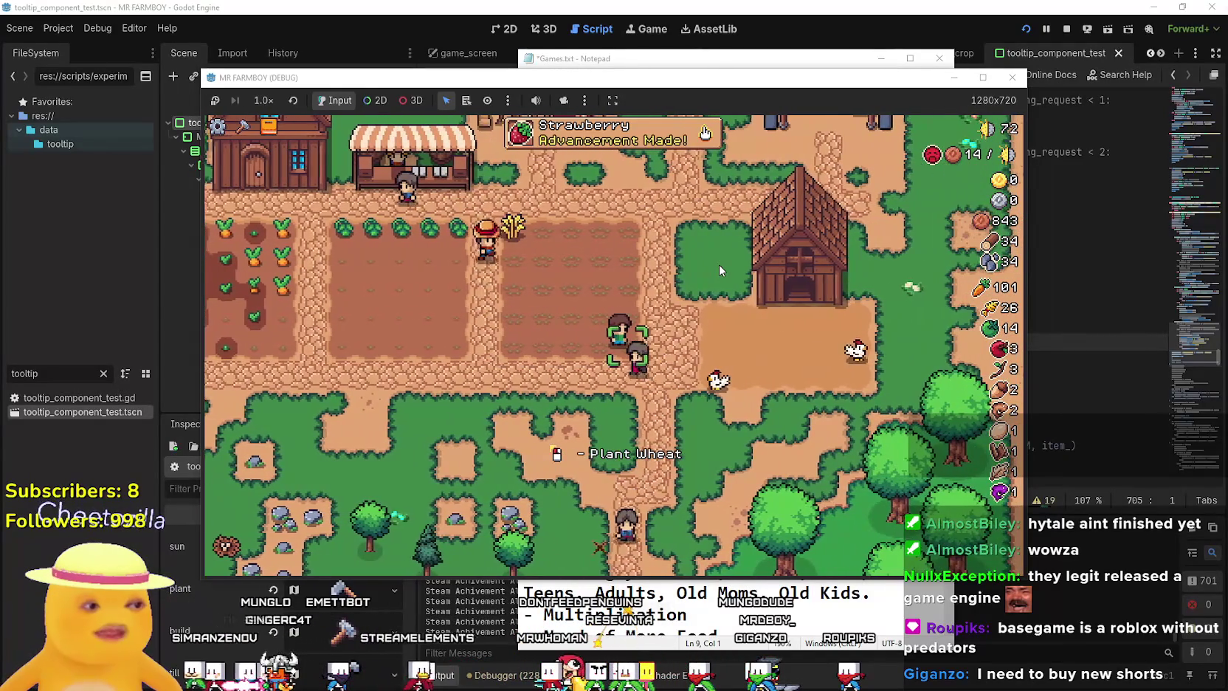
key(d)
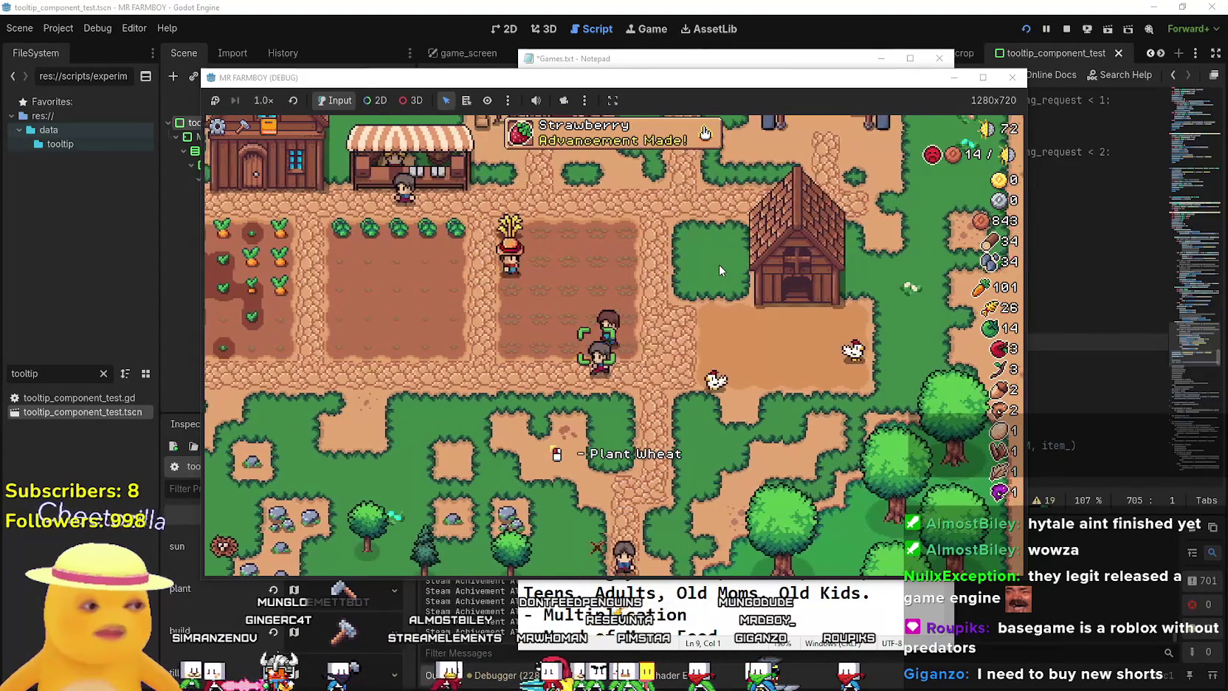
key(s)
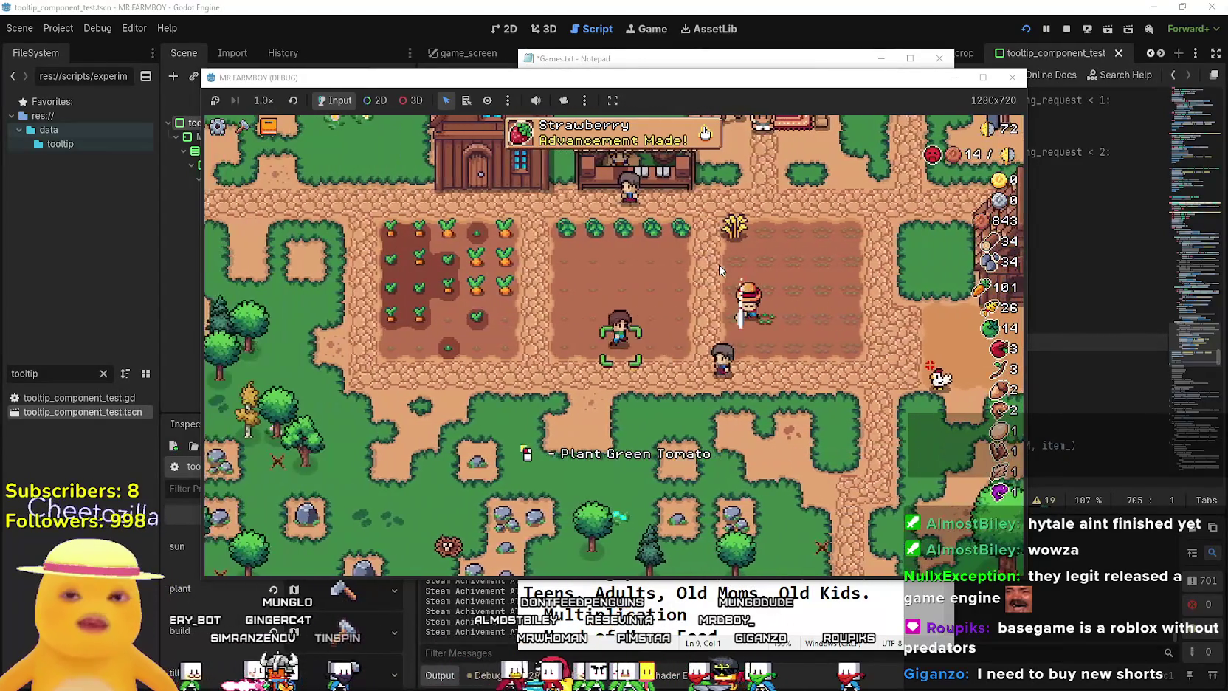
key(w)
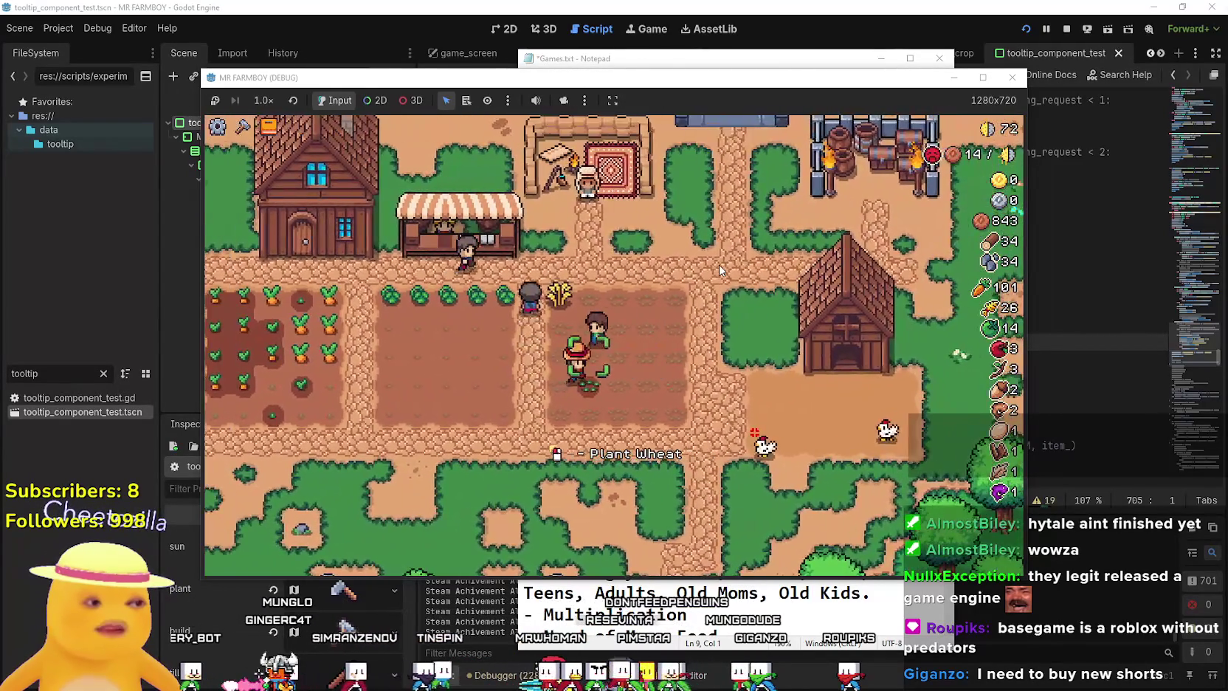
key(a)
key(s)
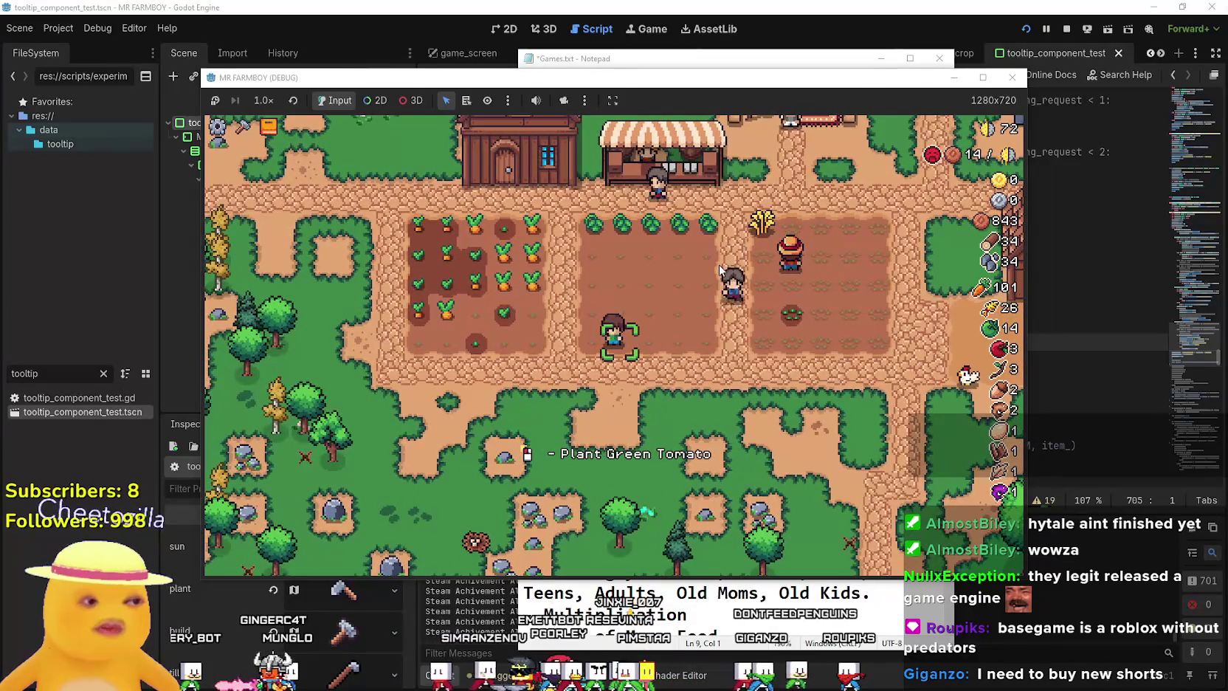
key(d)
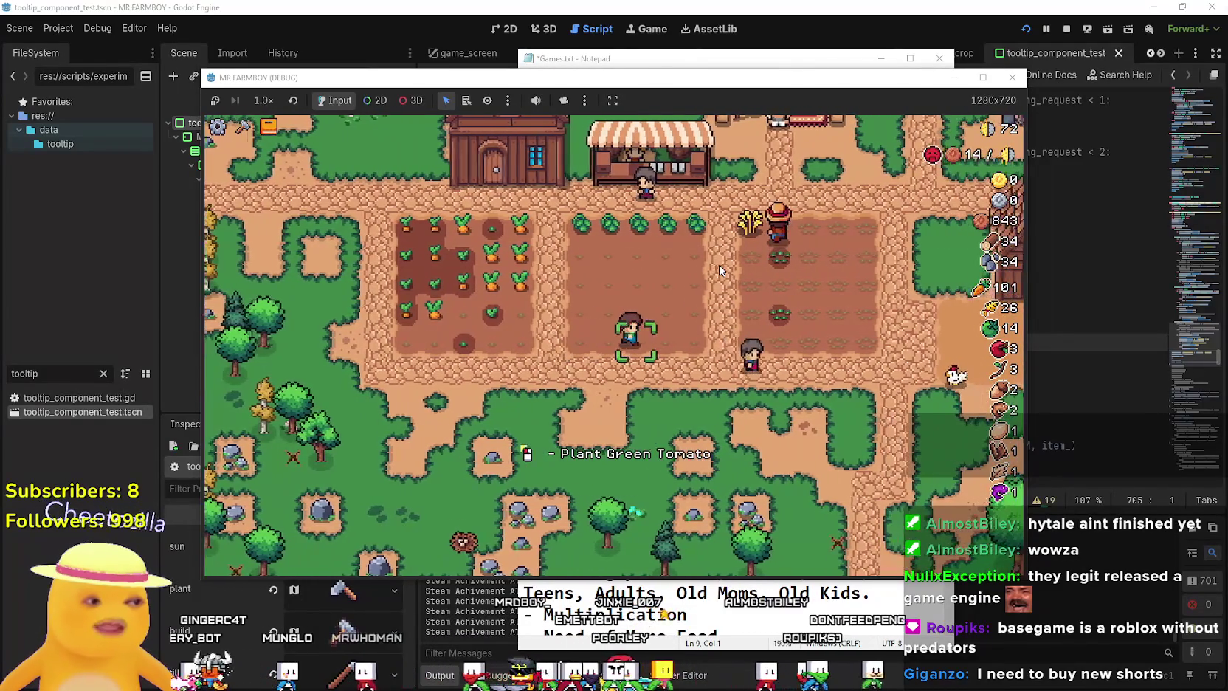
key(d)
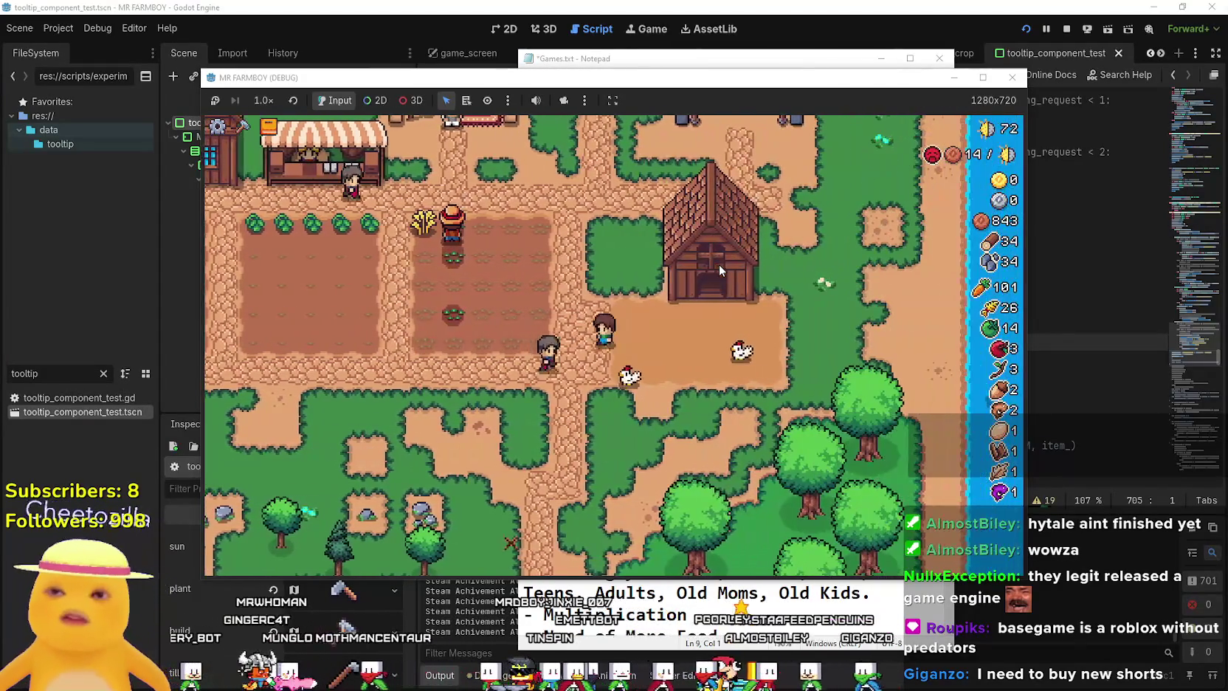
Harvest carrots, green tomatoes and wheat while walking along the crop rows.
key(a)
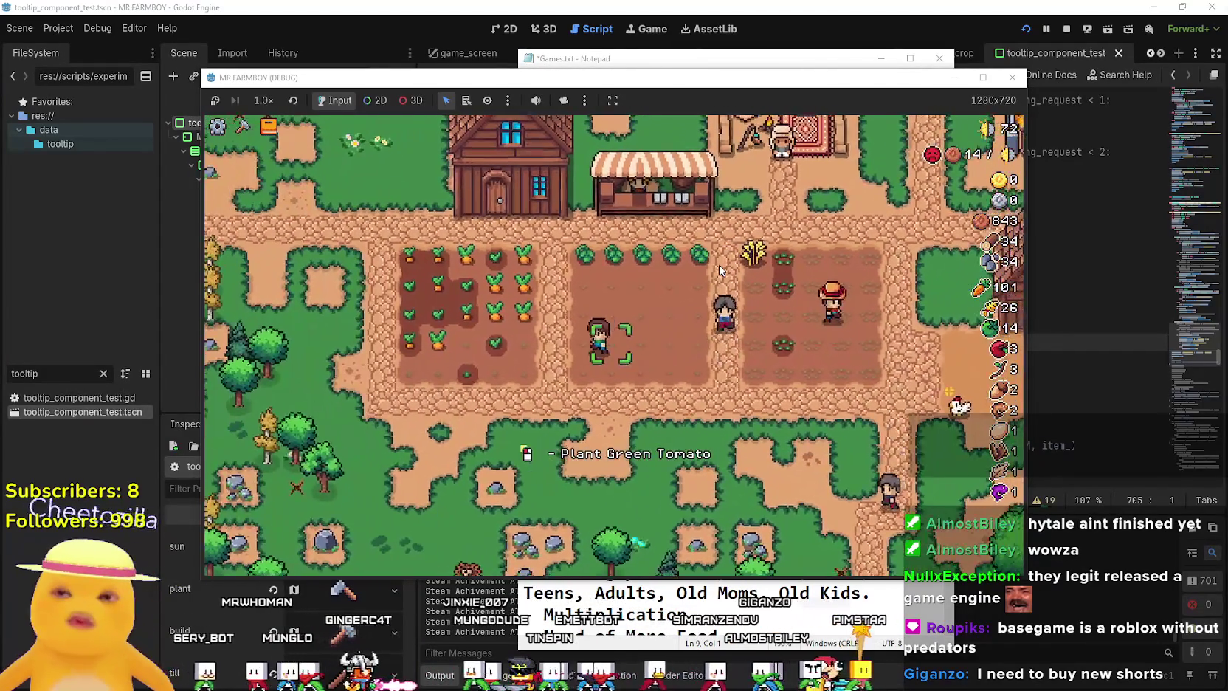
key(a)
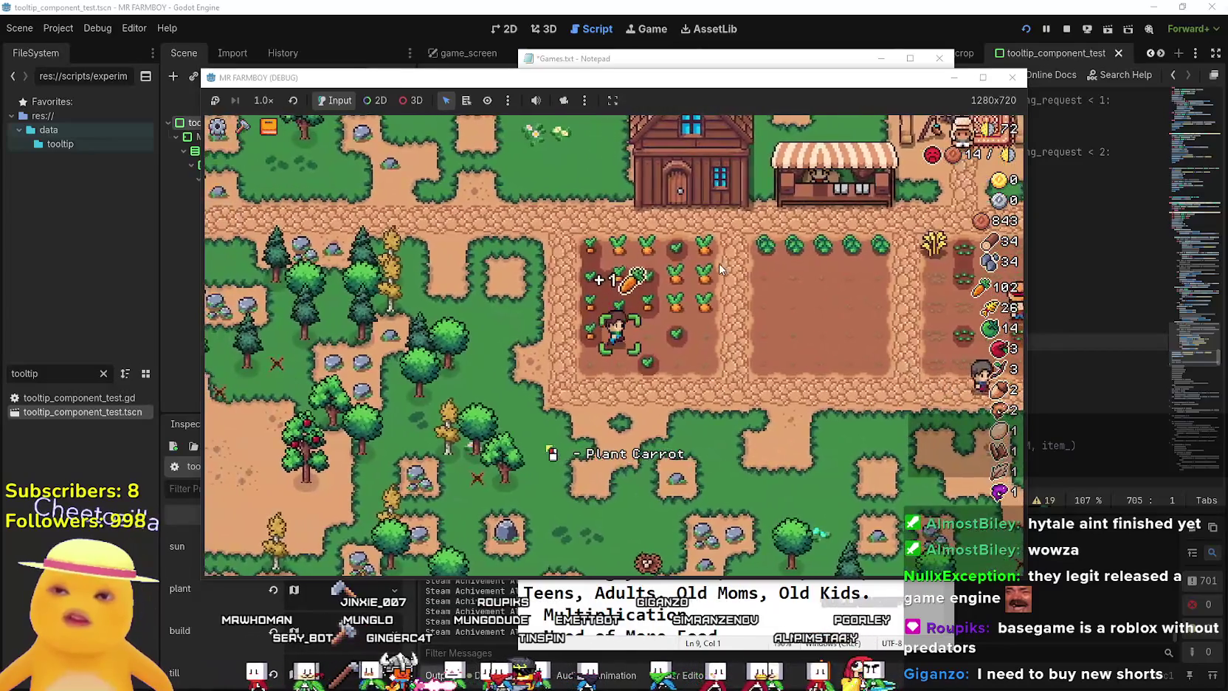
key(w)
key(d)
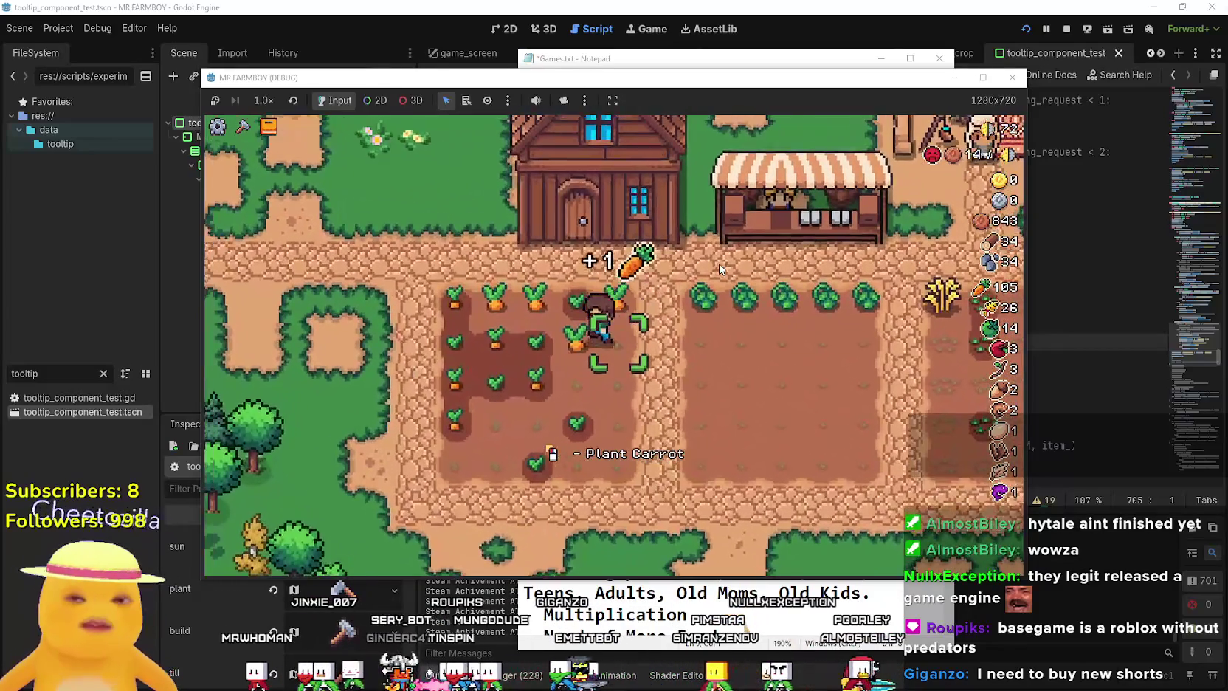
key(a)
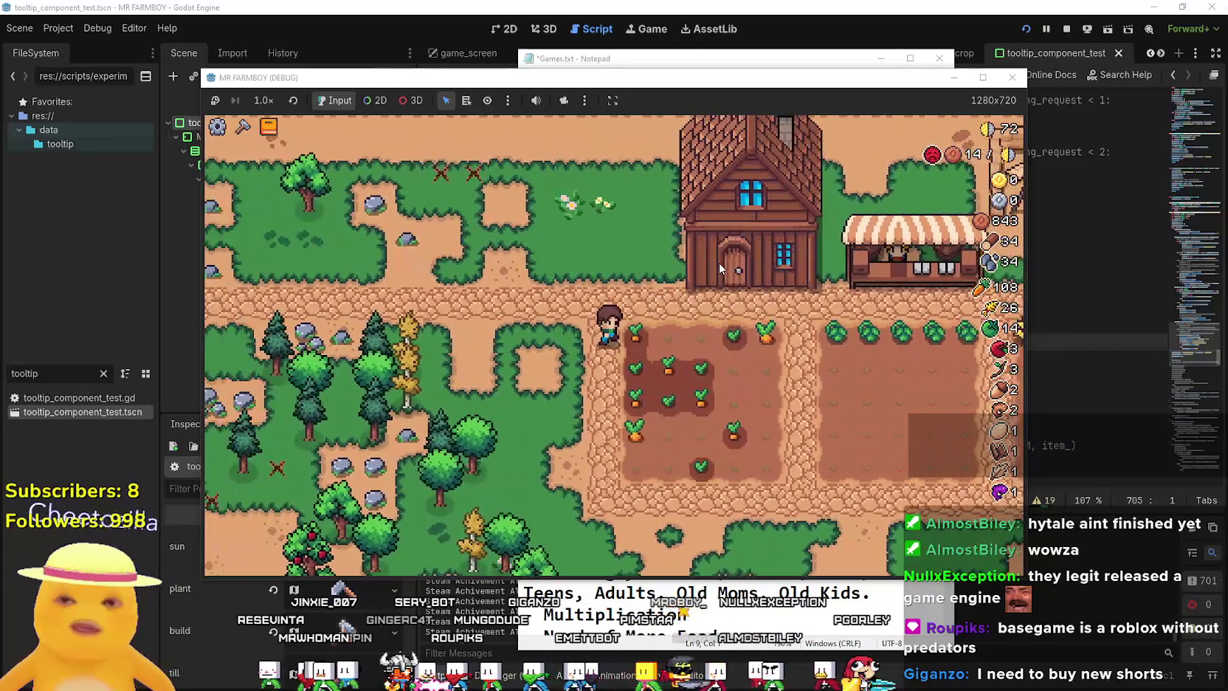
key(d)
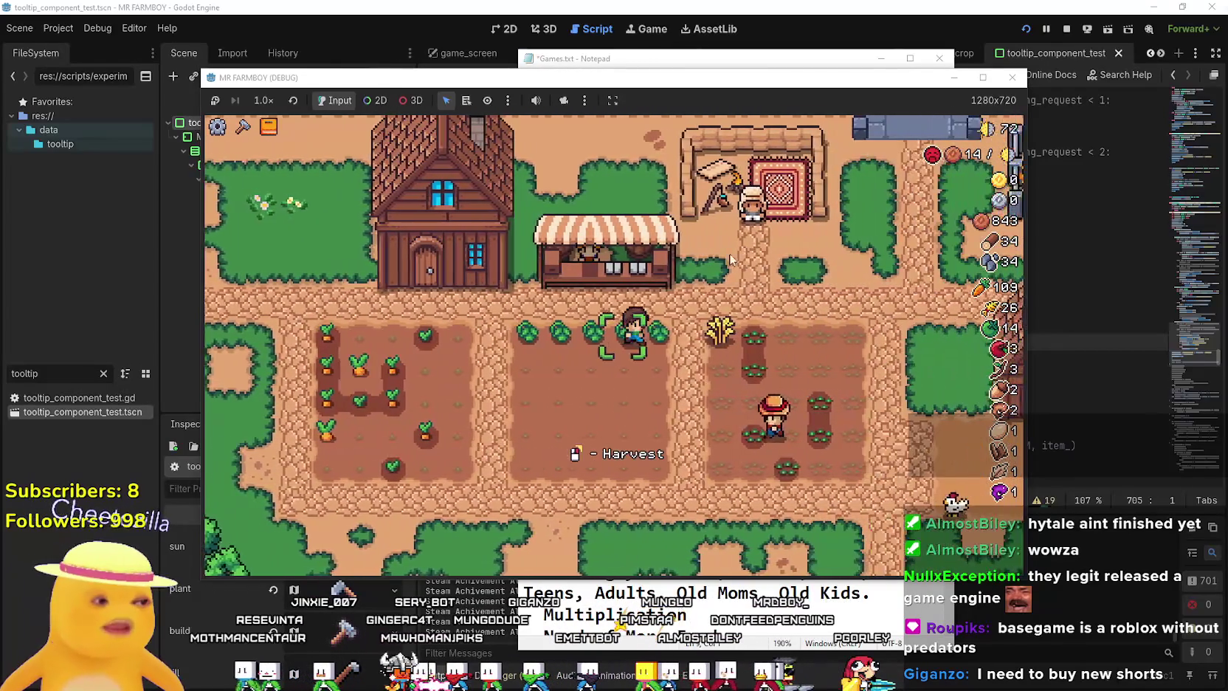
key(a)
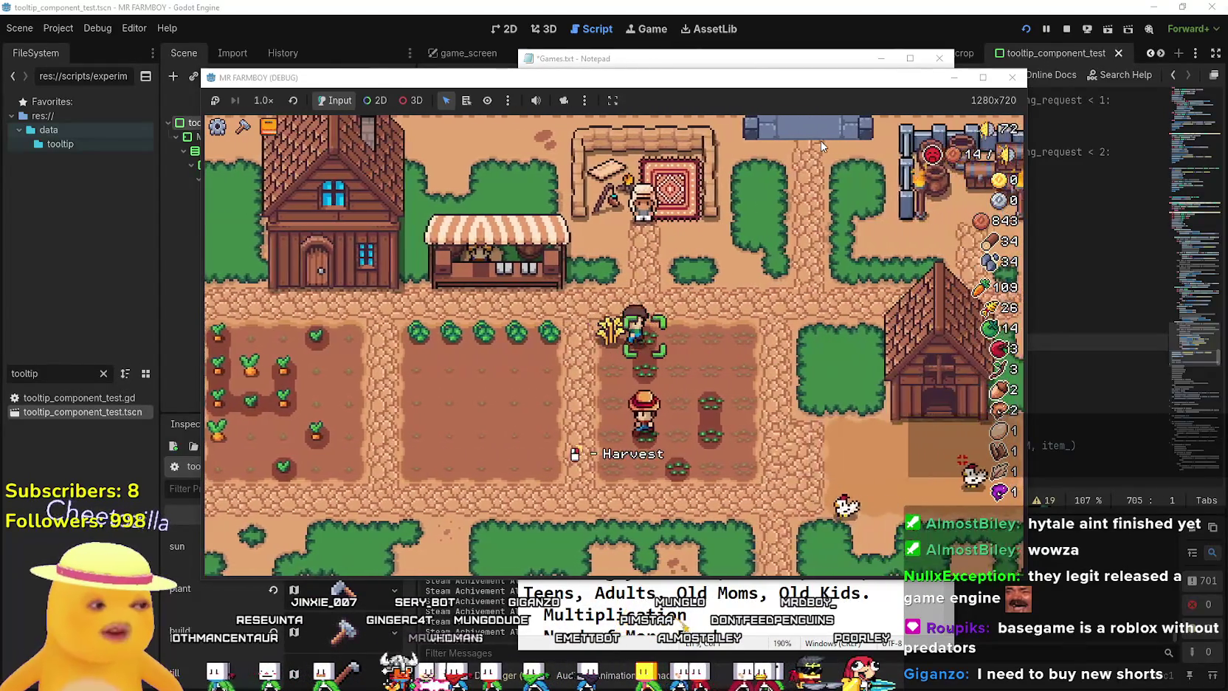
key(s)
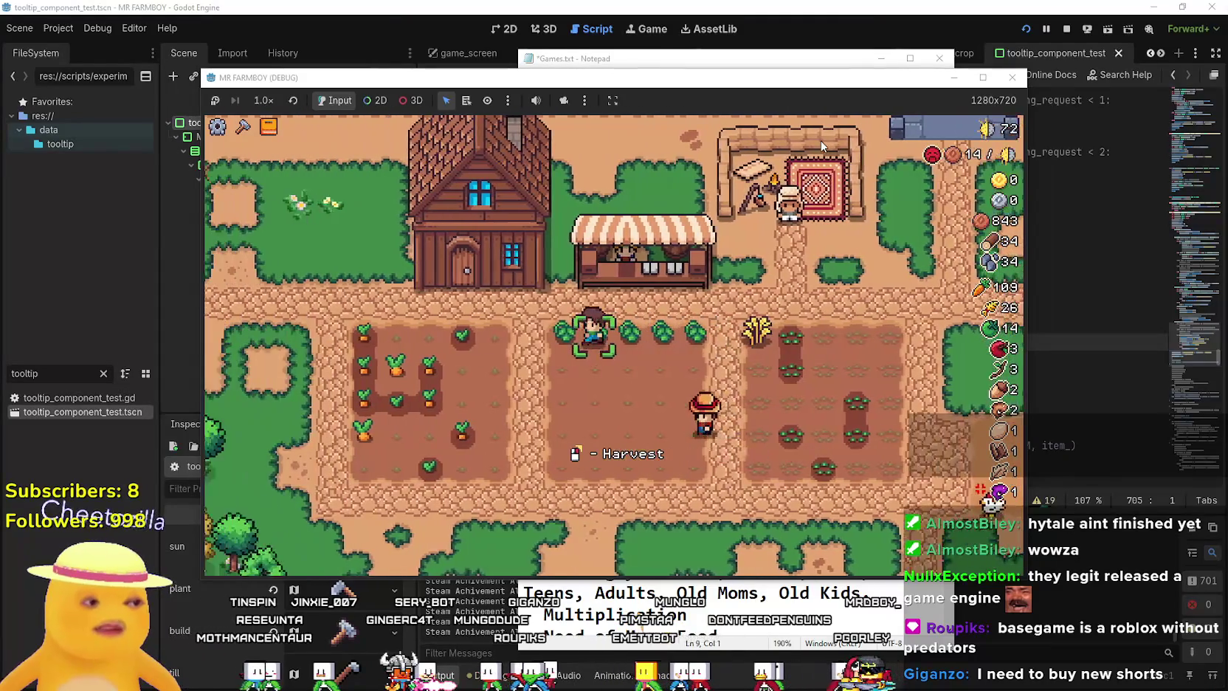
key(d)
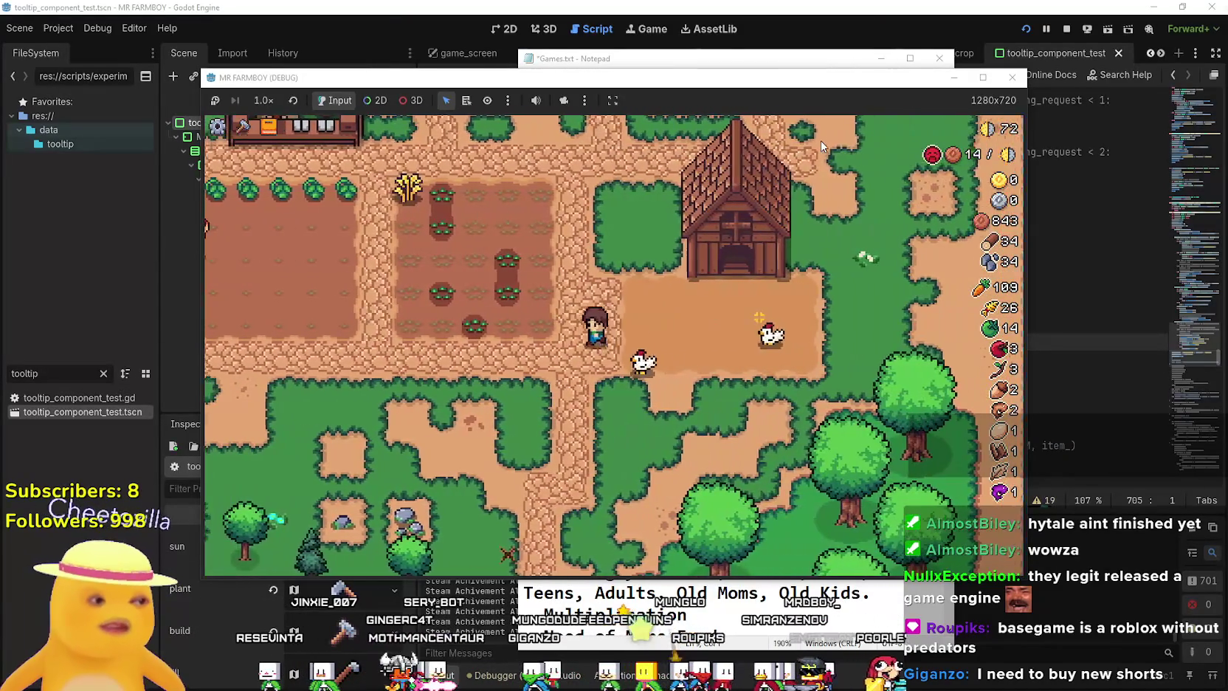
key(a)
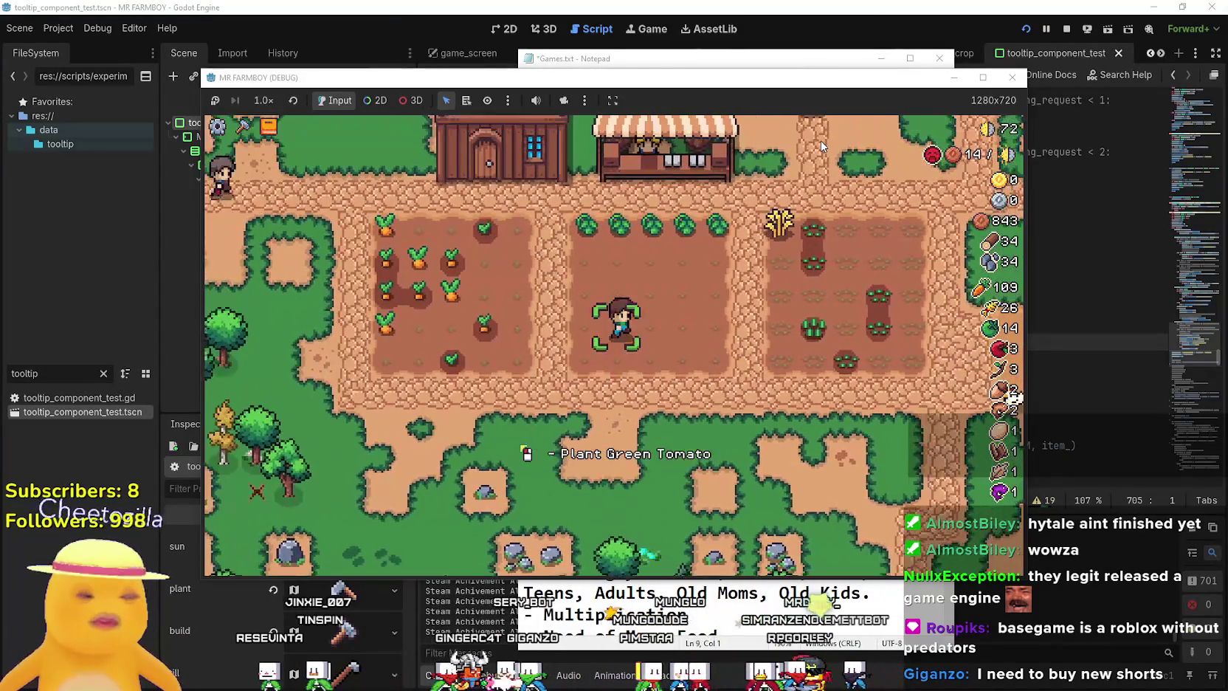
key(d)
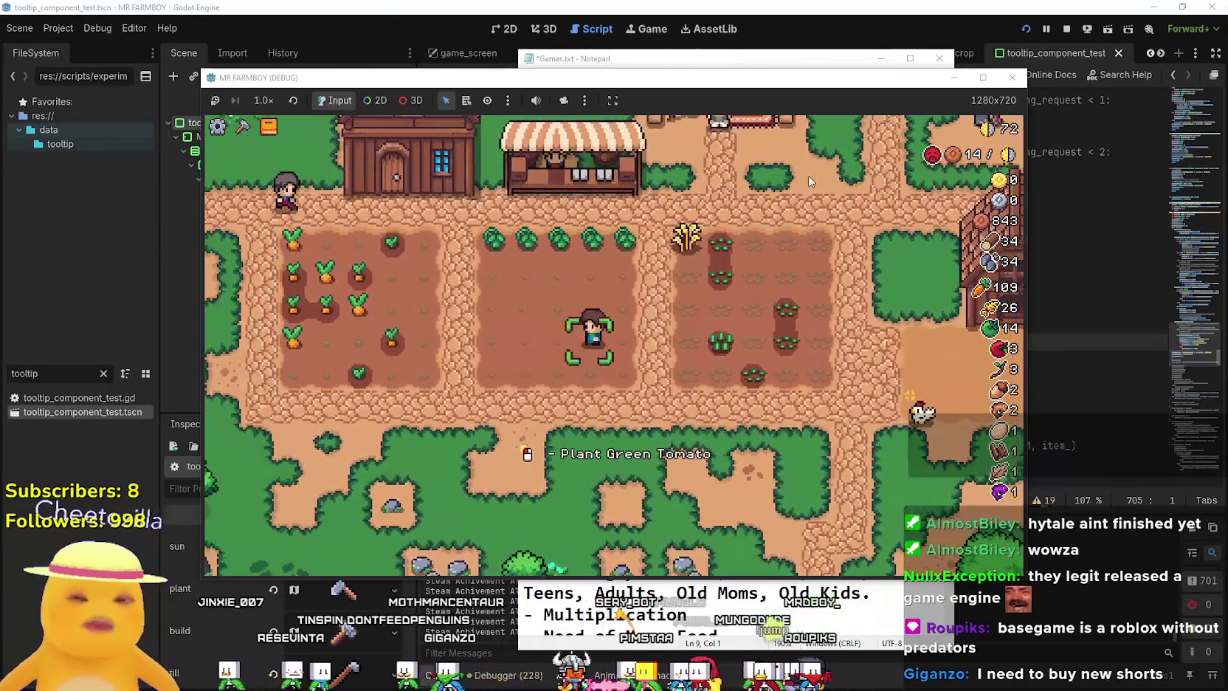
key(w)
key(a)
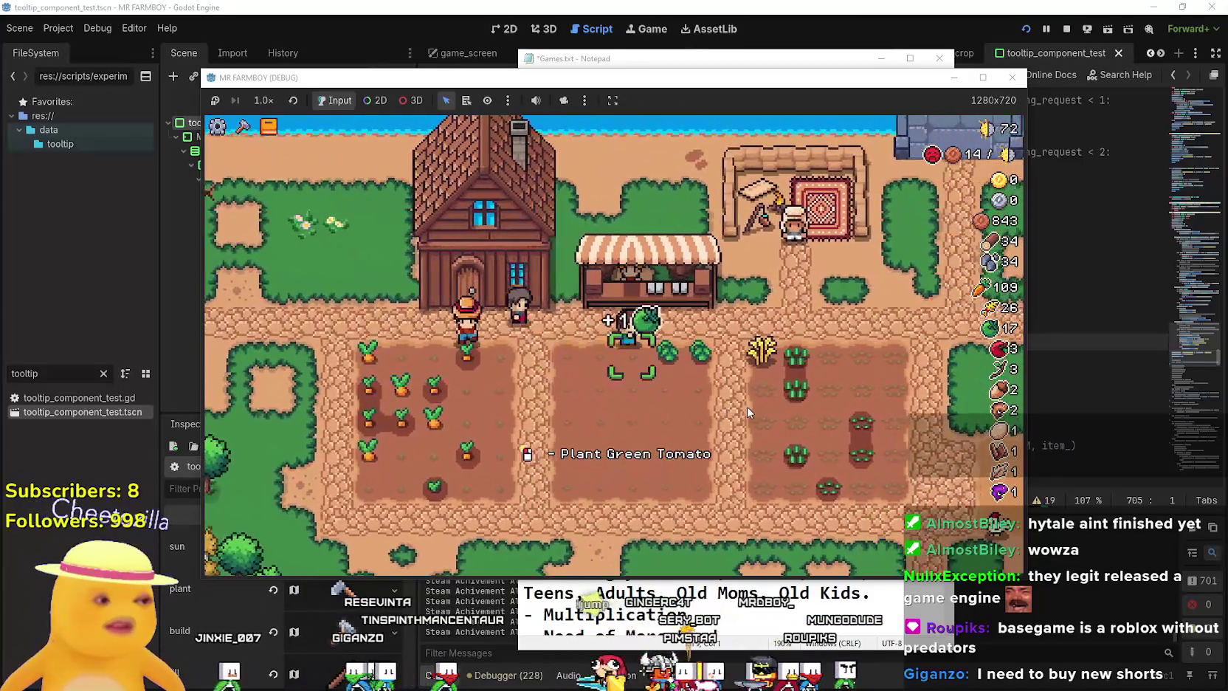
key(d)
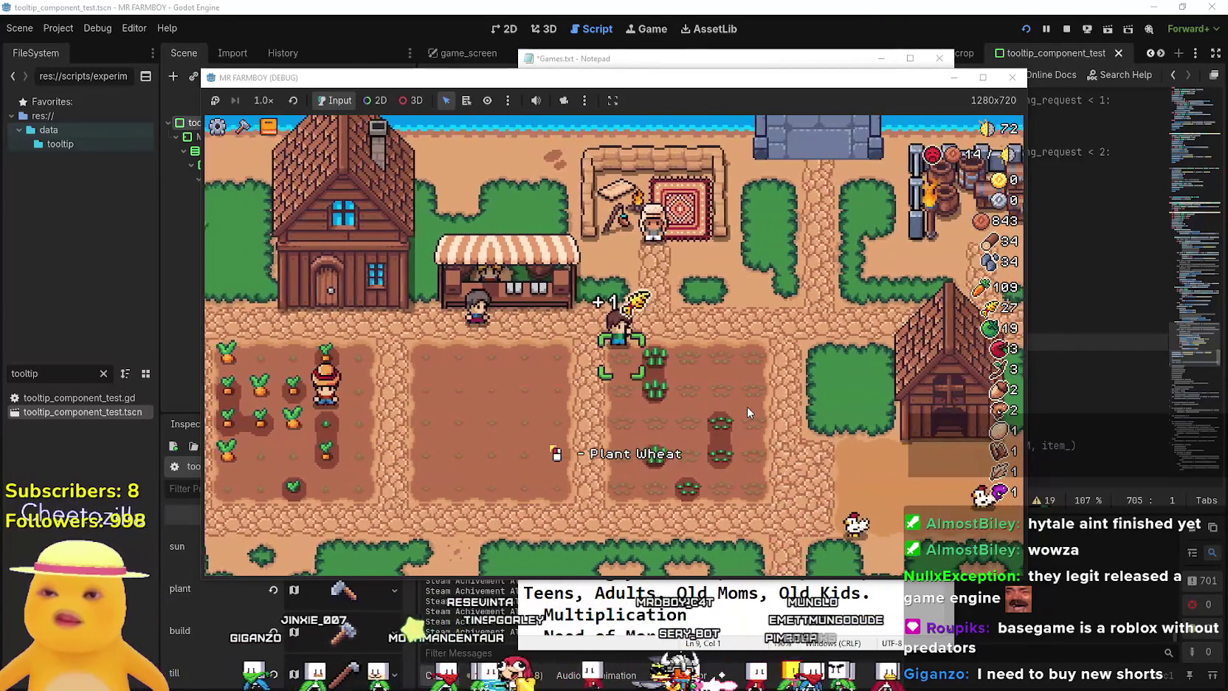
Visit the Merchant Seller, open its trade panel, then close it.
key(w)
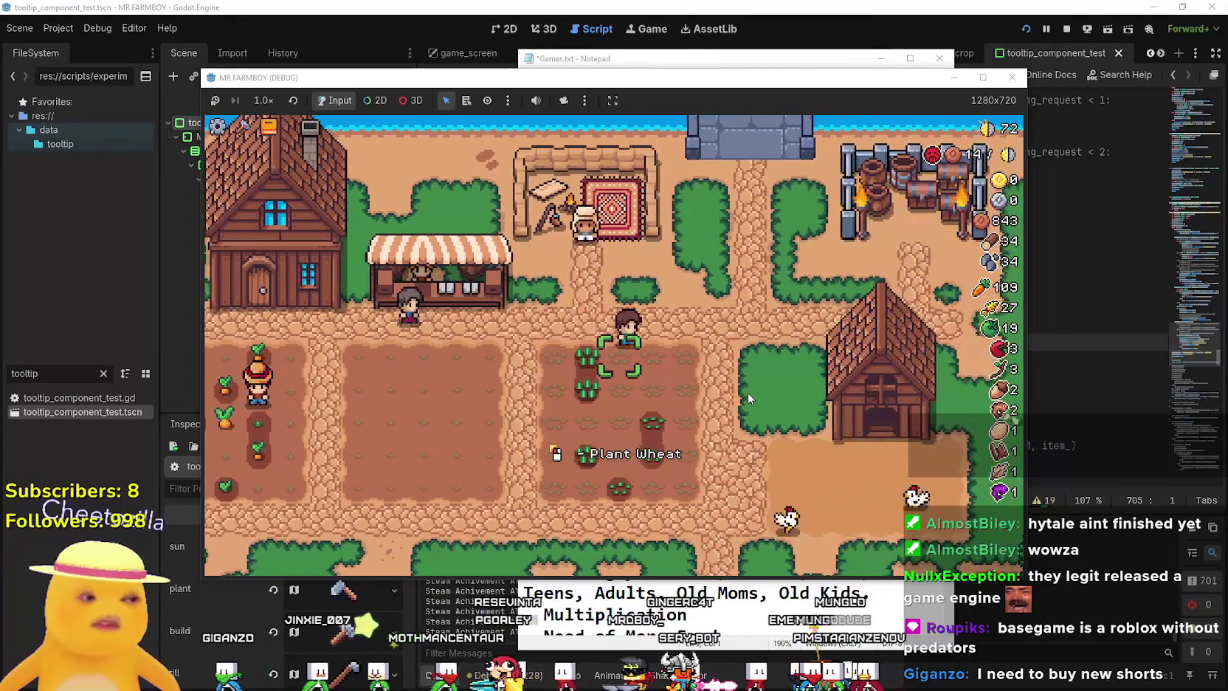
key(e)
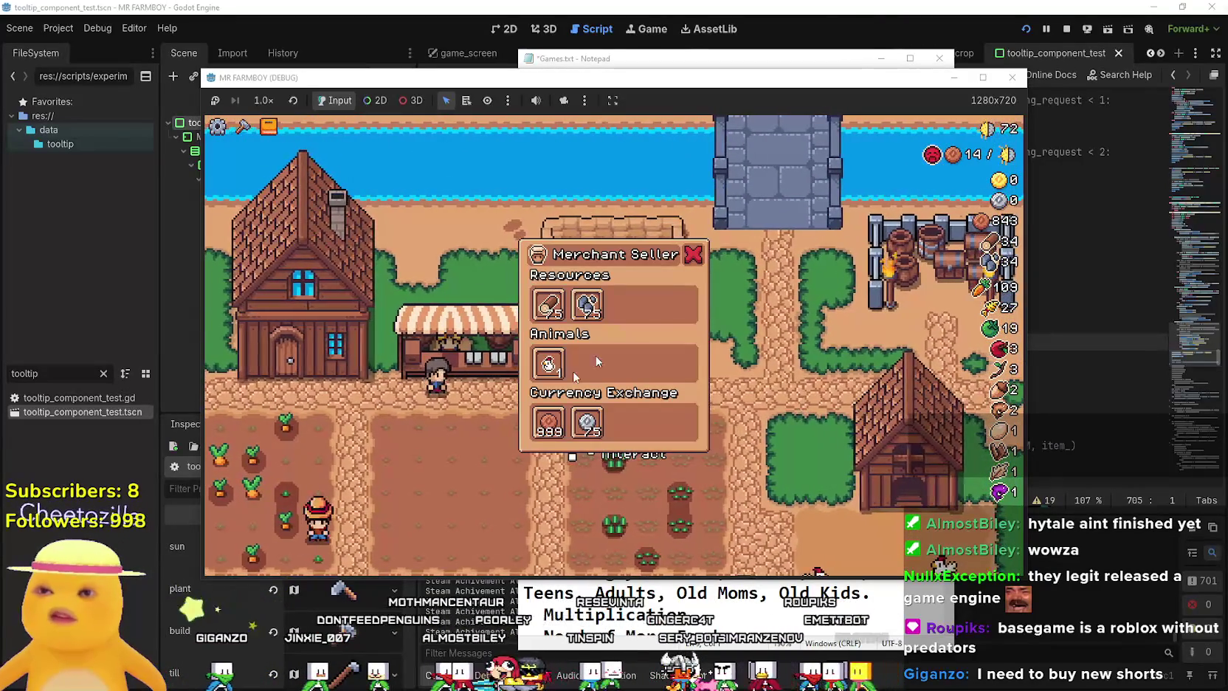
key(a)
key(s)
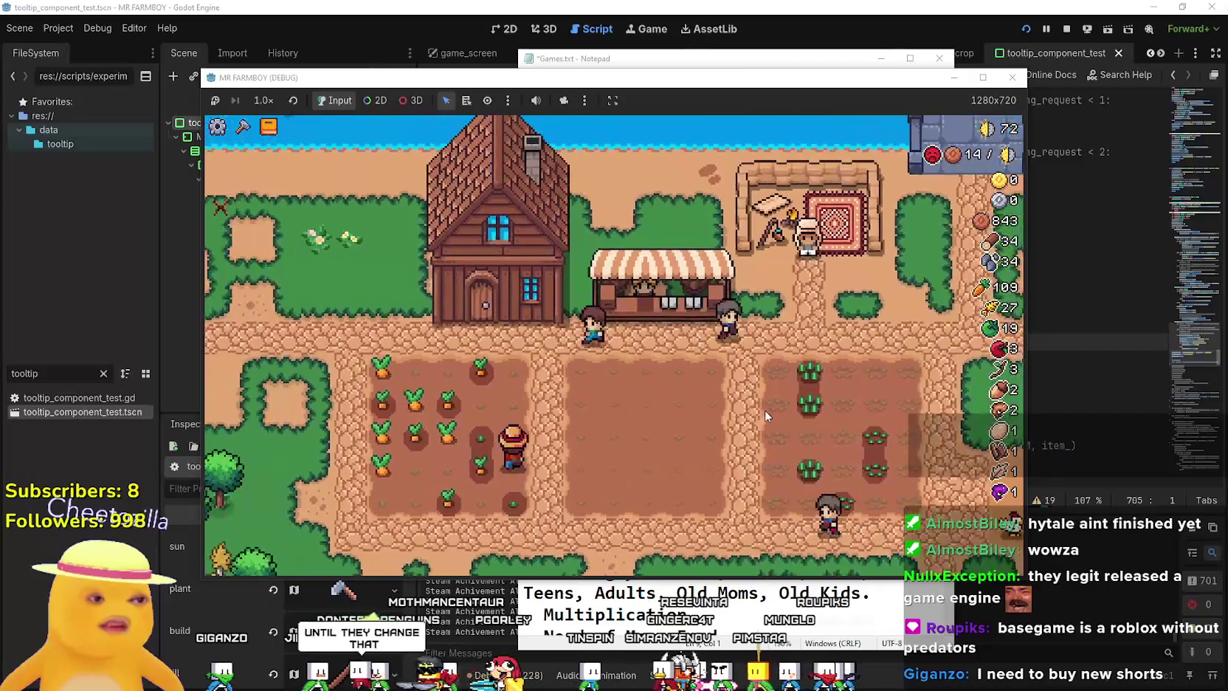
Walk across the fields, planting wheat on an empty spot, to the wheat field.
key(a)
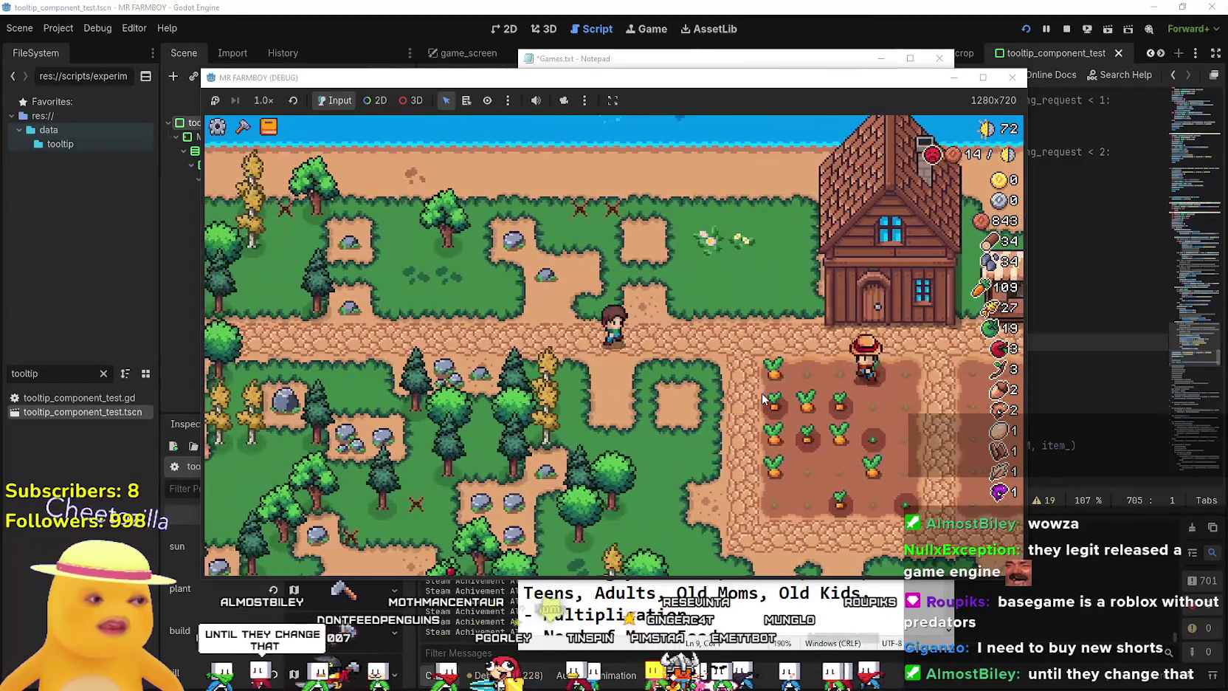
key(d)
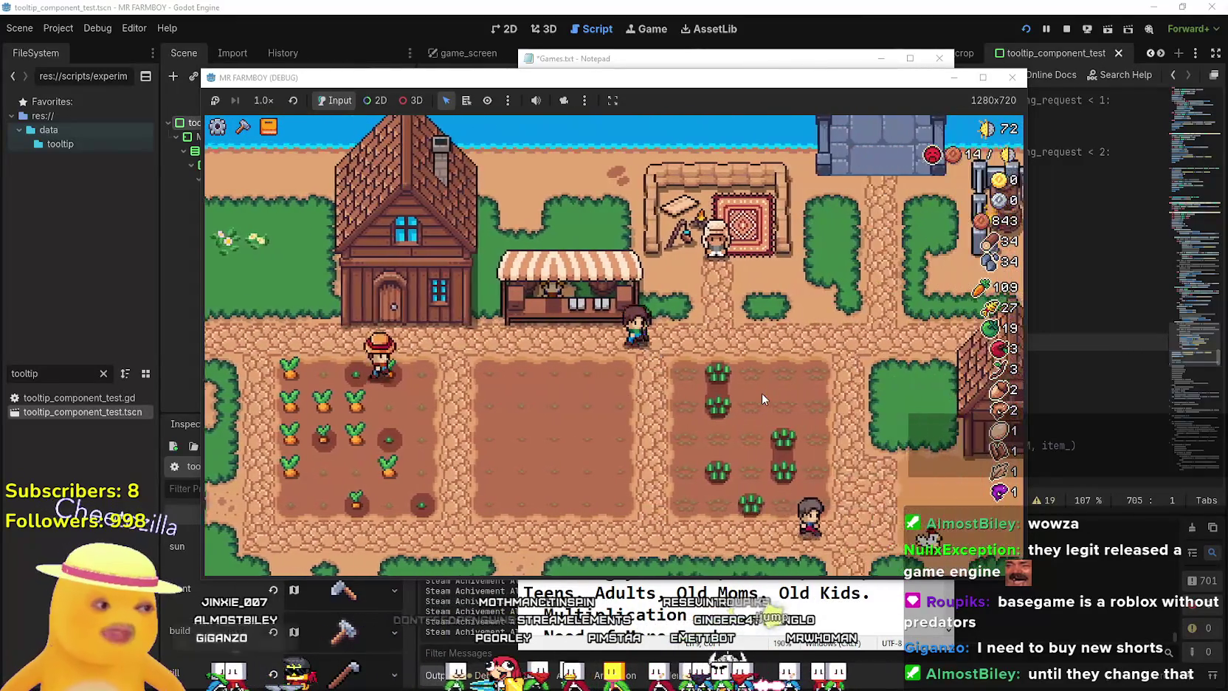
key(d)
key(s)
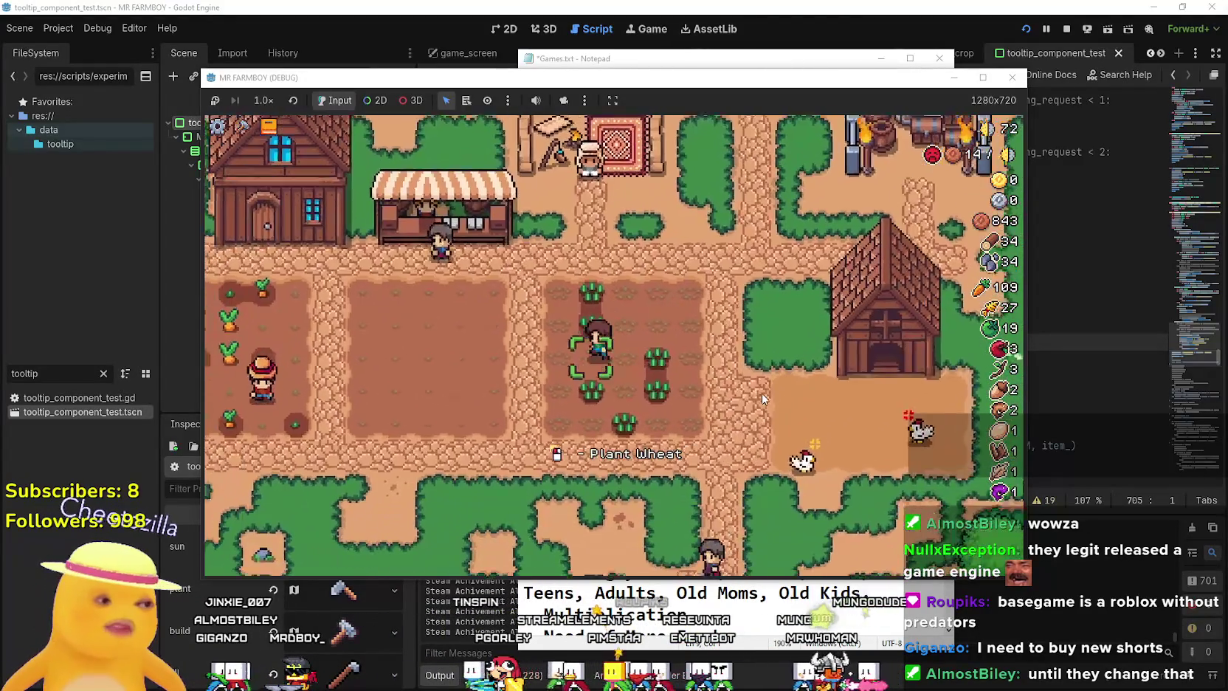
key(a)
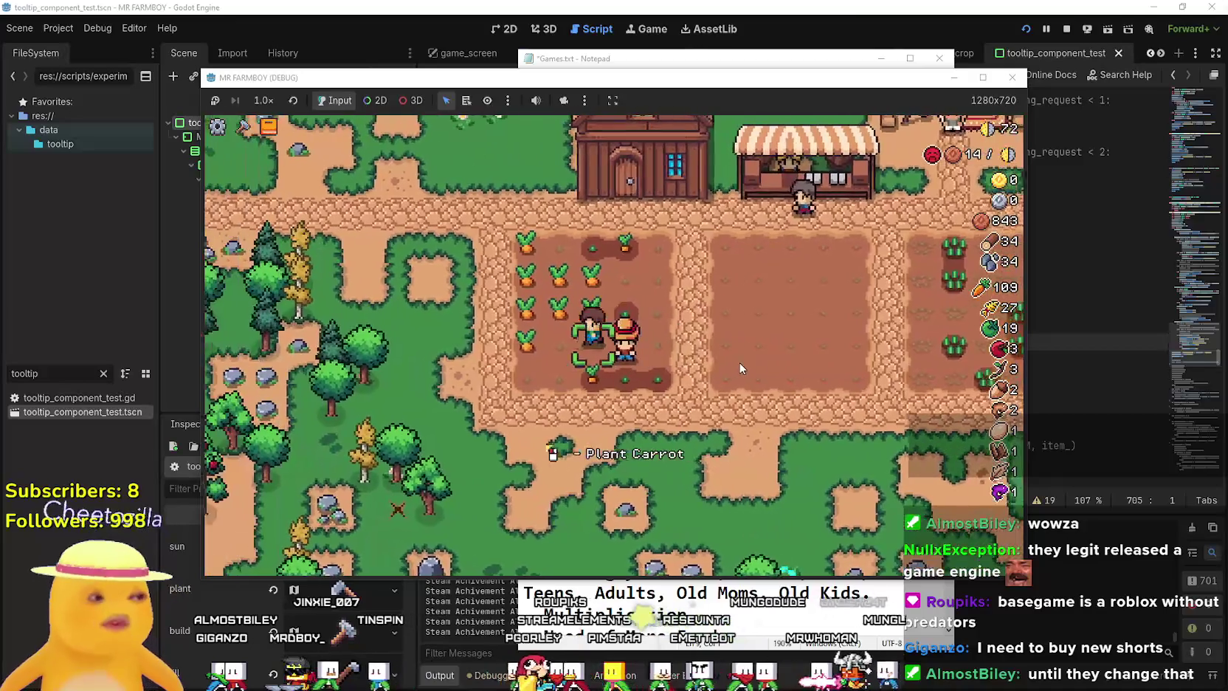
key(d)
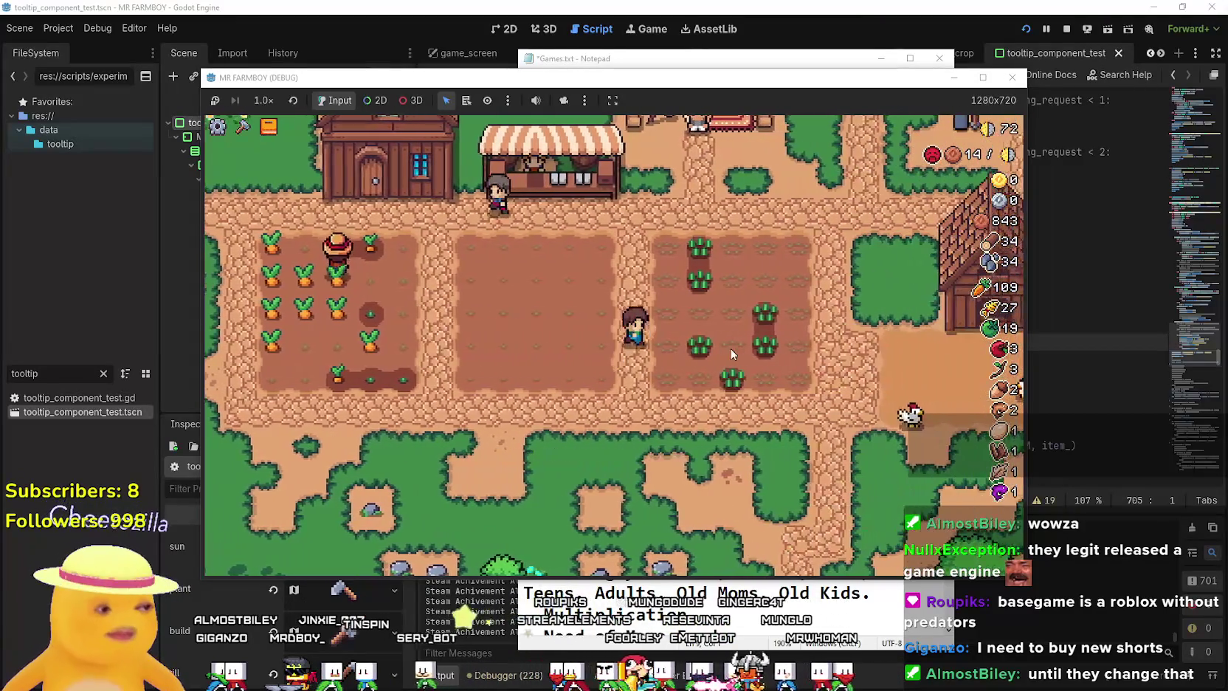
key(a)
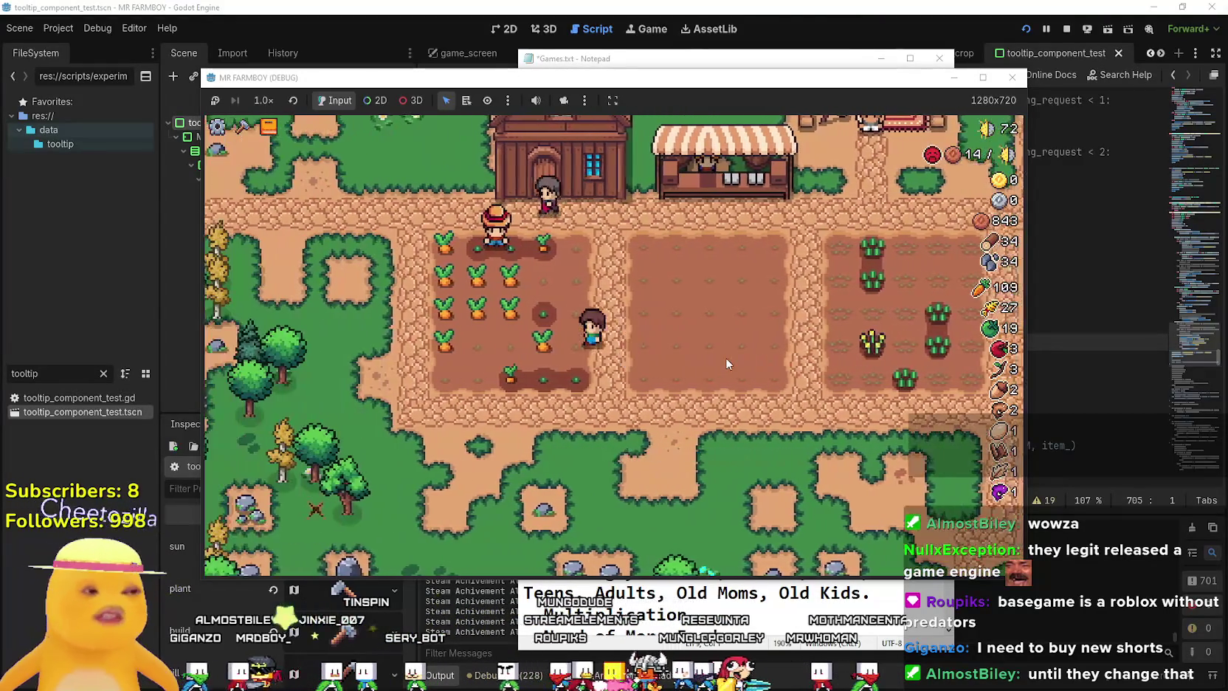
key(d)
key(w)
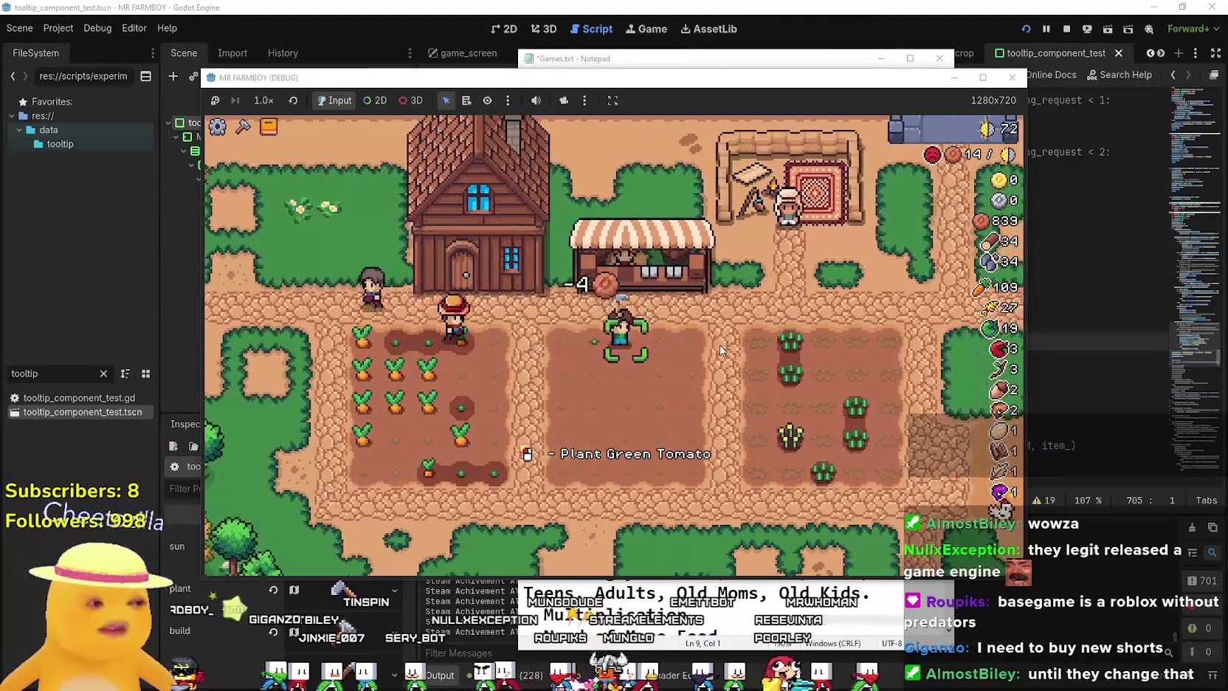
key(d)
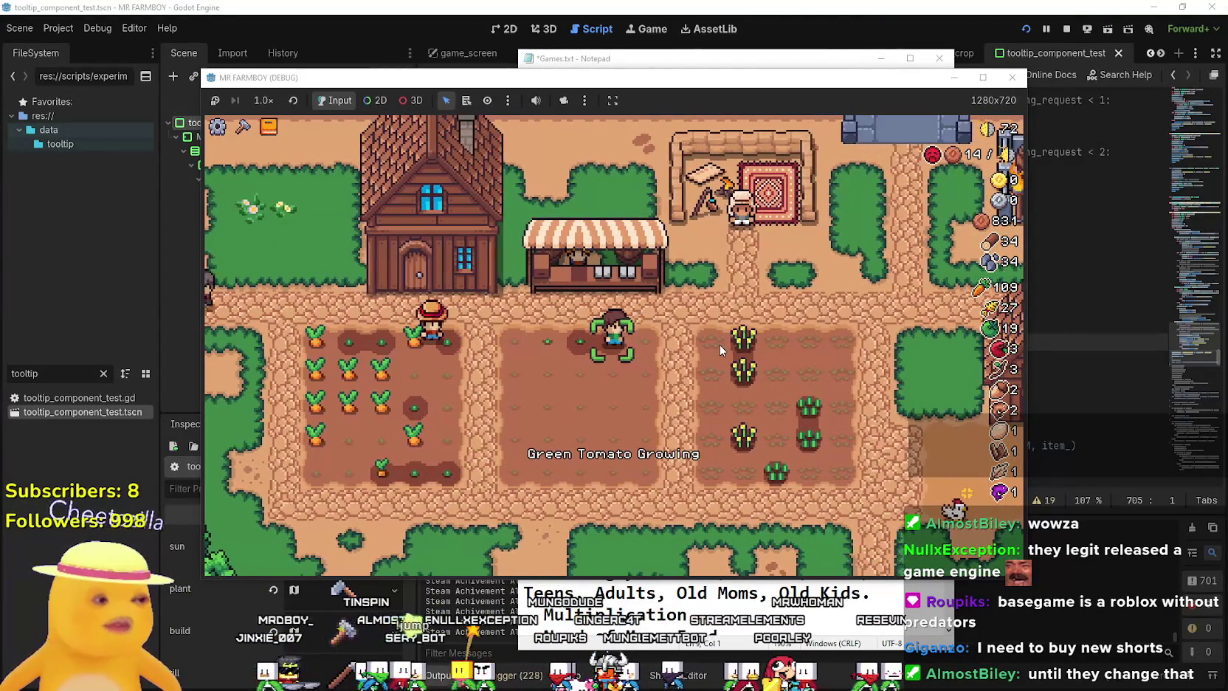
key(d)
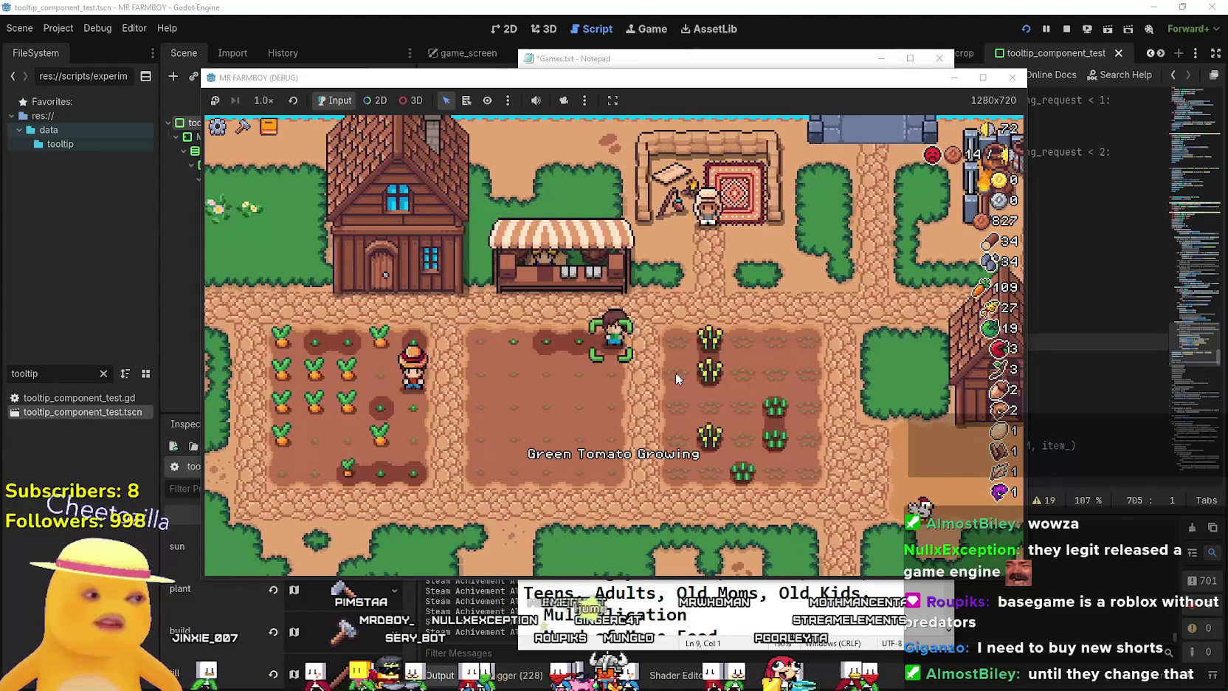
key(d)
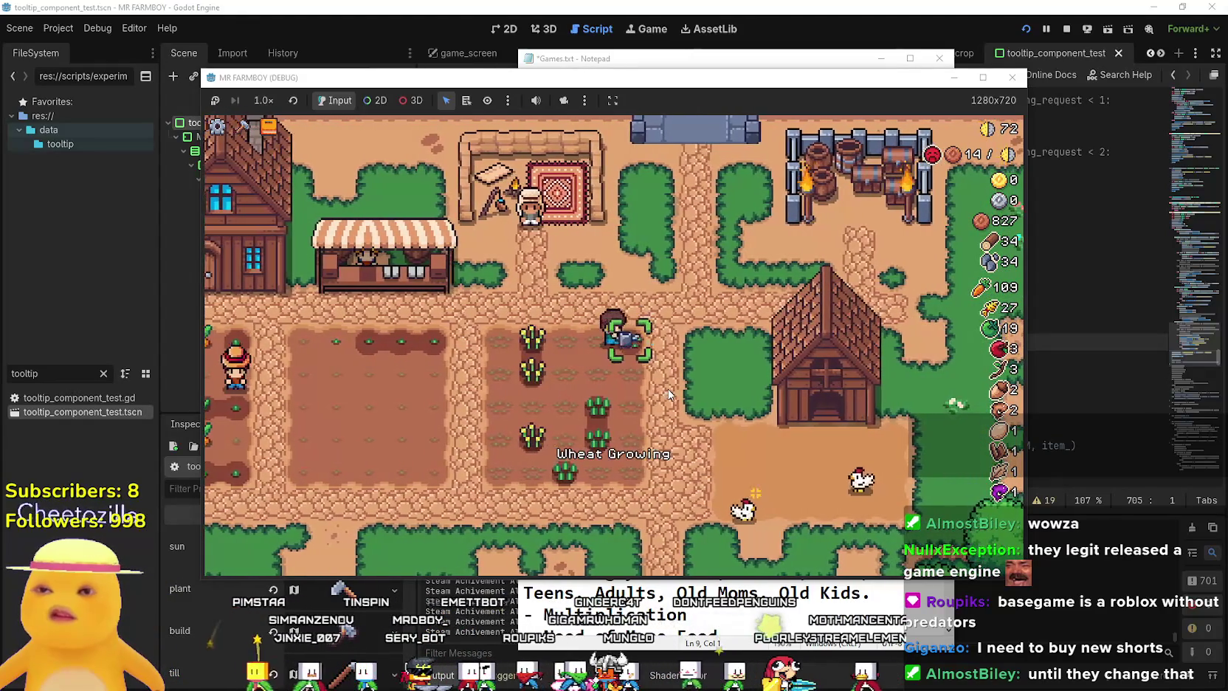
Water the unwatered wheat plants, then return to the green tomatoes.
key(a)
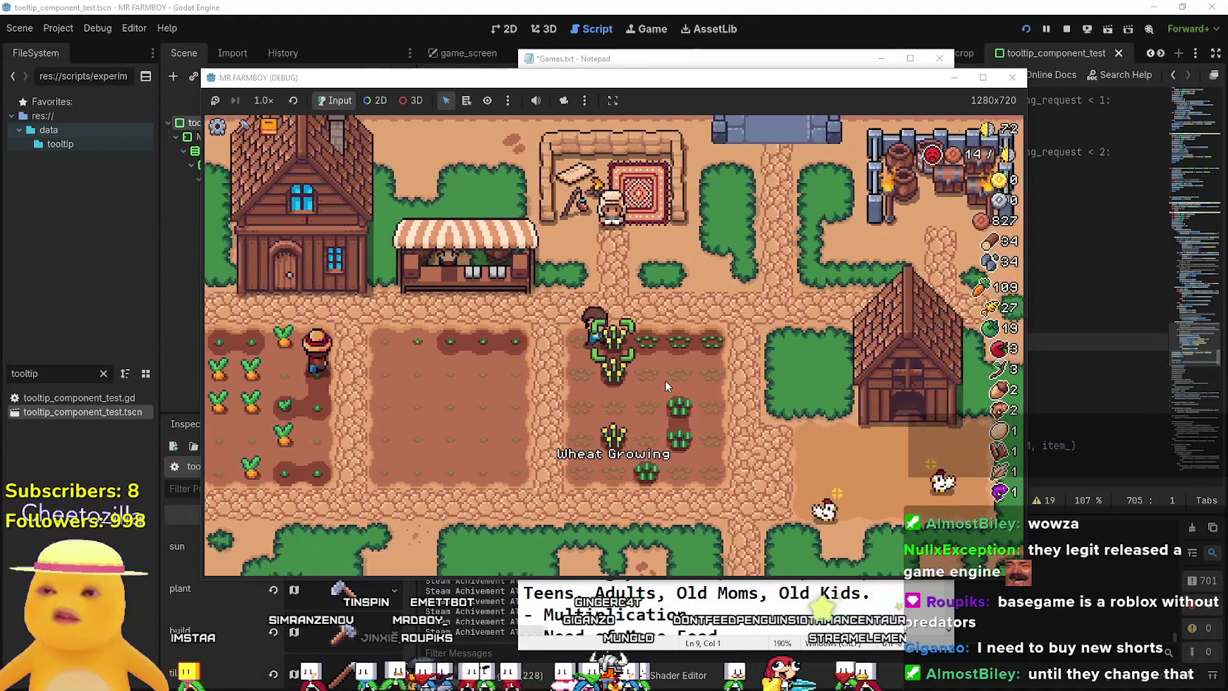
key(d)
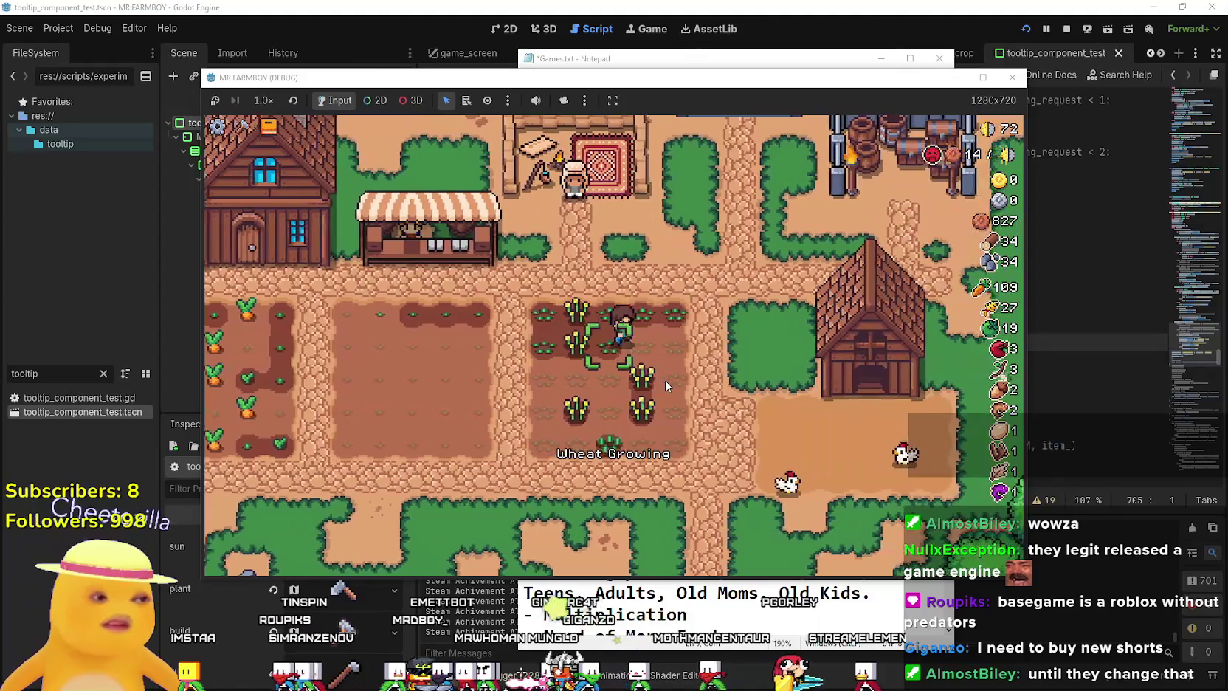
key(d)
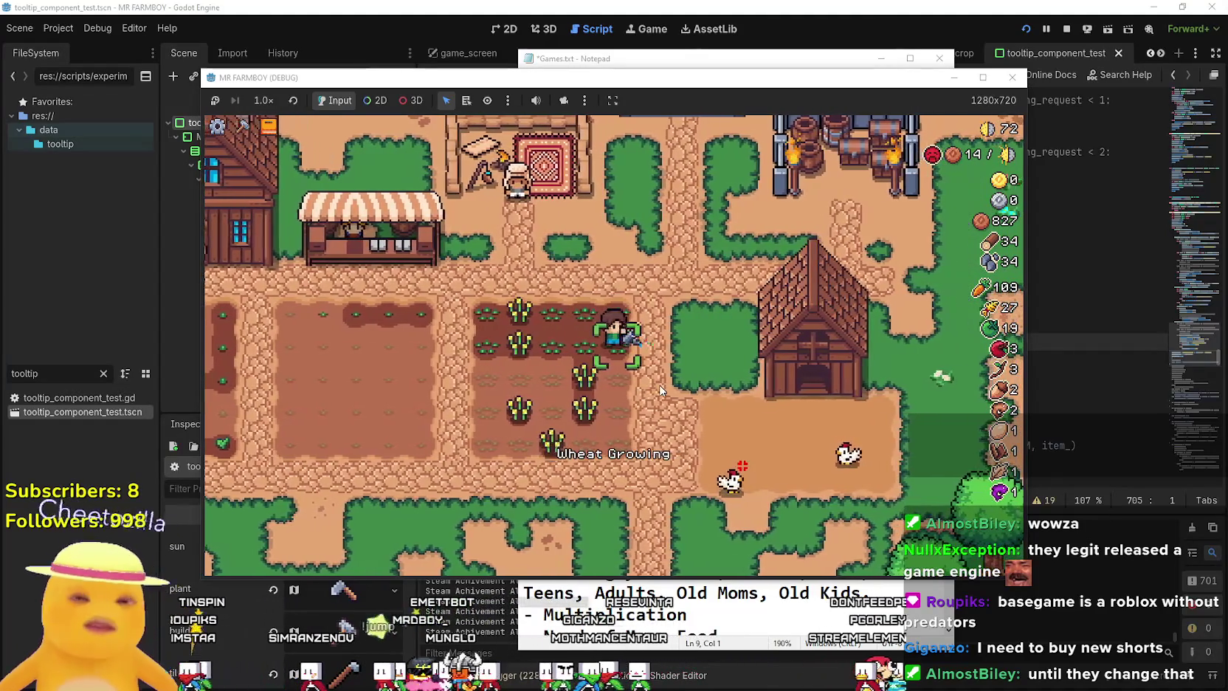
key(s)
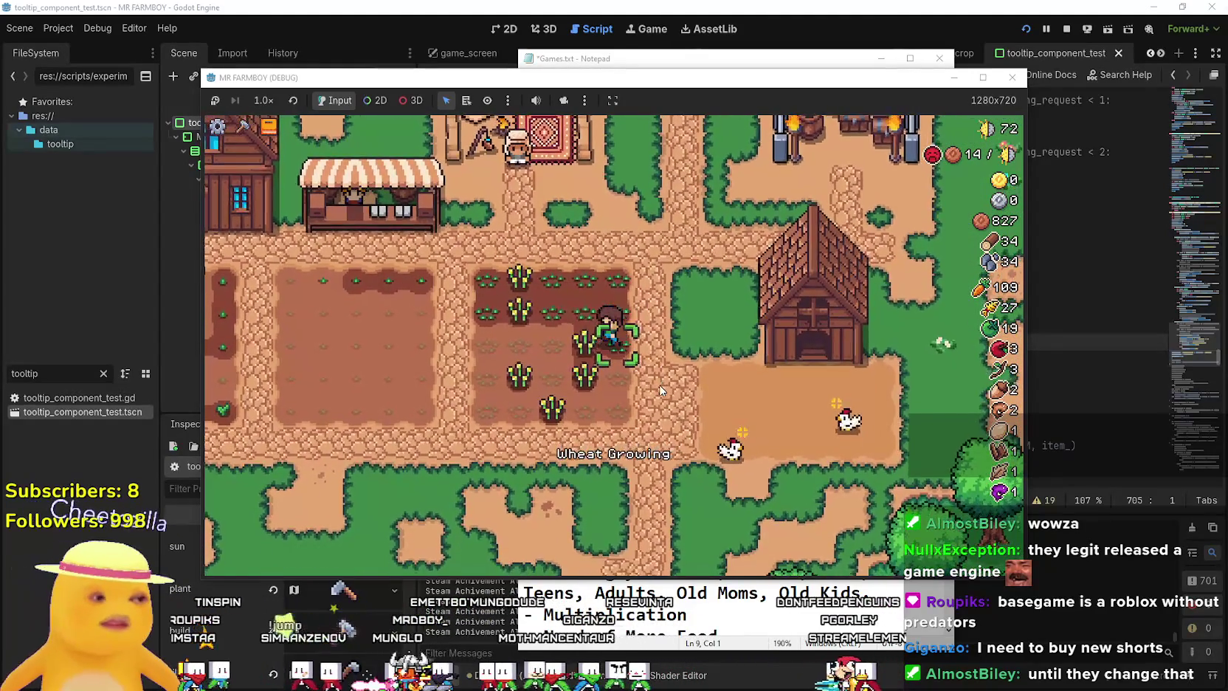
key(a)
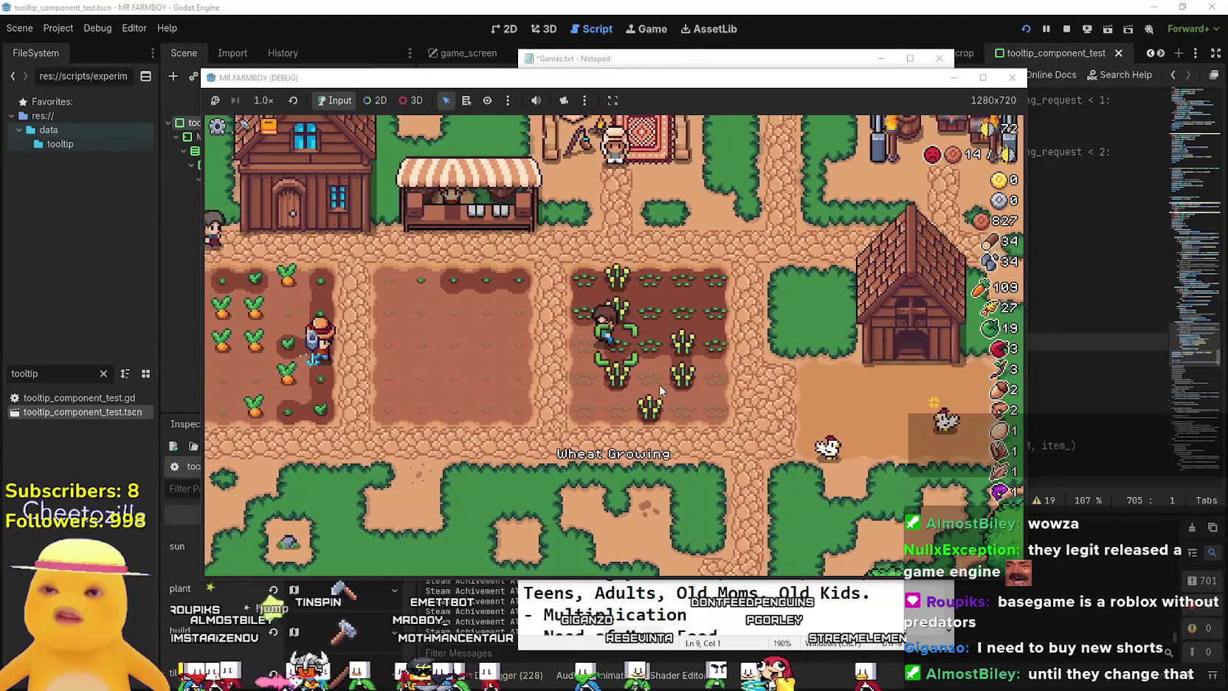
key(a)
key(w)
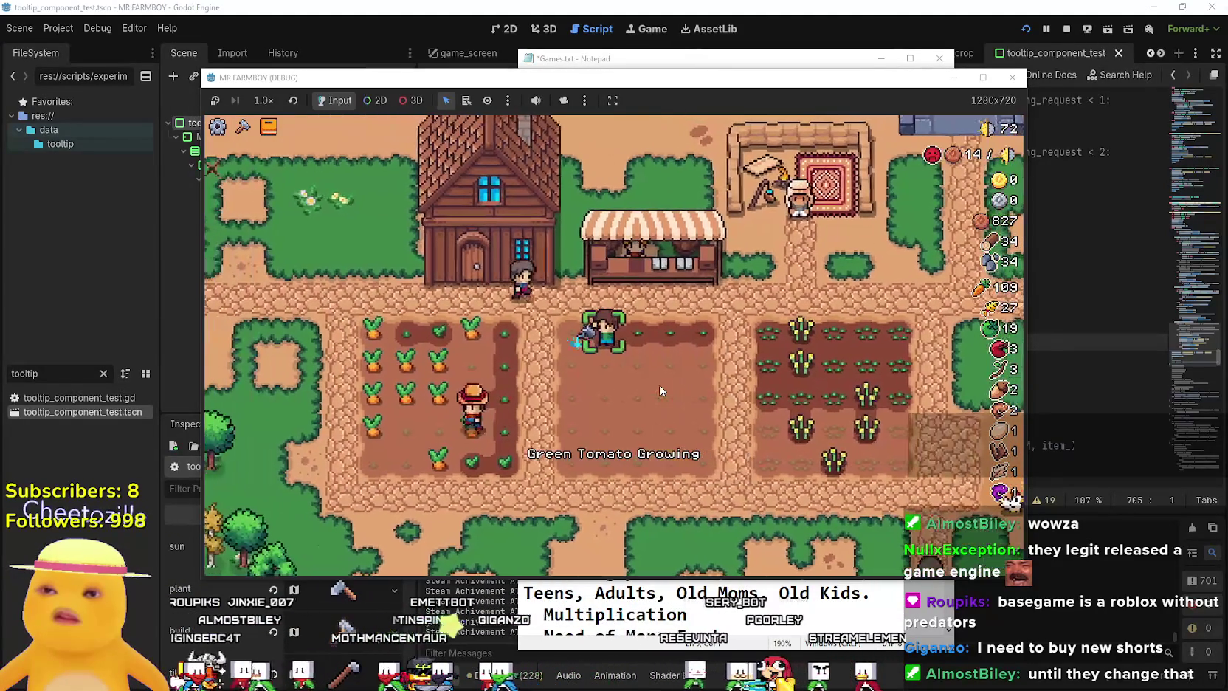
key(d)
Harvest ripe carrots, bringing carrot stock to 115, then return to the wheat field.
key(s)
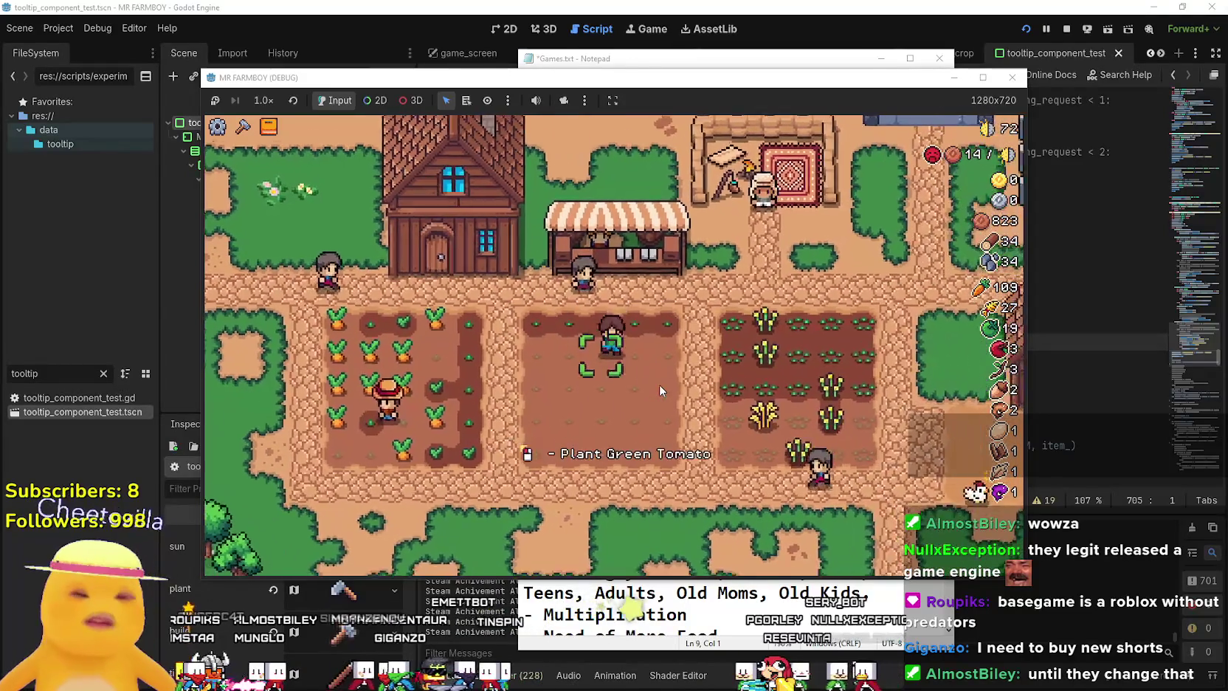
key(a)
key(s)
click(661, 388)
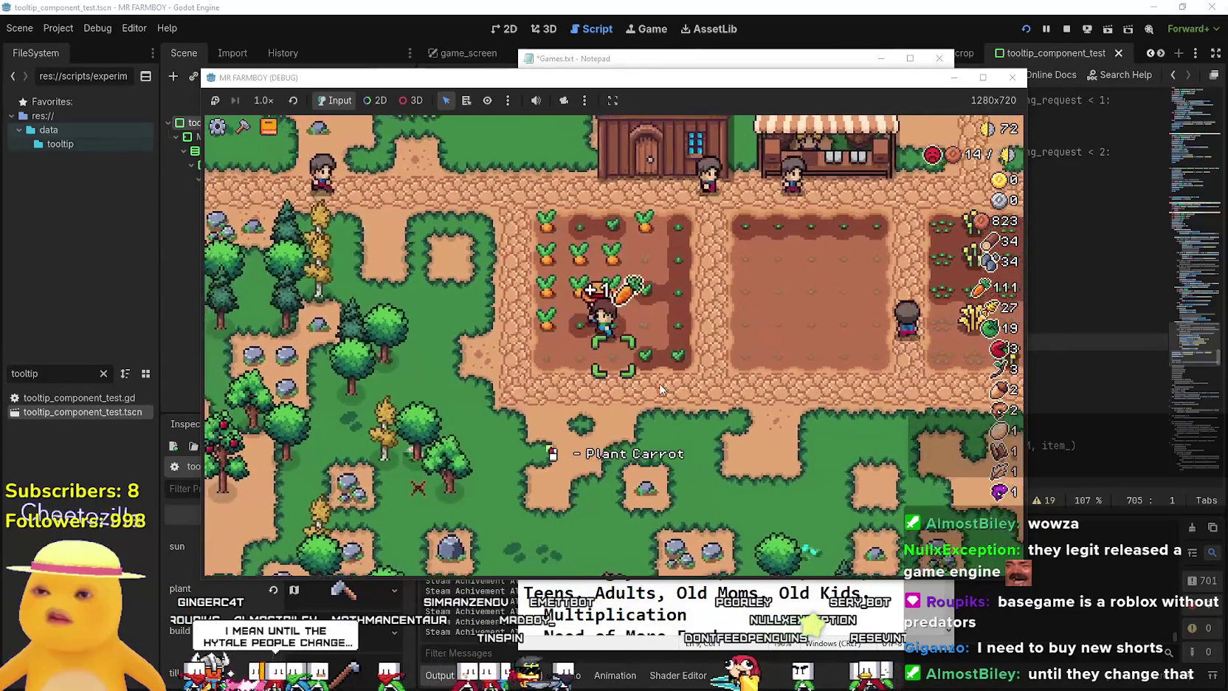
key(w)
key(a)
click(662, 389)
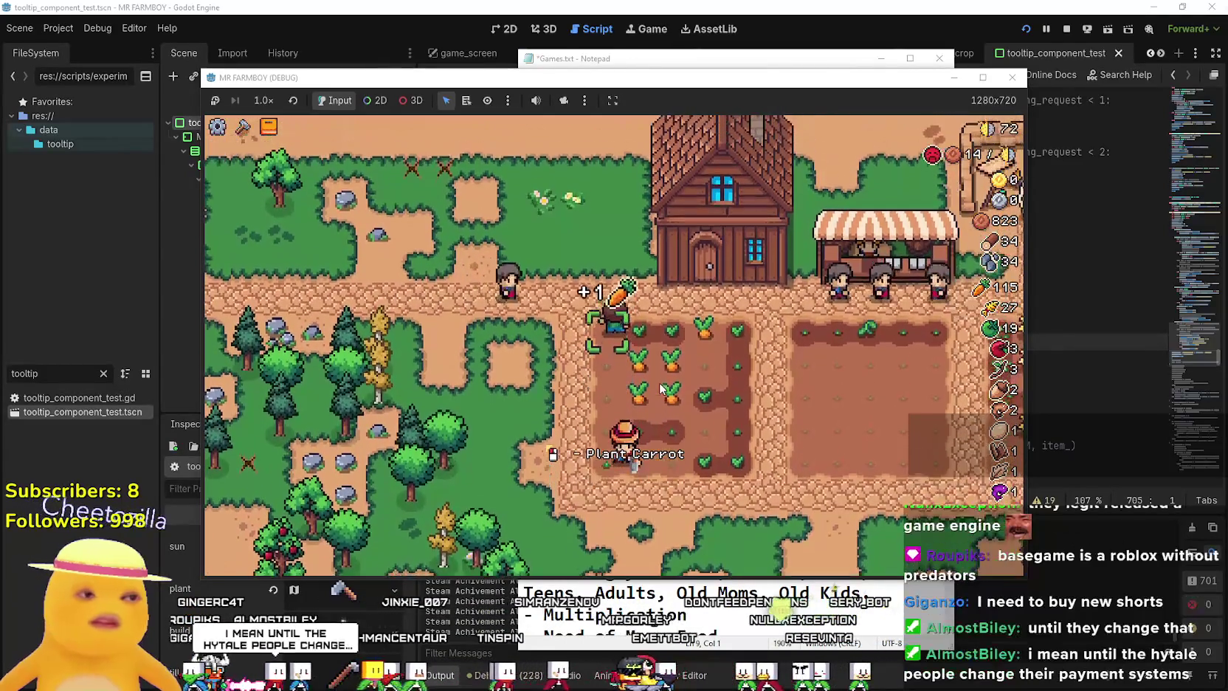
key(w)
key(d)
key(s)
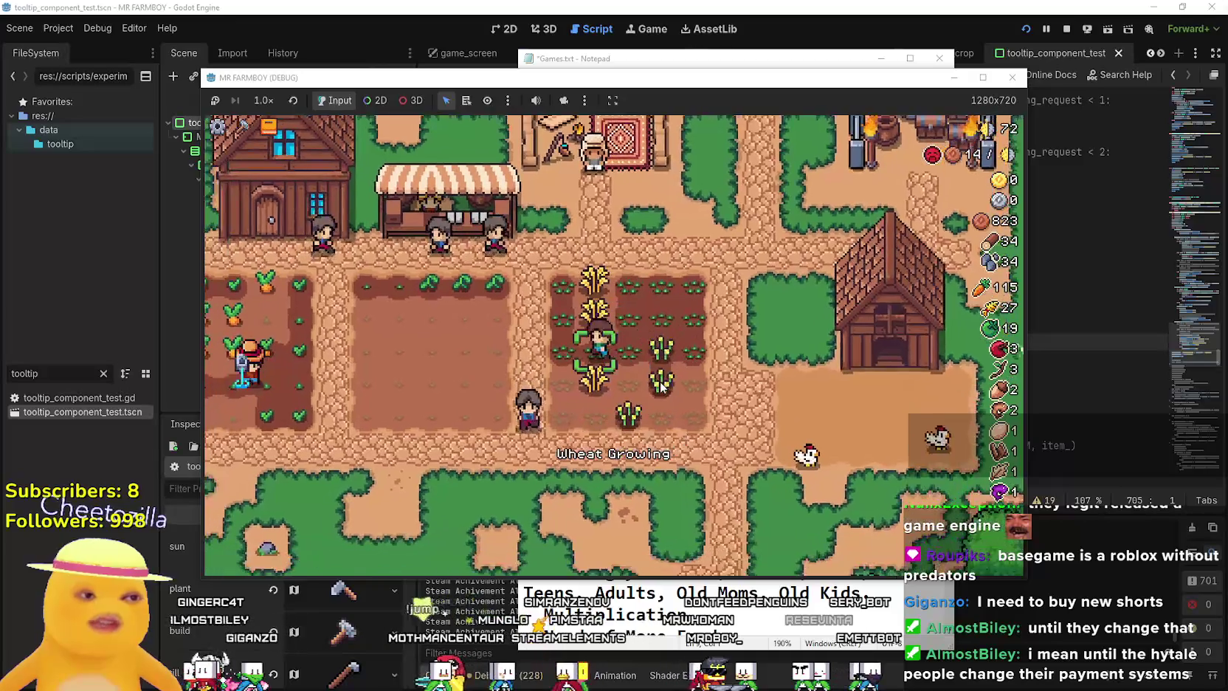
key(s)
key(a)
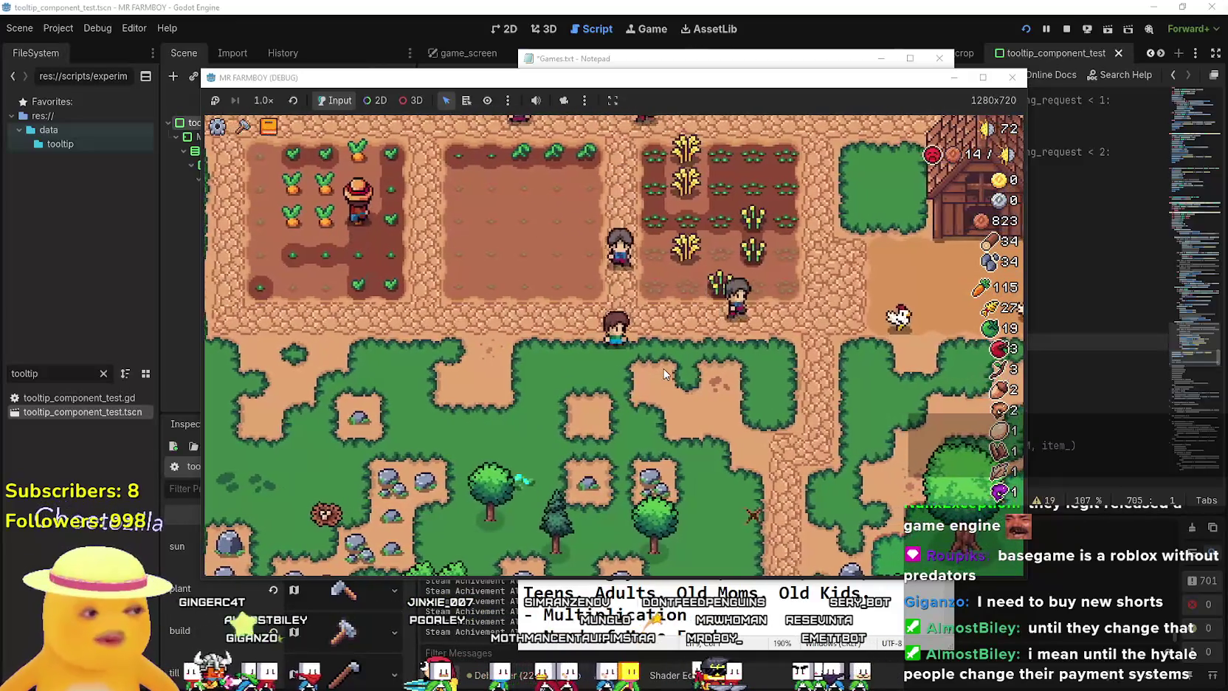
key(w)
key(d)
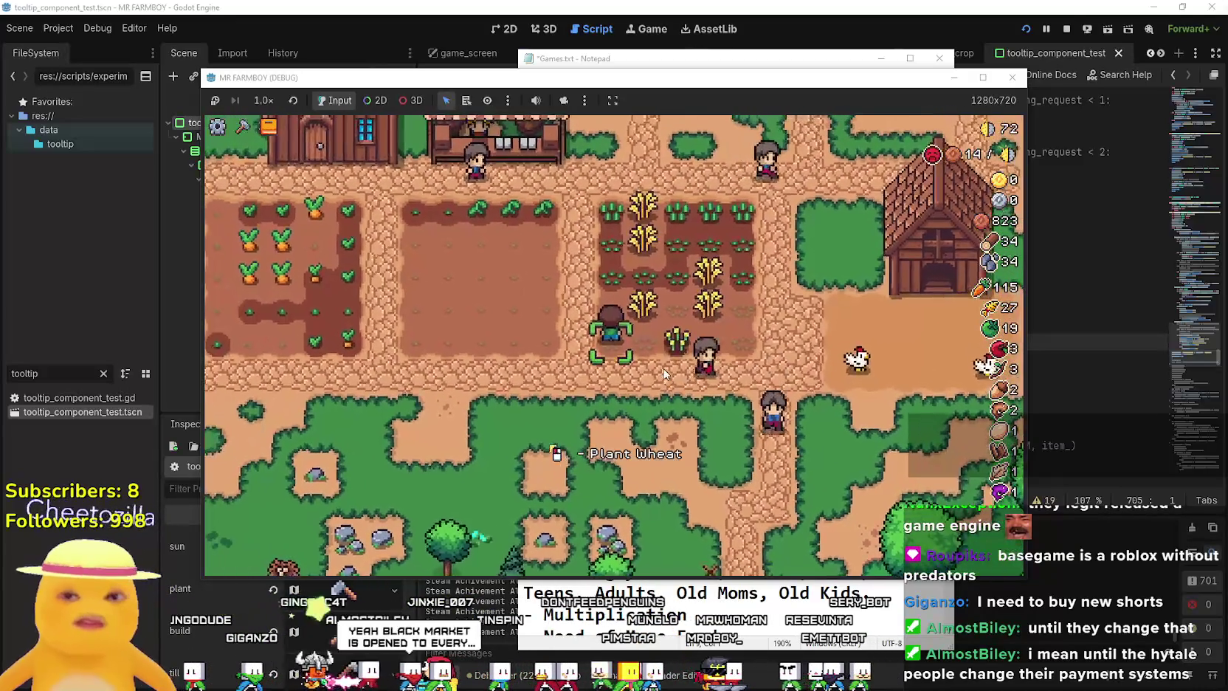
Harvest wheat while crossing the field toward the carrot plot.
key(w)
key(d)
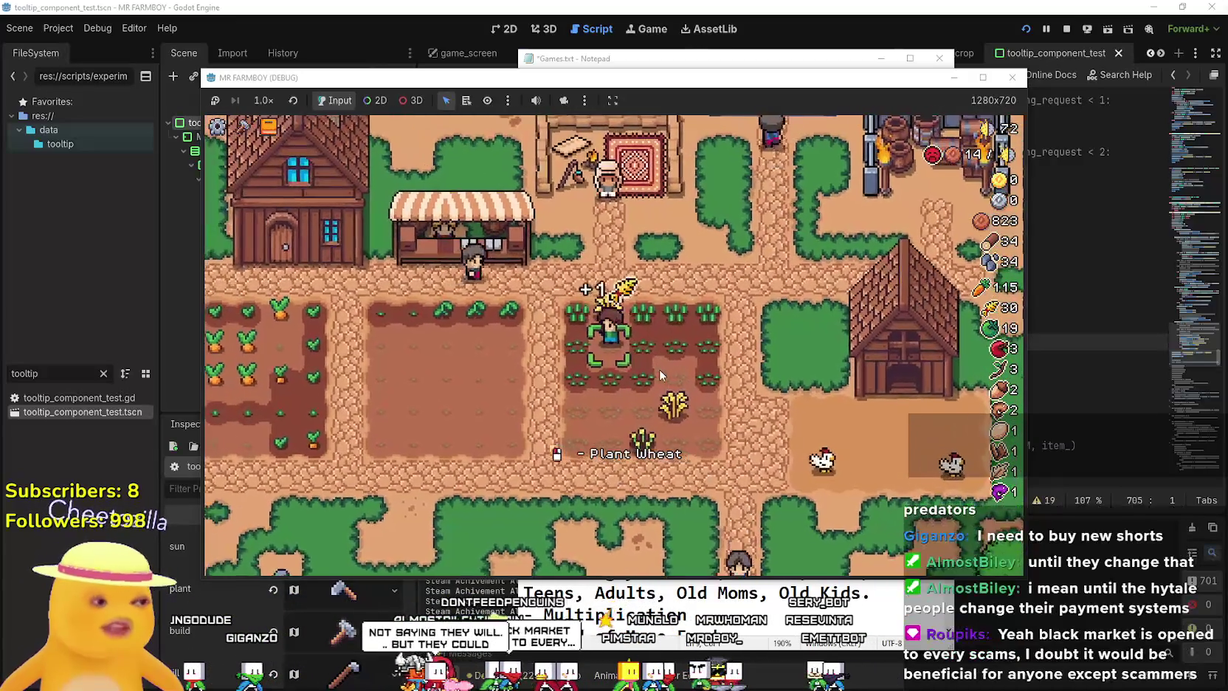
key(a)
key(s)
Water the whole green tomato plot.
key(d)
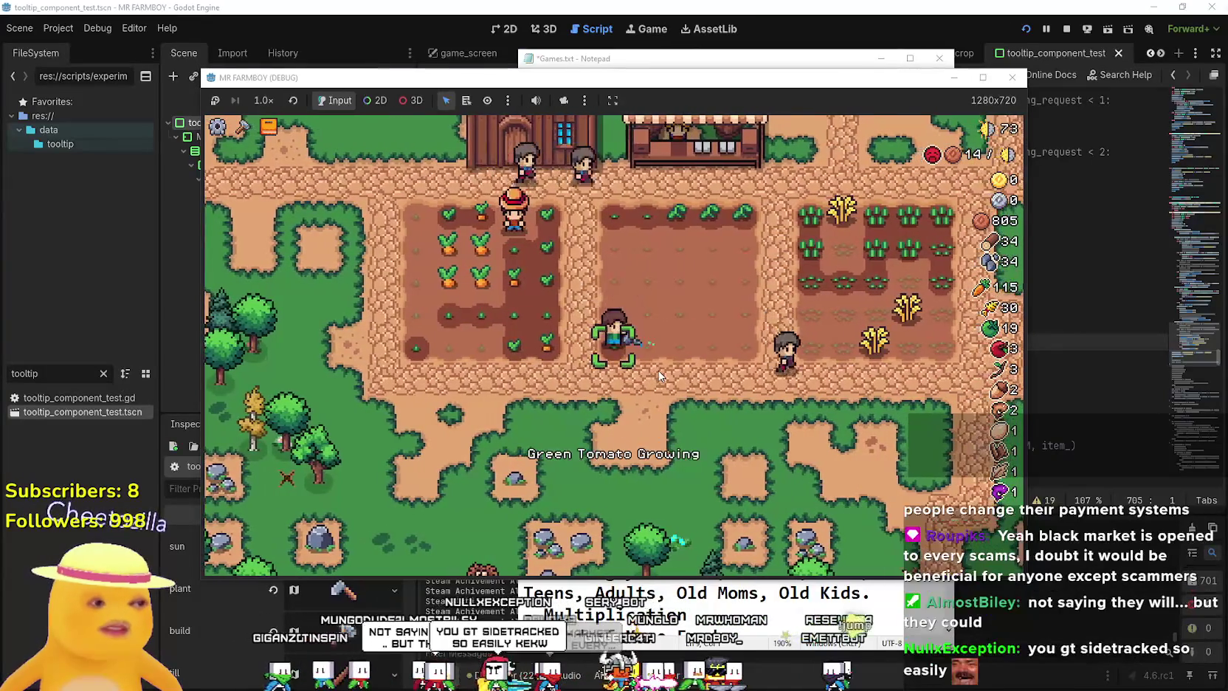
key(d)
key(d)
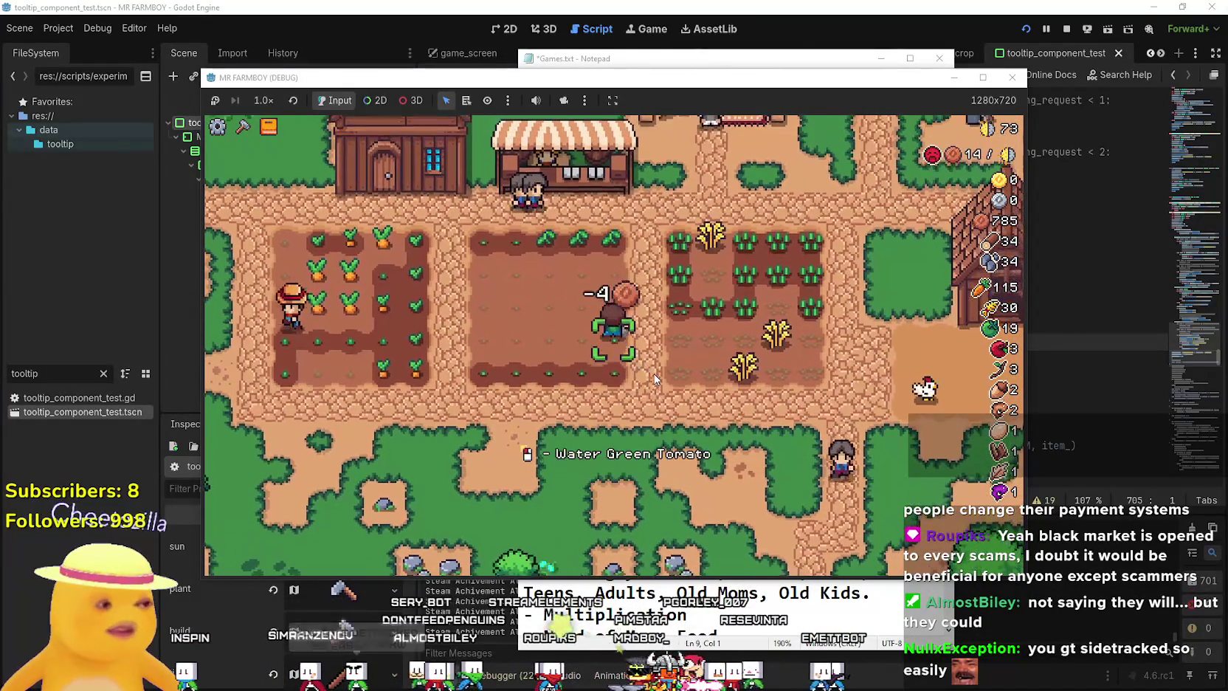
key(a)
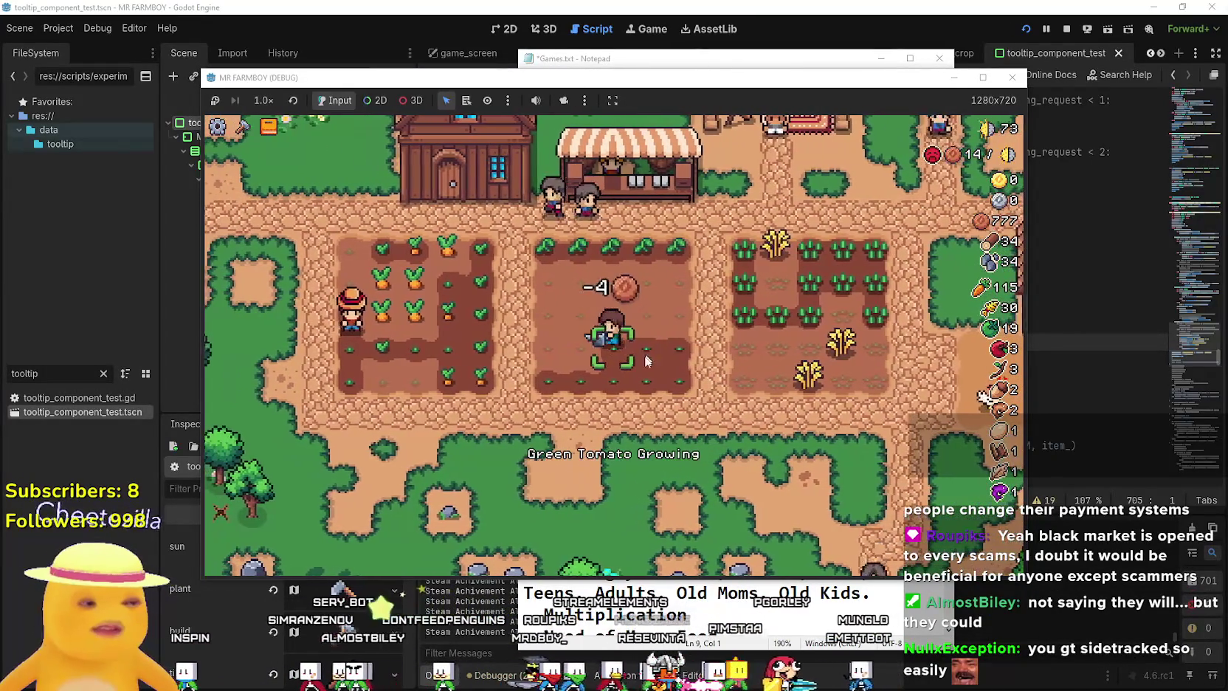
key(a)
key(a)
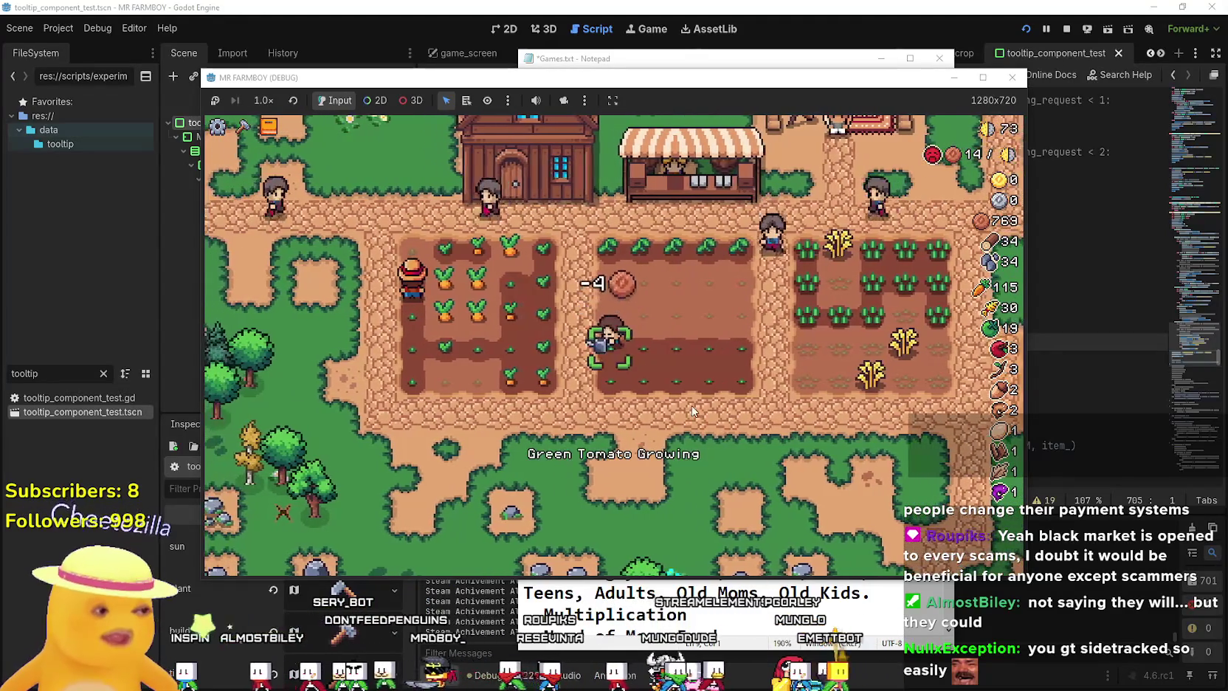
key(d)
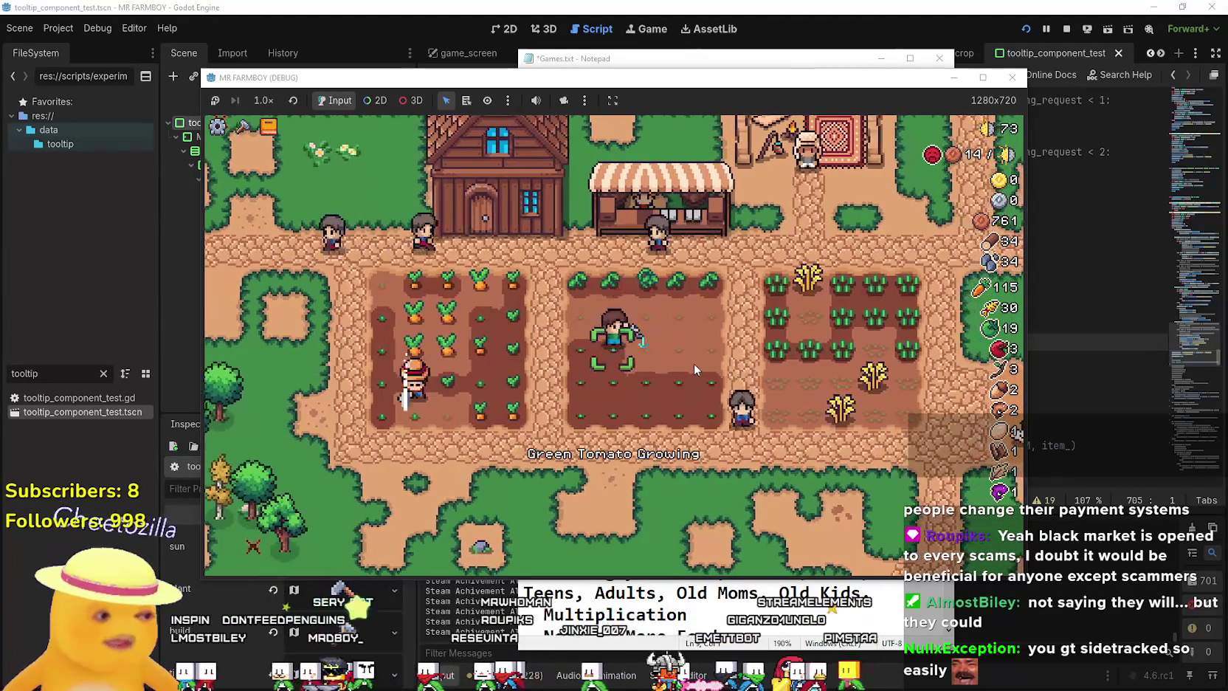
key(d)
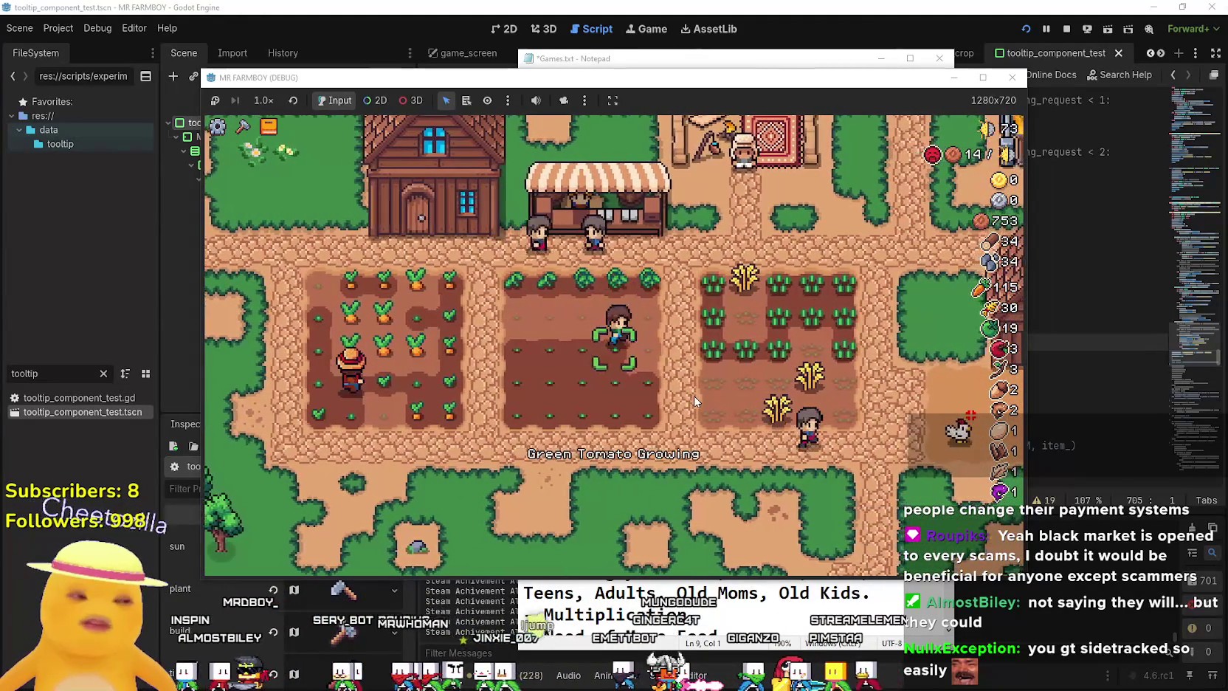
key(s)
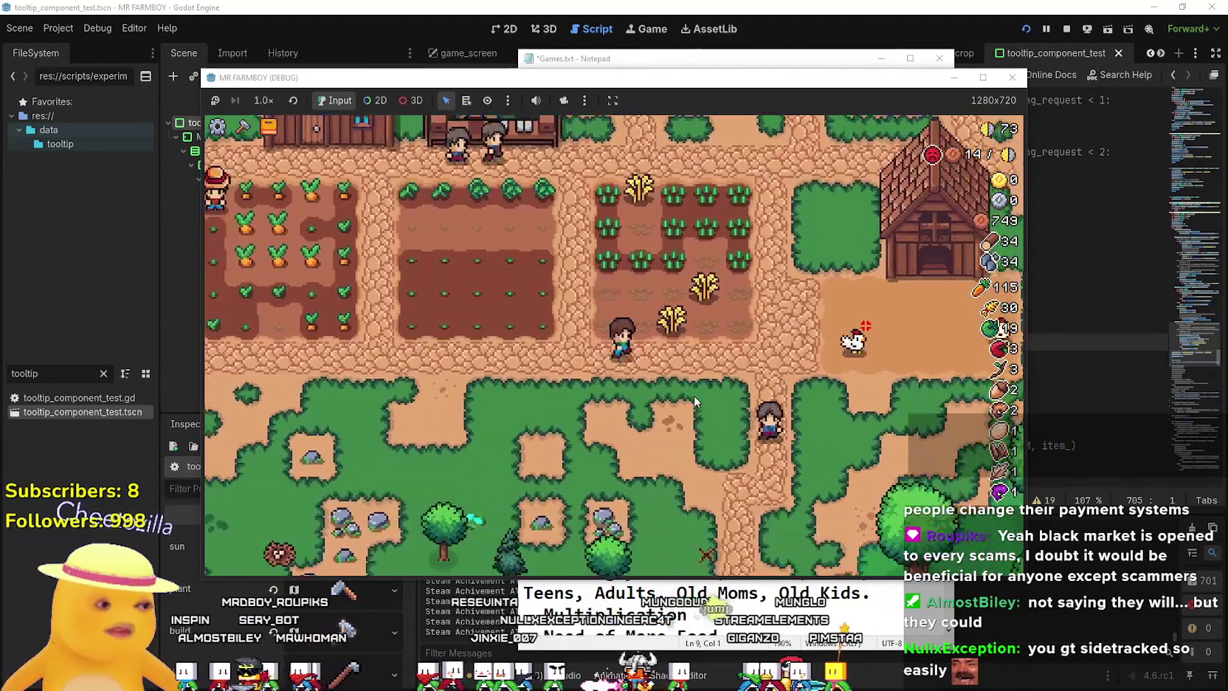
key(w)
key(d)
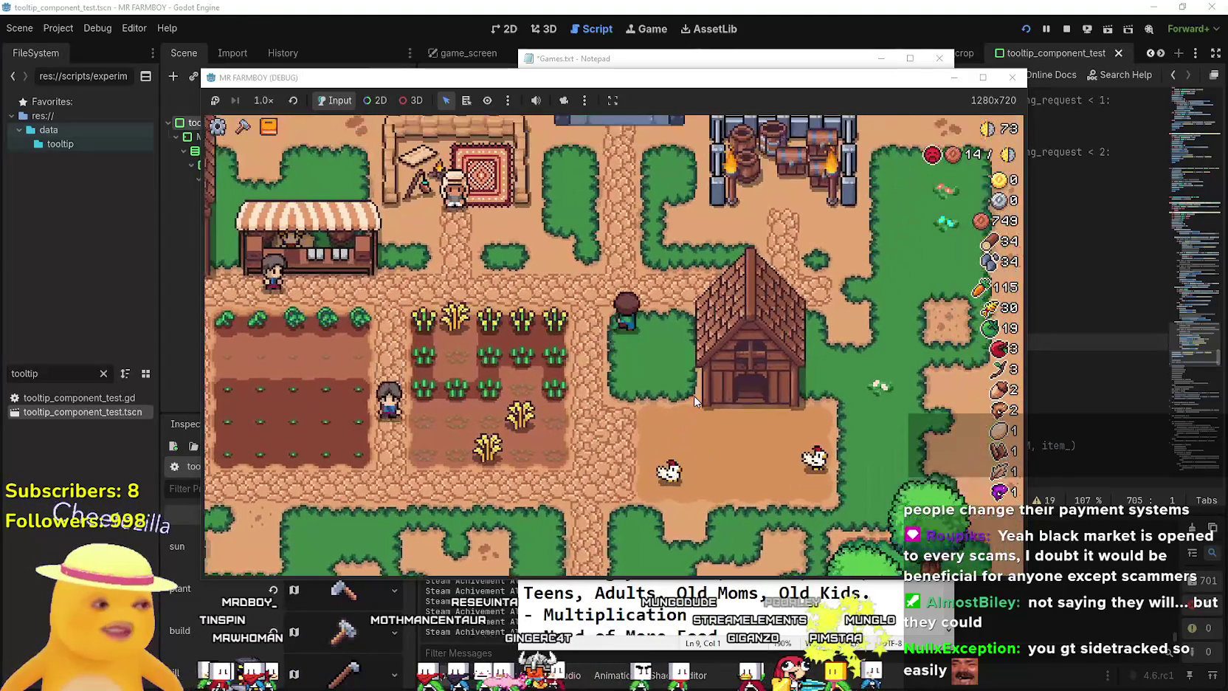
Harvest the ripe wheat in the wheat plot.
key(a)
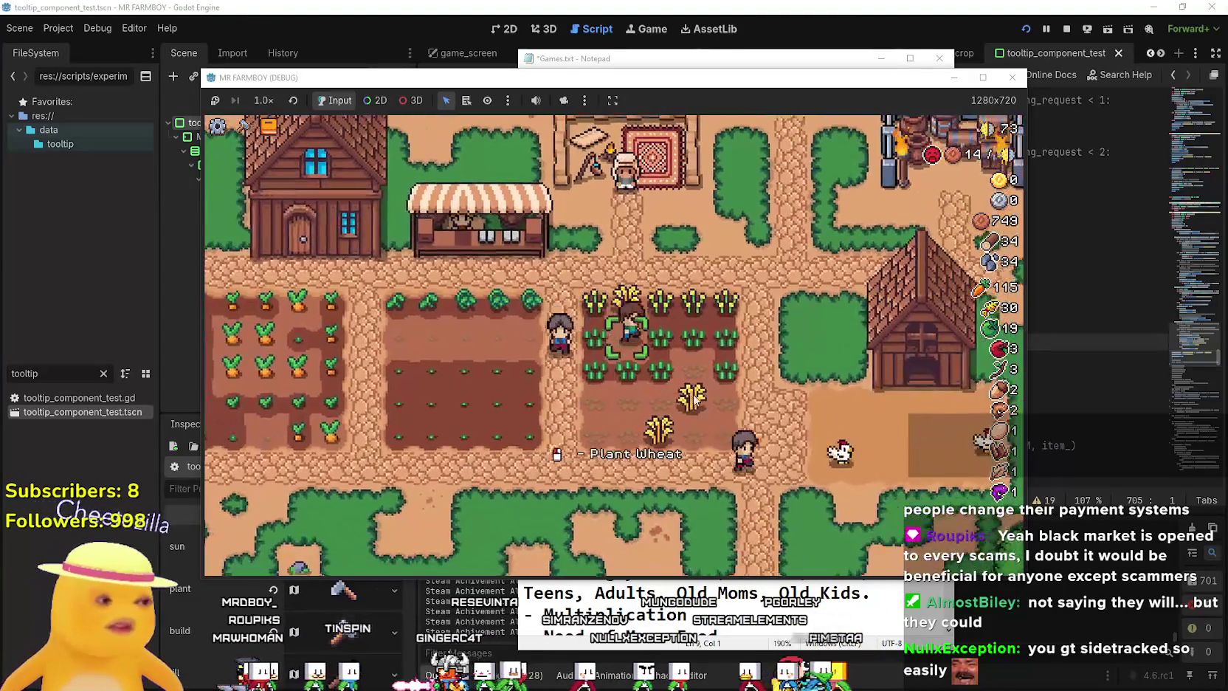
click(694, 399)
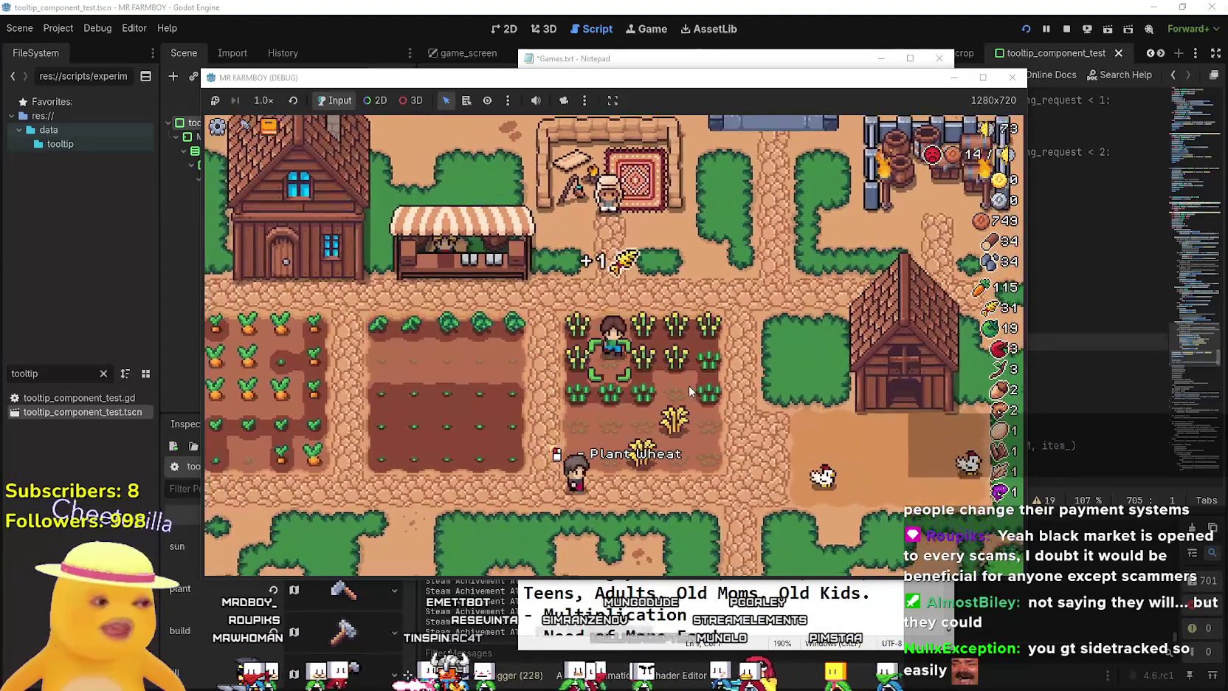
key(w)
key(a)
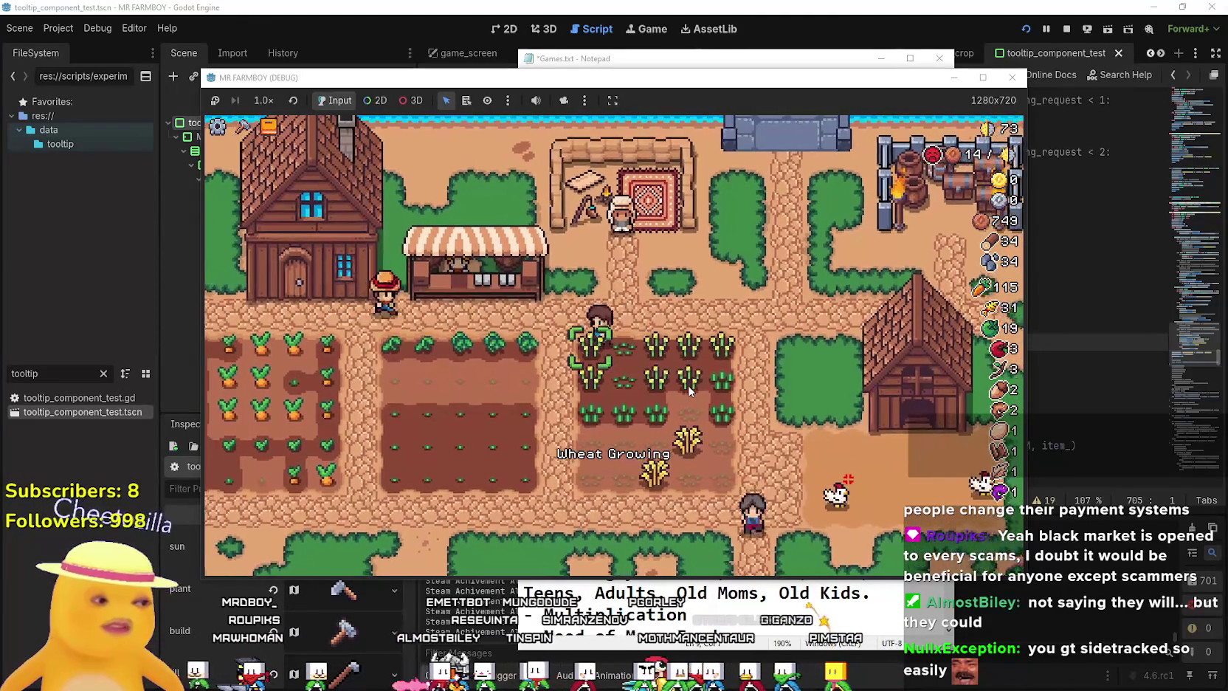
Harvest the ripe carrots, raising carrot stock to 124.
key(a)
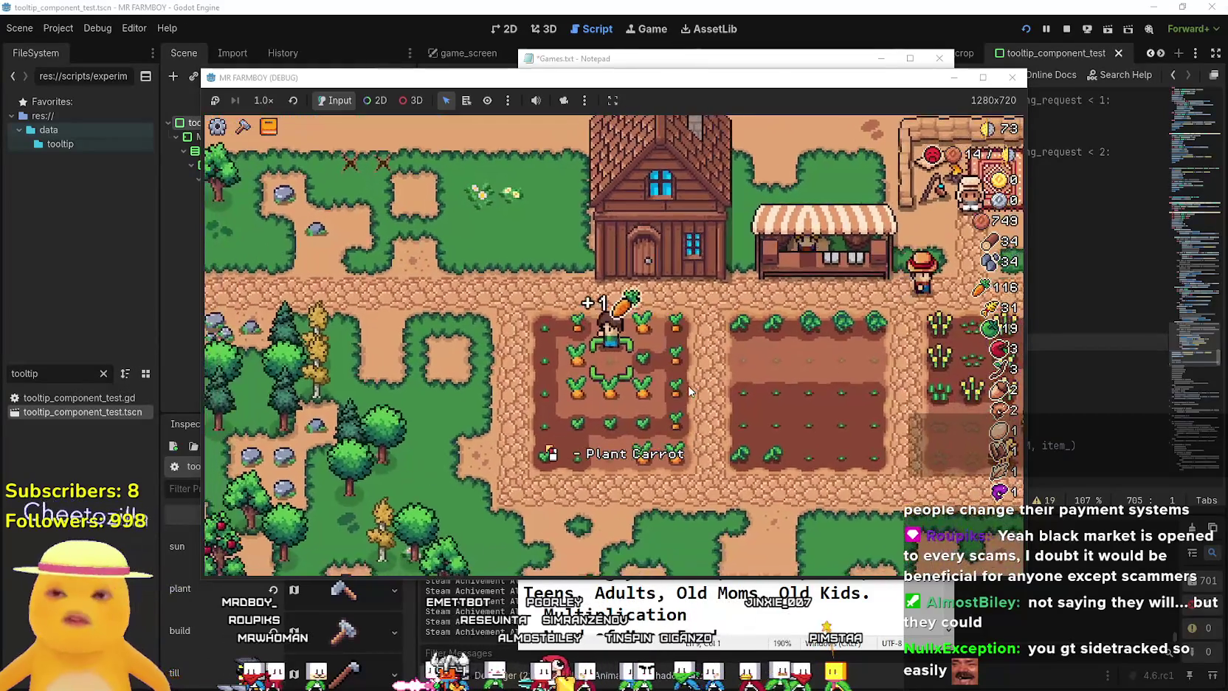
click(688, 385)
key(d)
click(686, 388)
click(686, 386)
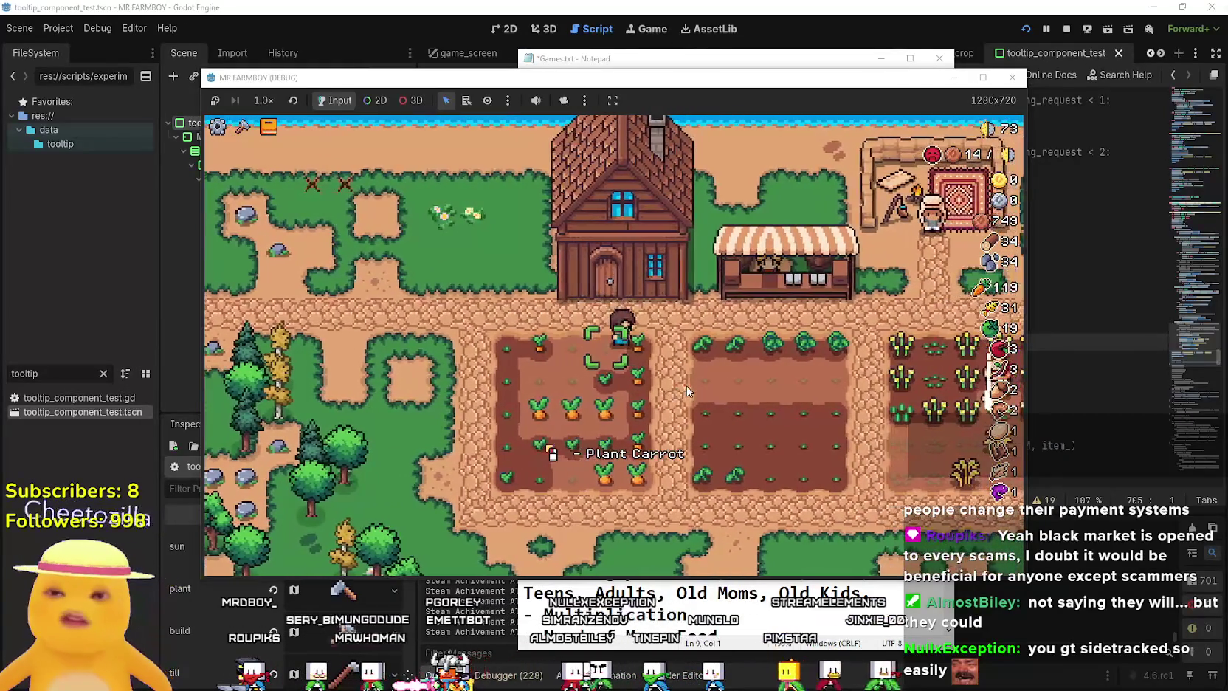
key(s)
click(686, 386)
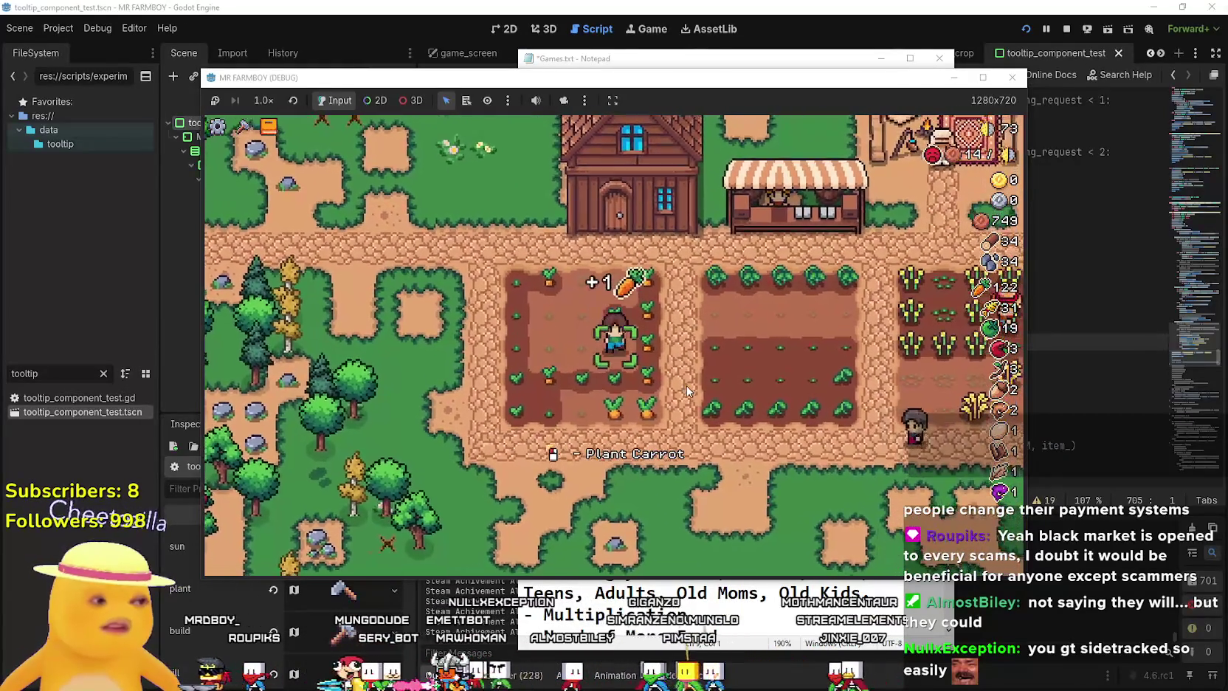
click(686, 386)
key(d)
click(686, 386)
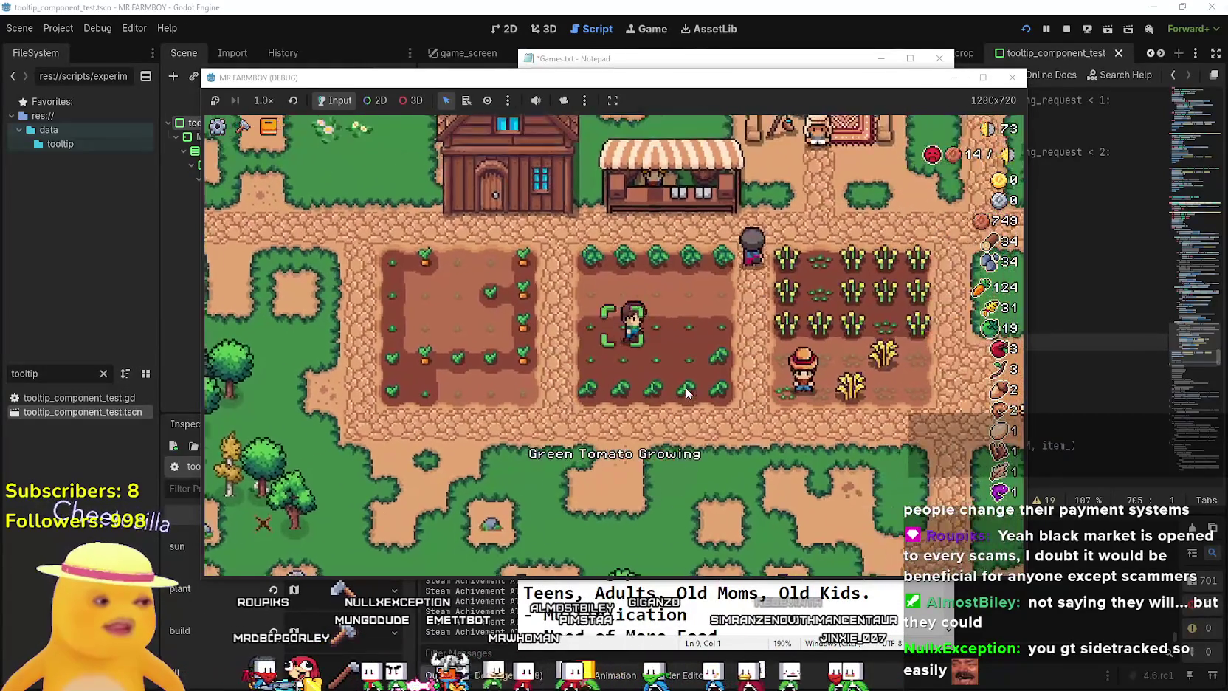
Harvest a ripe carrot, then plant and water a new carrot in the carrot plot.
key(d)
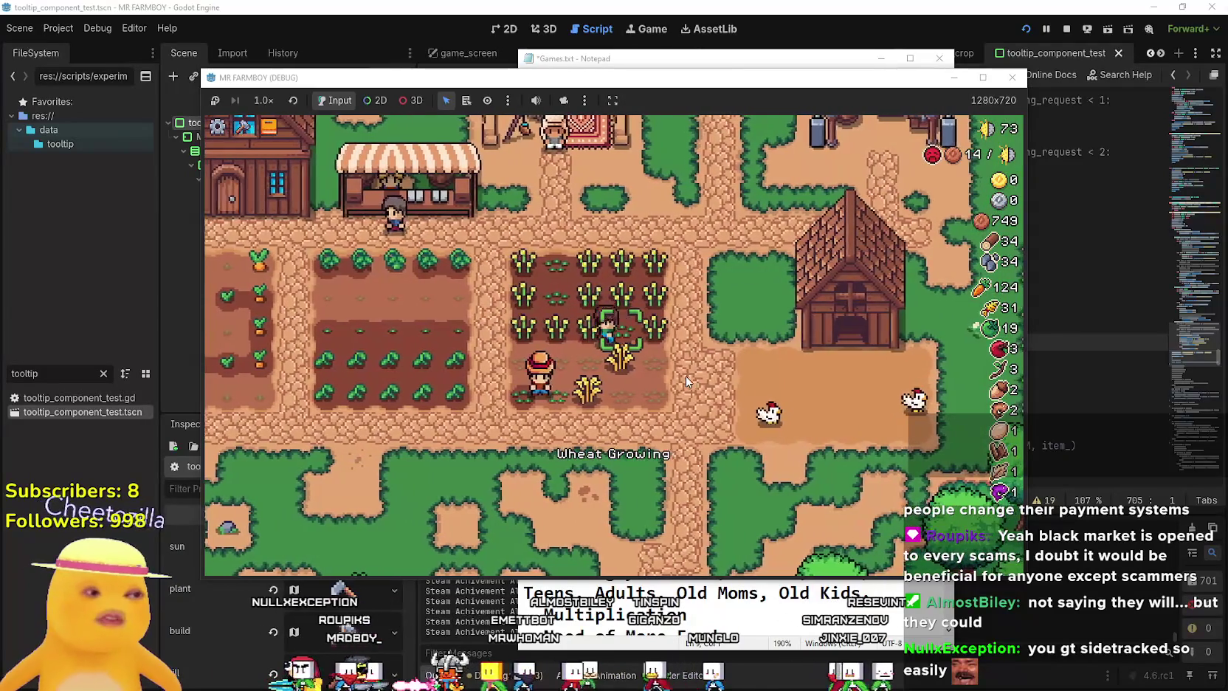
key(a)
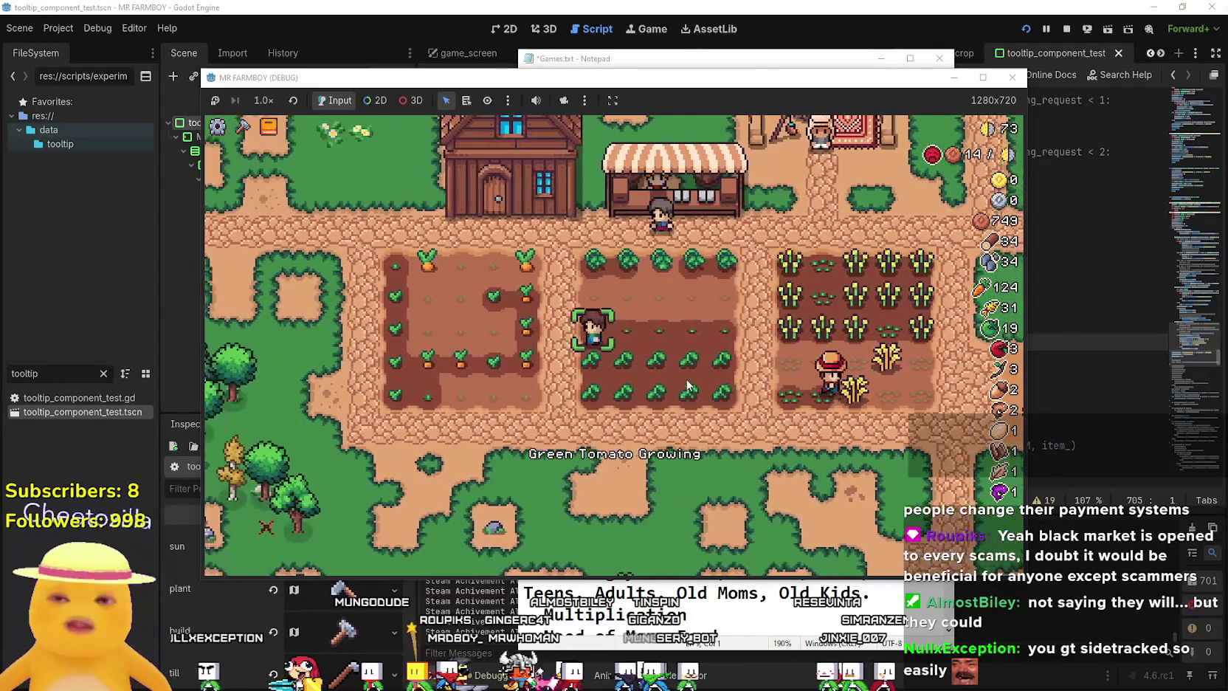
key(s)
key(a)
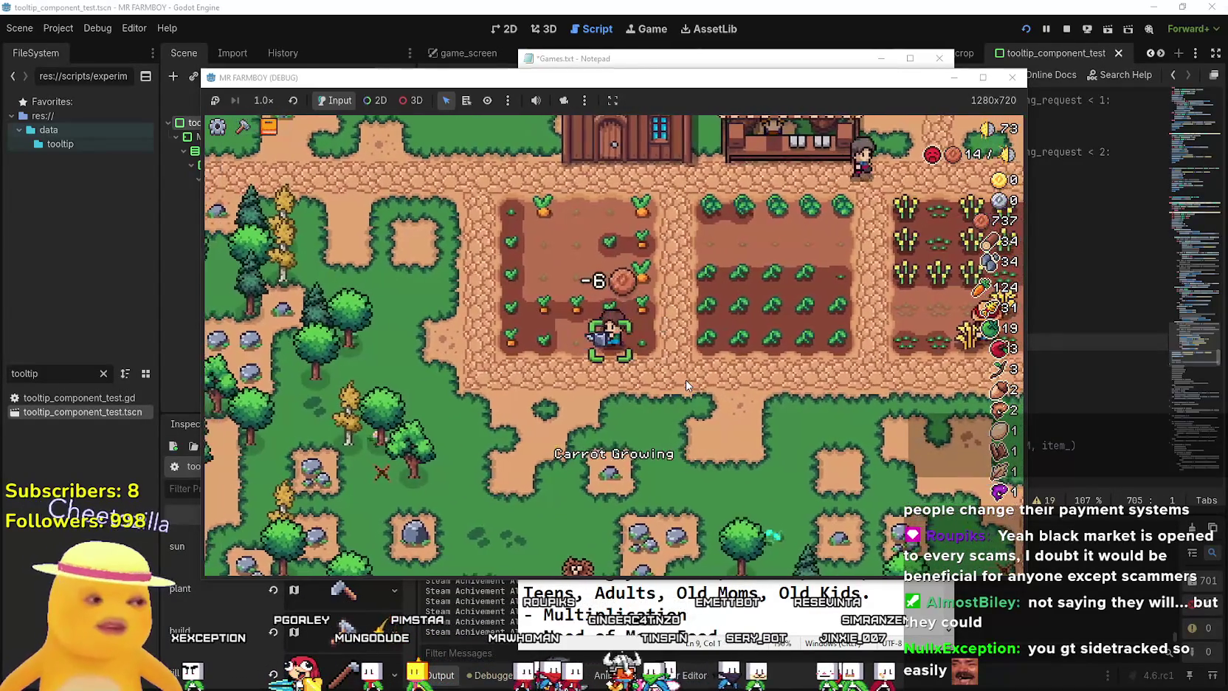
key(w)
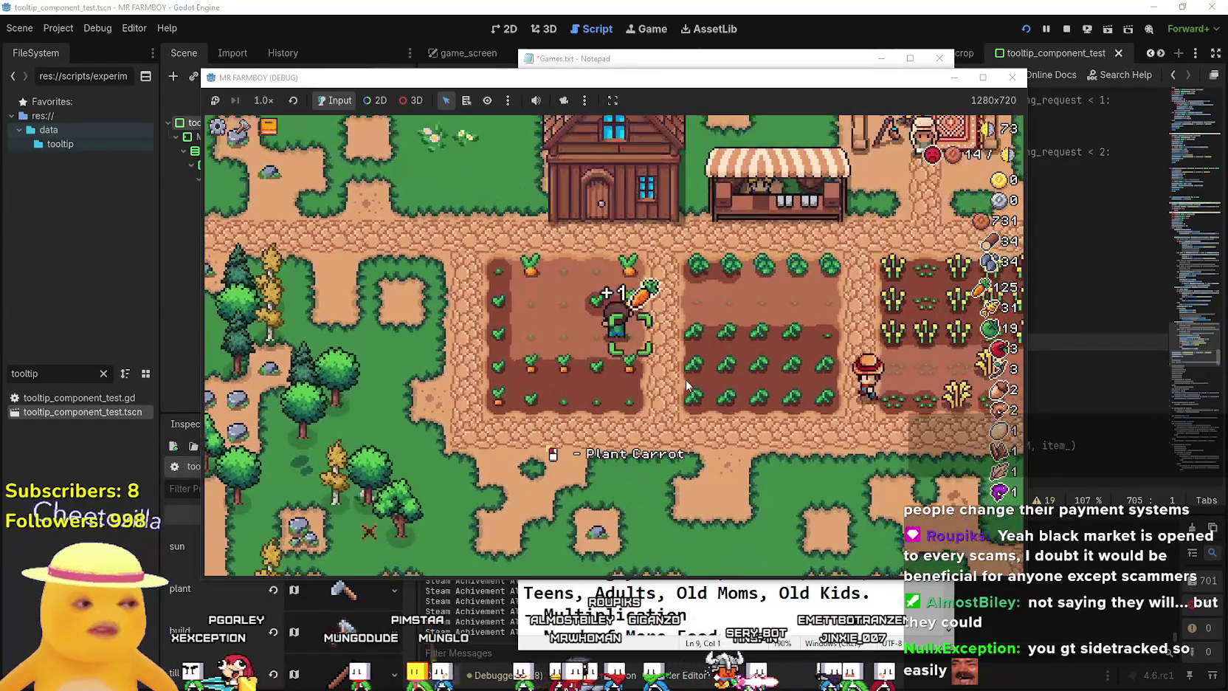
click(687, 384)
key(w)
click(687, 381)
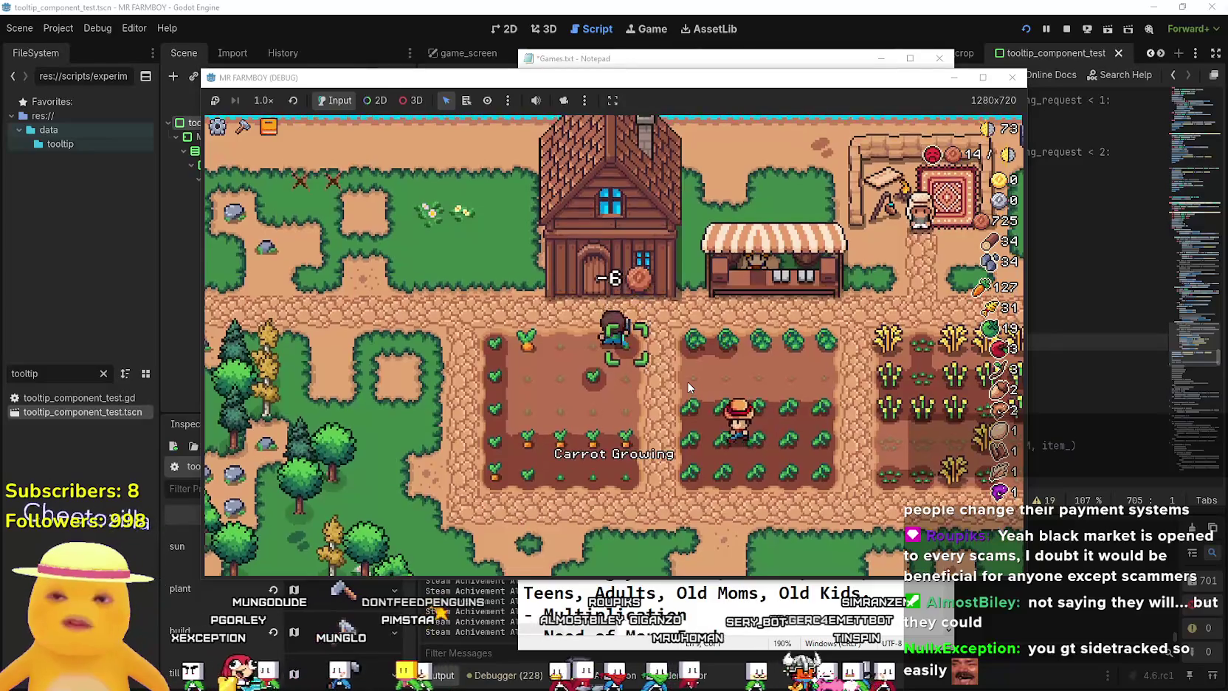
key(a)
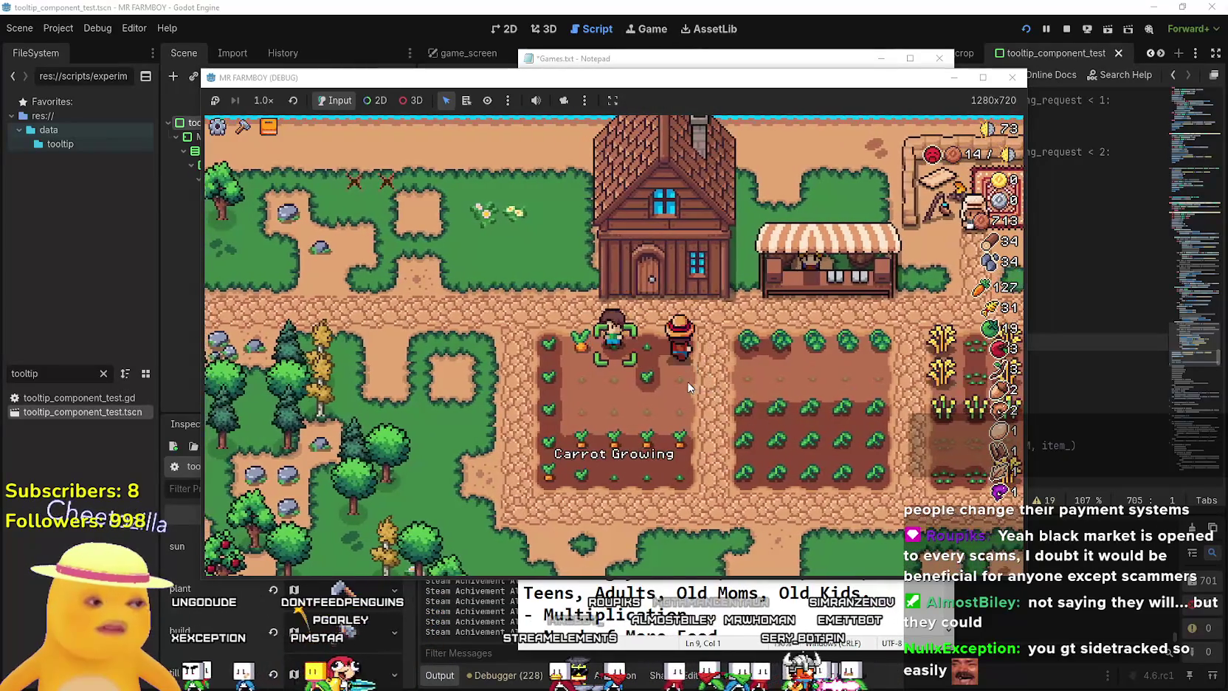
key(a)
click(689, 385)
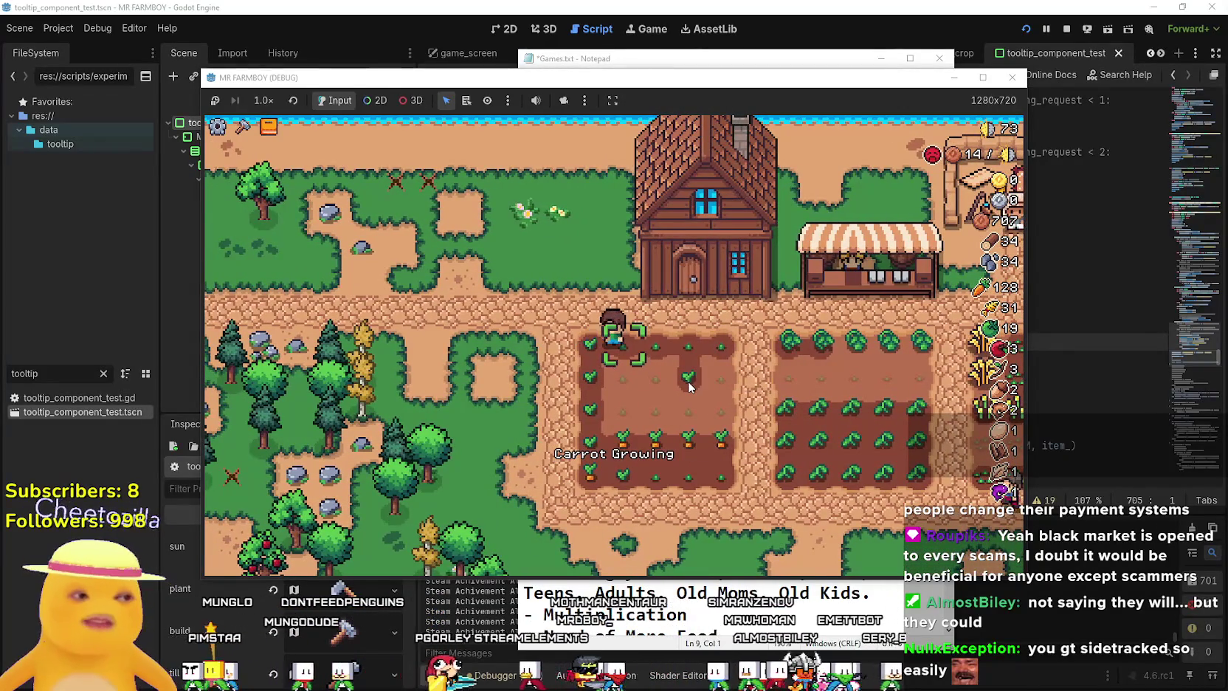
Walk the farmer to the cabbage plot and plant and water a green tomato.
key(d)
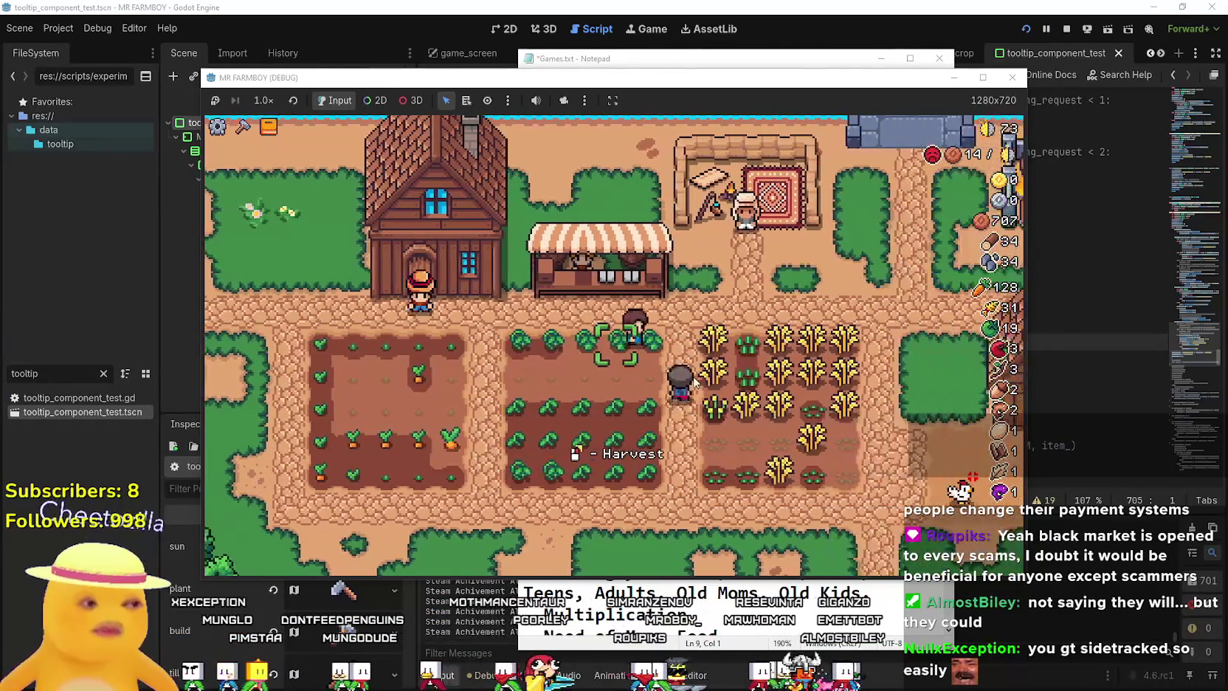
key(a)
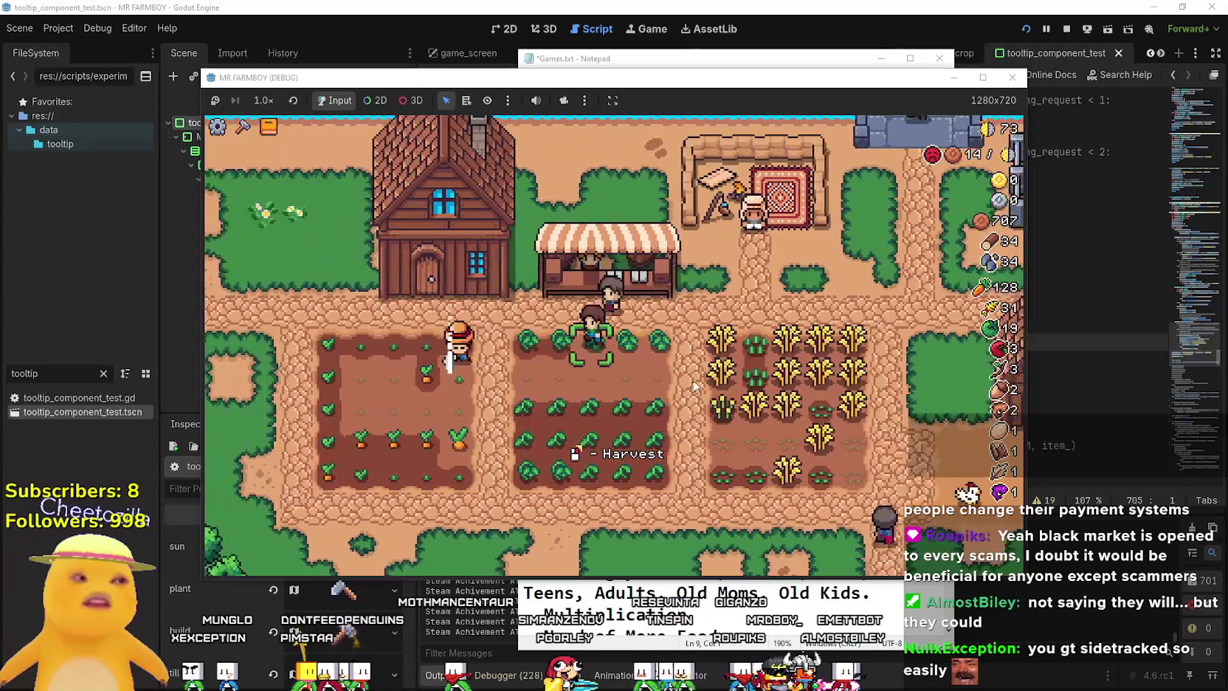
key(a)
key(d)
key(s)
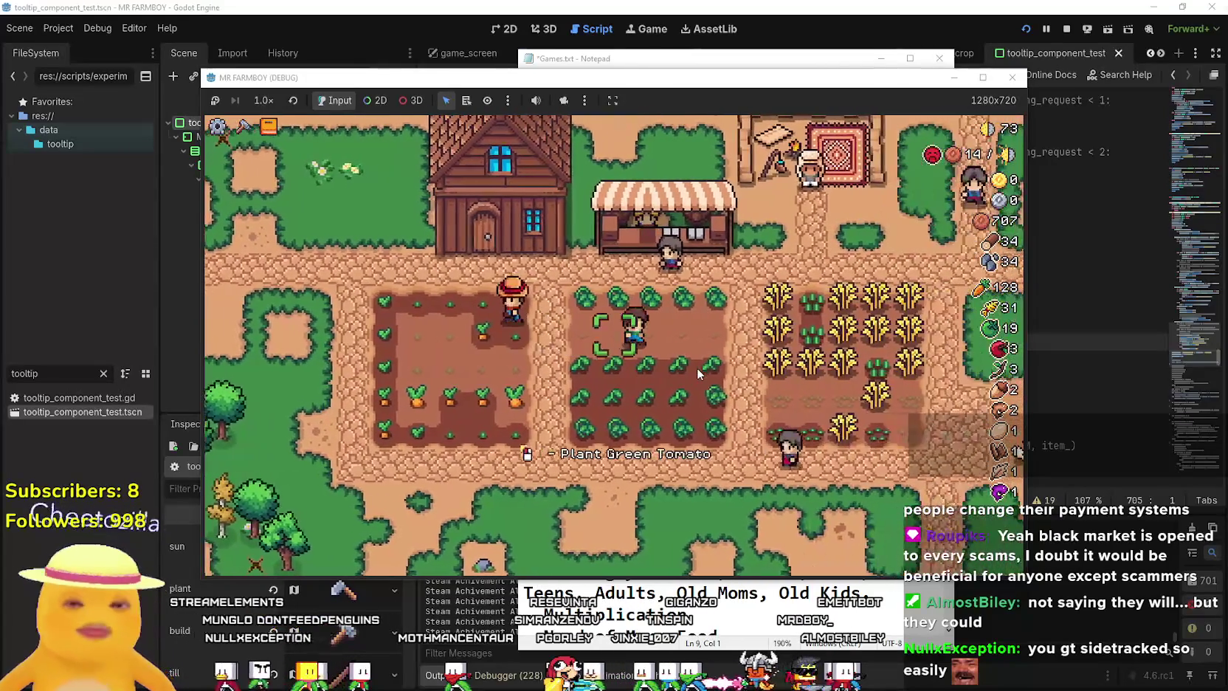
key(d)
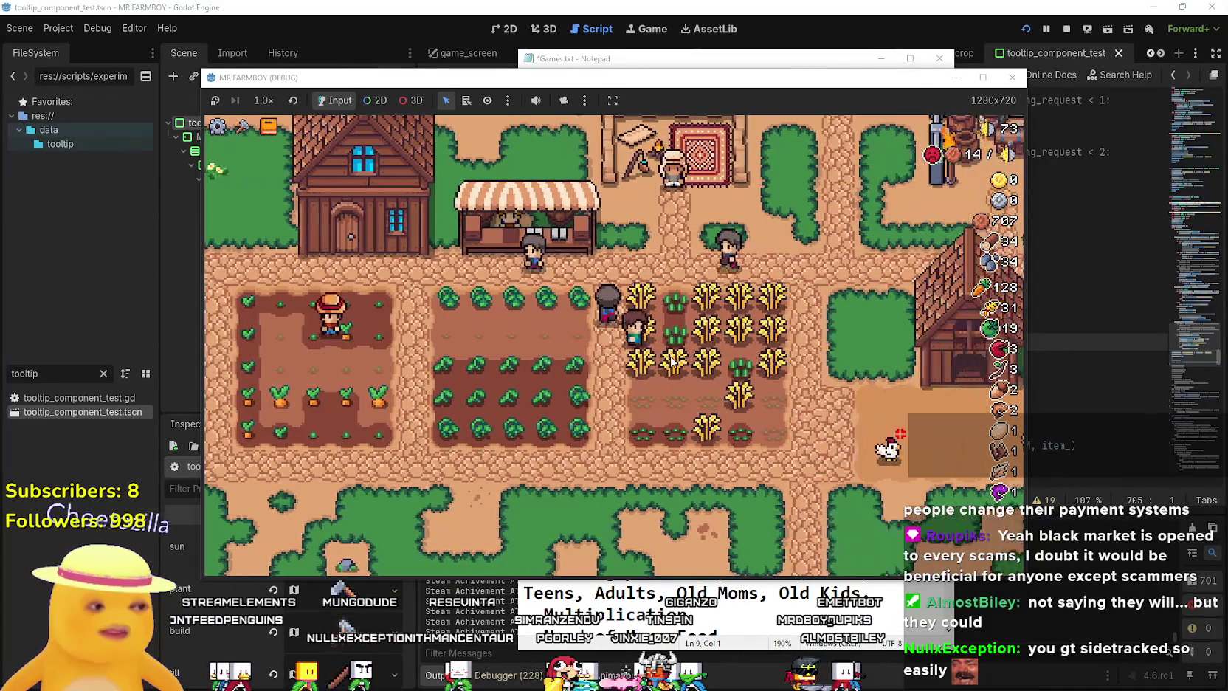
key(a)
key(a)
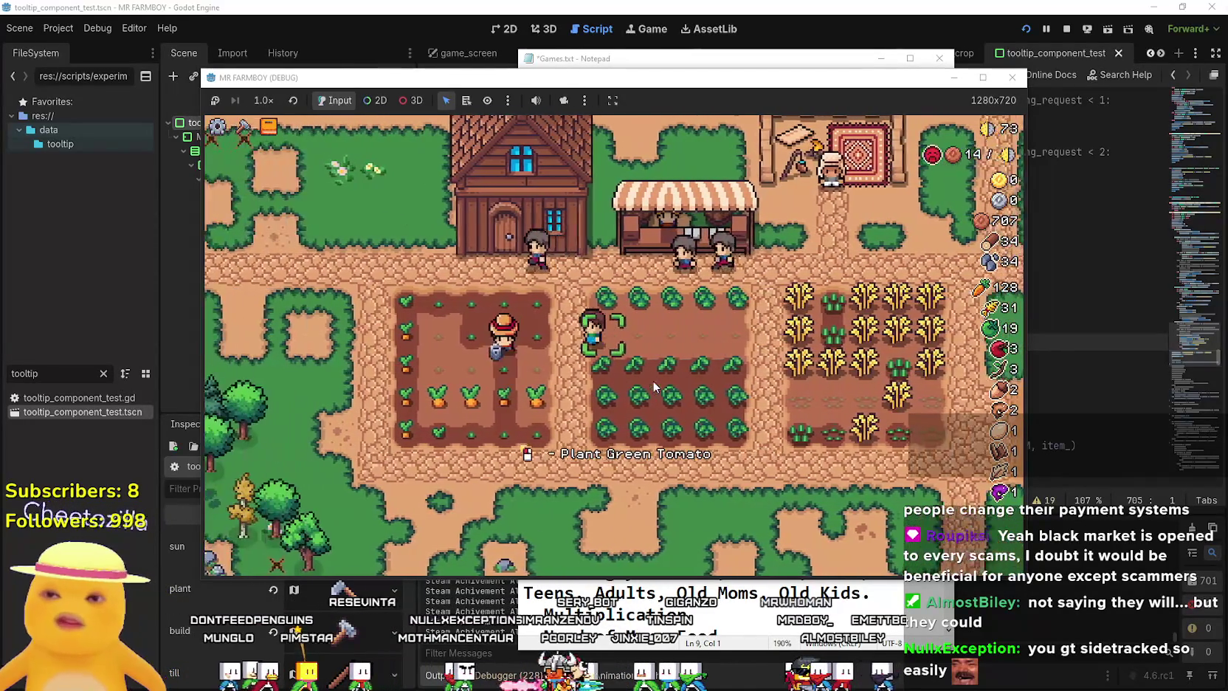
click(655, 378)
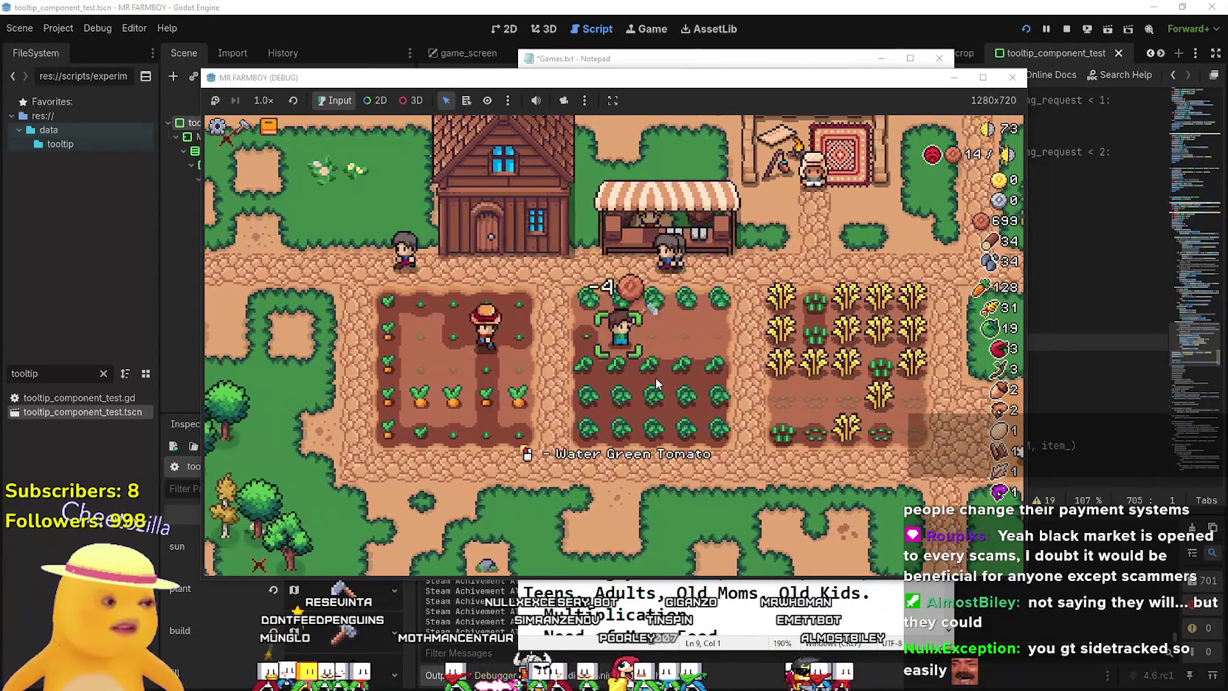
click(656, 377)
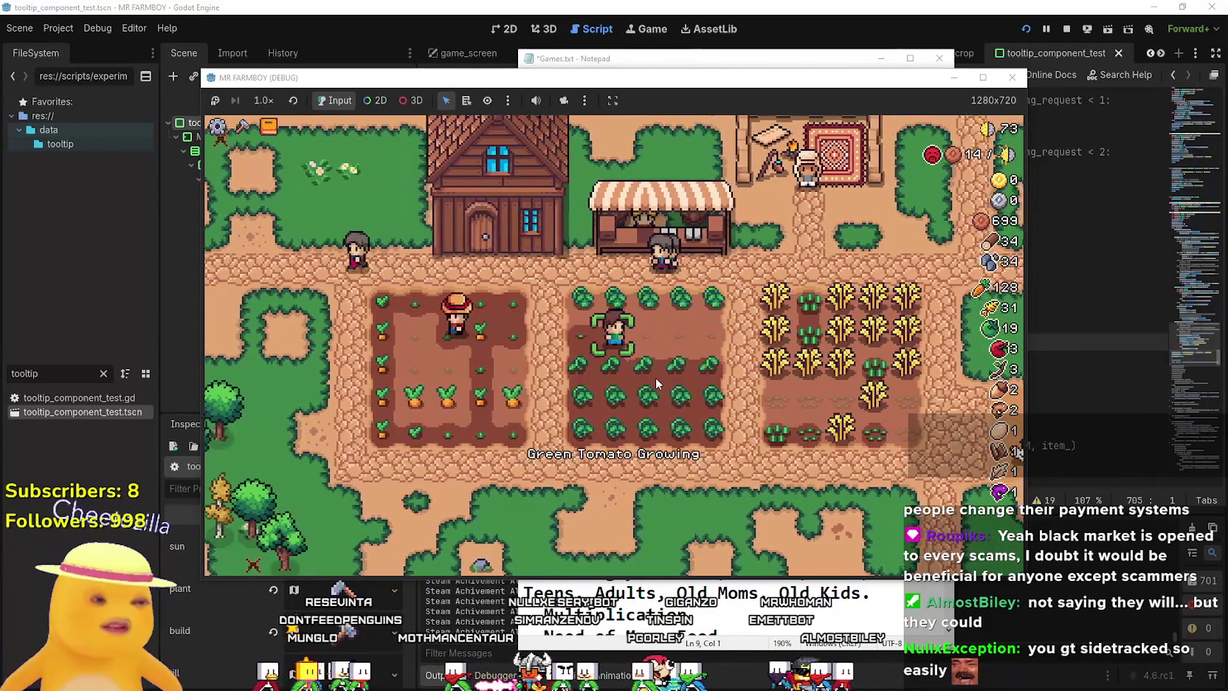
Harvest the ripe tomatoes along the top tomato row.
key(d)
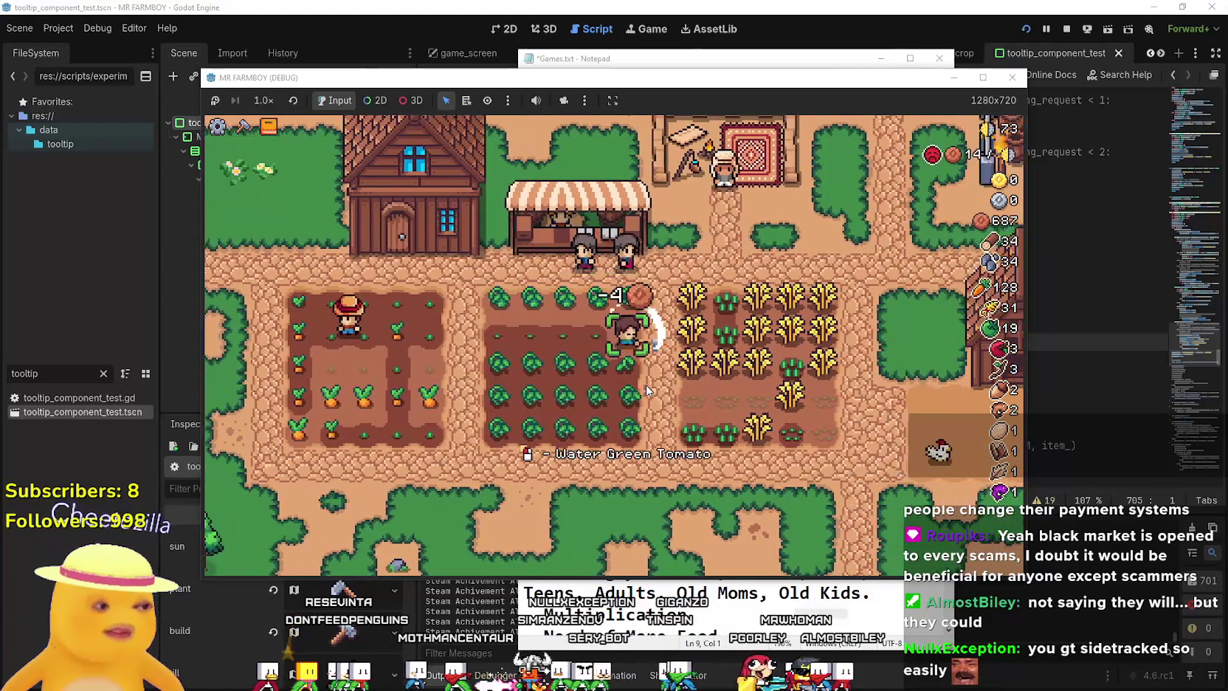
key(a)
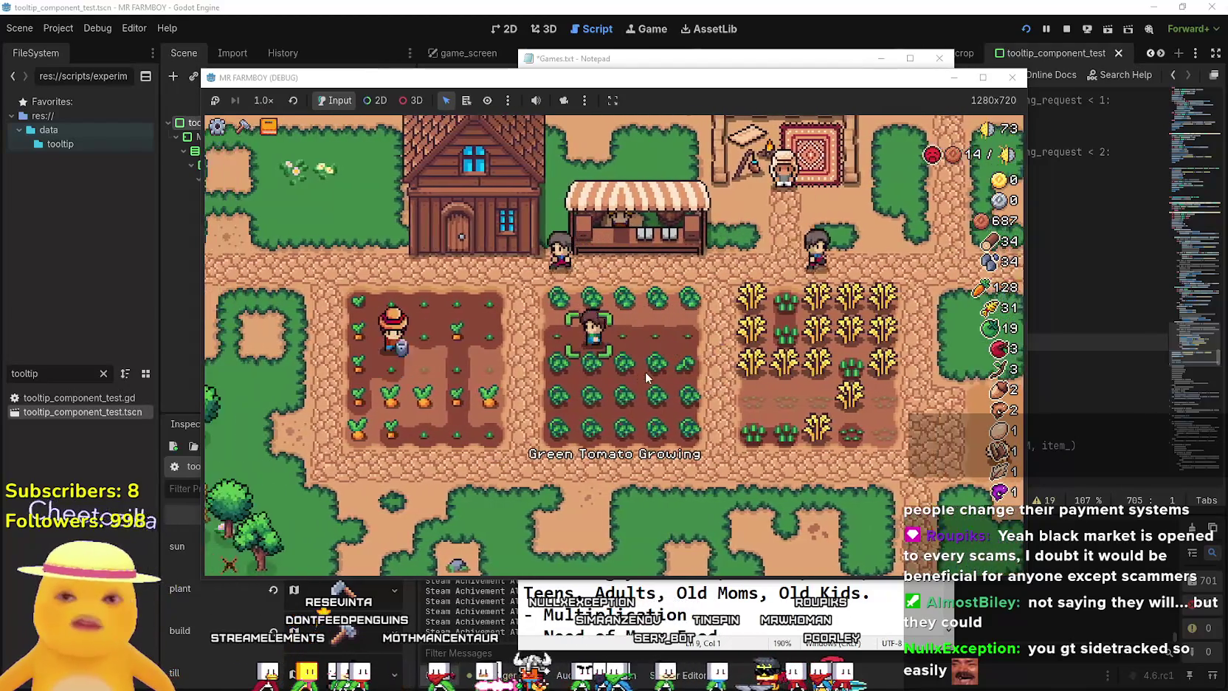
key(w)
key(d)
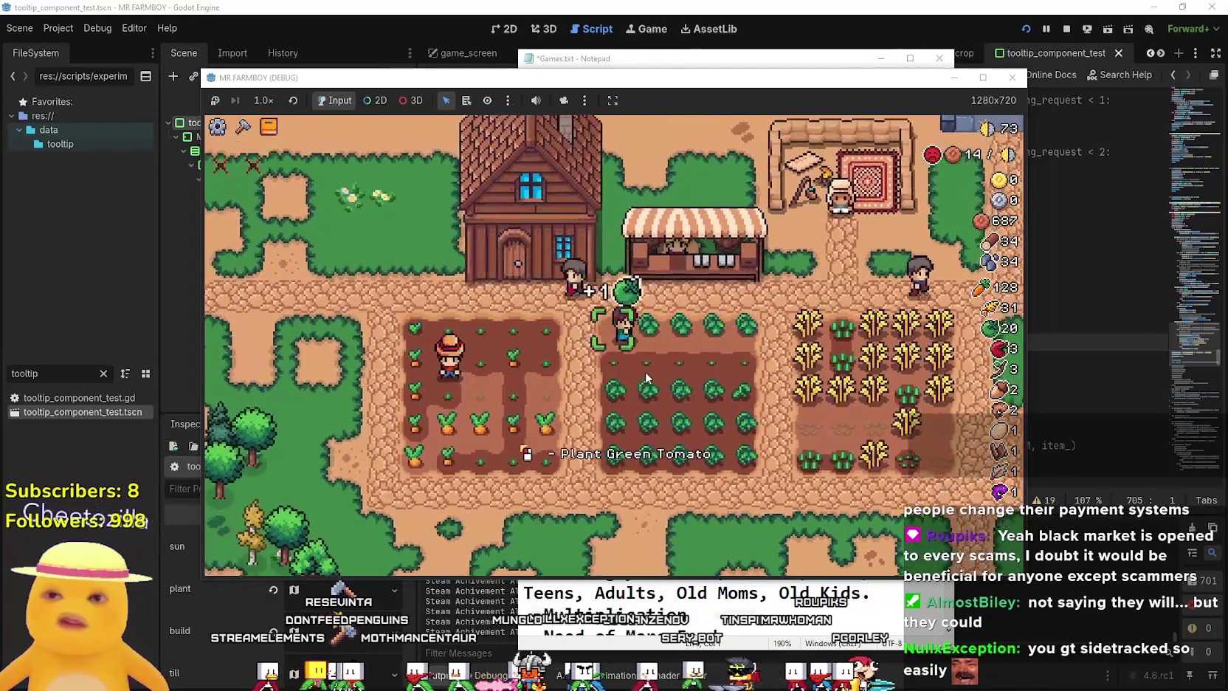
click(645, 372)
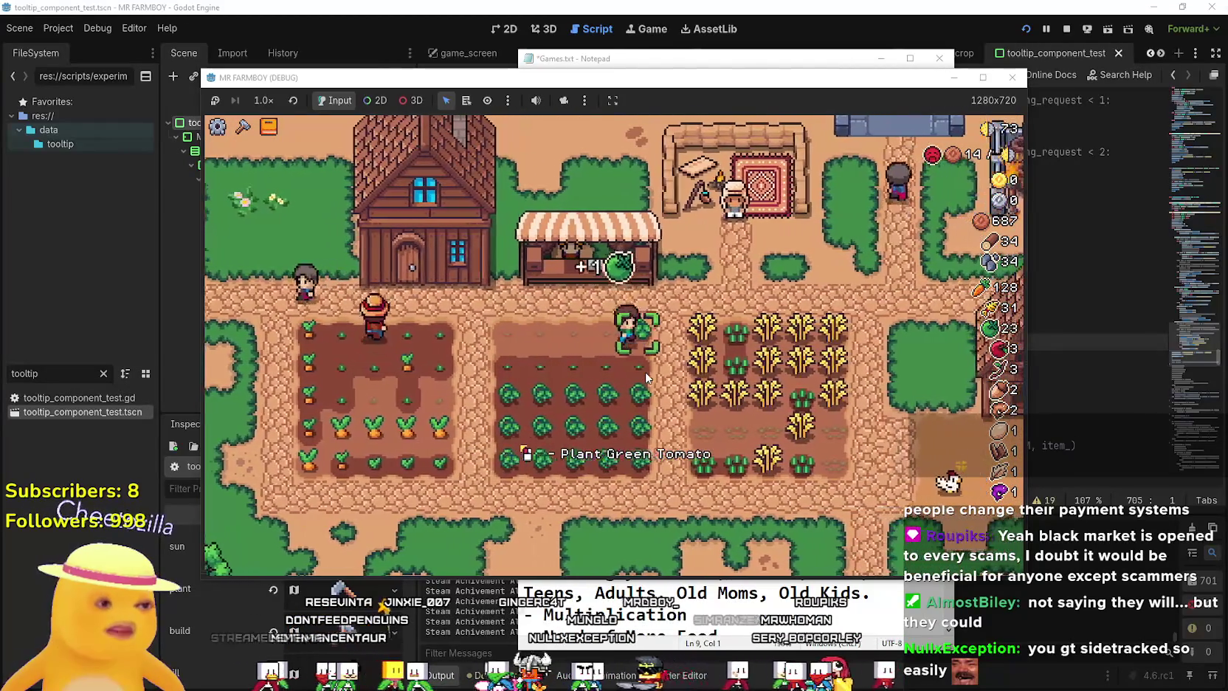
key(d)
click(628, 360)
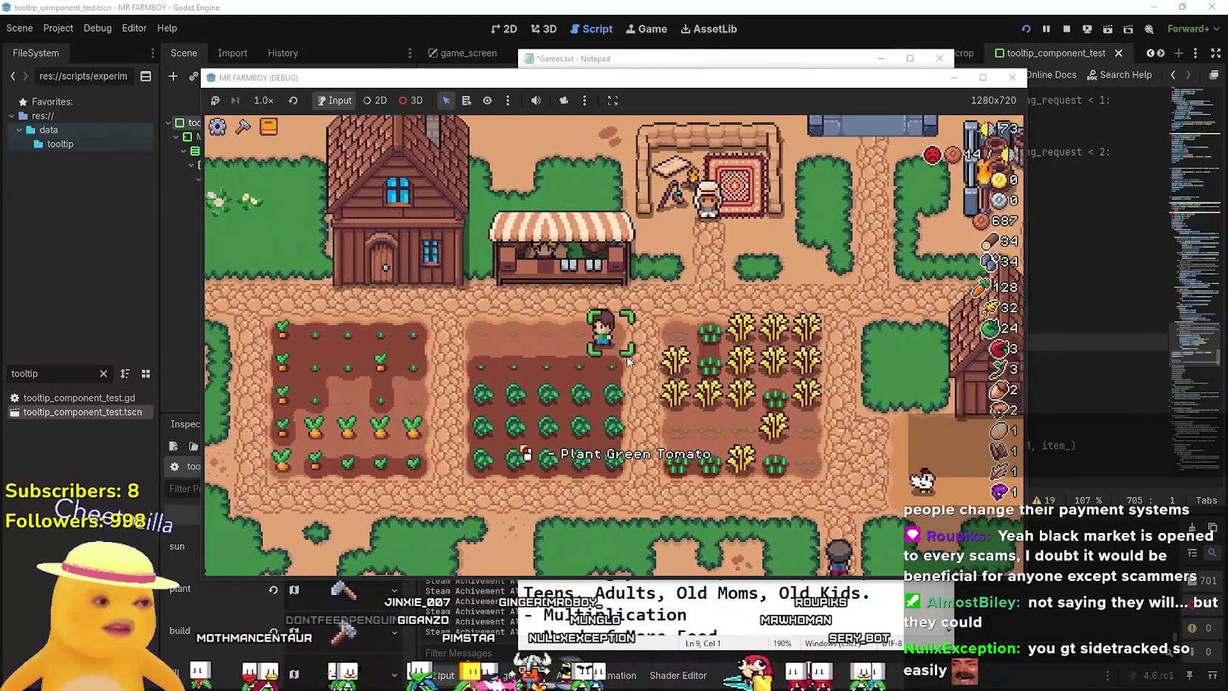
Walk past the barn and across the farm to trade at the market stall.
key(d)
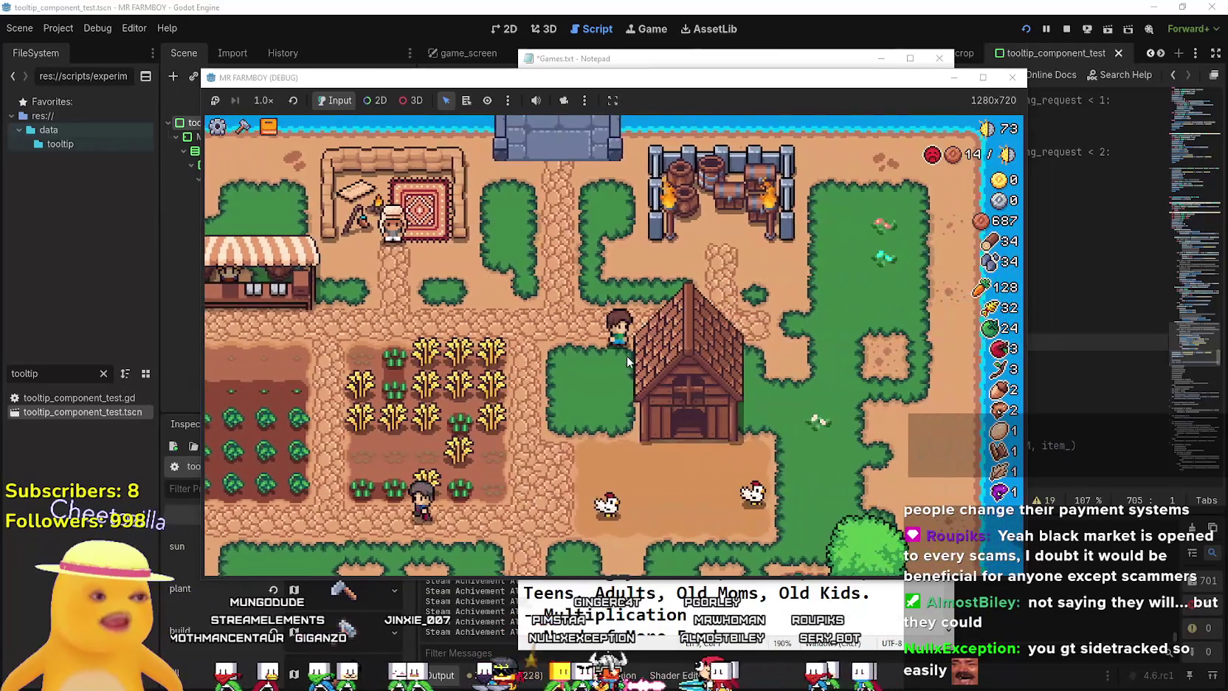
key(w)
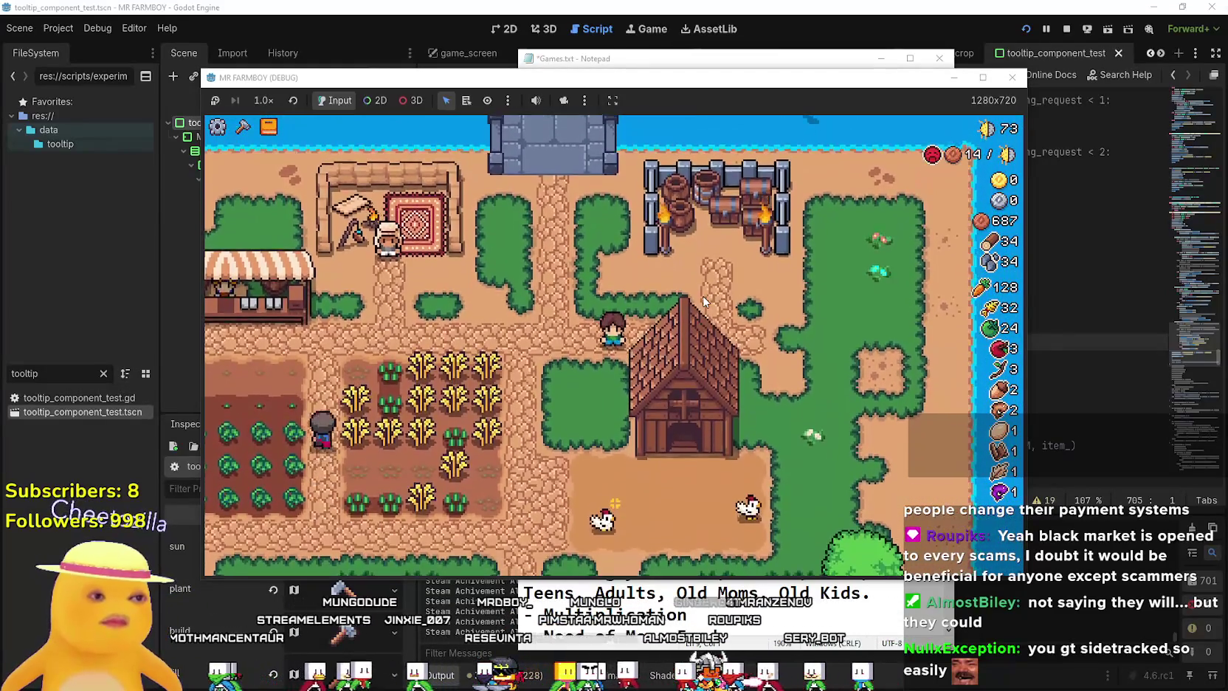
key(a)
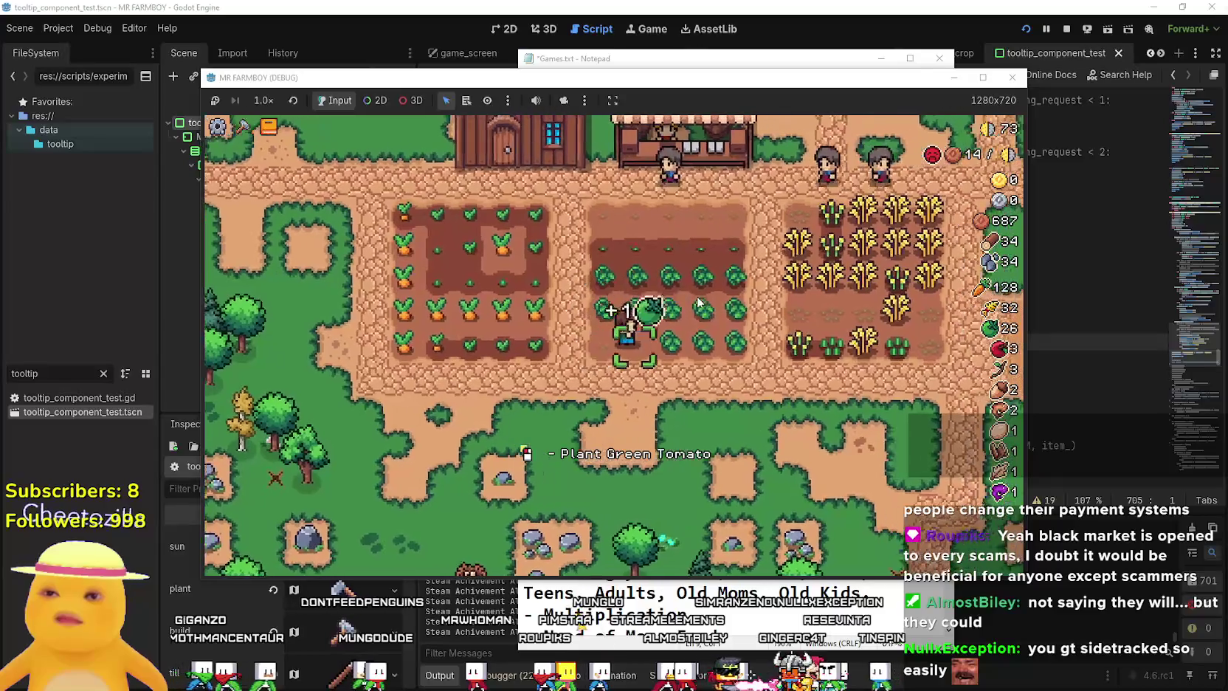
key(s)
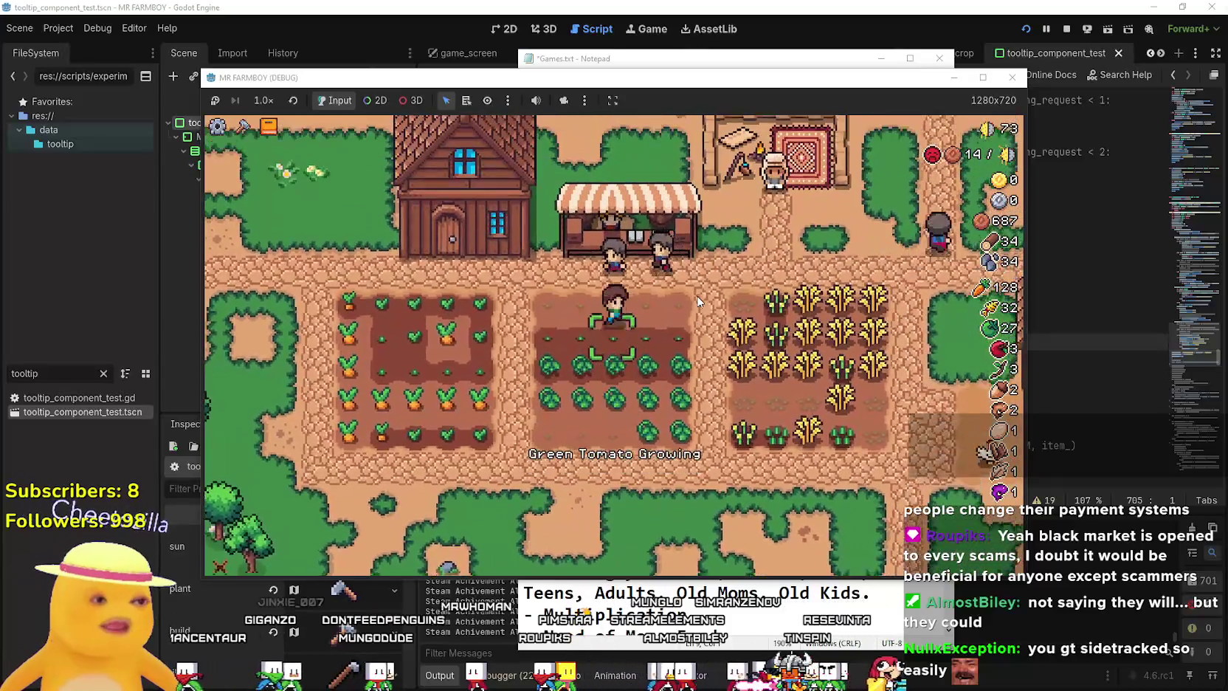
key(d)
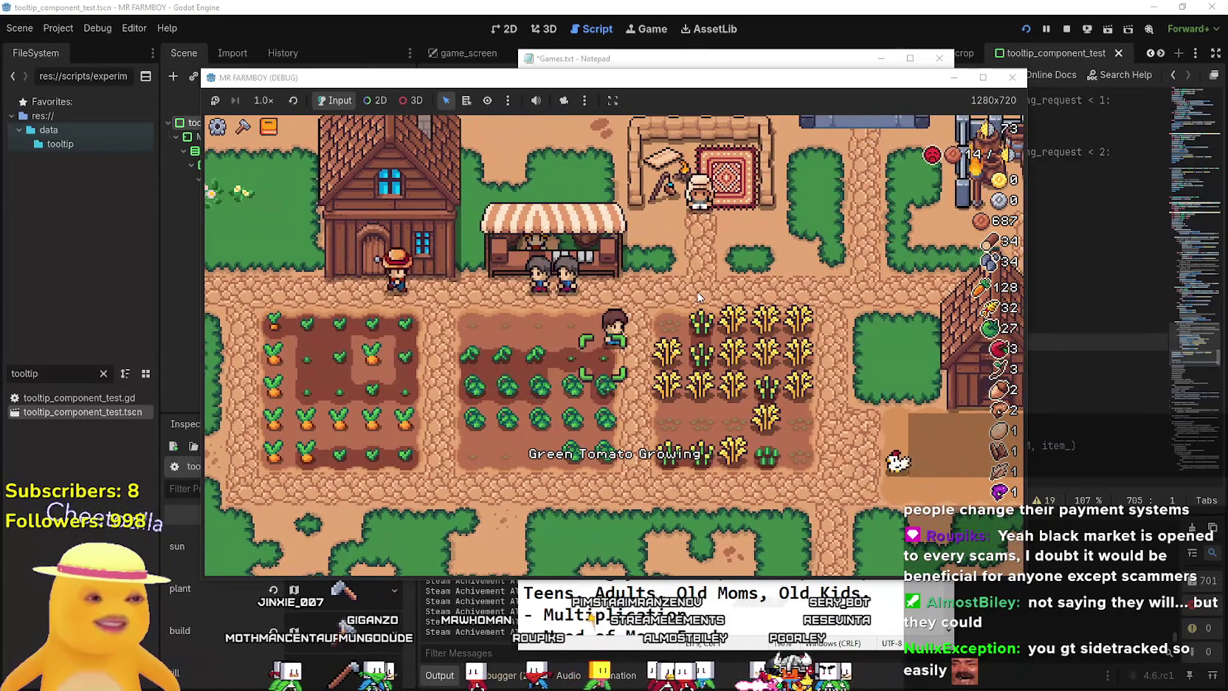
key(w)
key(a)
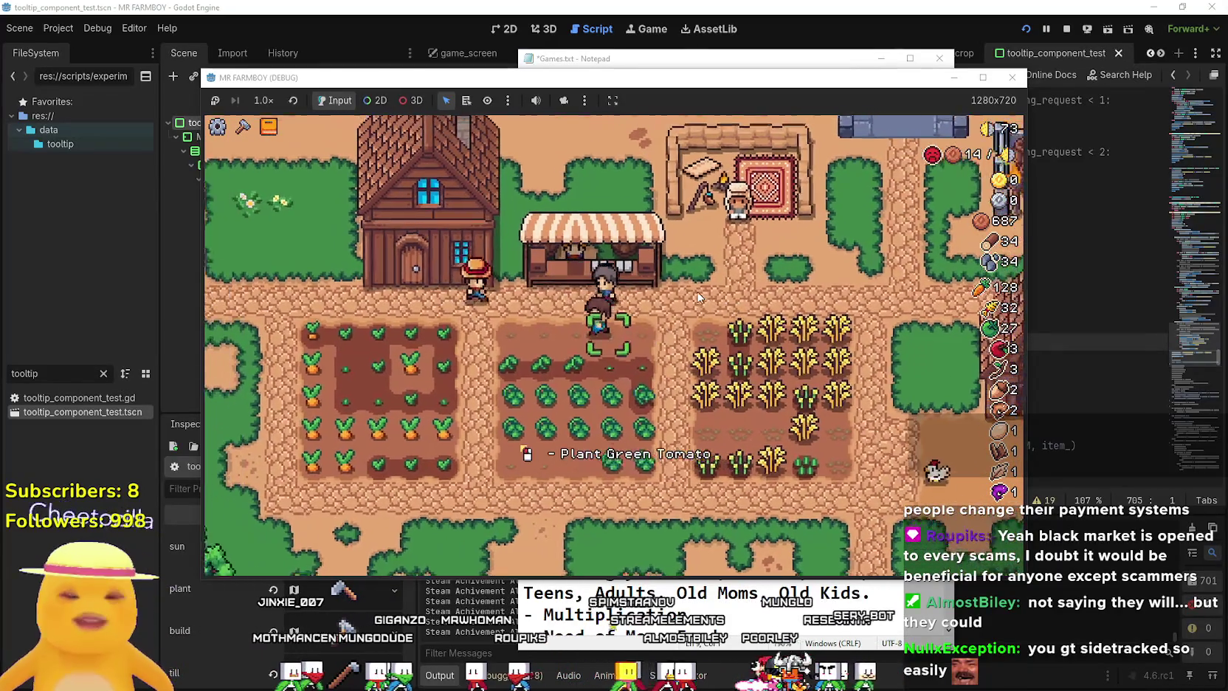
key(e)
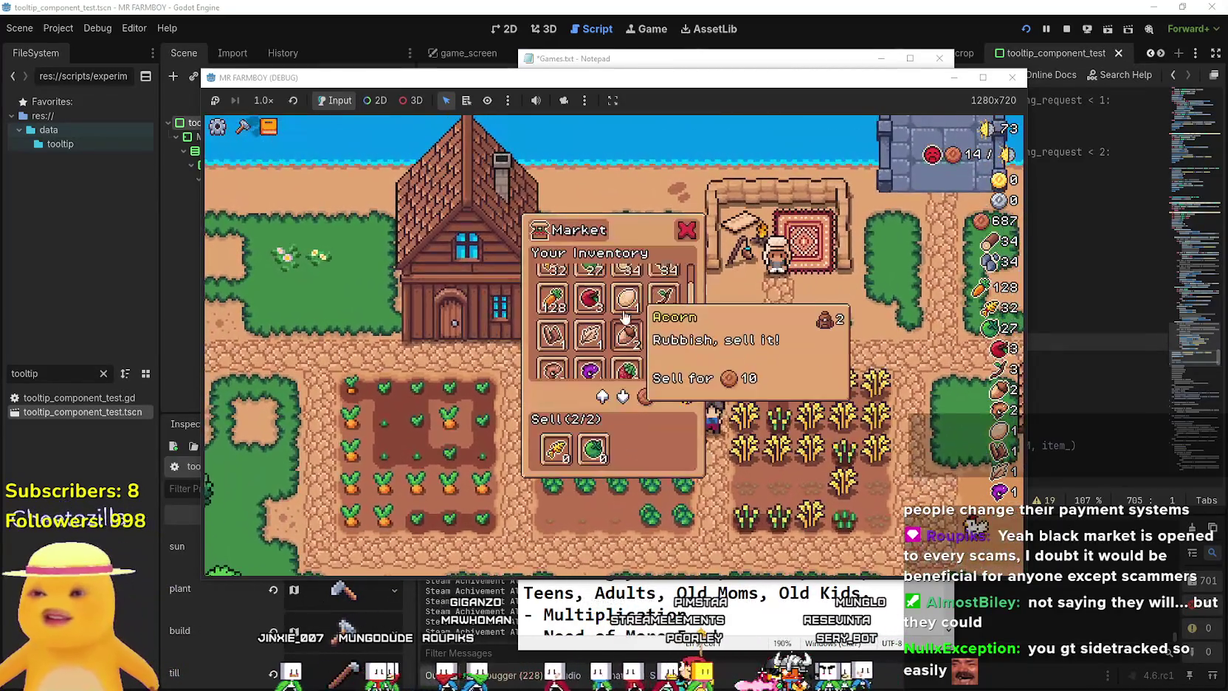
scroll(613, 307, up, 1)
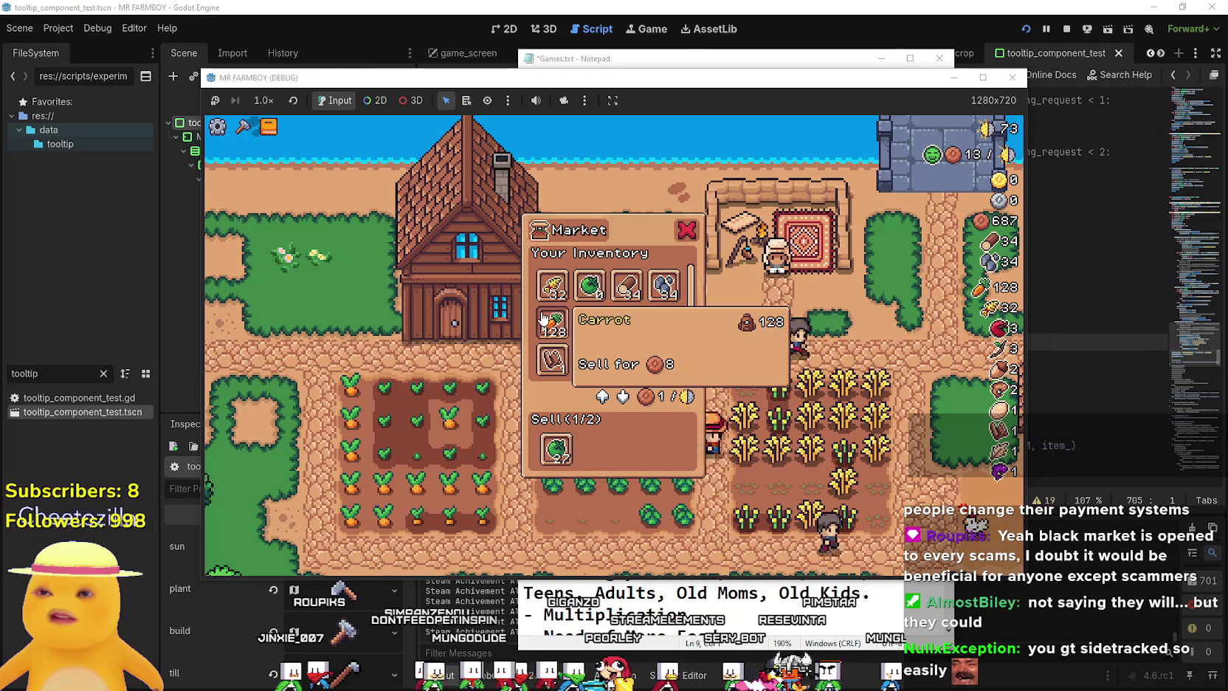
Check the merchant's offers, harvest another carrot, and open the Advancements upgrade trees.
key(d)
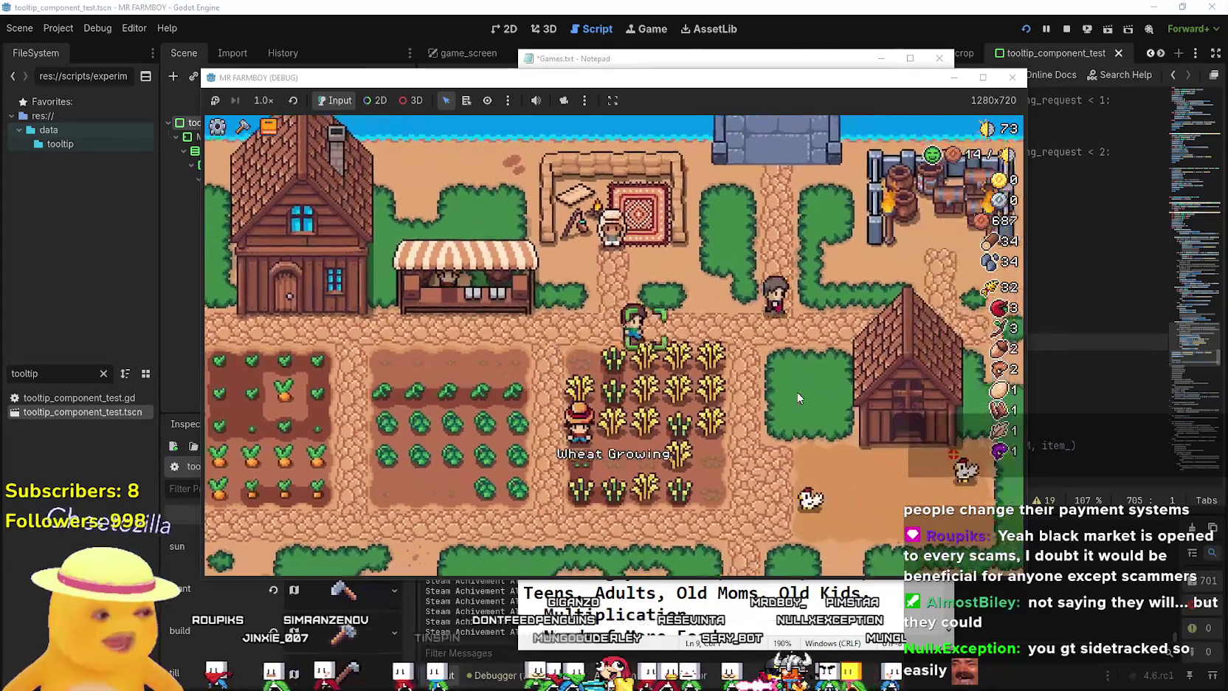
key(w)
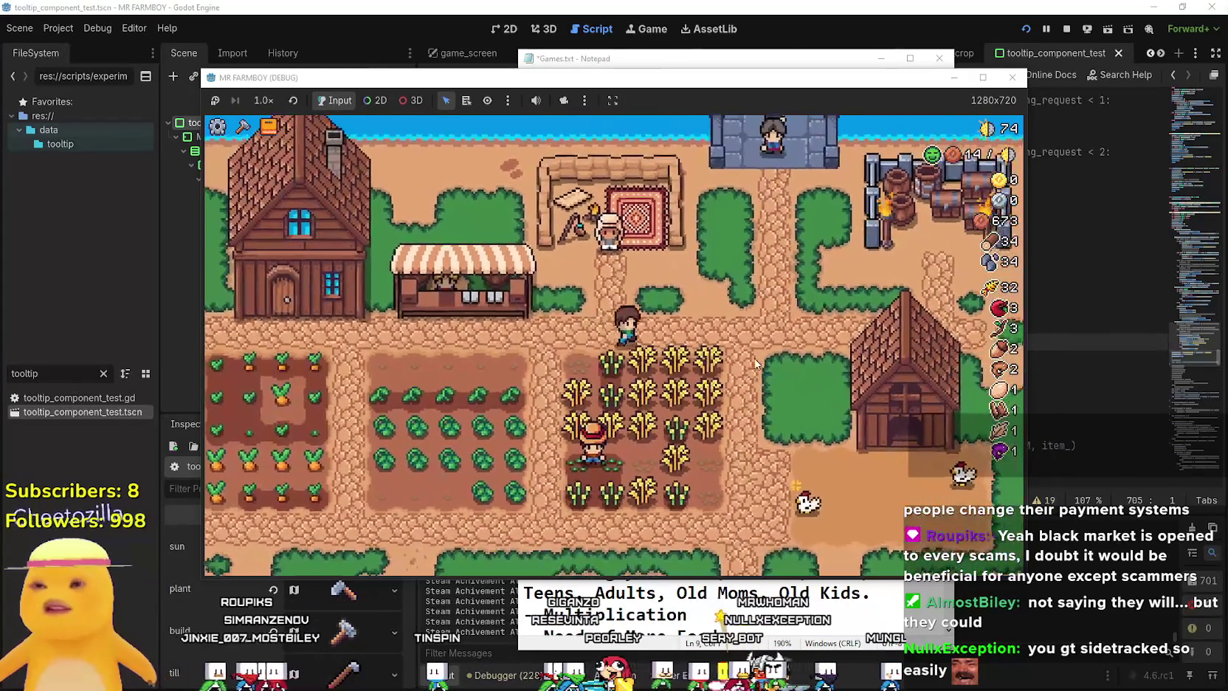
key(e)
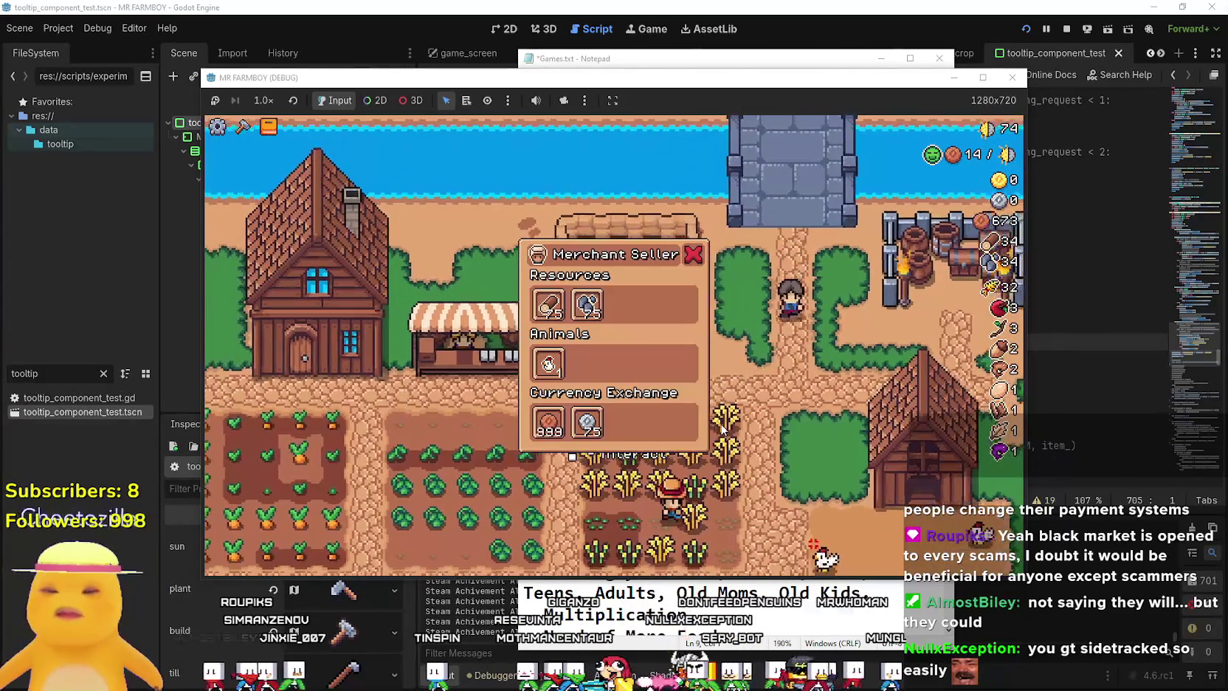
key(s)
key(a)
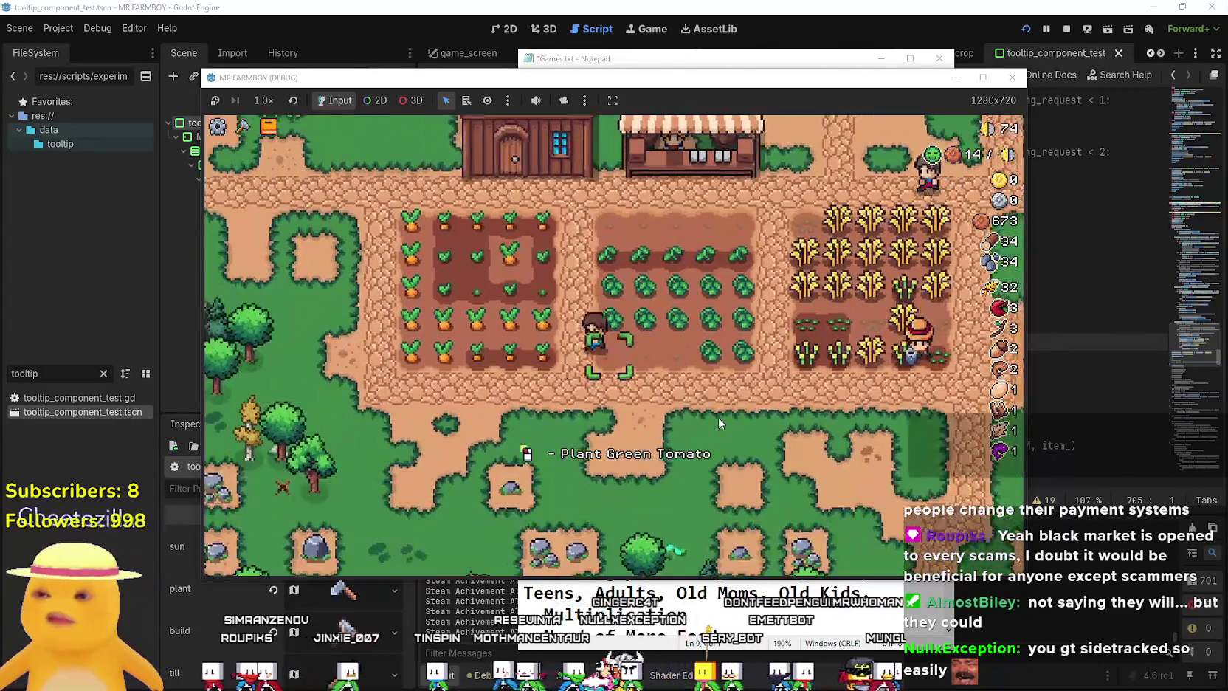
click(719, 421)
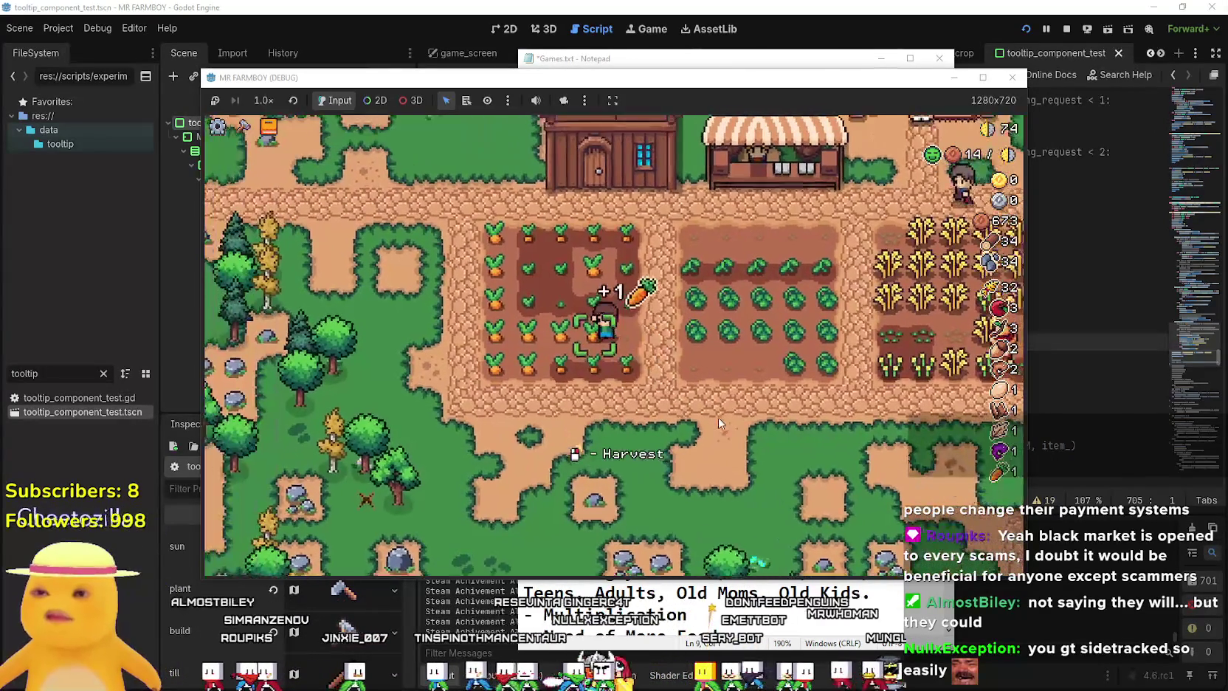
key(Tab)
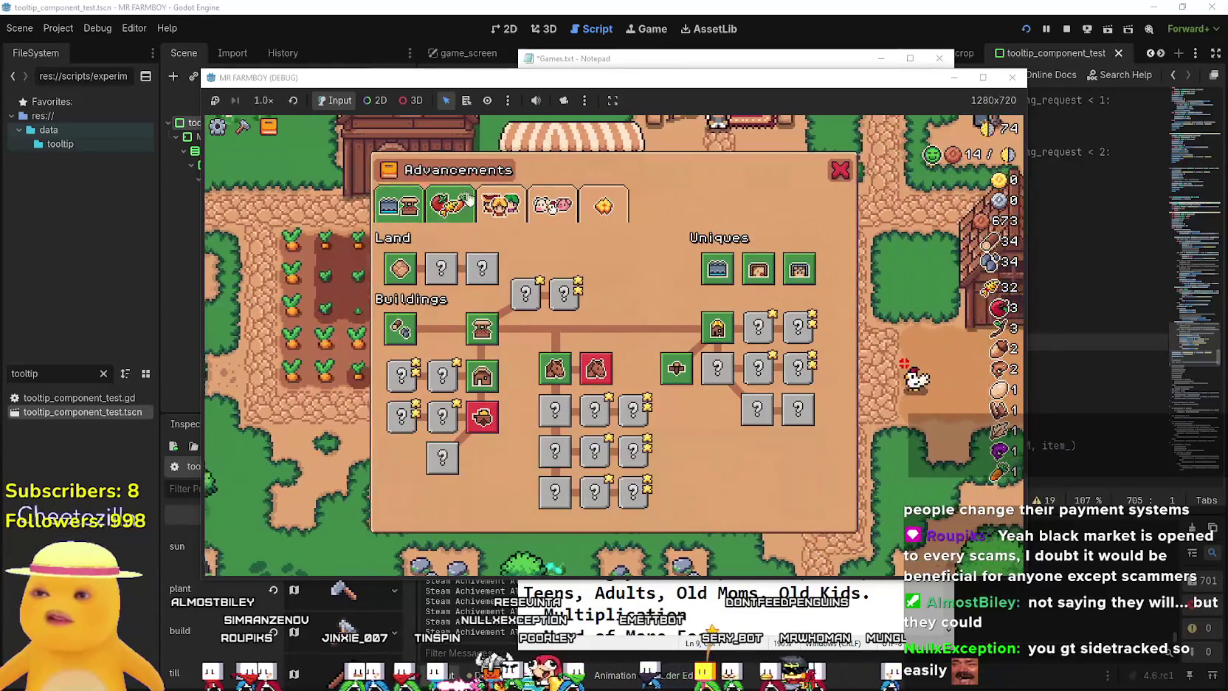
Browse the Crops/Land/Trees, animal and Decorations upgrade tabs in Advancements.
click(463, 200)
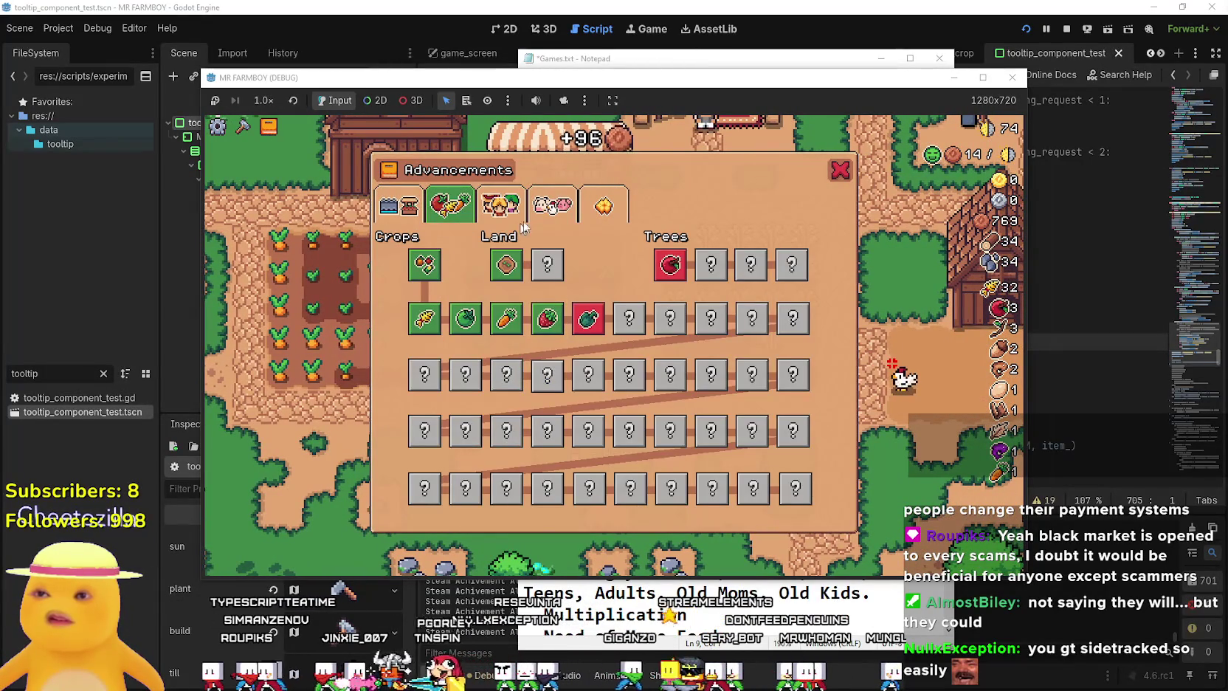
click(553, 220)
click(606, 220)
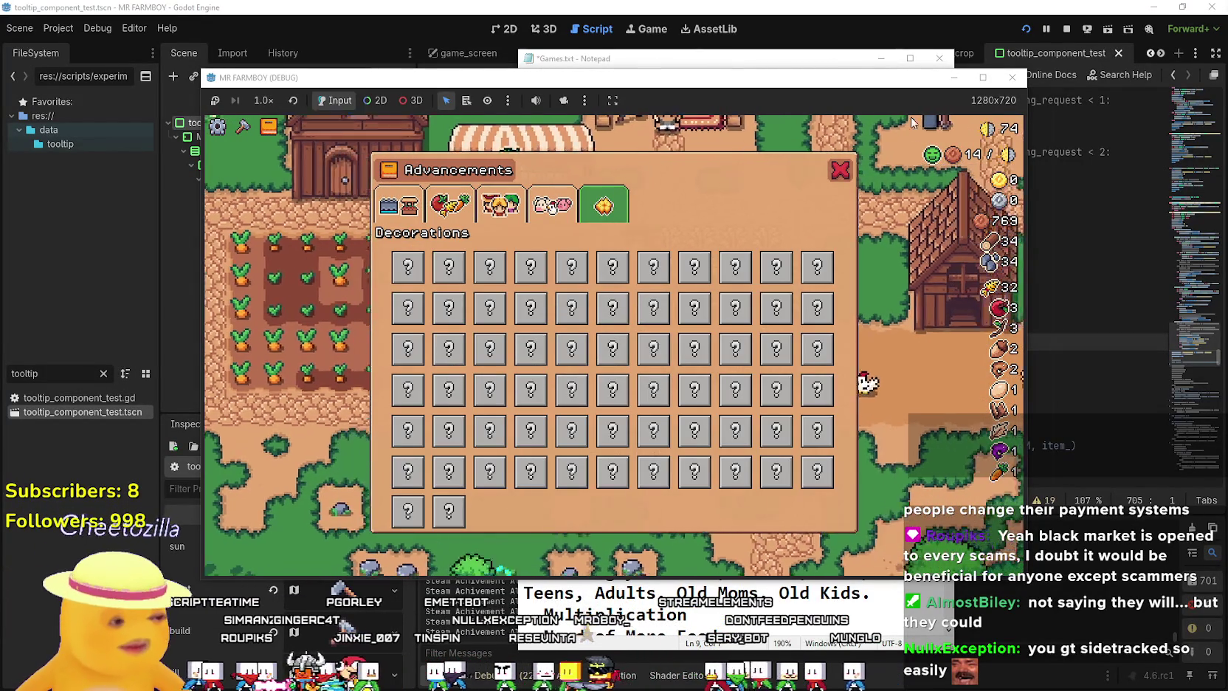
Close the game window to stop the playtest and return to the NewExport folder.
click(840, 171)
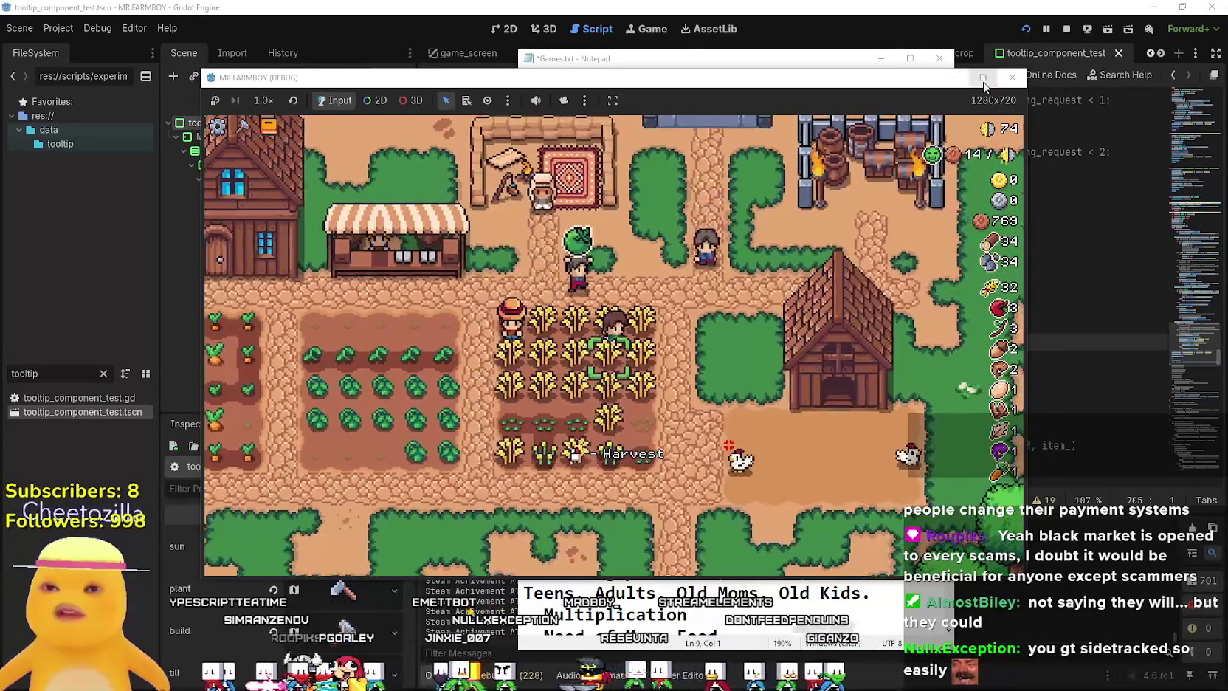
double_click(908, 77)
drag(914, 7, 913, 105)
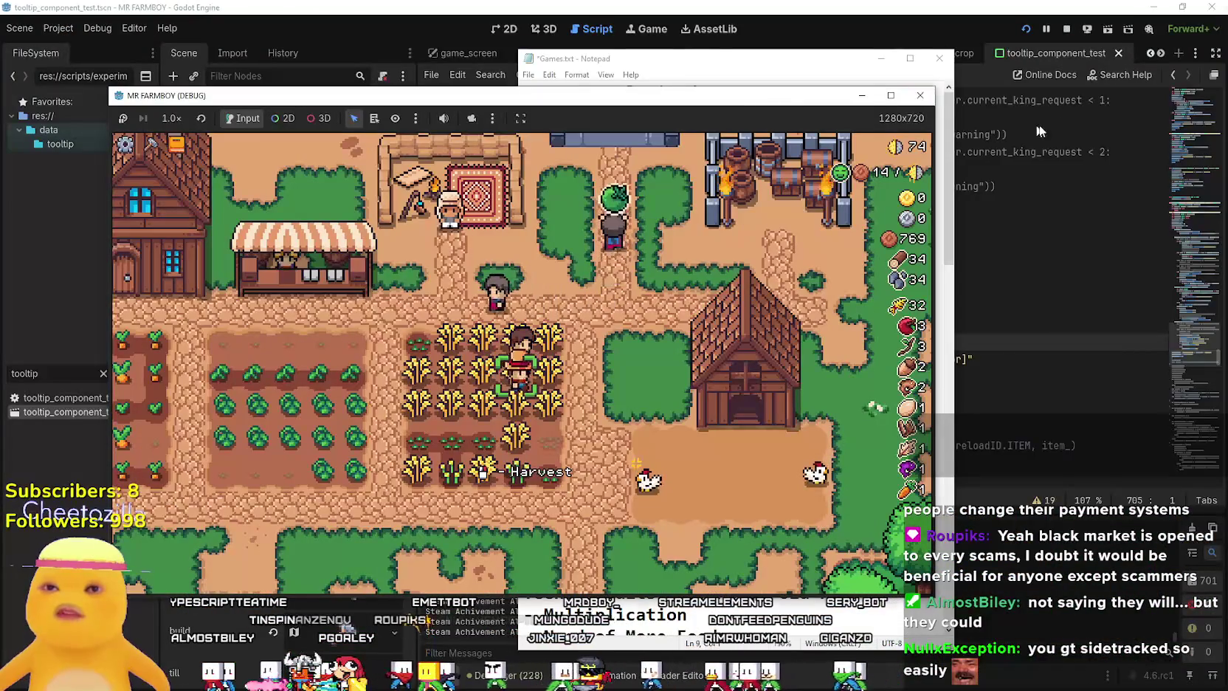
click(920, 96)
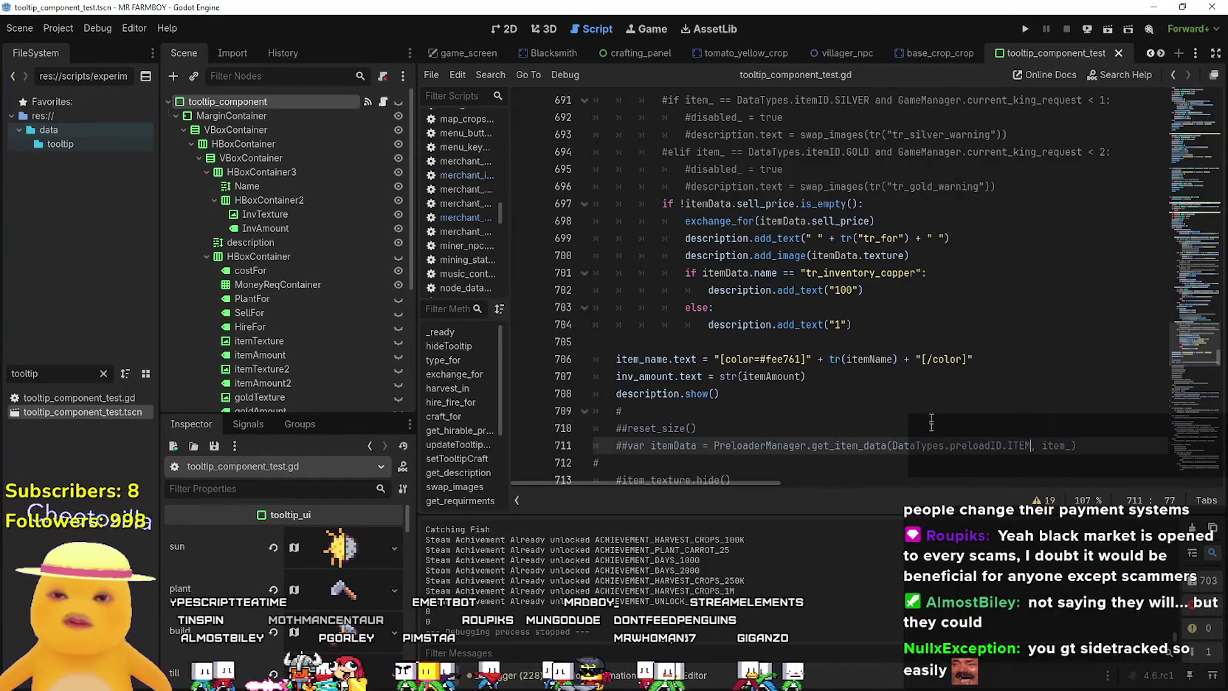
key(alt+Tab)
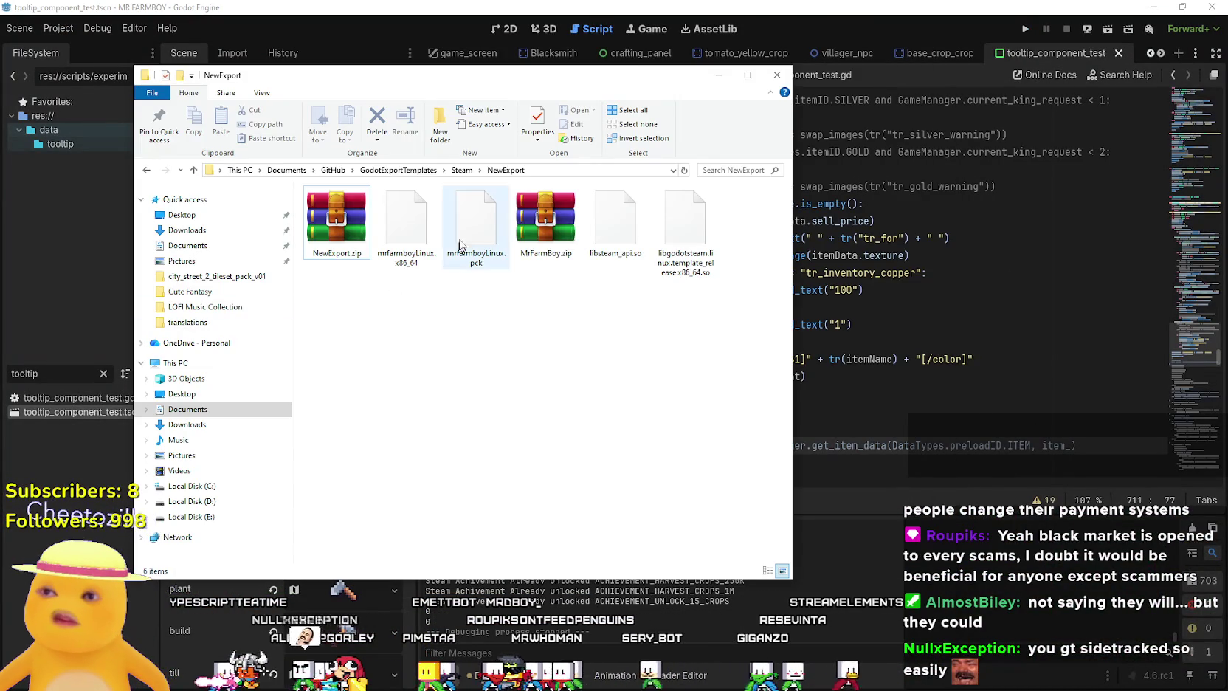
Go up to the Documents > GitHub folder, then bring up GitHub Desktop's File menu.
click(333, 169)
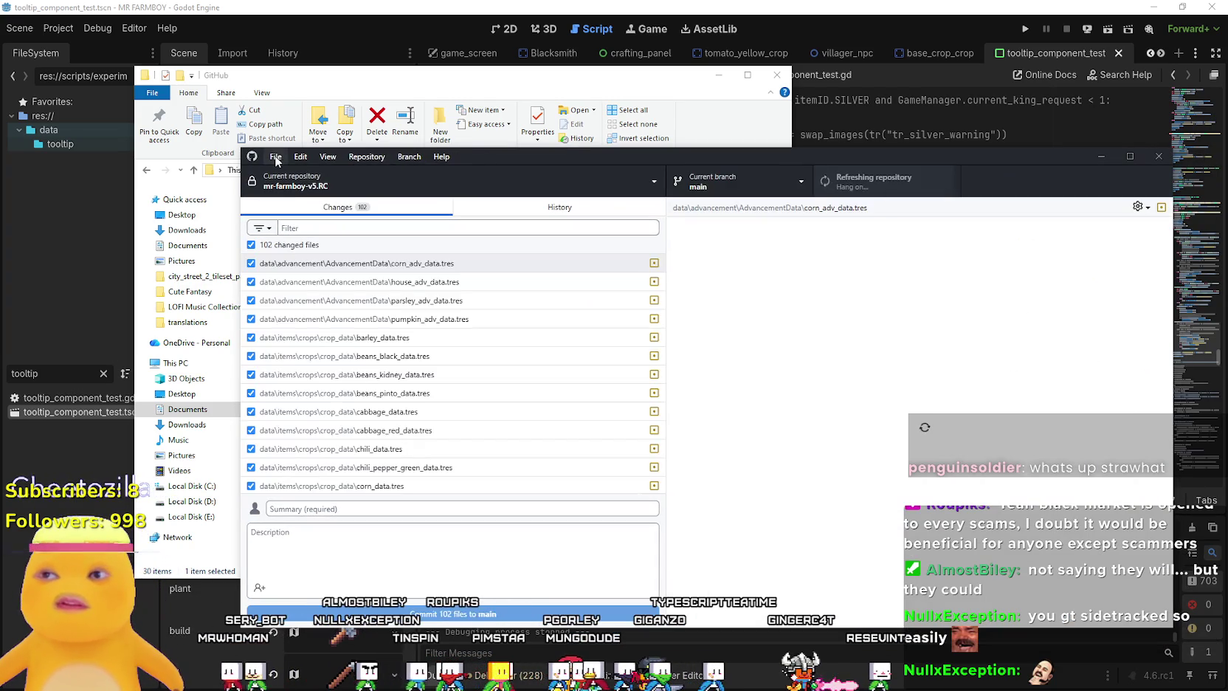
click(275, 157)
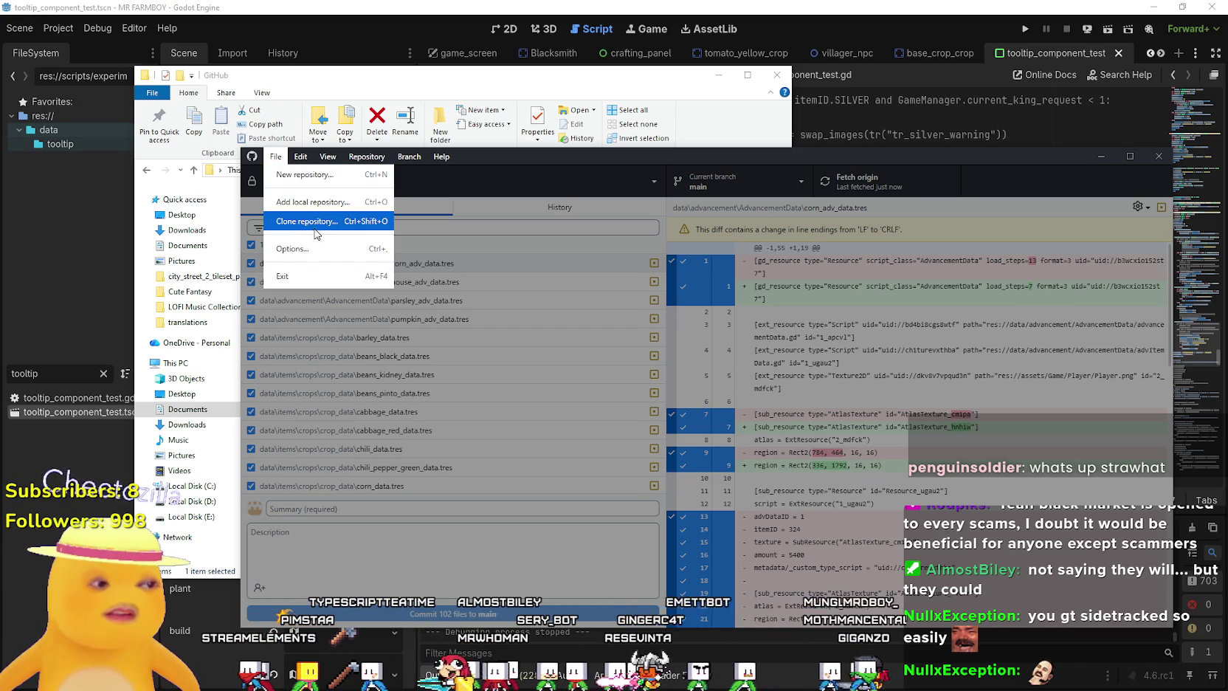
Add a local repository by selecting the mr-farmboy-v5.RC folder inside the c4.6 release-candidate folder.
click(315, 203)
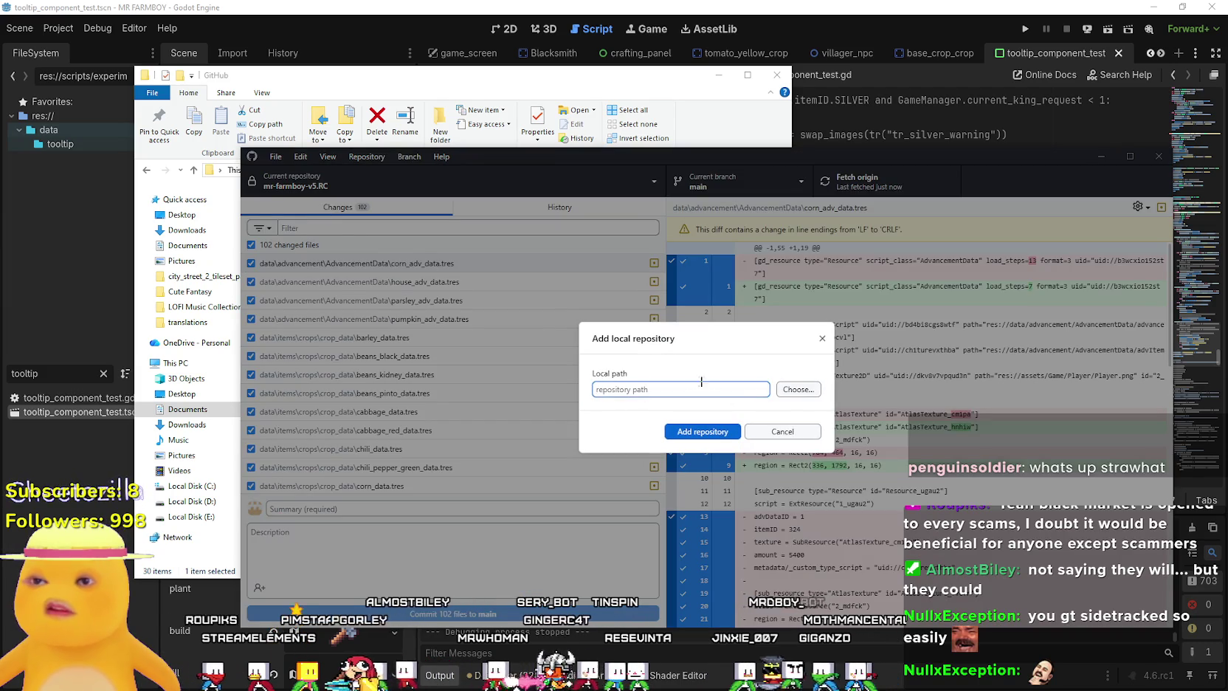
click(797, 389)
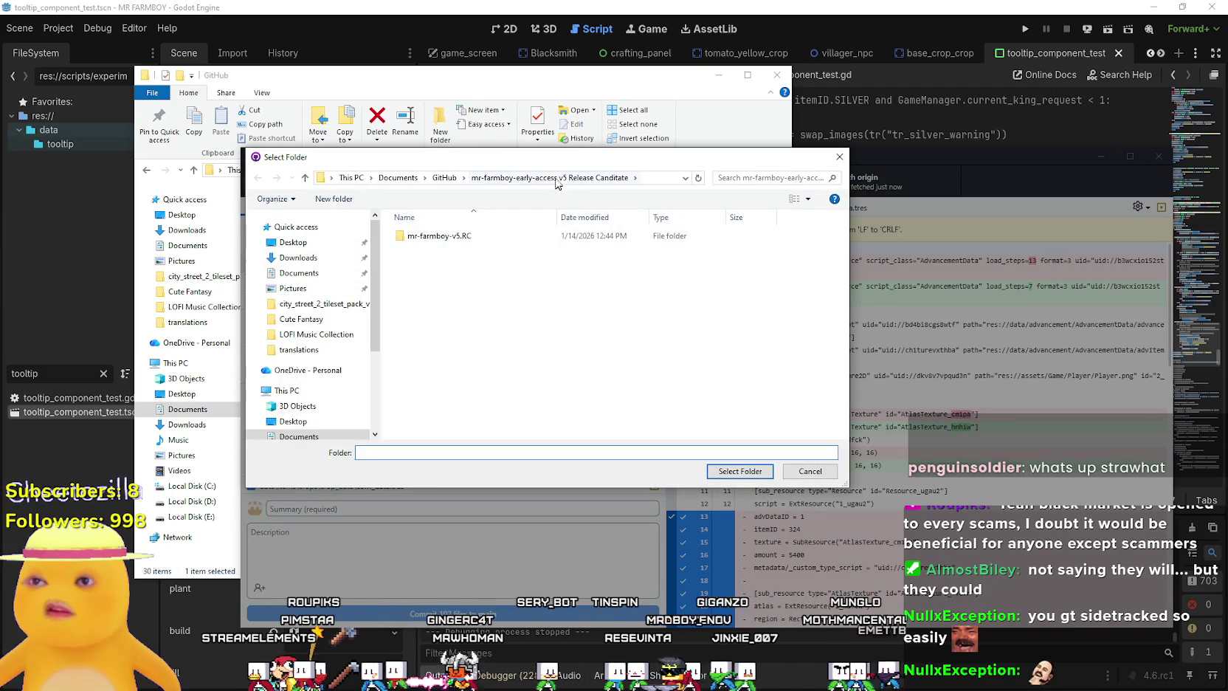
click(444, 177)
scroll(520, 403, down, 2)
double_click(517, 341)
double_click(481, 240)
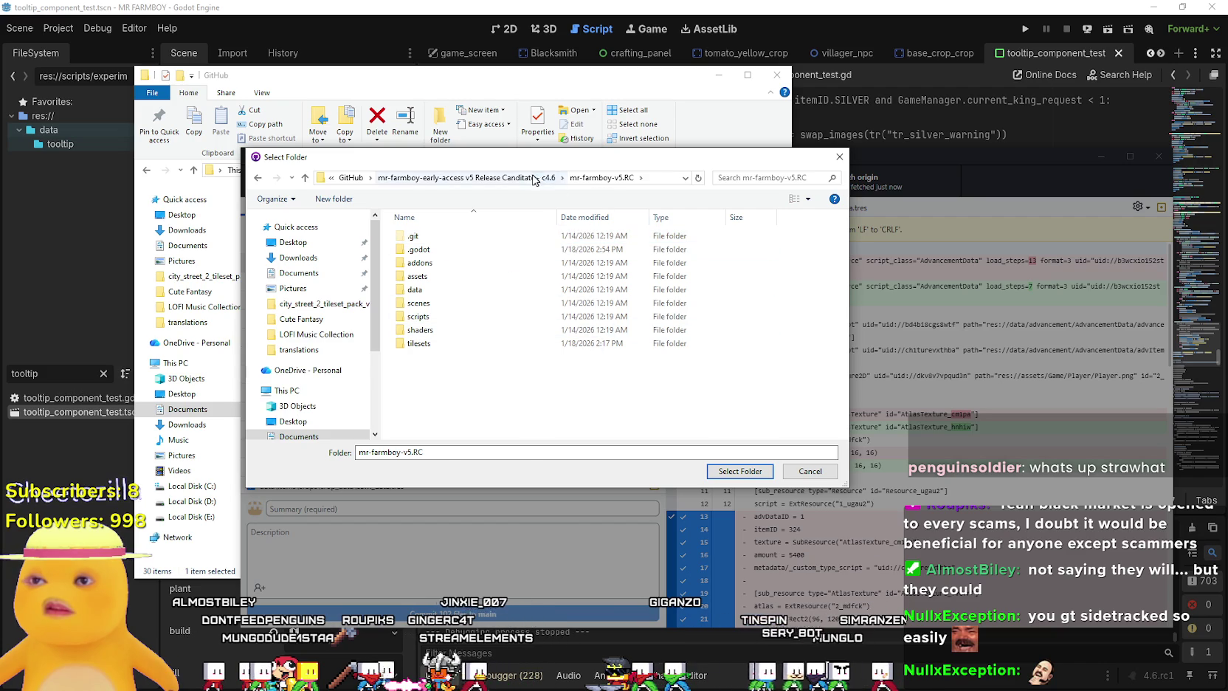
click(539, 180)
click(508, 238)
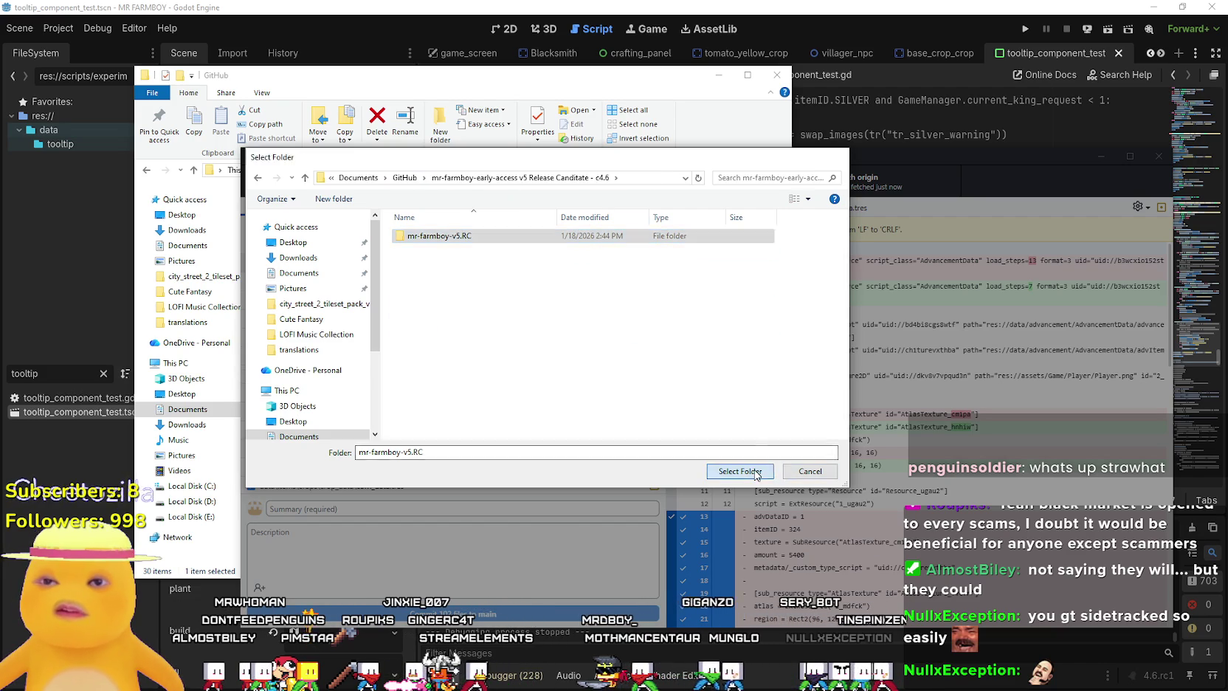
click(757, 474)
drag(701, 389, 883, 398)
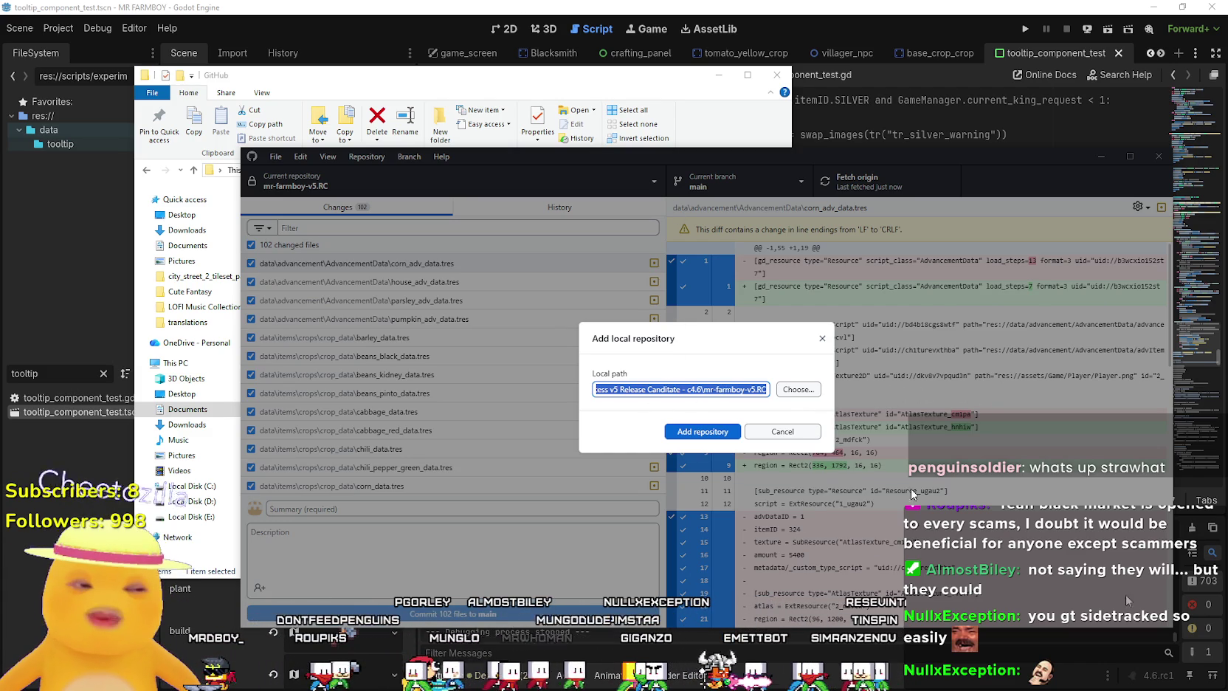
key(alt+Tab)
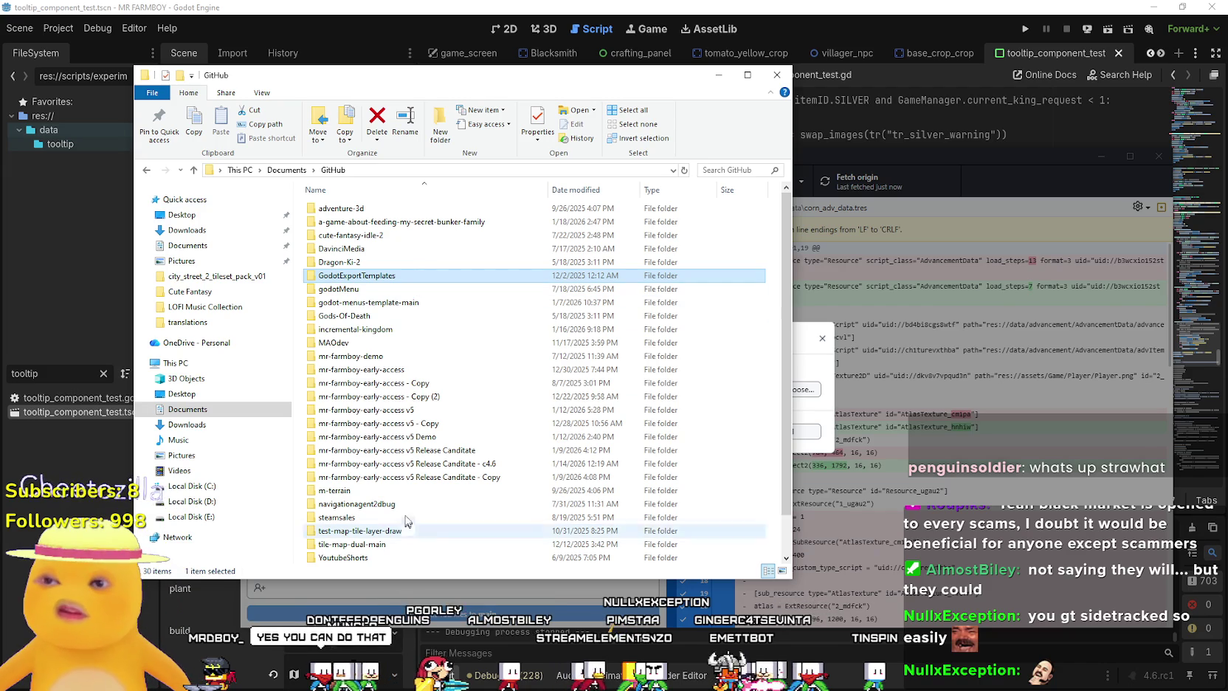
Copy and paste the c4.6 release-candidate folder into the GitHub folder as a '- Copy' duplicate.
right_click(425, 467)
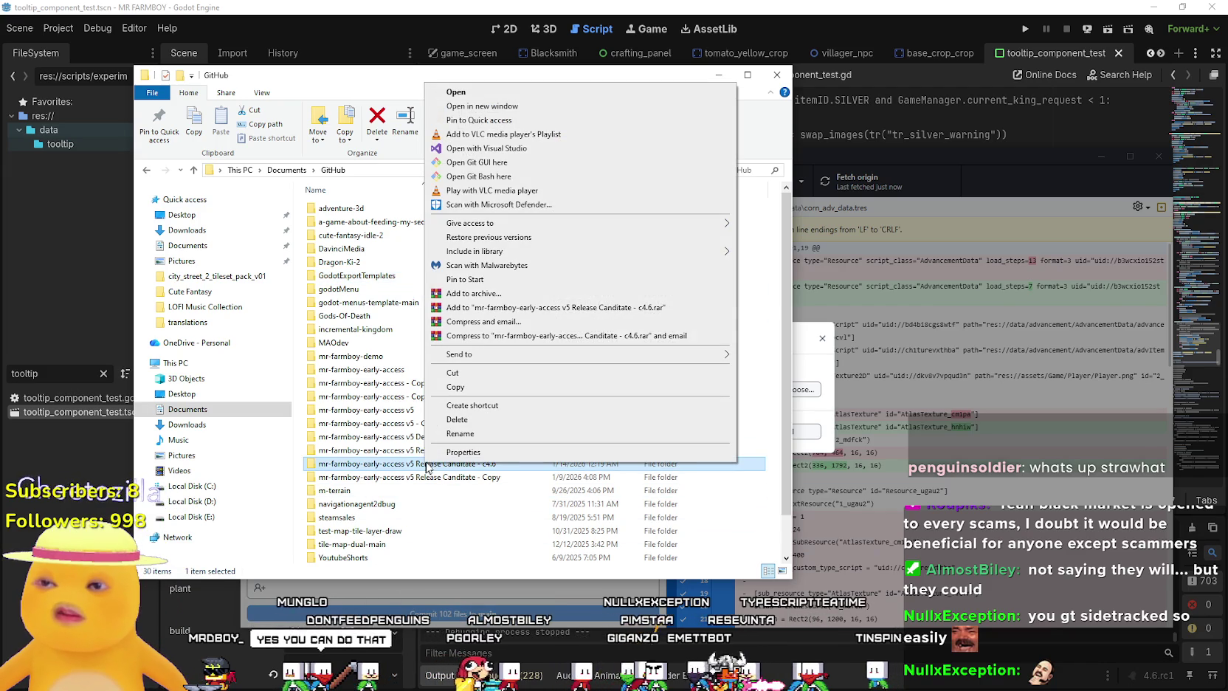
click(472, 389)
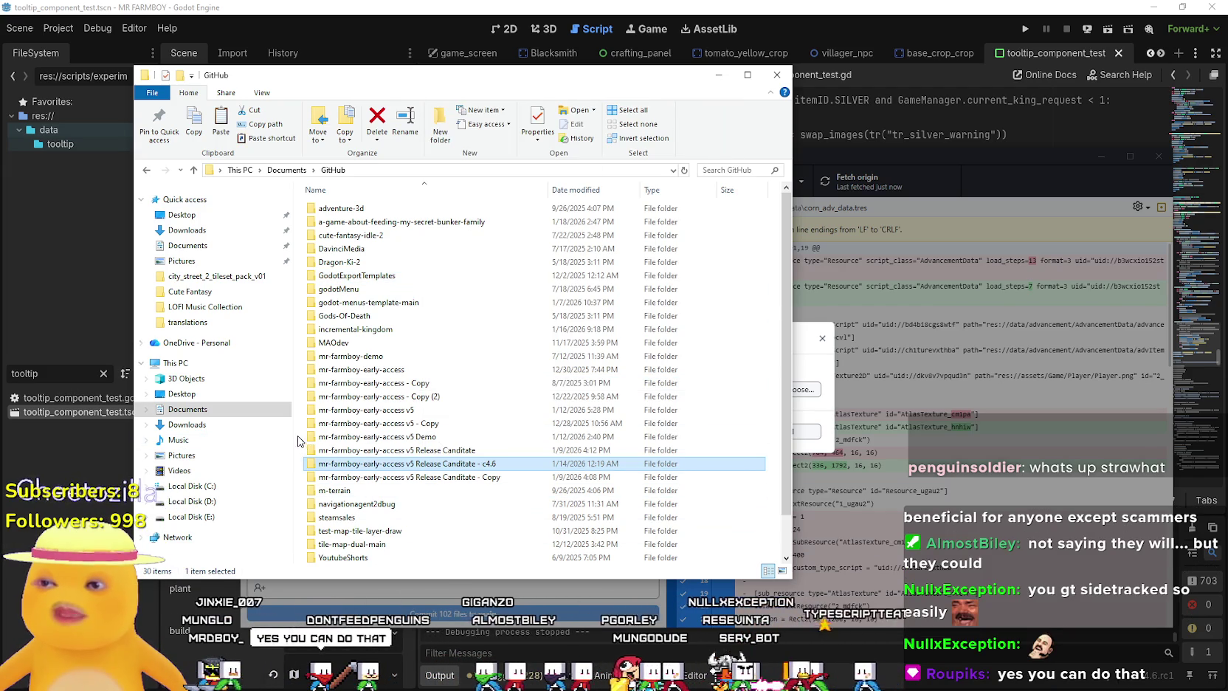
right_click(298, 440)
click(810, 448)
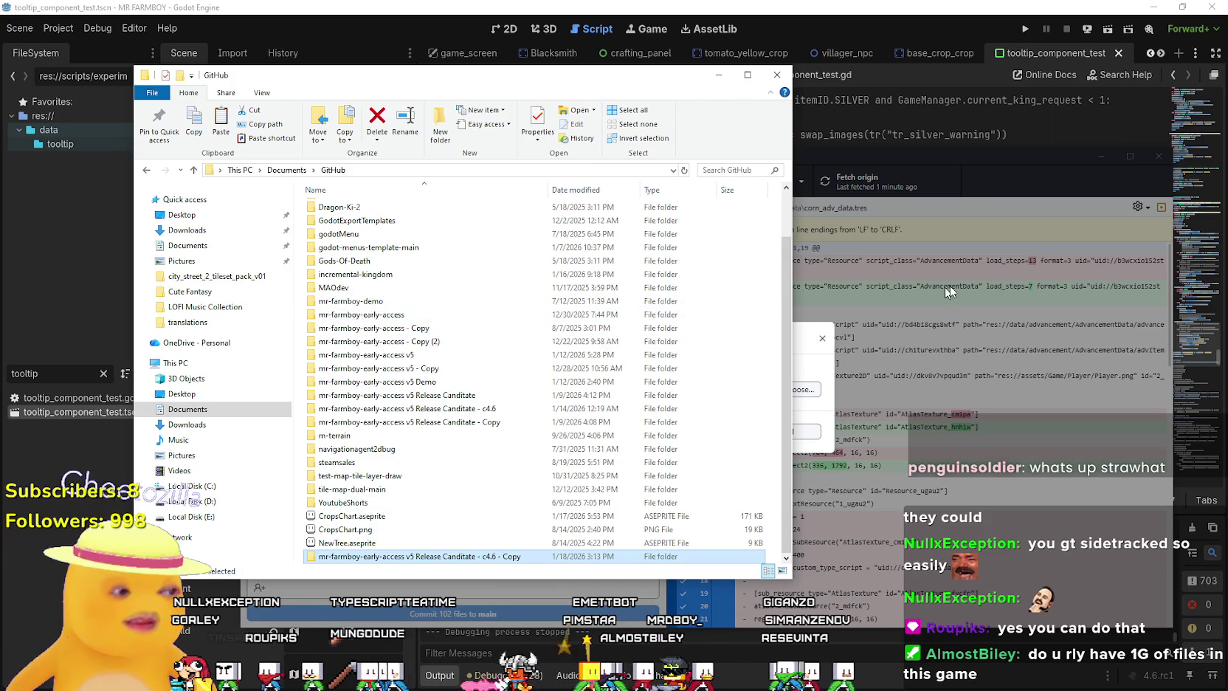
click(805, 347)
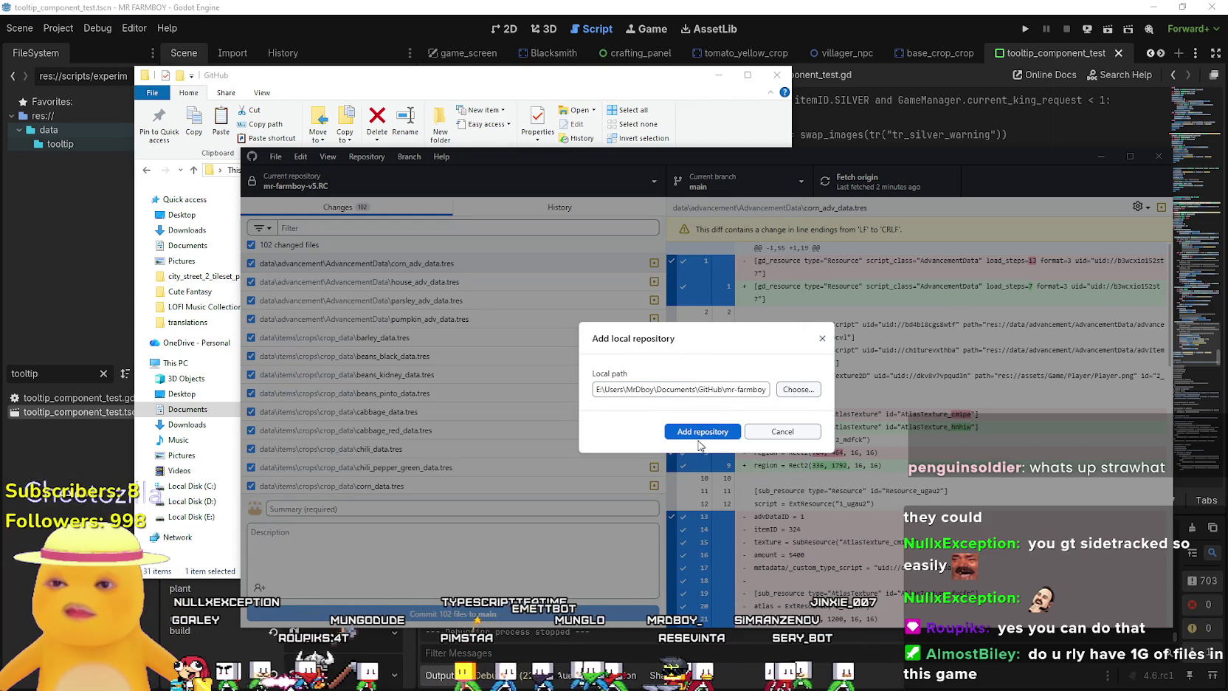
Add mr-farmboy-v5.RC as a repository and check its History and Changes lists.
click(720, 433)
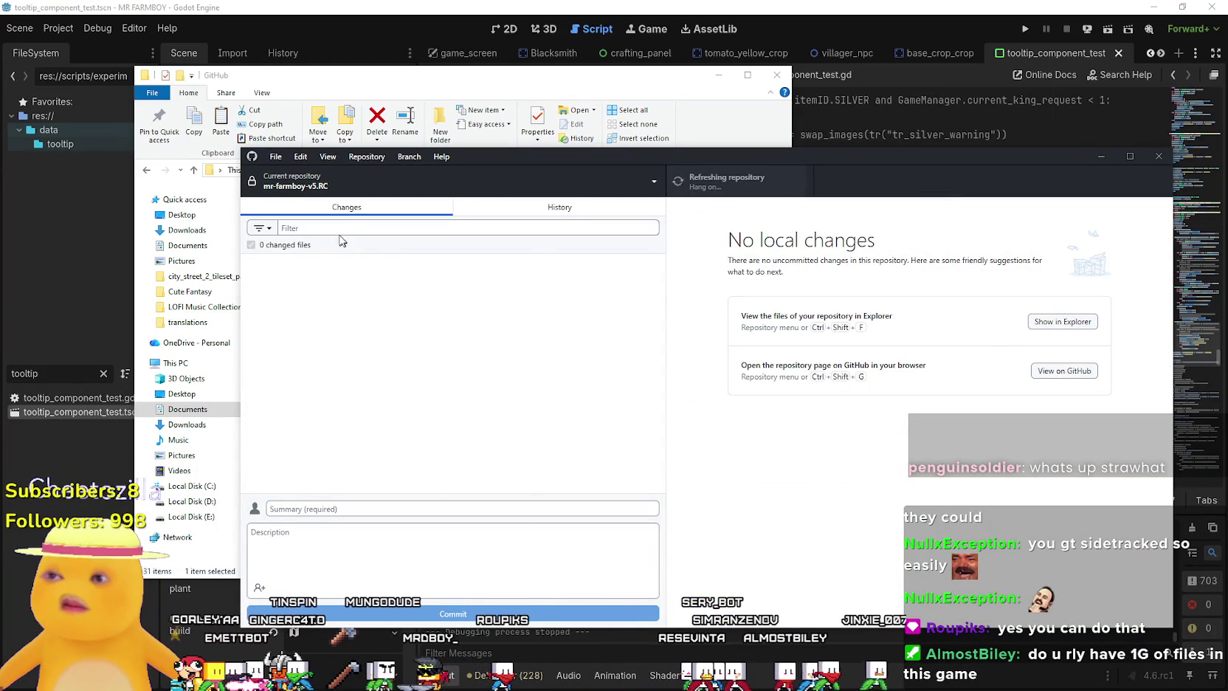
click(517, 210)
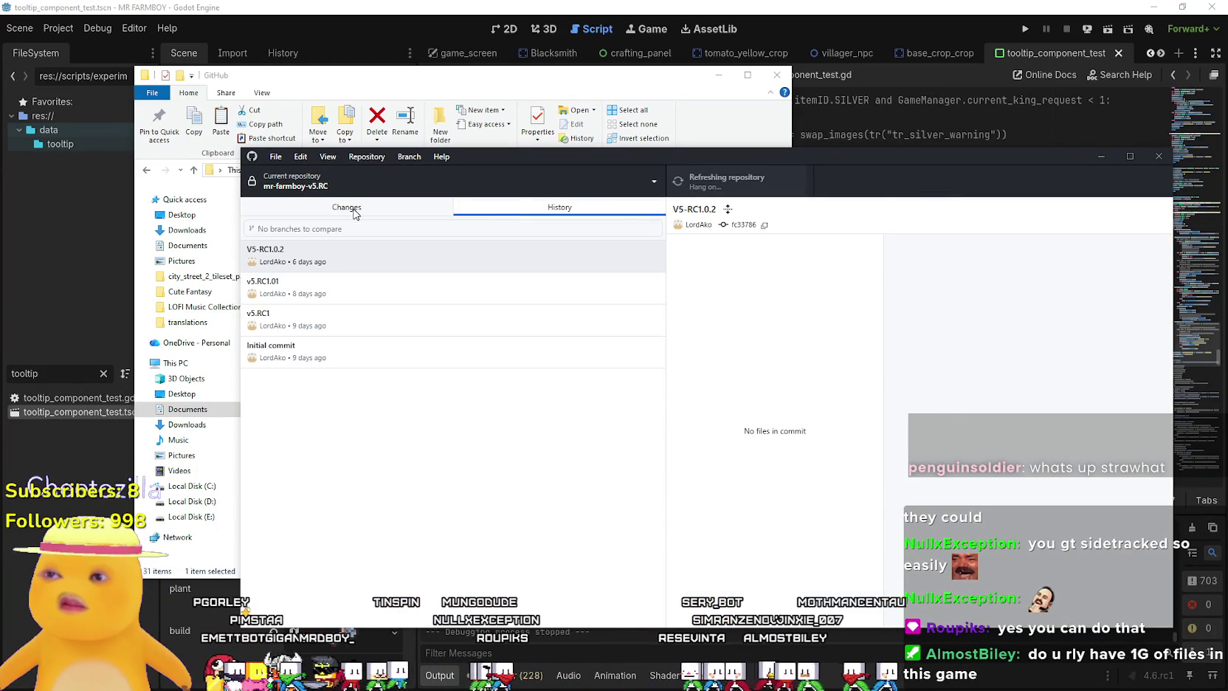
click(355, 209)
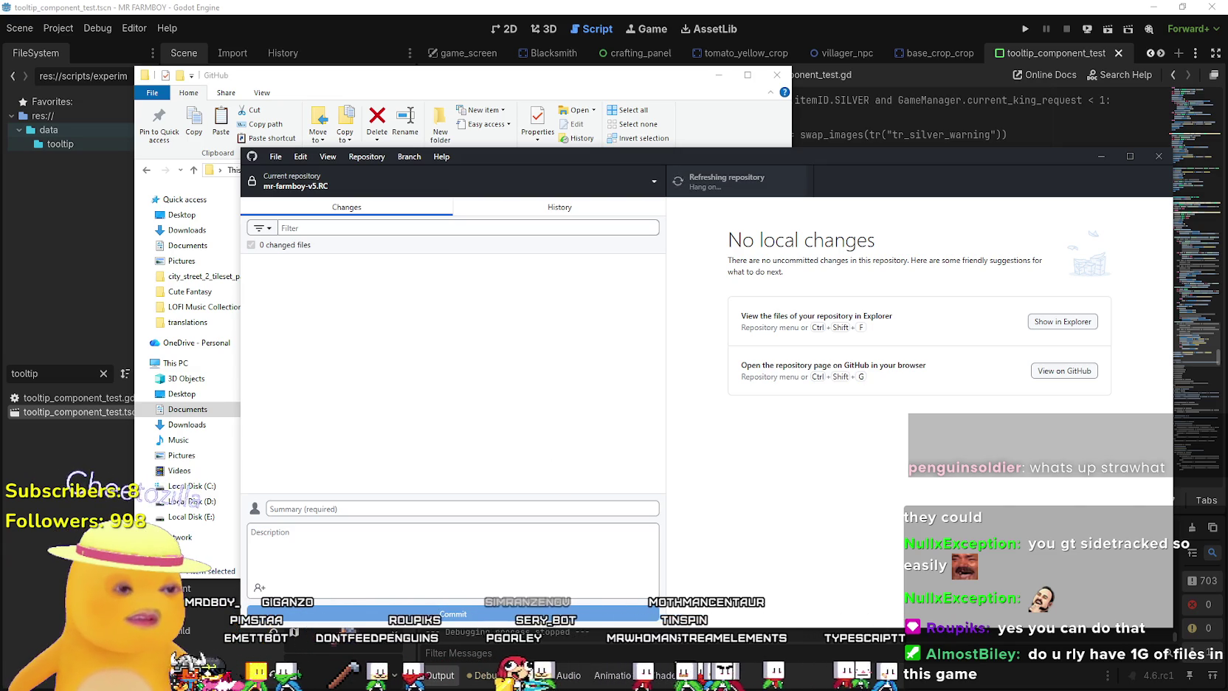
key(alt+Tab)
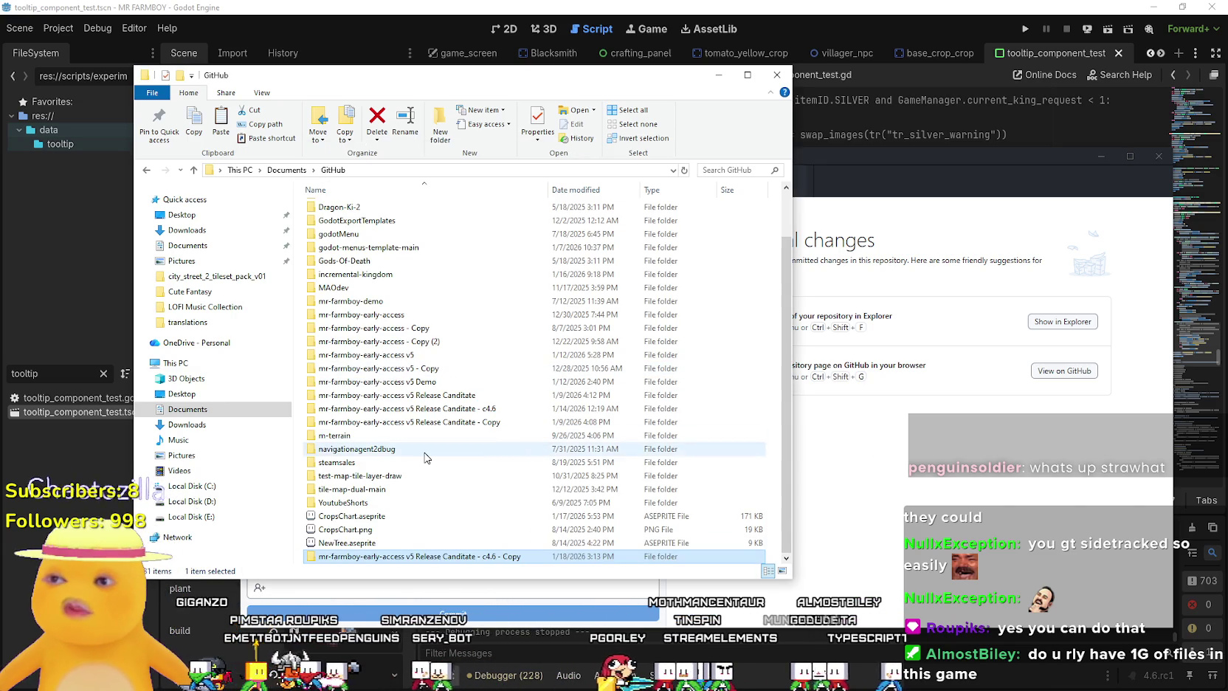
Inspect the c4.6 folder and its mr-farmboy-v5.RC project folder, then return to GitHub Desktop.
double_click(413, 408)
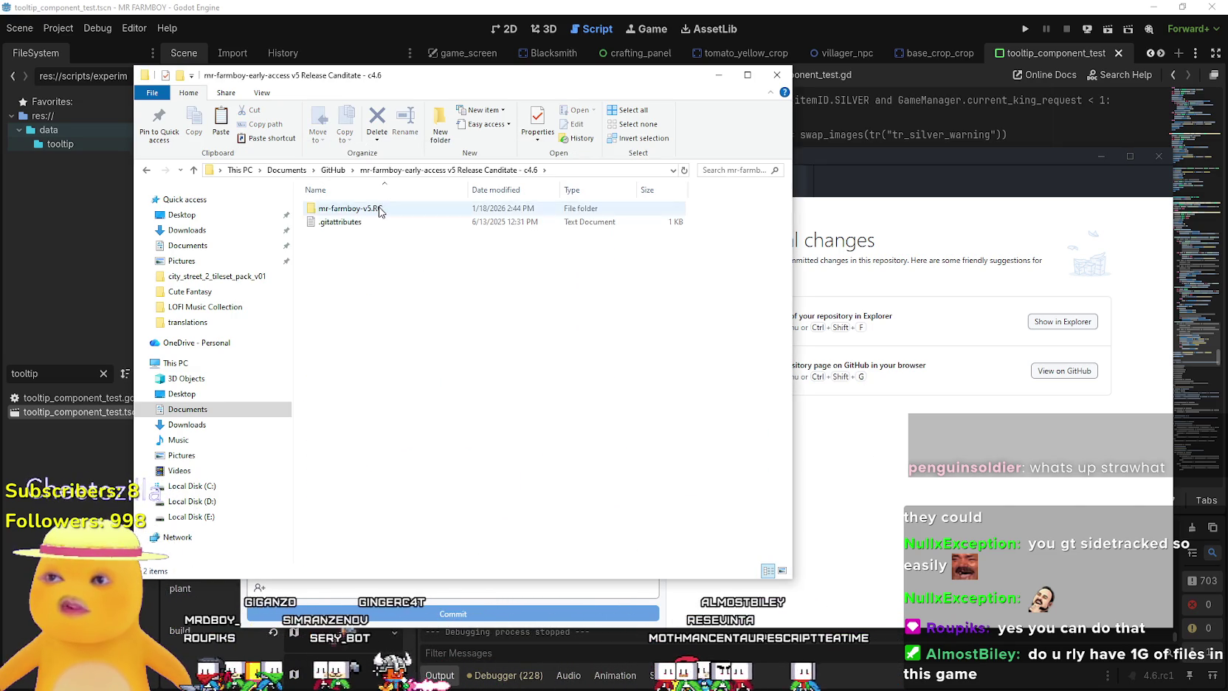
double_click(369, 209)
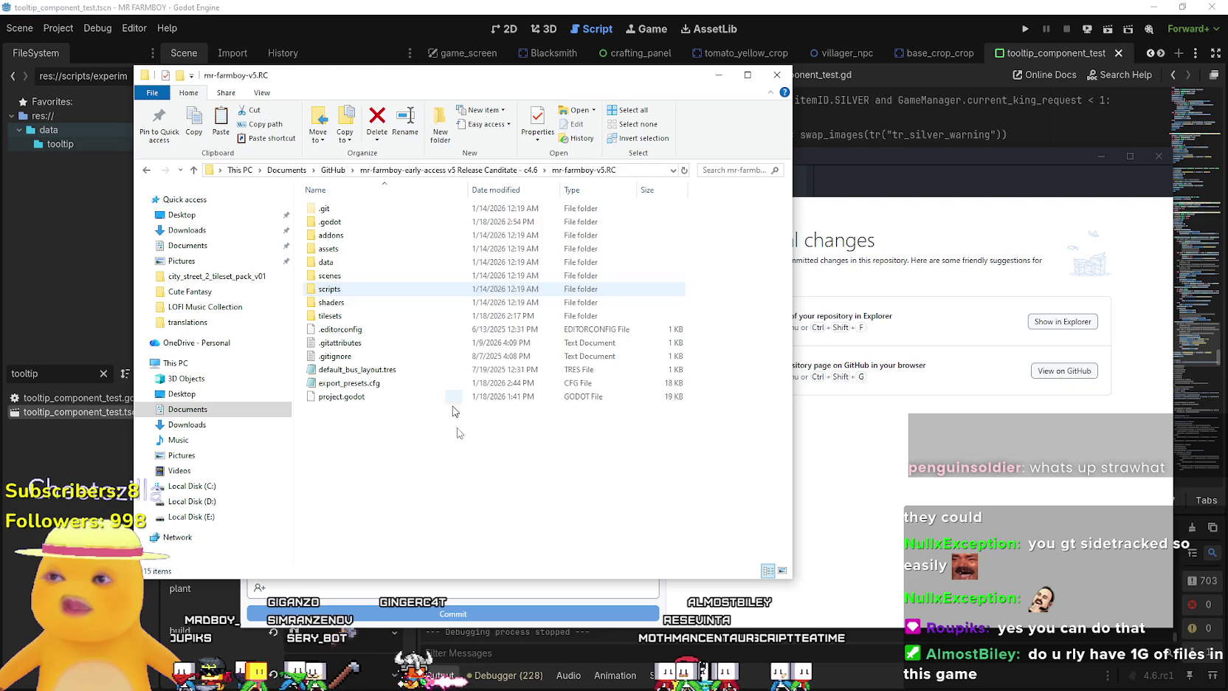
click(505, 172)
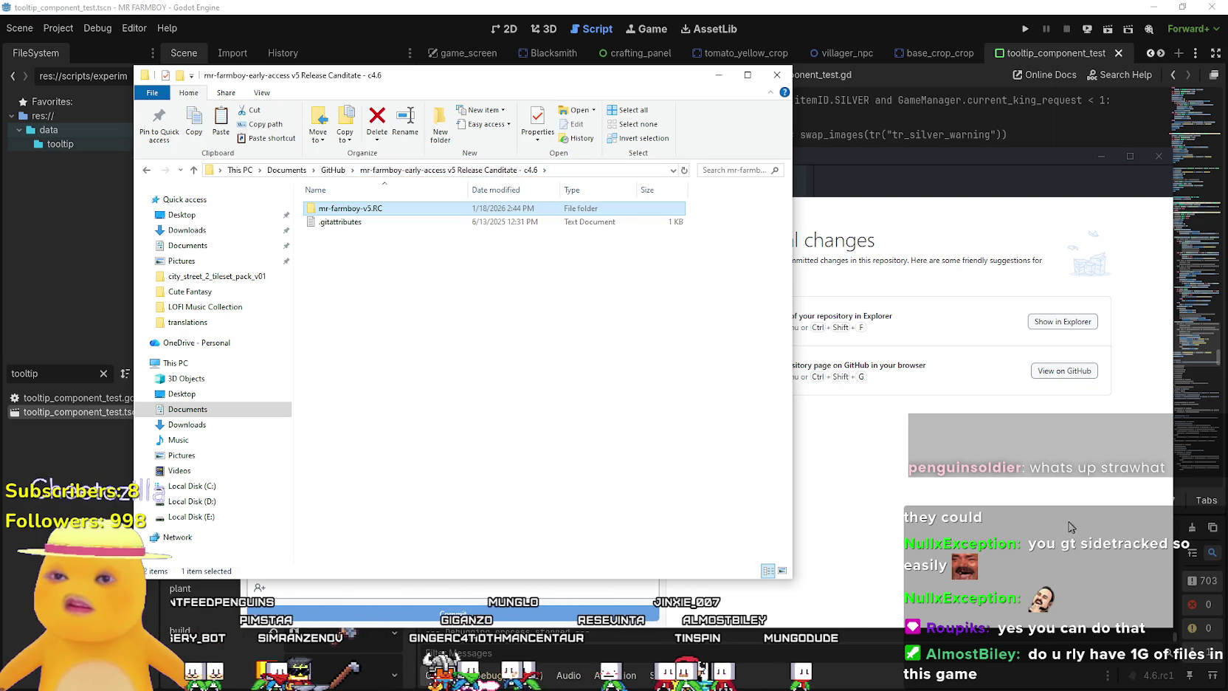
click(1057, 527)
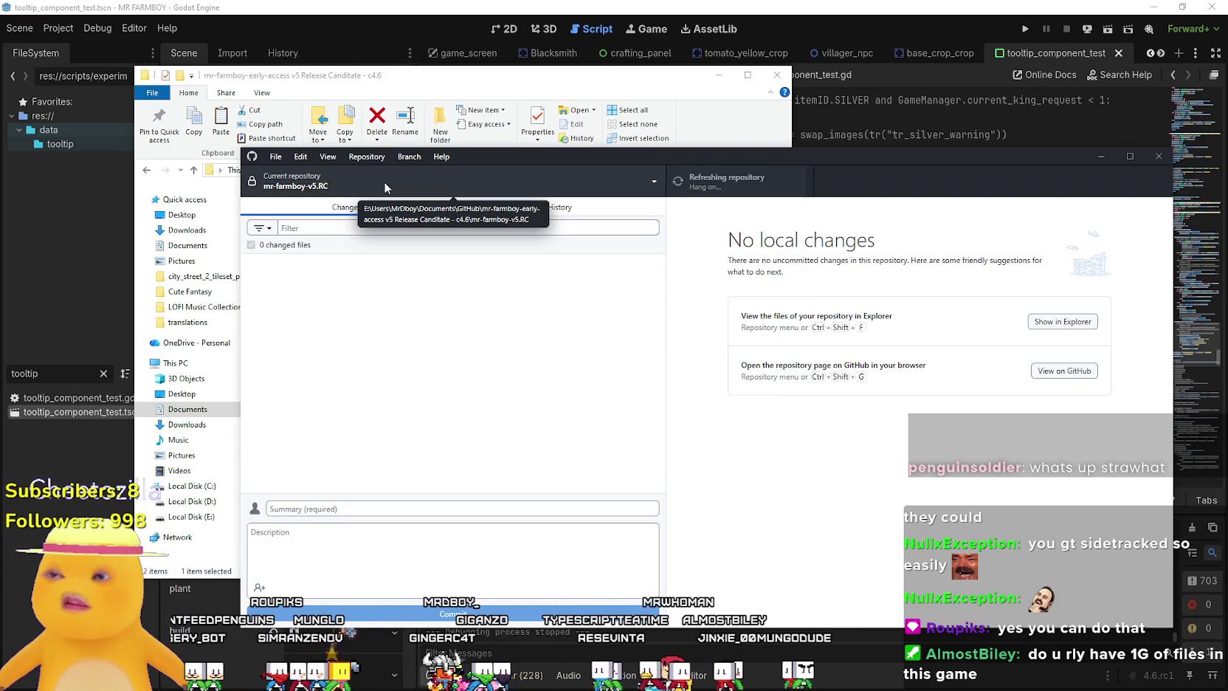
Verify the current repository, the main branch and the commit history before committing.
click(317, 187)
click(767, 540)
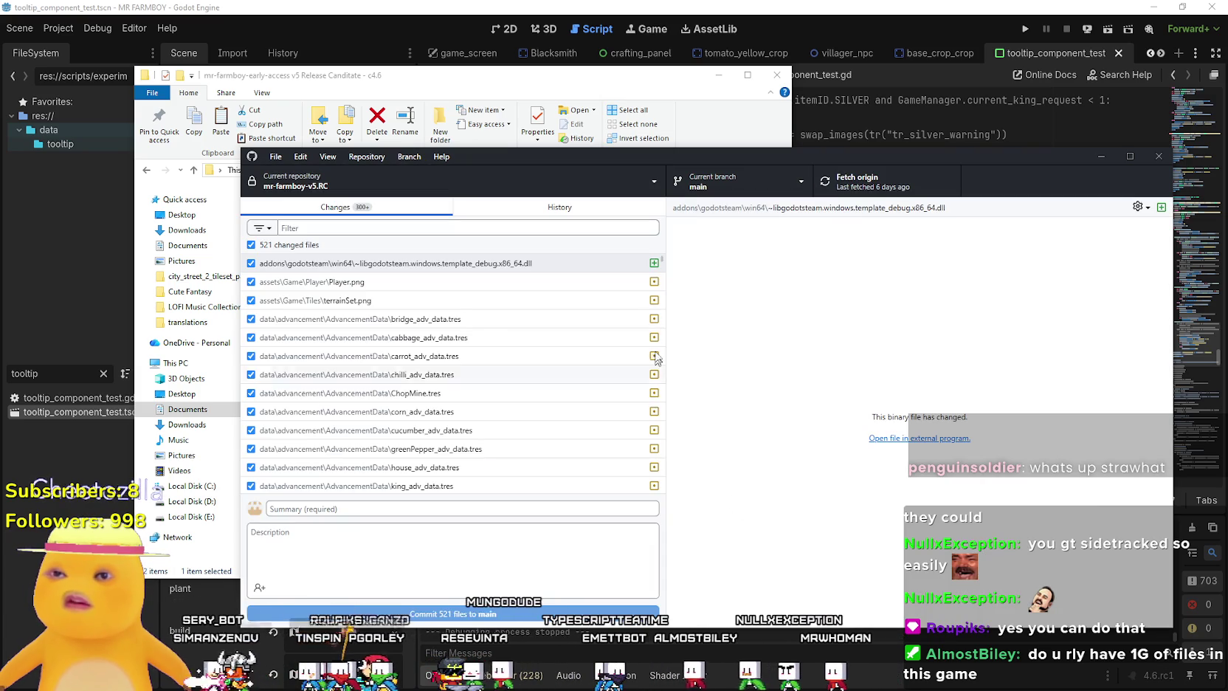
click(735, 181)
click(434, 194)
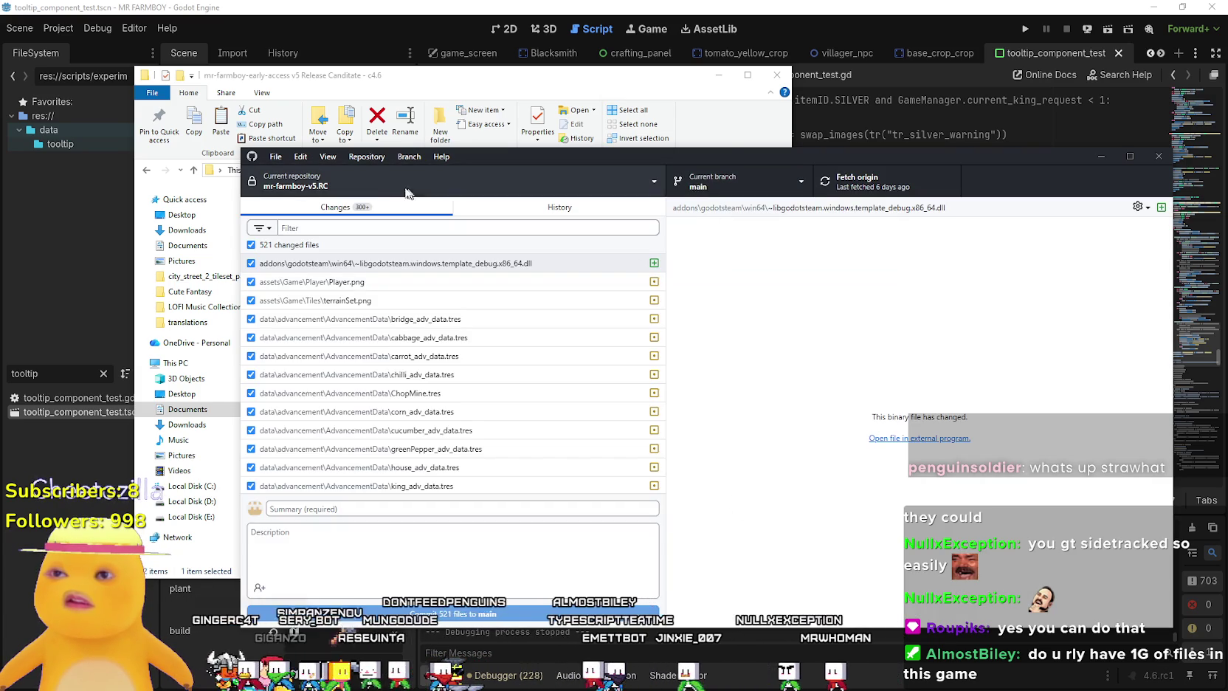
click(522, 207)
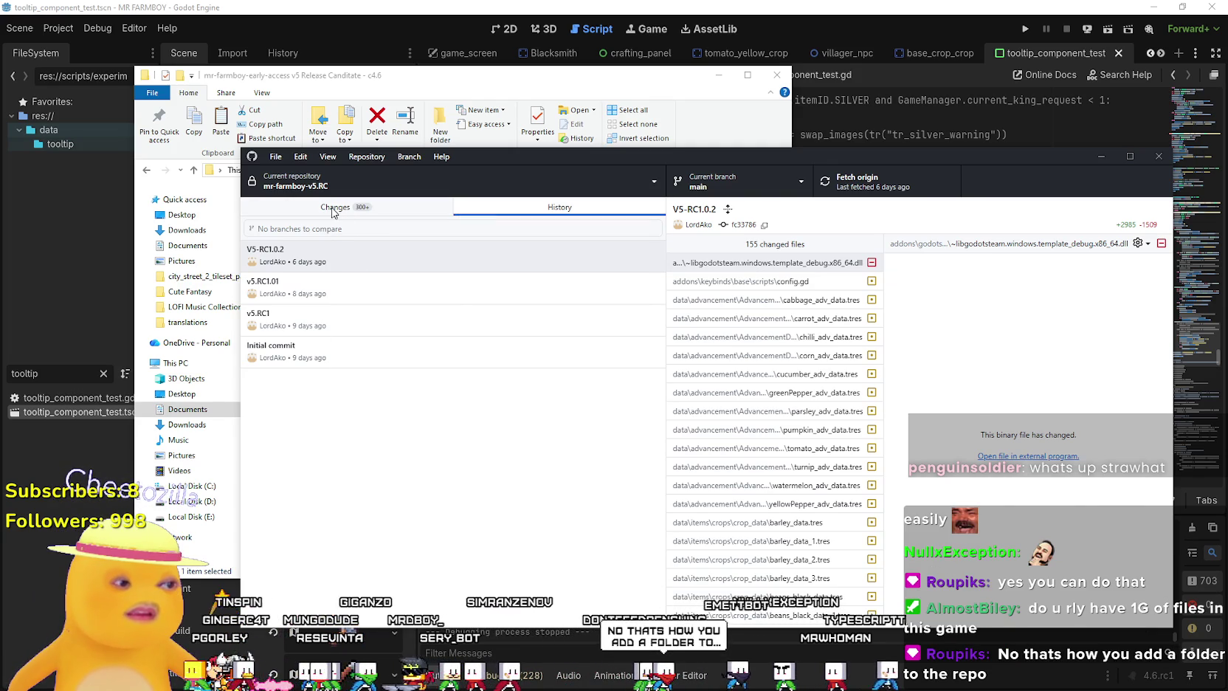
click(334, 209)
click(429, 76)
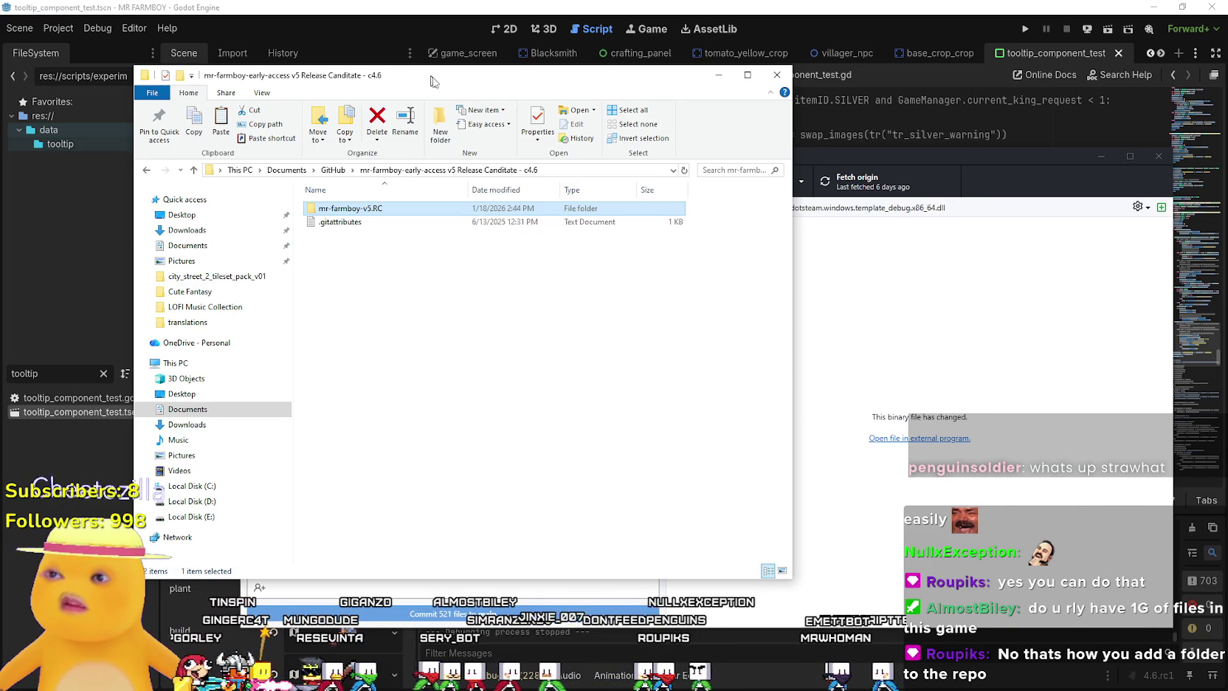
click(899, 154)
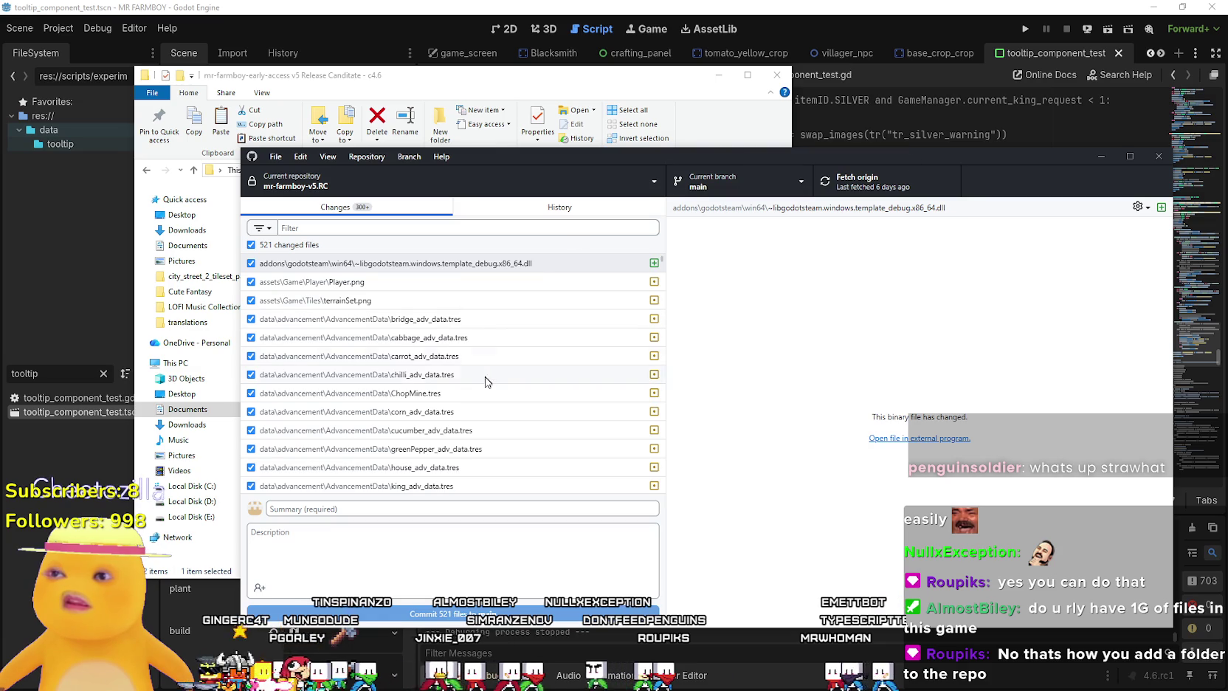
Commit all 521 changed files to main with the summary 'v5RC-Beta2'.
click(384, 509)
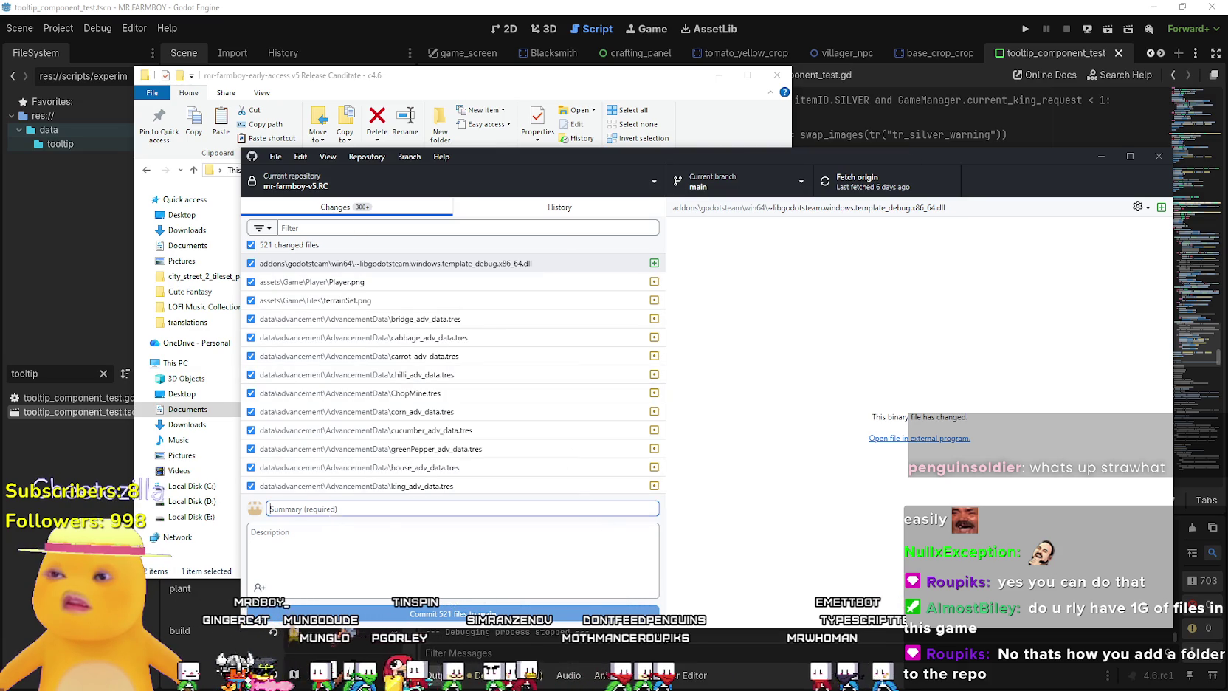
text(v5)
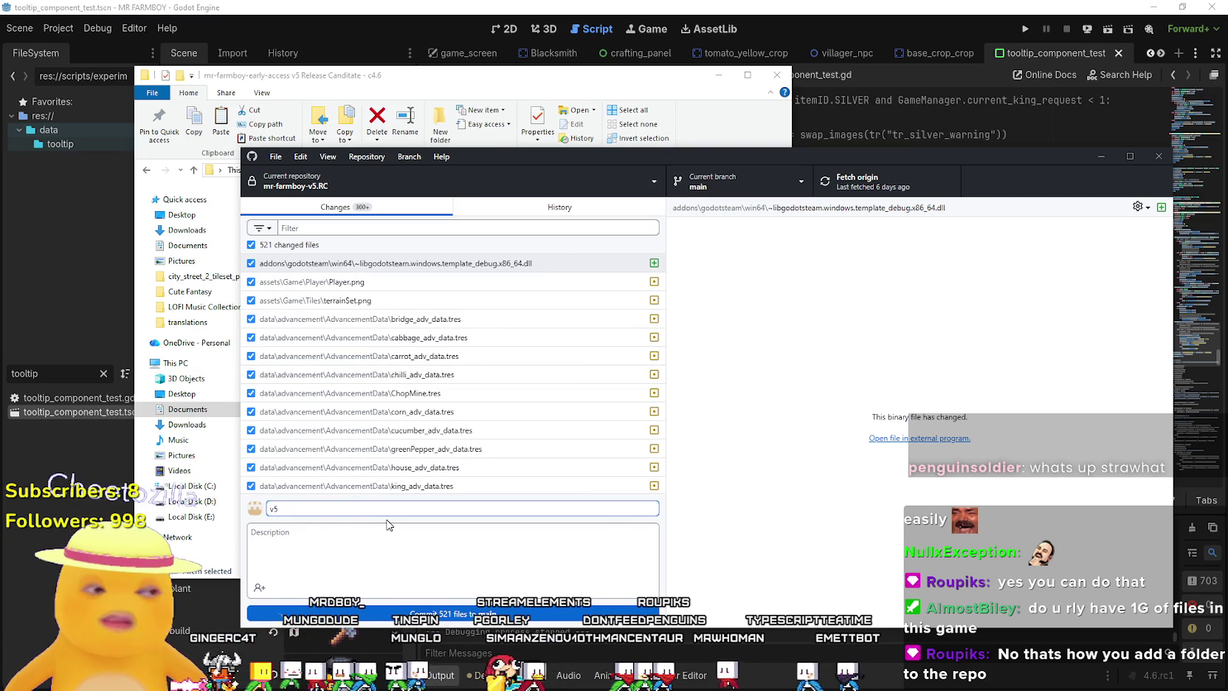
text(RC-Beta2)
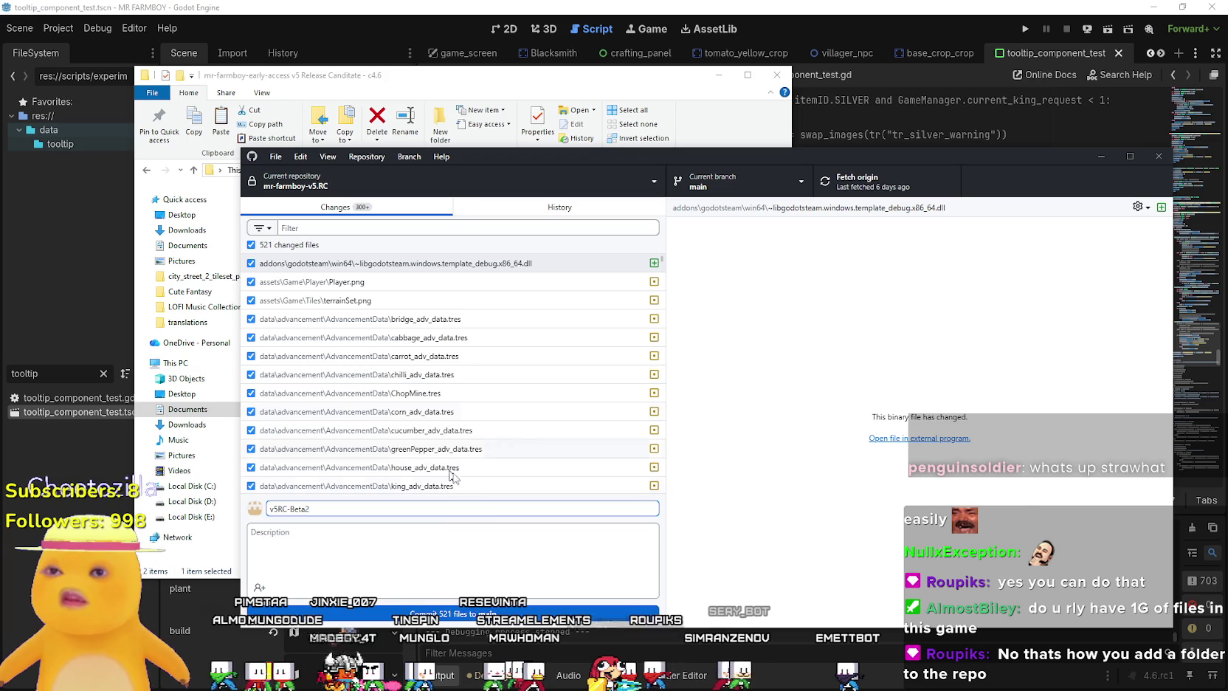
click(504, 610)
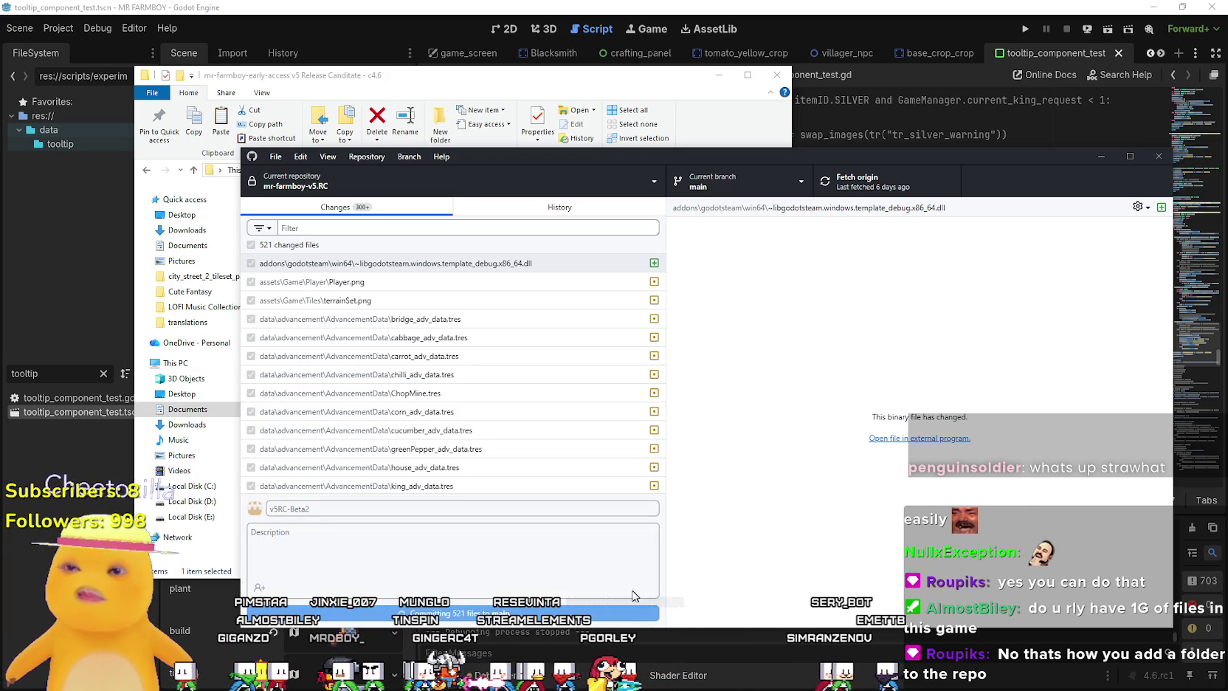
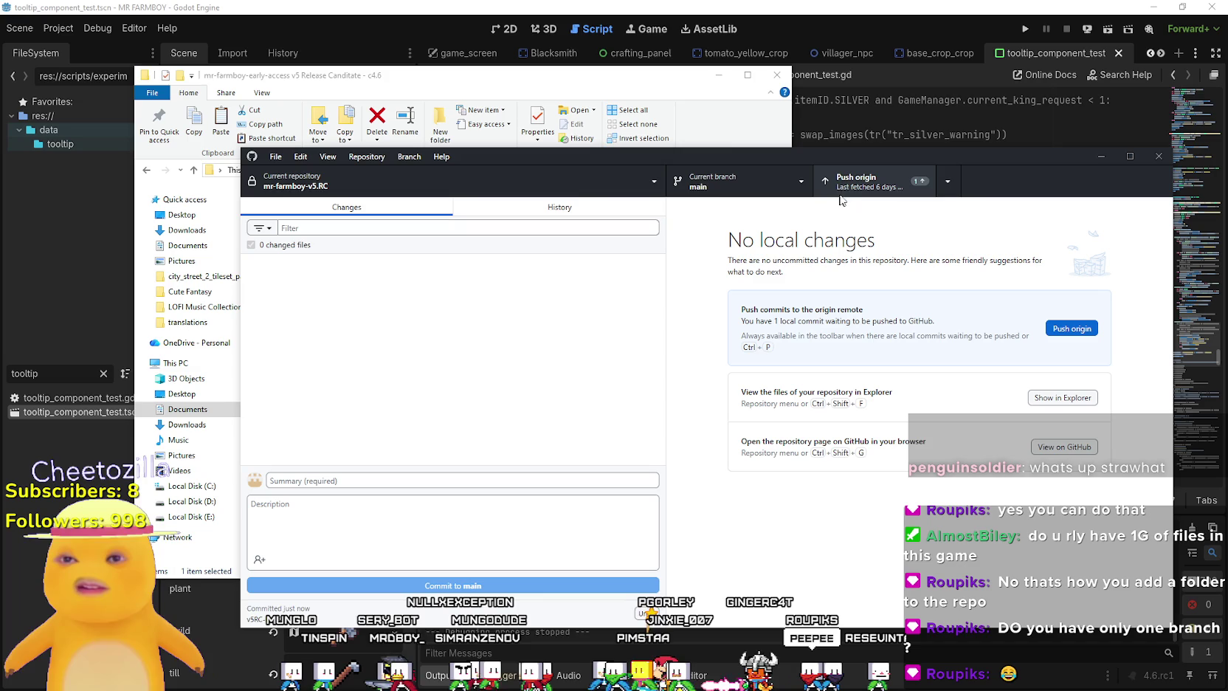
Push the local commit to origin.
click(533, 210)
click(390, 207)
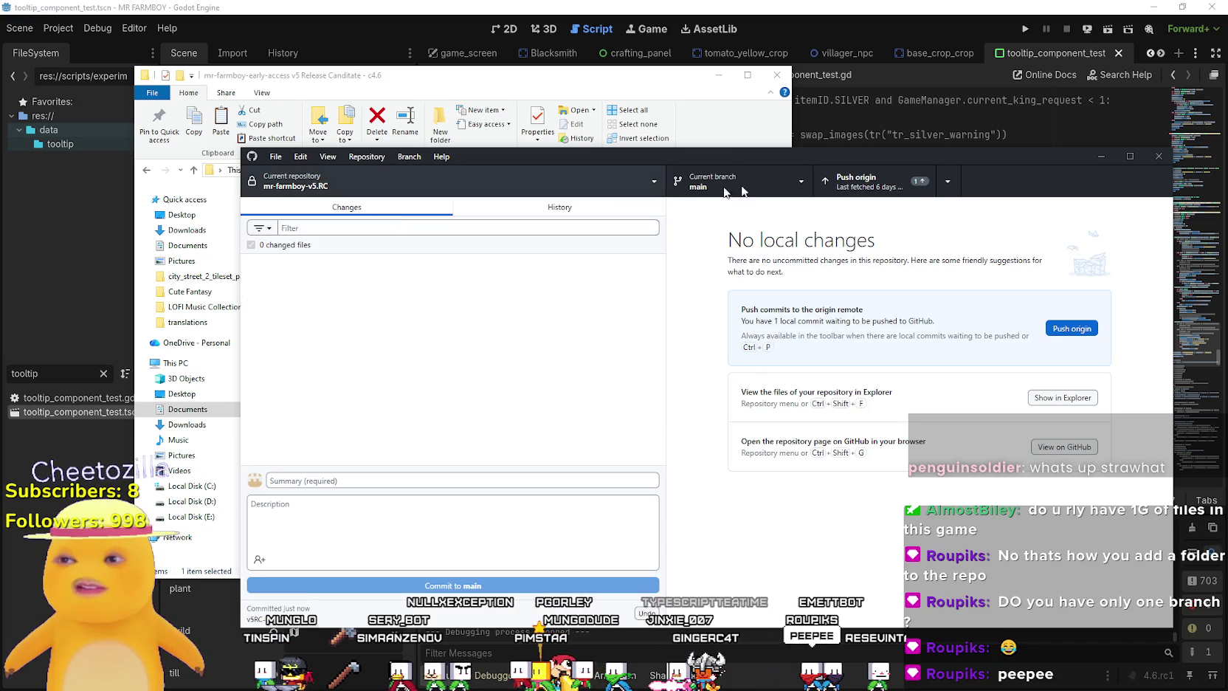
click(876, 185)
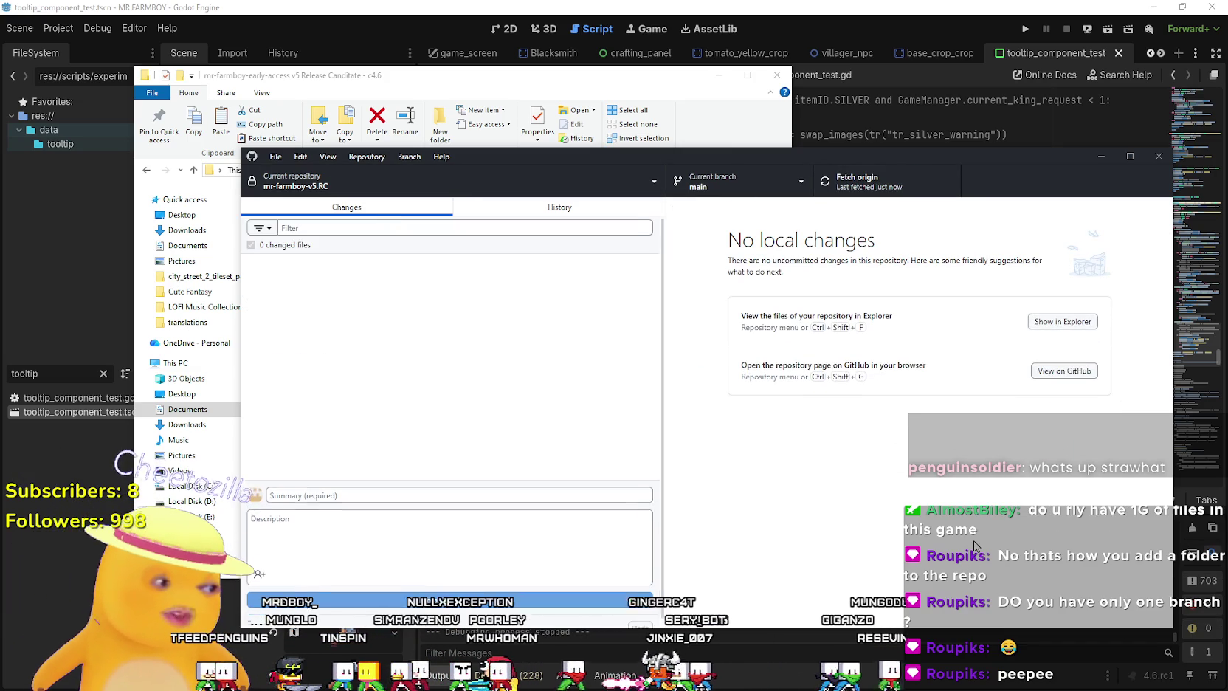
Review the v5RC-Beta2 commit in History, return to Changes, and close GitHub Desktop.
click(528, 202)
click(443, 257)
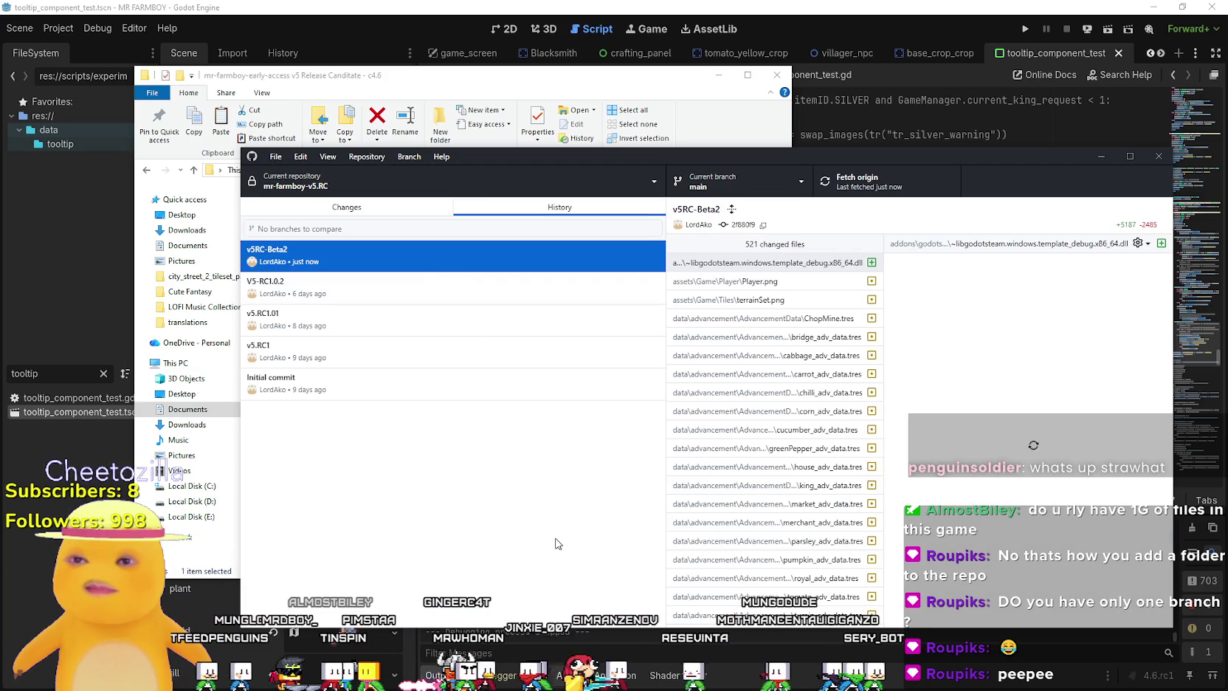
drag(1003, 157, 839, 153)
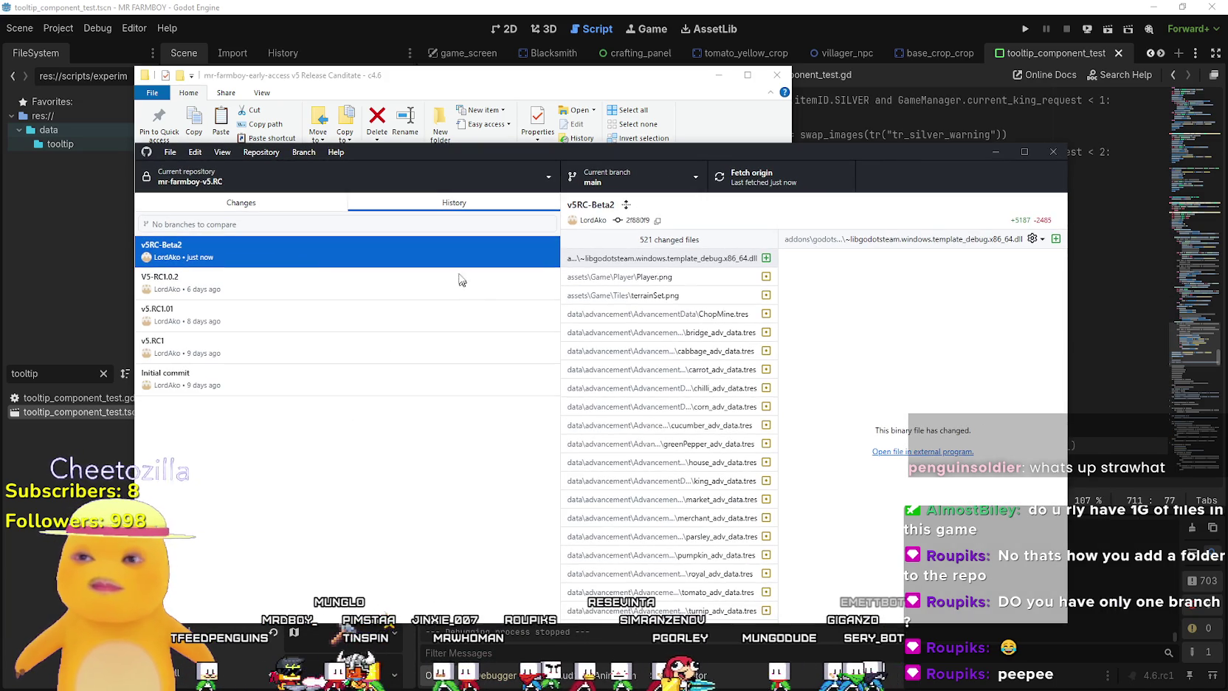
click(243, 202)
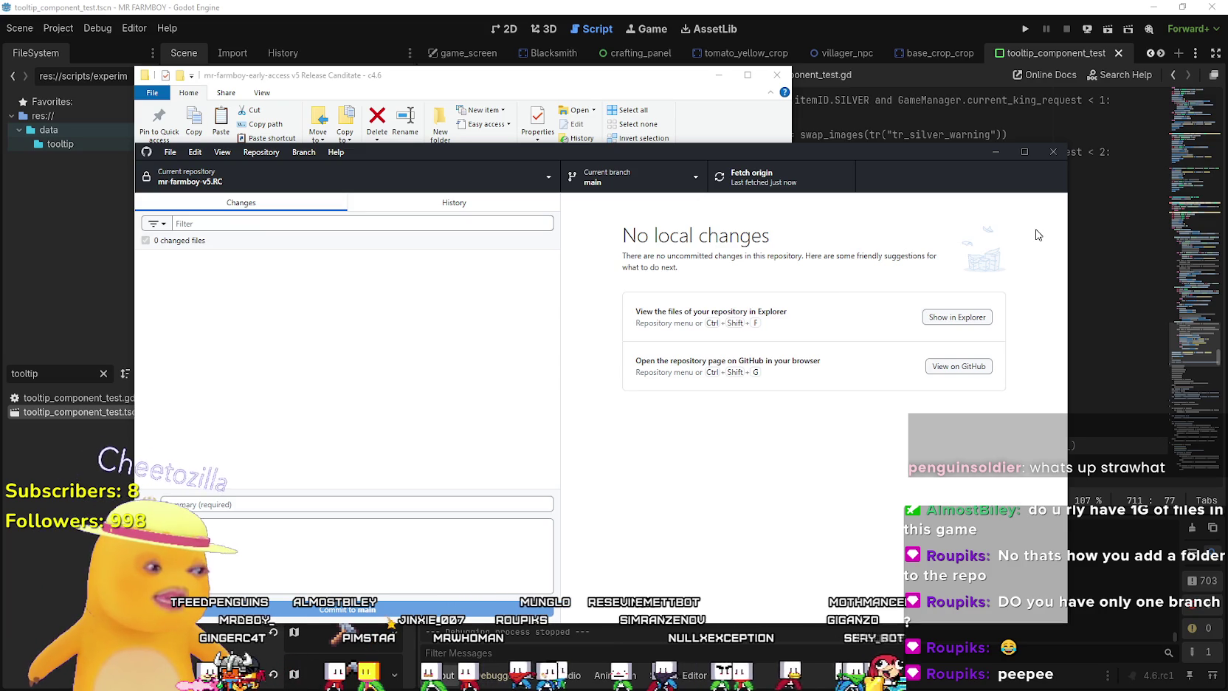
click(1061, 150)
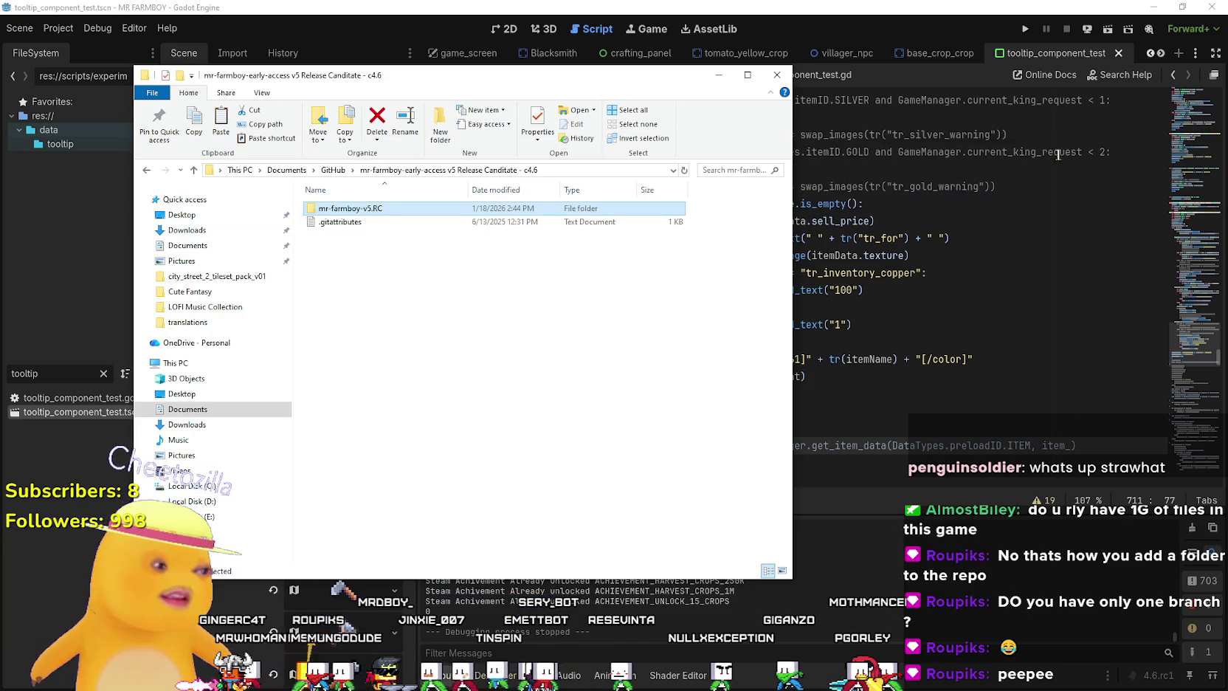
Bring the Godot script editor forward and view lines 702 to 710 of the script.
click(996, 325)
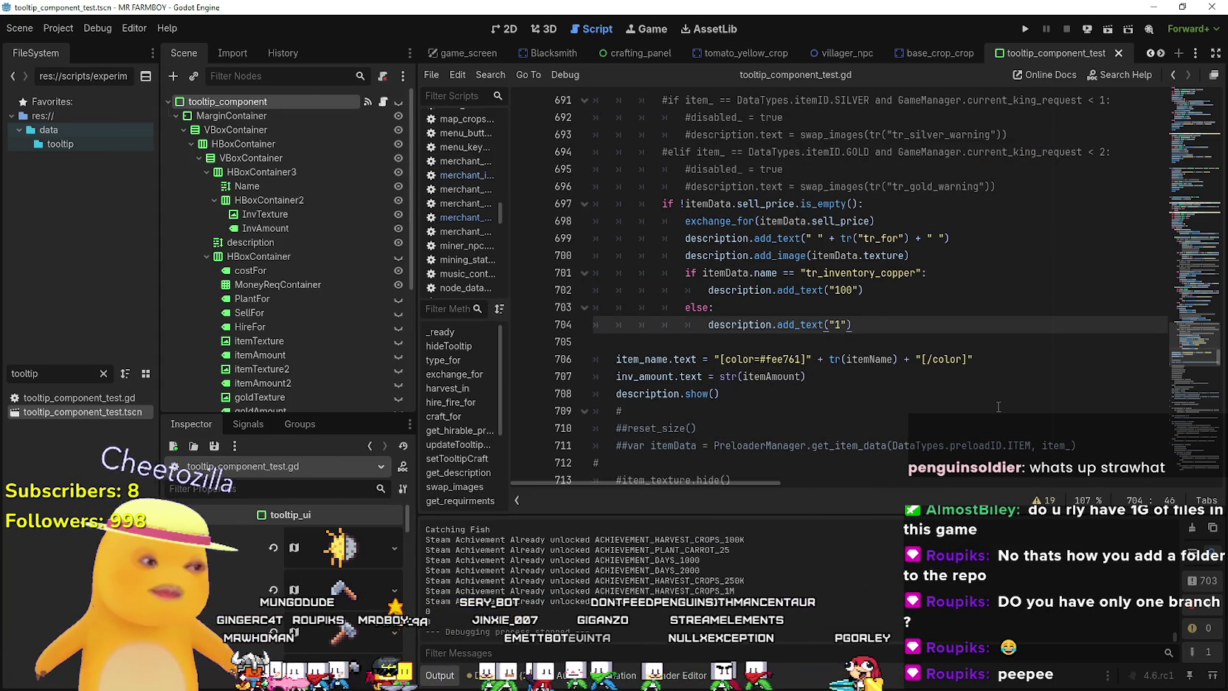
click(885, 290)
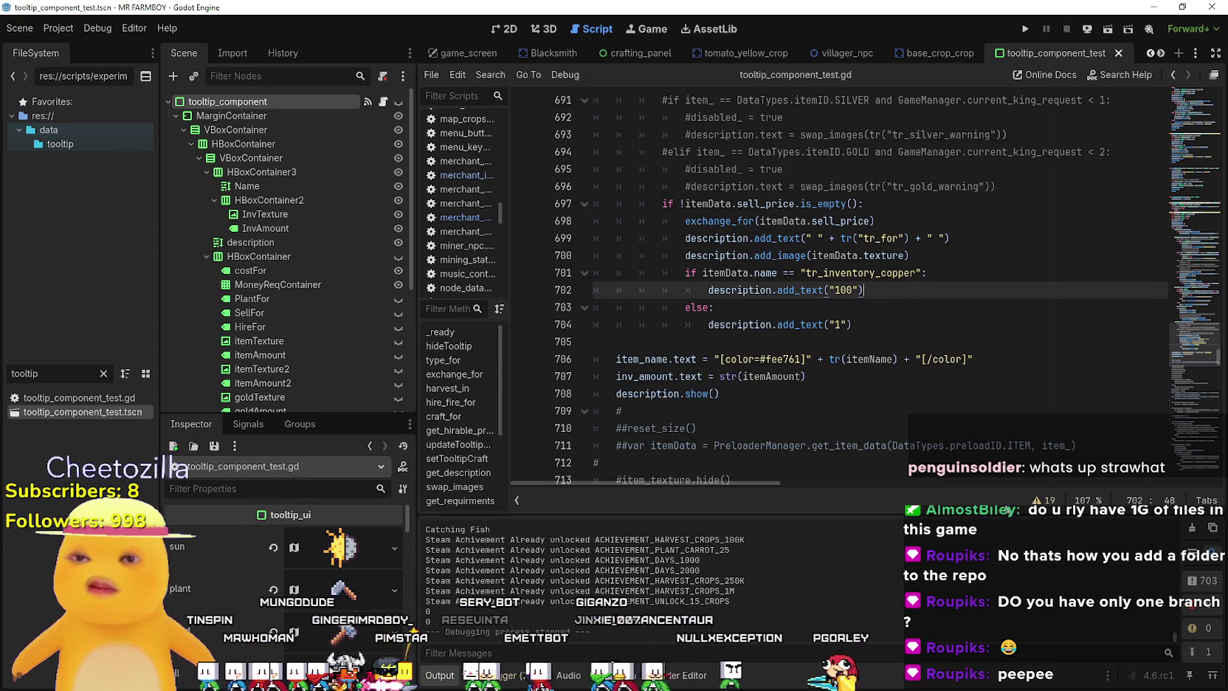
click(886, 374)
click(775, 428)
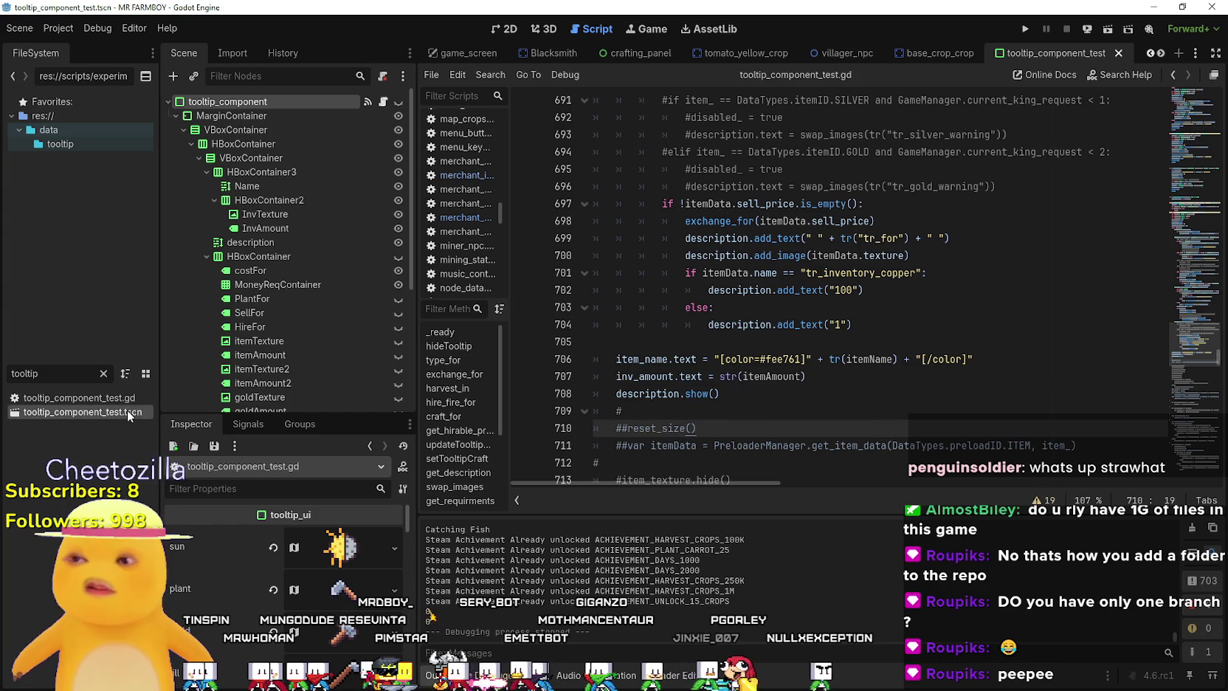
Widen the scene tree, inspector and FileSystem docks, switch to the 2D canvas, and clear the file filter.
drag(417, 422, 456, 423)
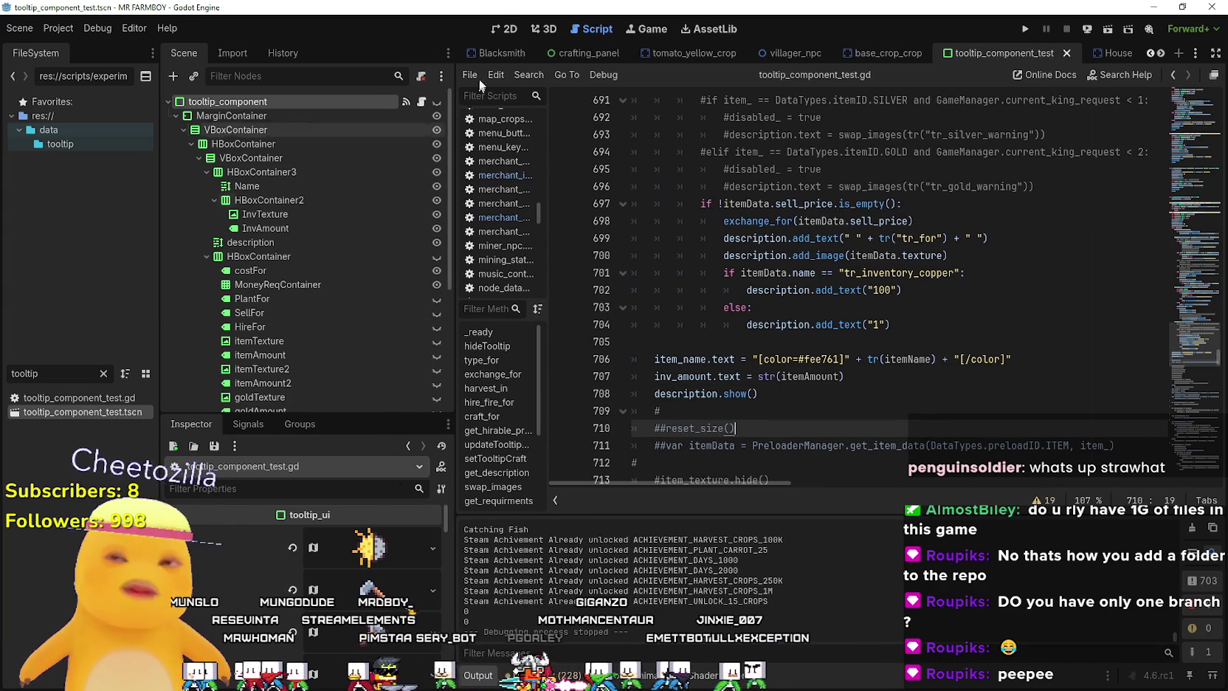
click(504, 29)
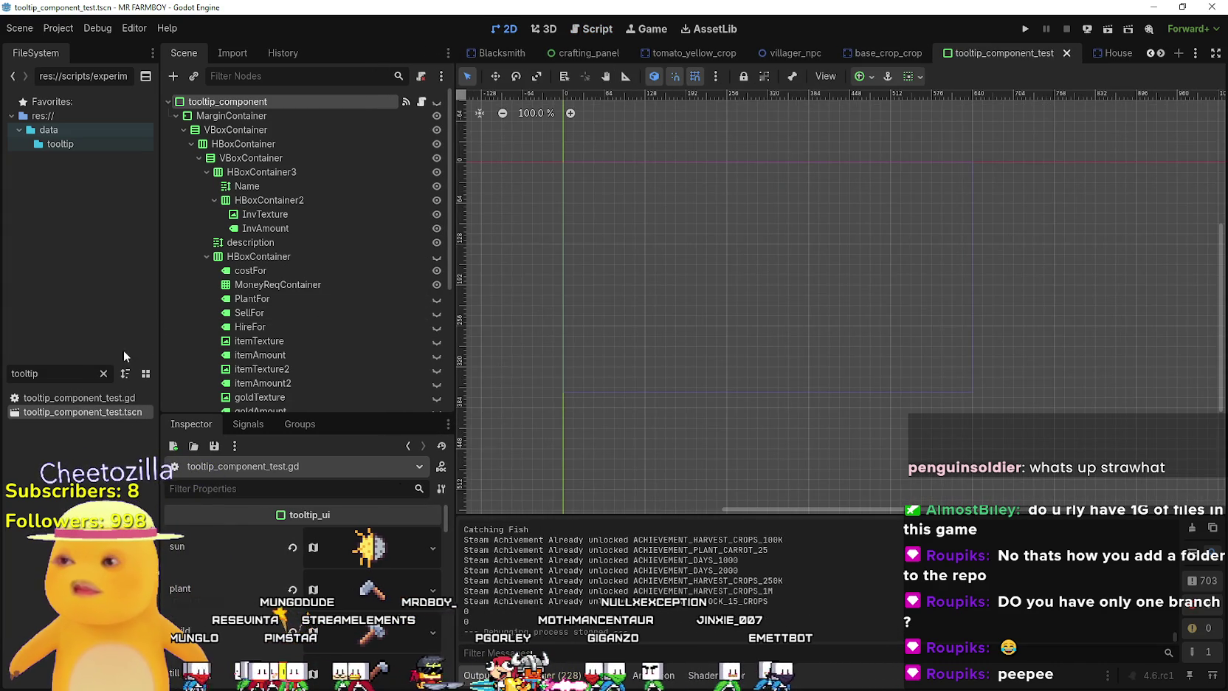
drag(159, 348, 173, 348)
click(117, 374)
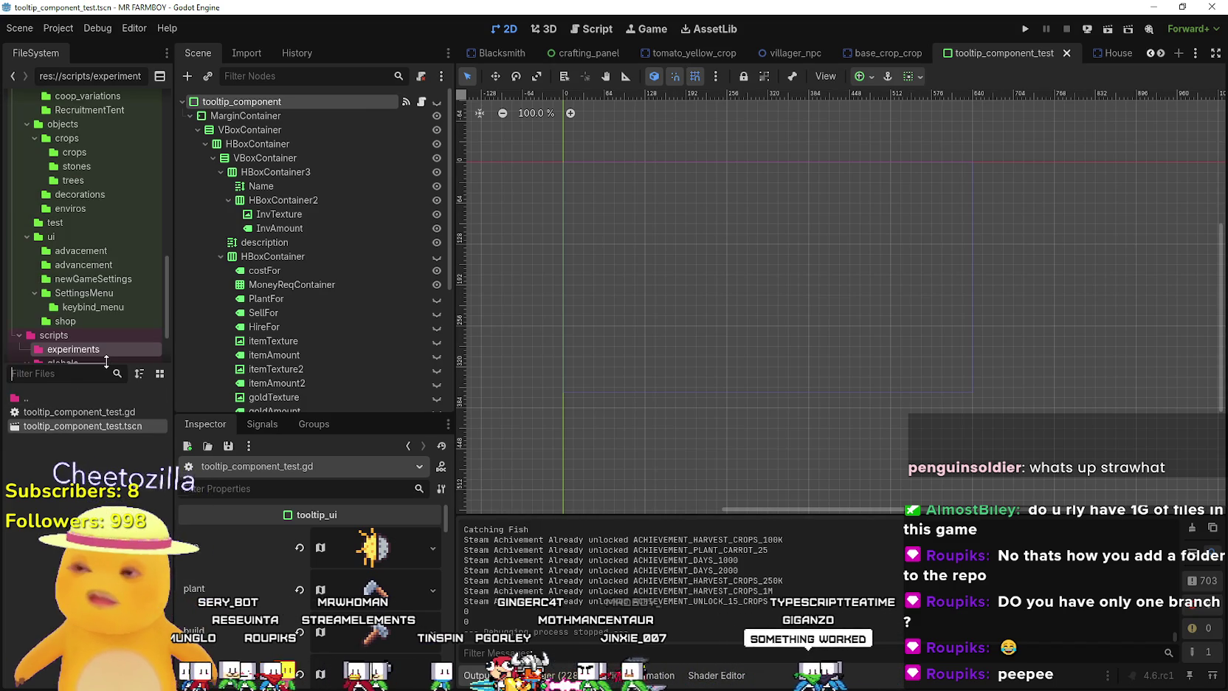
Filter FileSystem by 'main_m' and open main_menu.tscn.
text(game_)
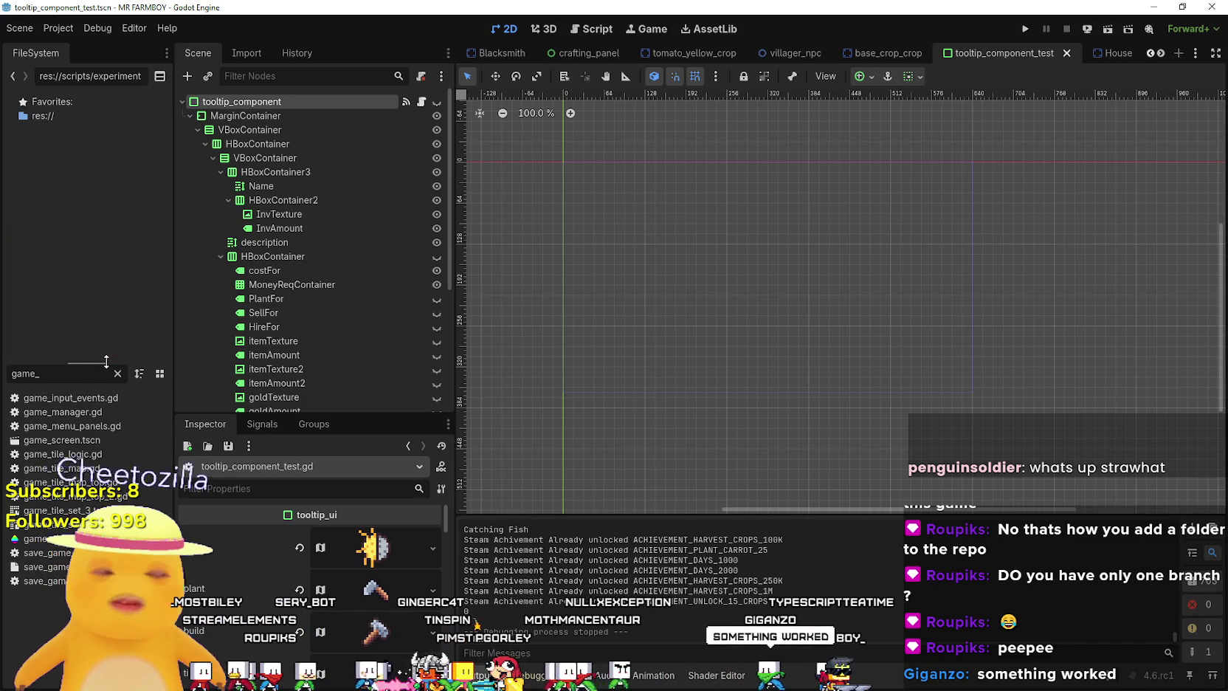
key(BackSpace)
key(BackSpace)
key(BackSpace)
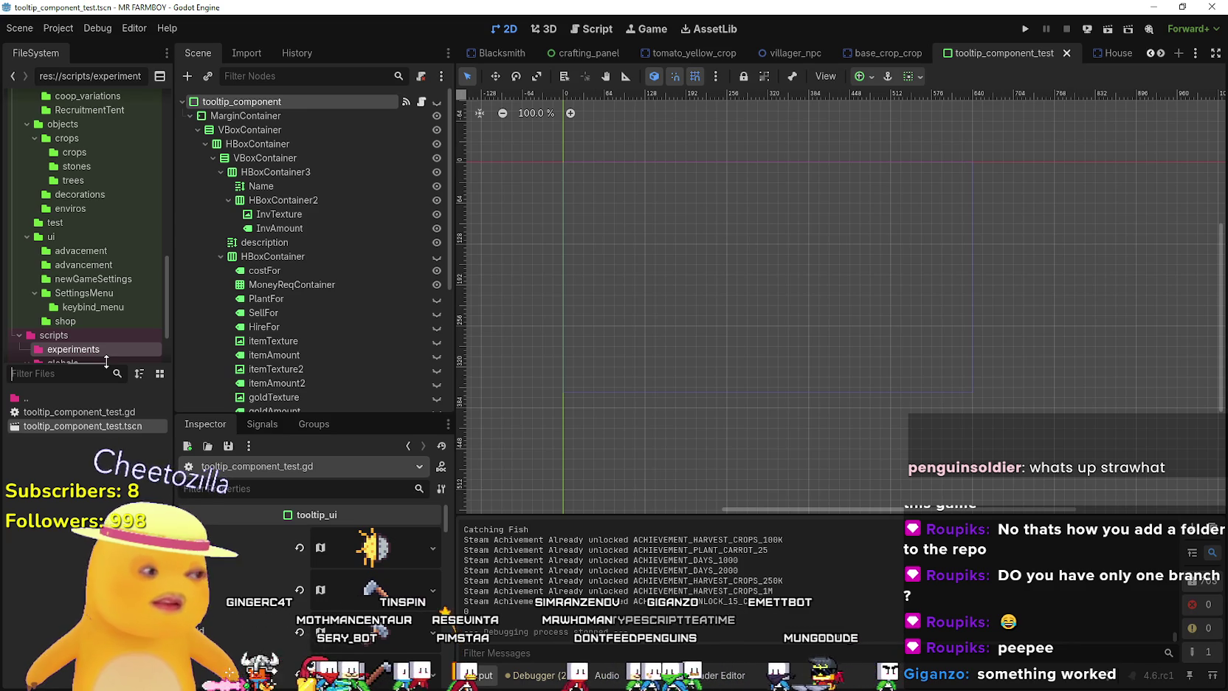
text(main_m)
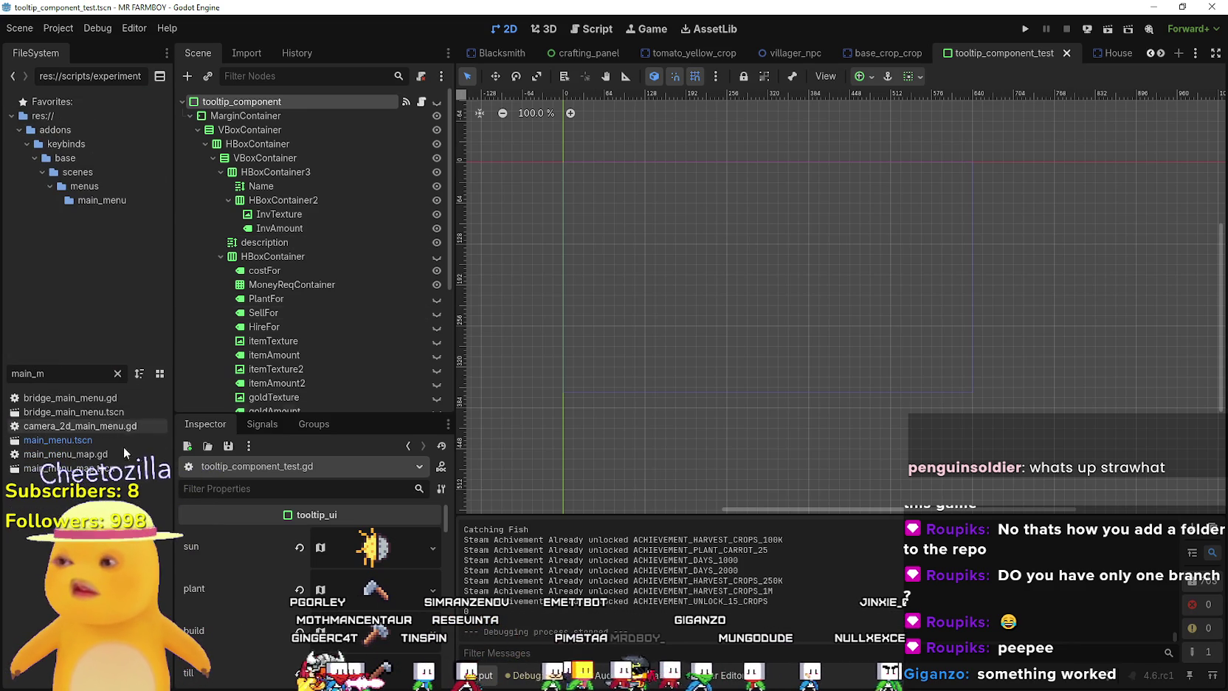
double_click(103, 442)
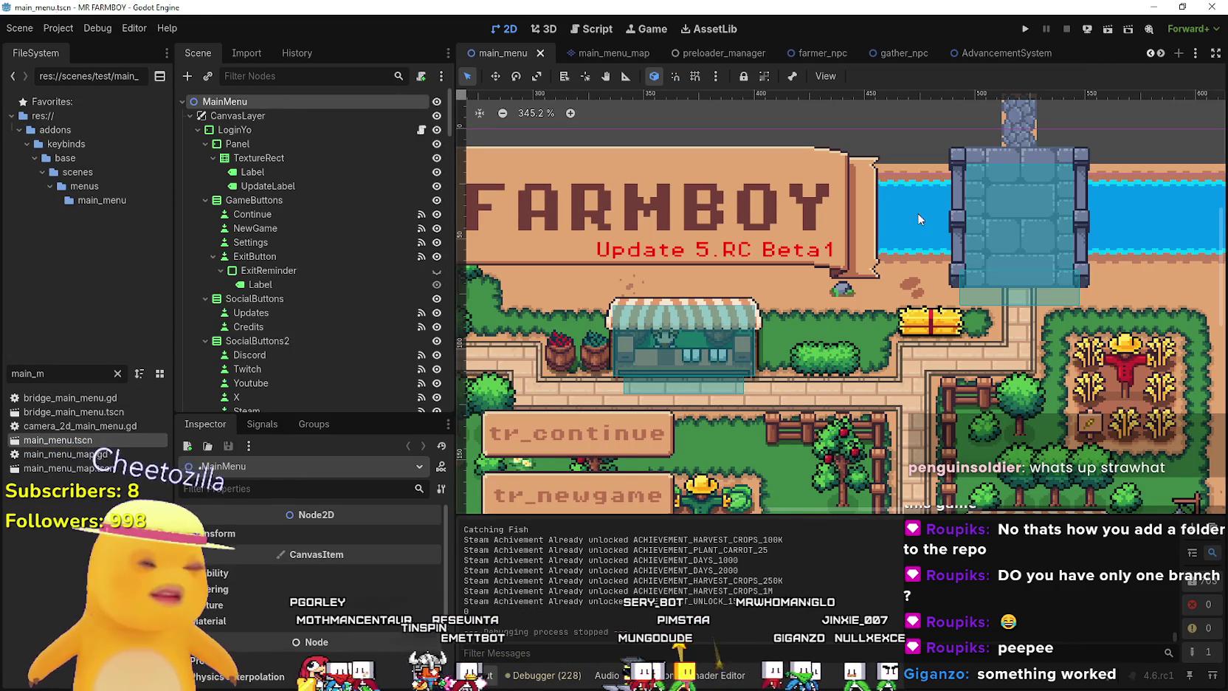
Toggle the CozyMode PanelContainer's visibility on and back off in the scene tree.
scroll(938, 438, down, 3)
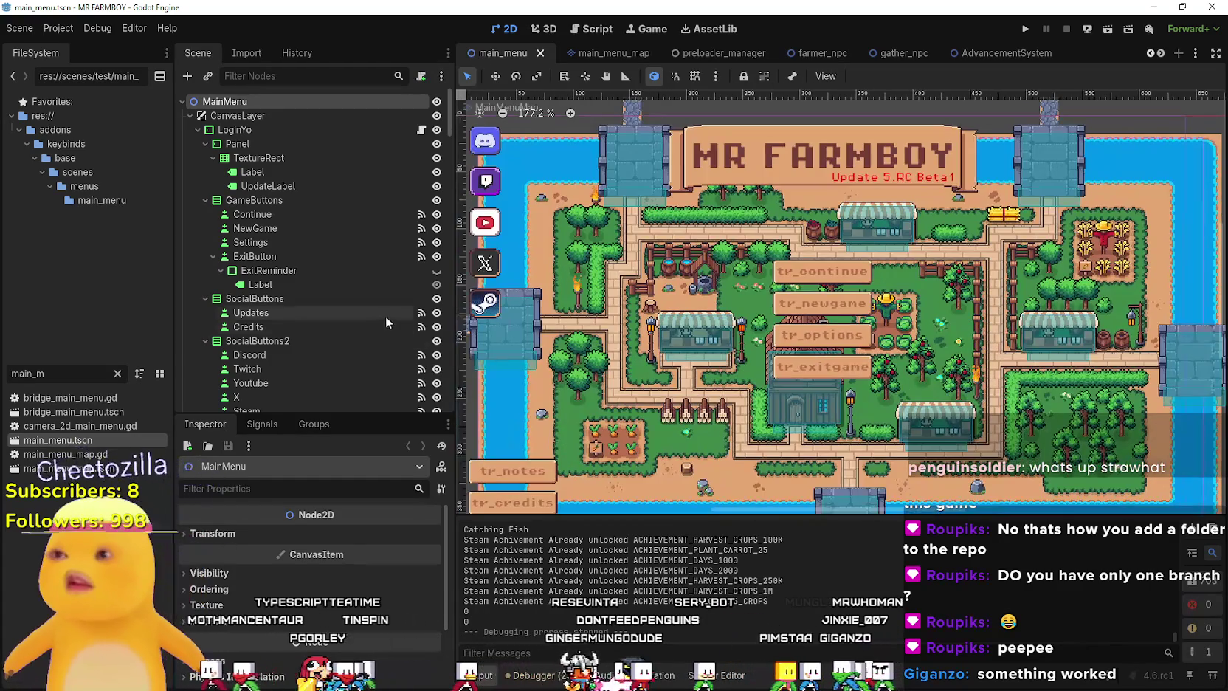
scroll(386, 316, down, 3)
drag(446, 130, 433, 437)
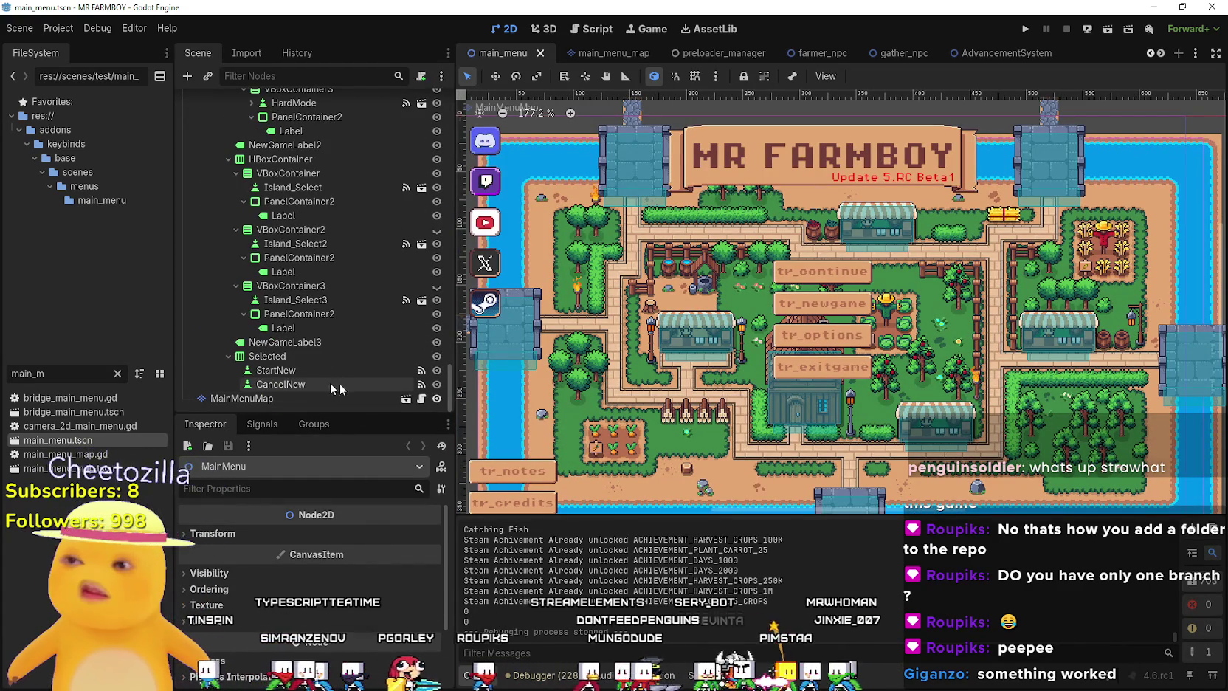
scroll(324, 344, up, 5)
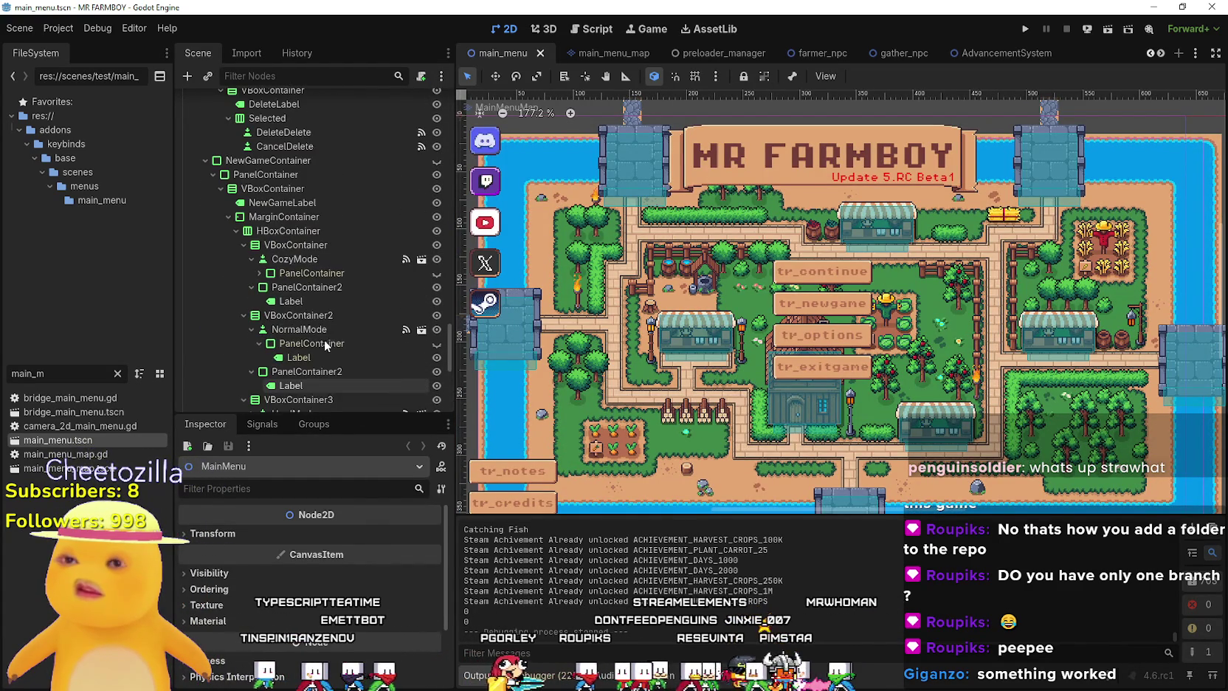
scroll(369, 354, down, 3)
click(436, 157)
click(437, 157)
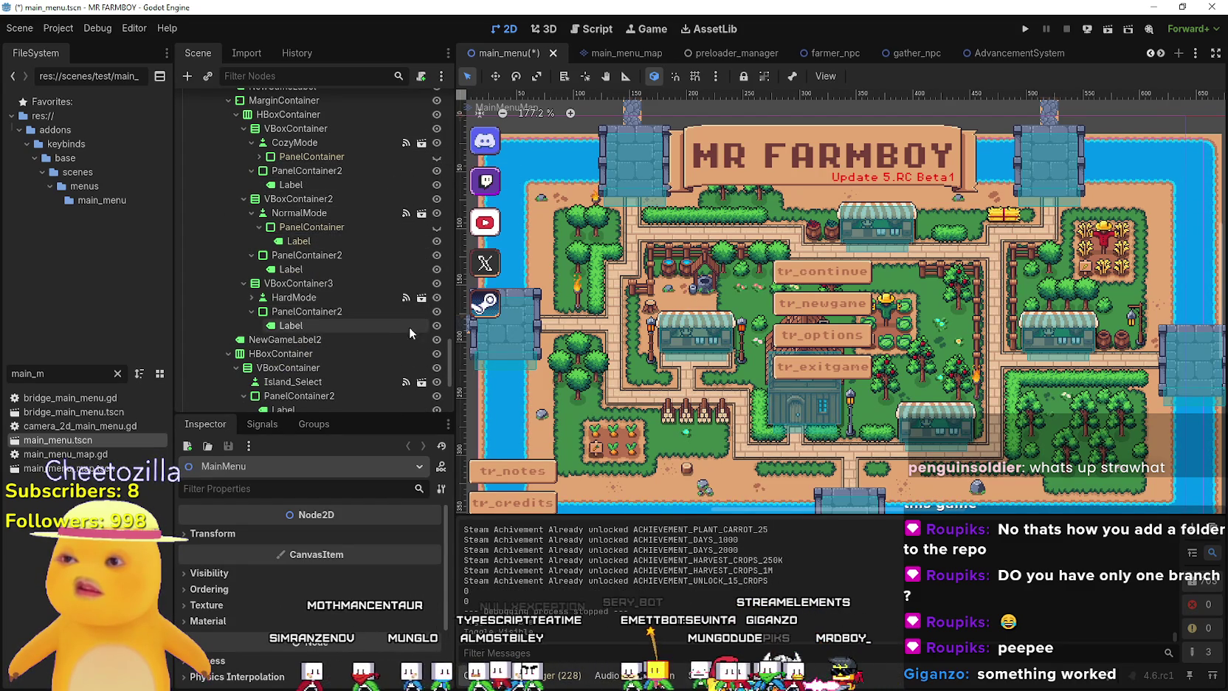
Run the project (F5) to test the main menu.
scroll(365, 221, up, 4)
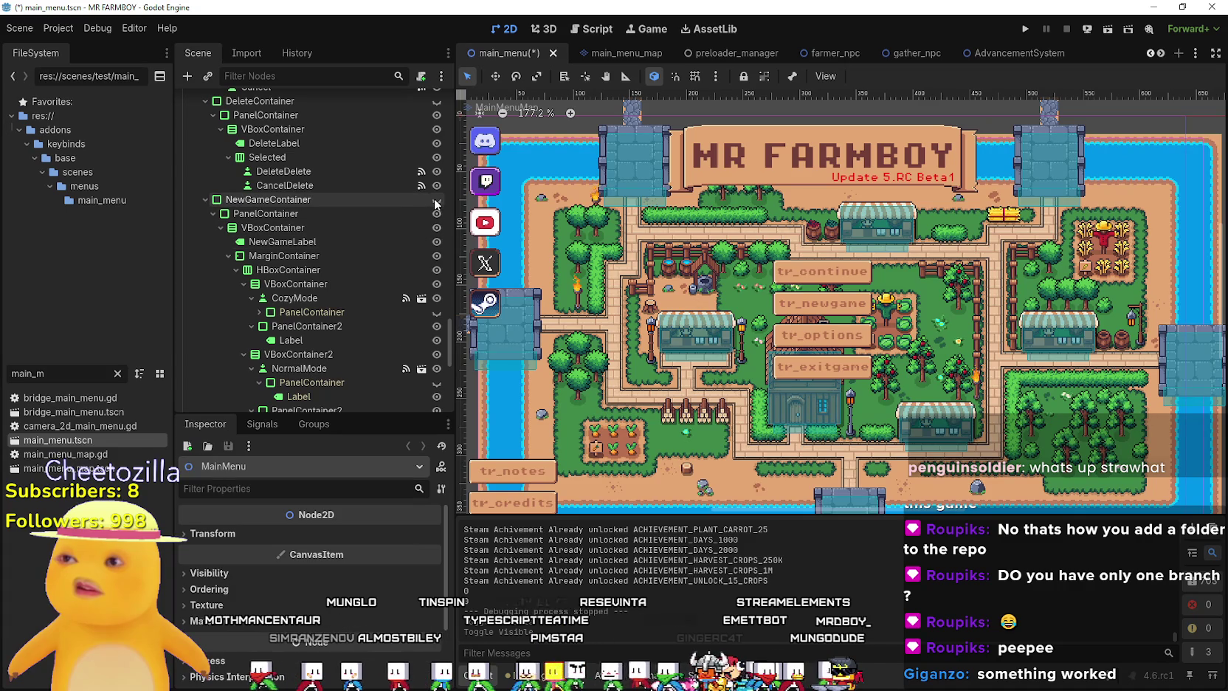
scroll(402, 272, down, 3)
scroll(402, 351, down, 3)
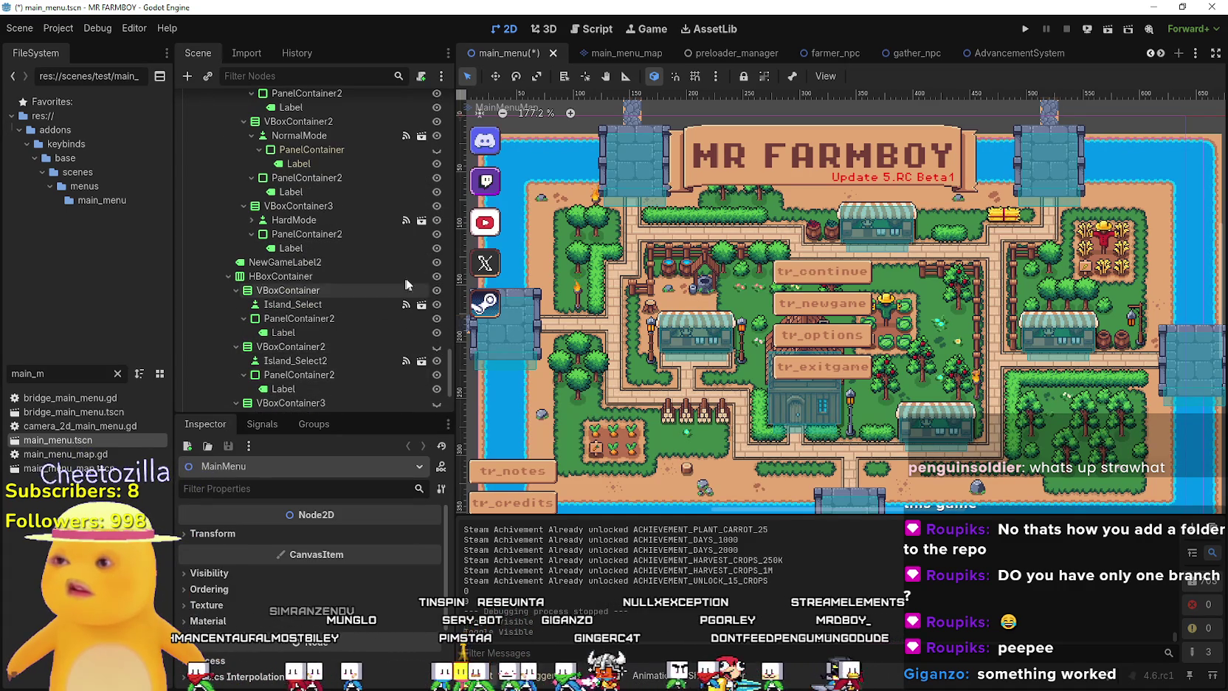
scroll(428, 352, down, 3)
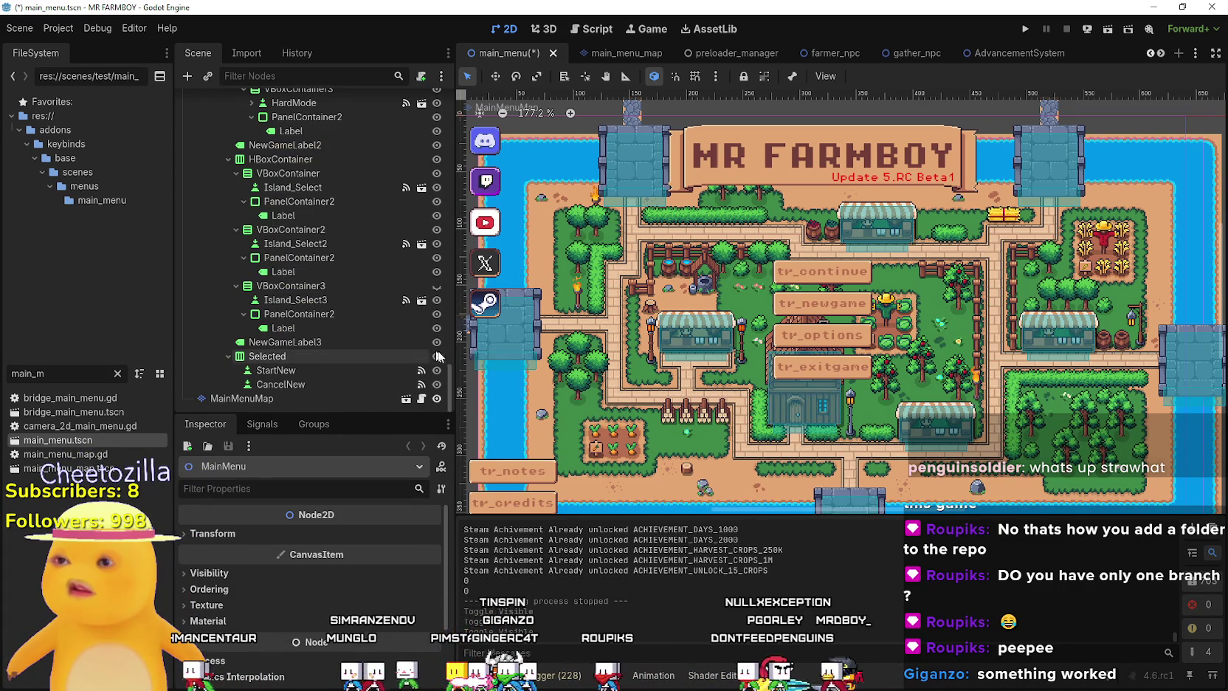
click(1028, 28)
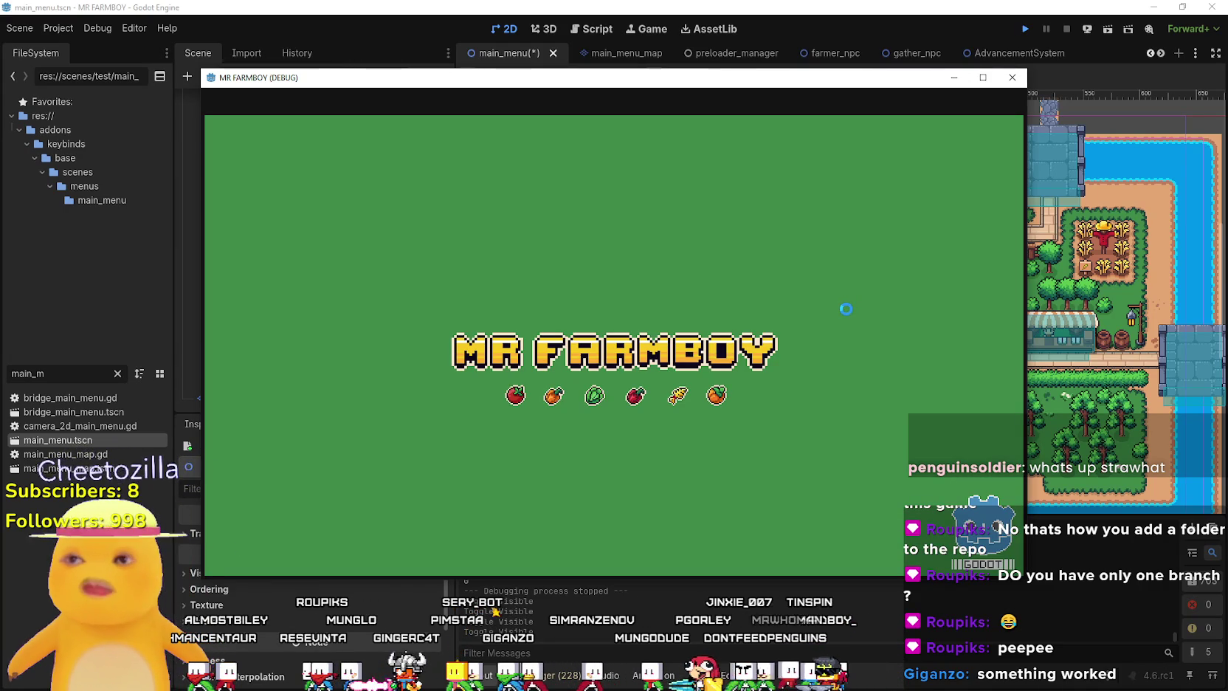
Close the floating debug window and choose Continue to reach the Select Save Game list.
click(1012, 78)
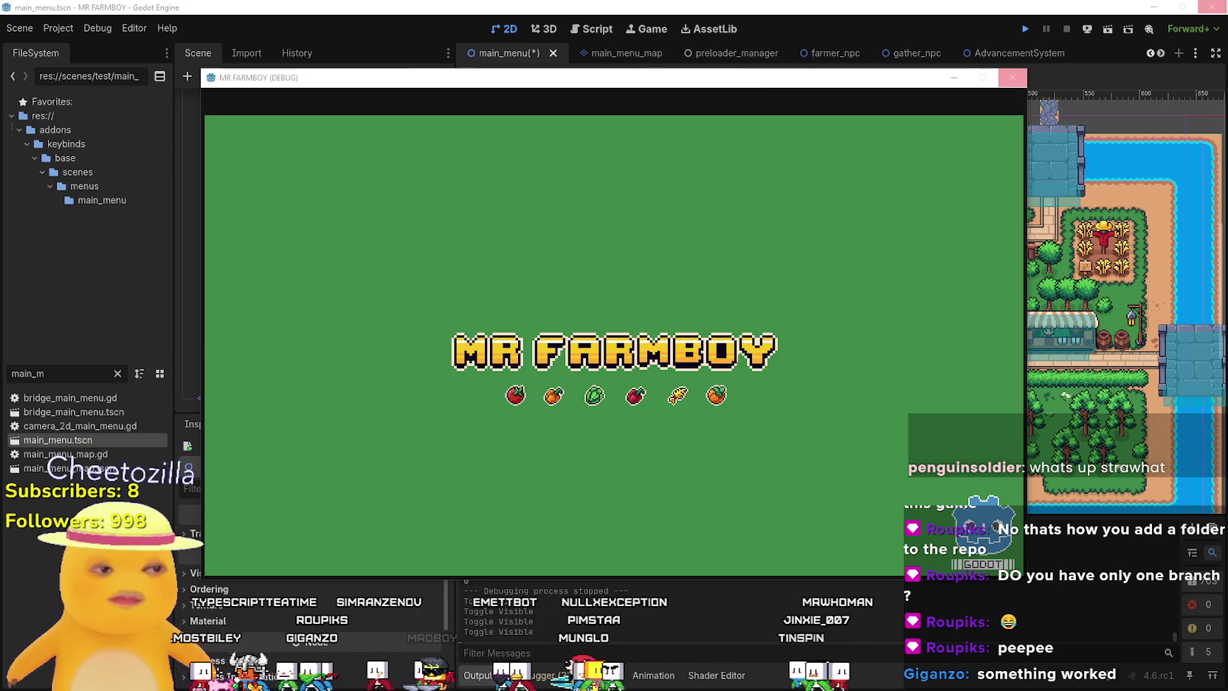
click(1012, 77)
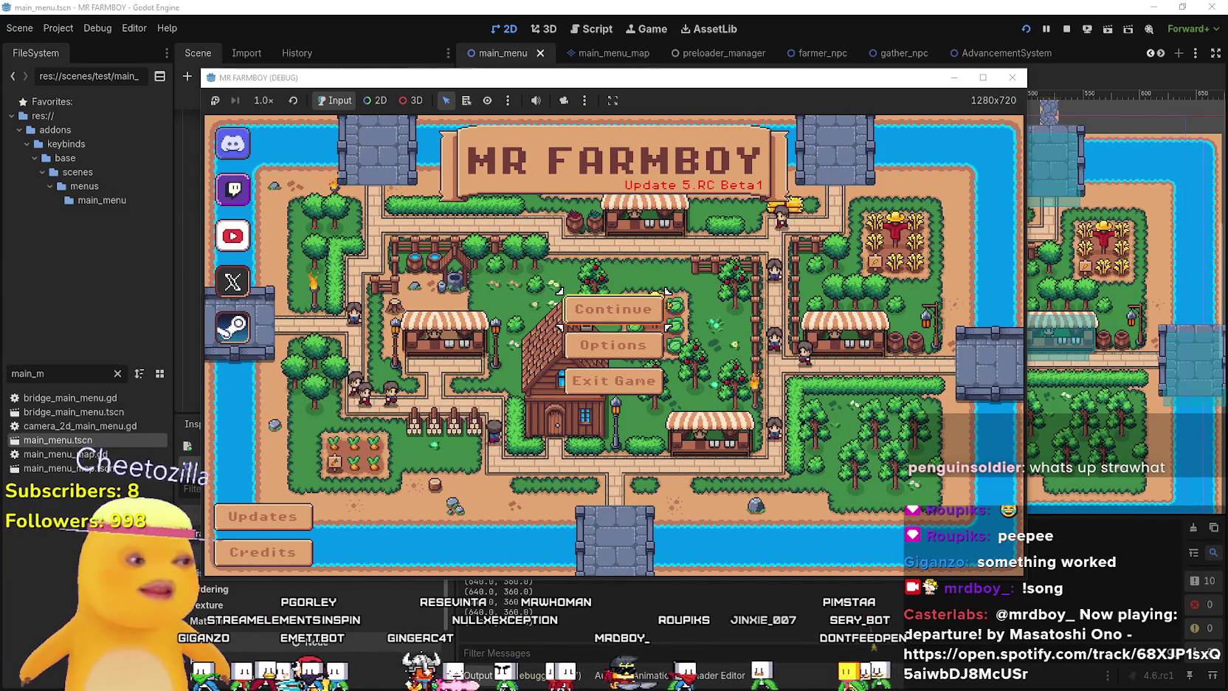
click(638, 308)
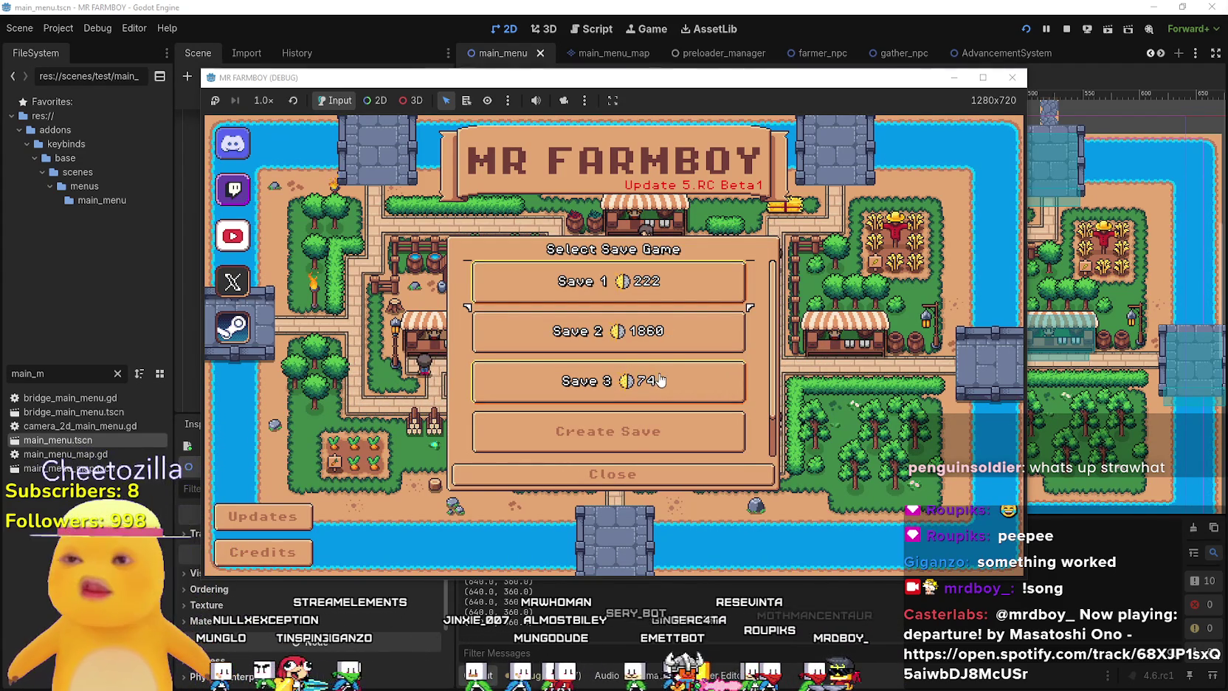
In New Game, try the island and economy options, ending on Realistic Economy and King's Task Variant 2.
click(626, 431)
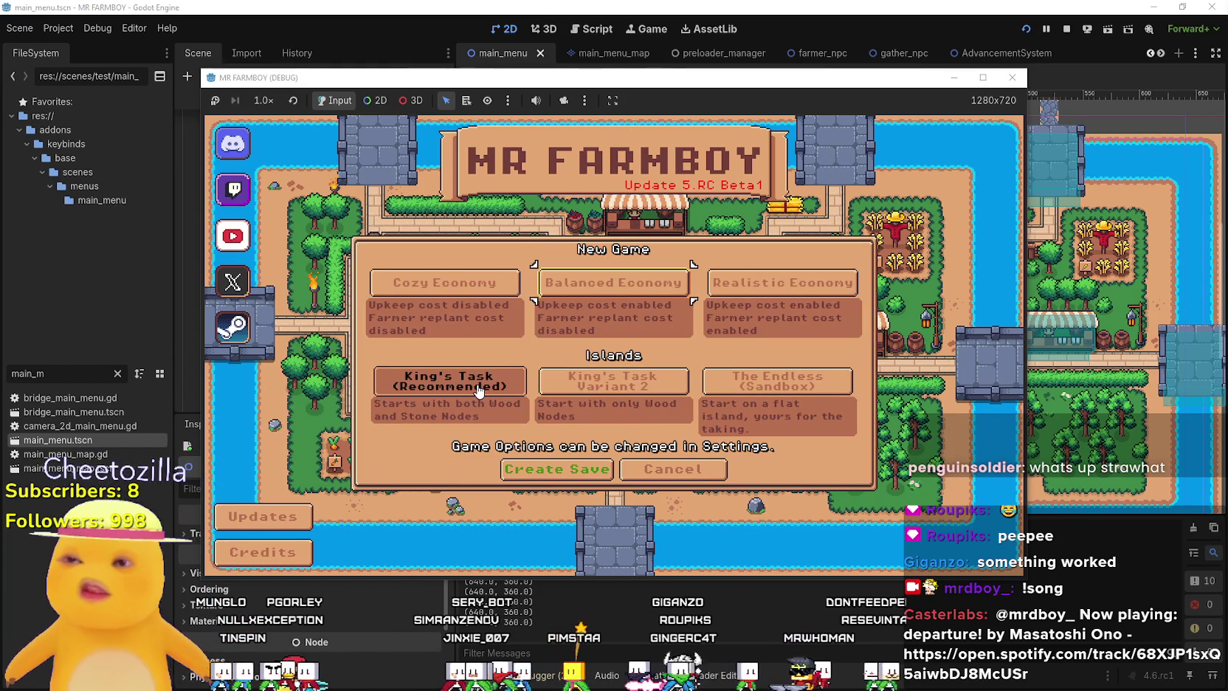
click(617, 383)
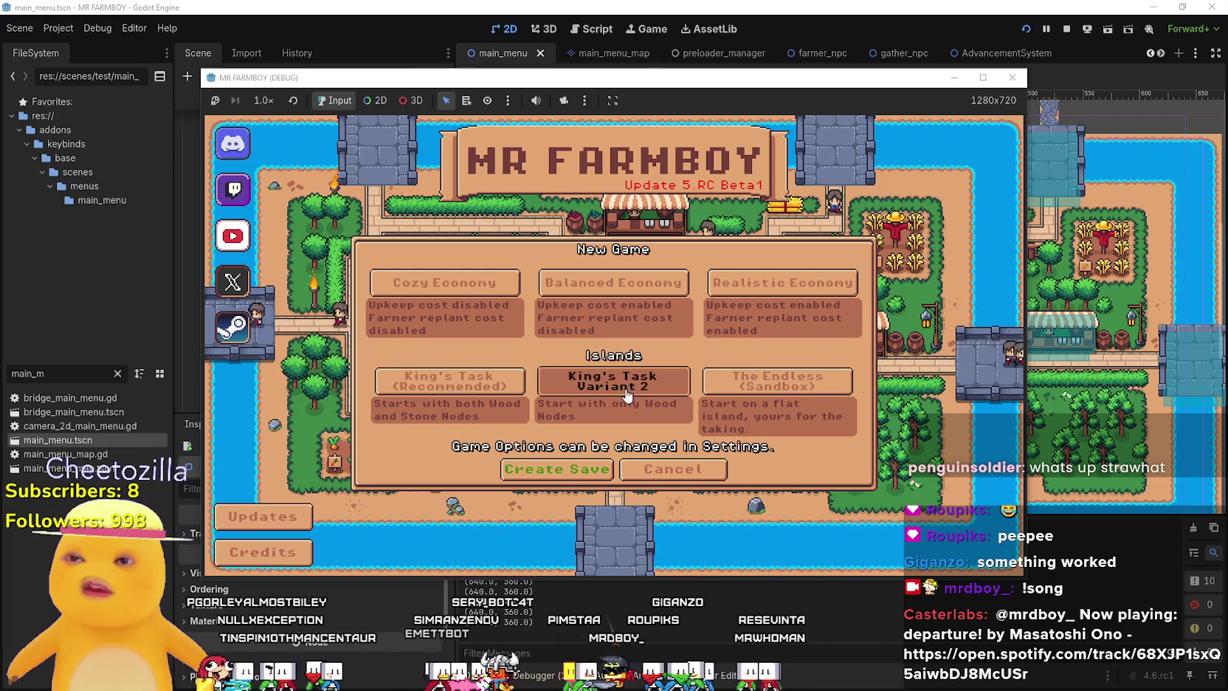
click(738, 382)
click(604, 385)
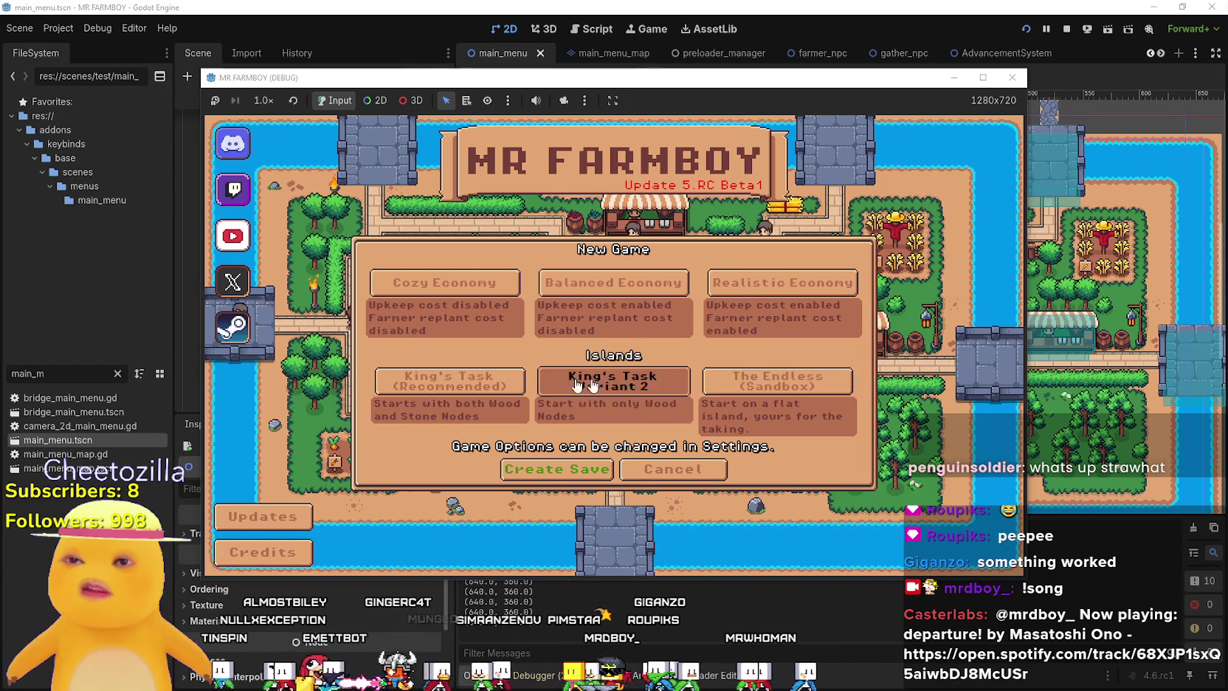
click(450, 381)
click(465, 283)
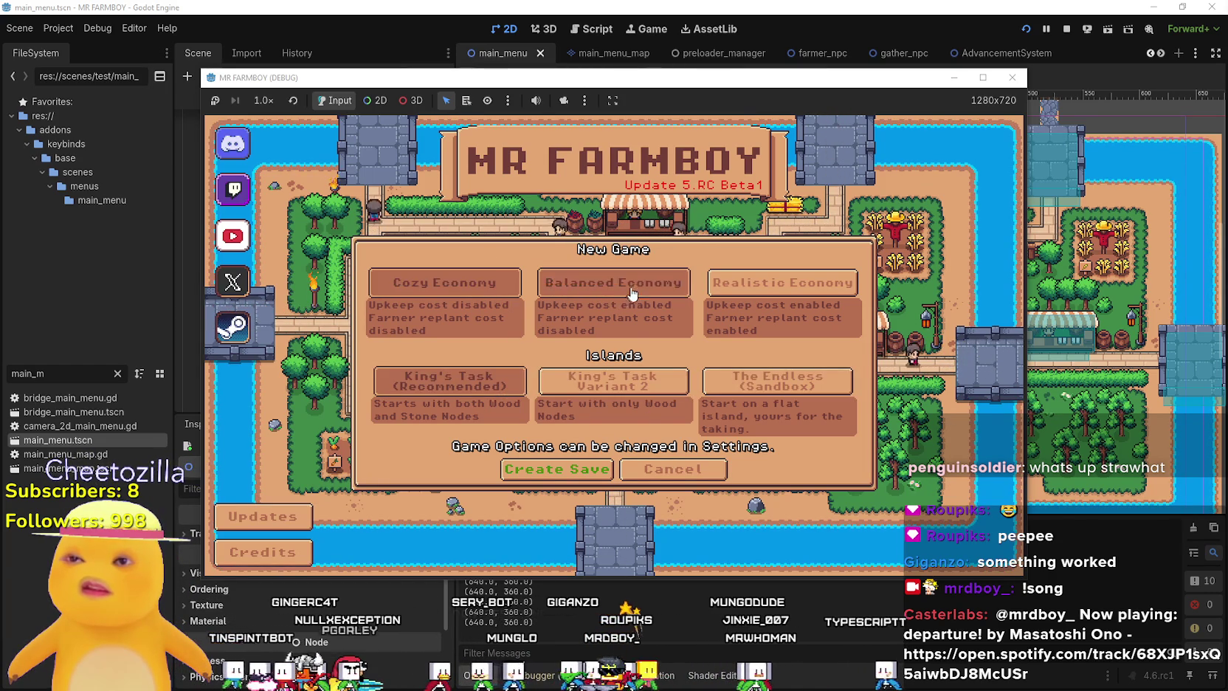
click(631, 292)
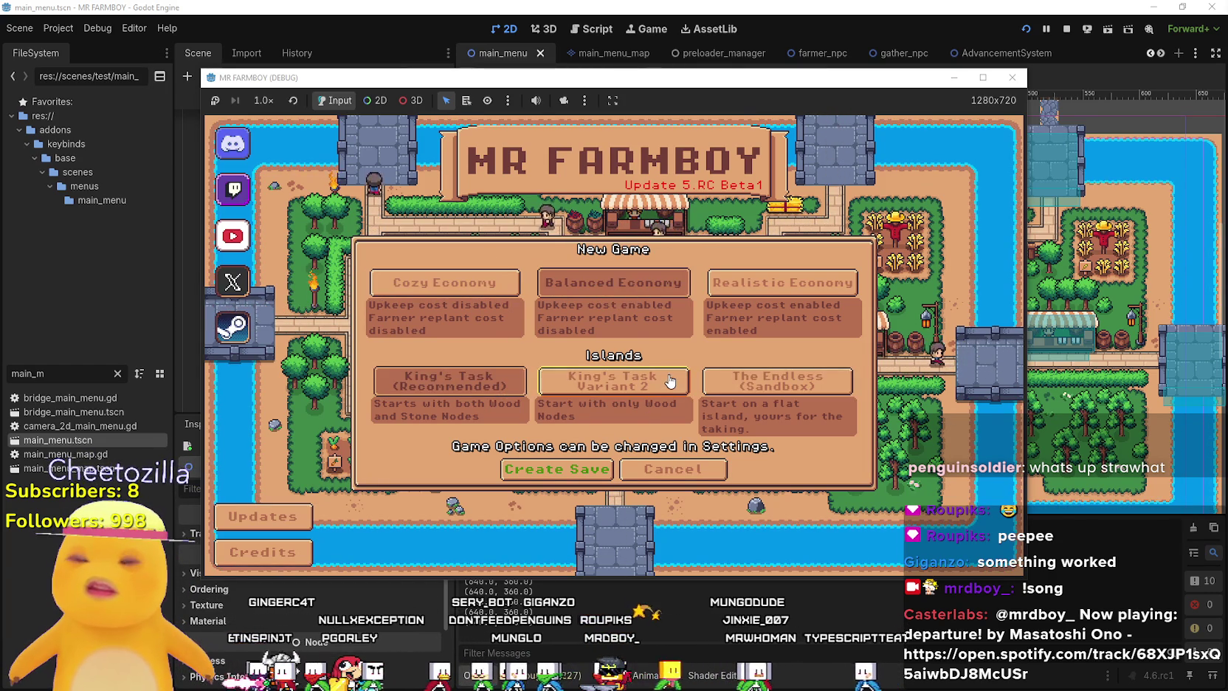
click(760, 294)
click(738, 382)
click(605, 385)
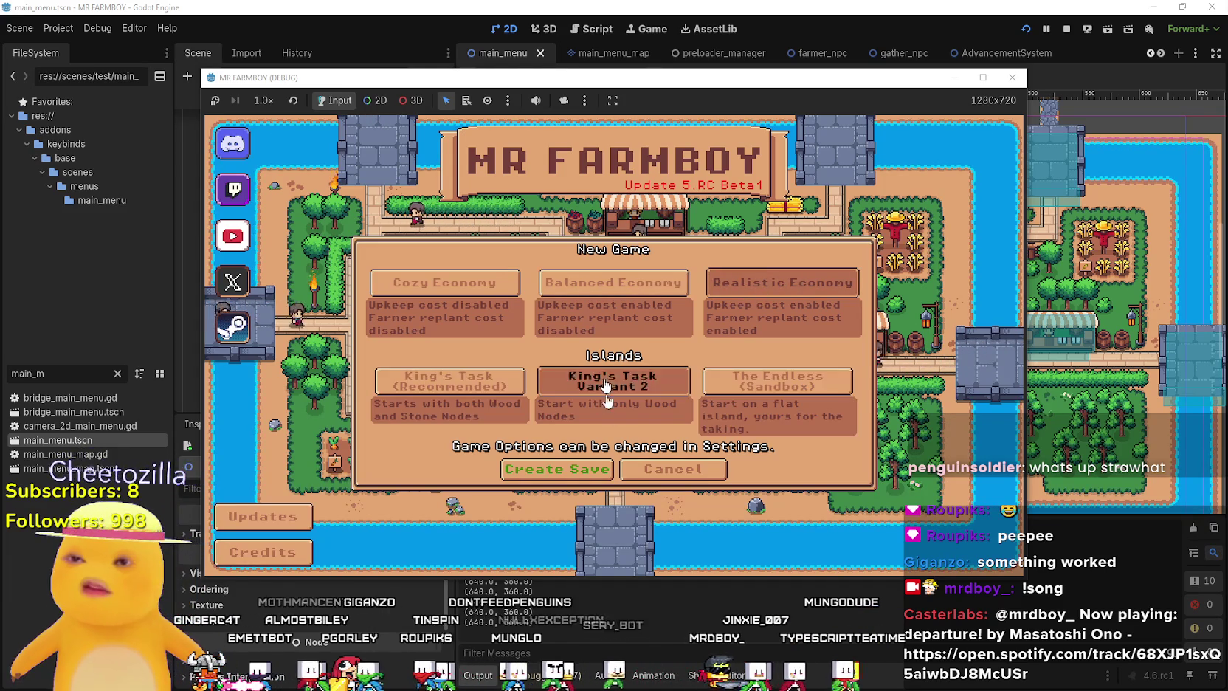
Cancel to the saves, pick Save 3, reopen New Game, and arrow through its options before switching to Steam.
click(673, 469)
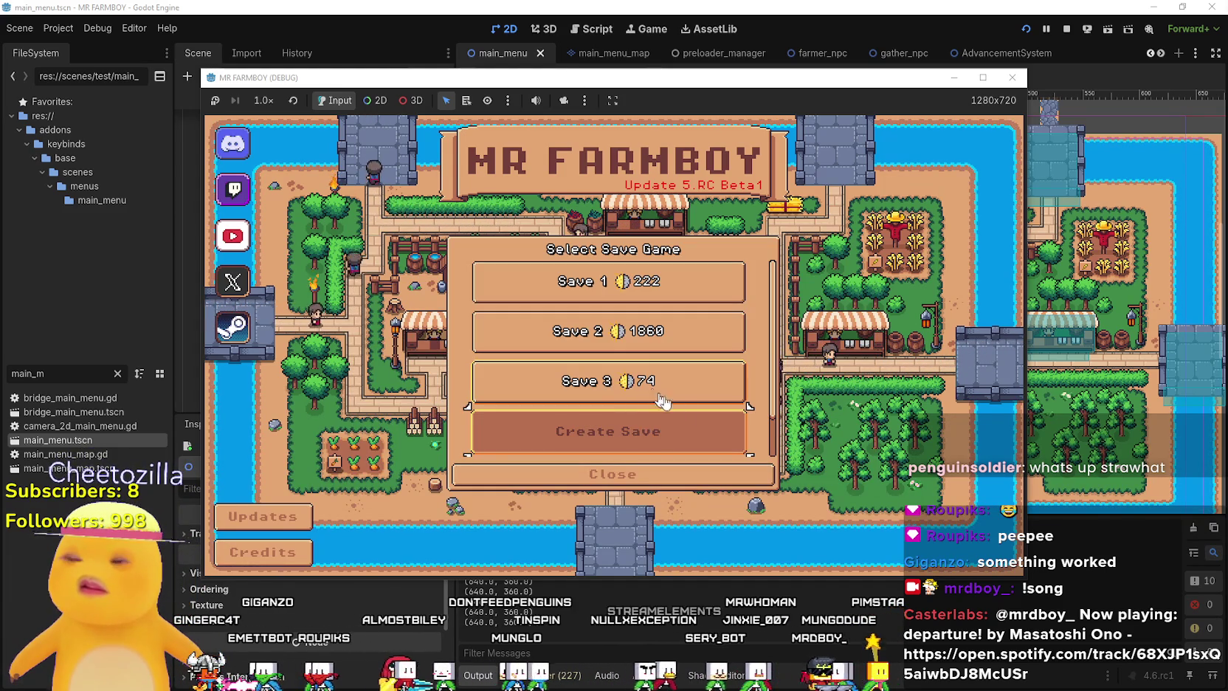
click(715, 400)
click(635, 432)
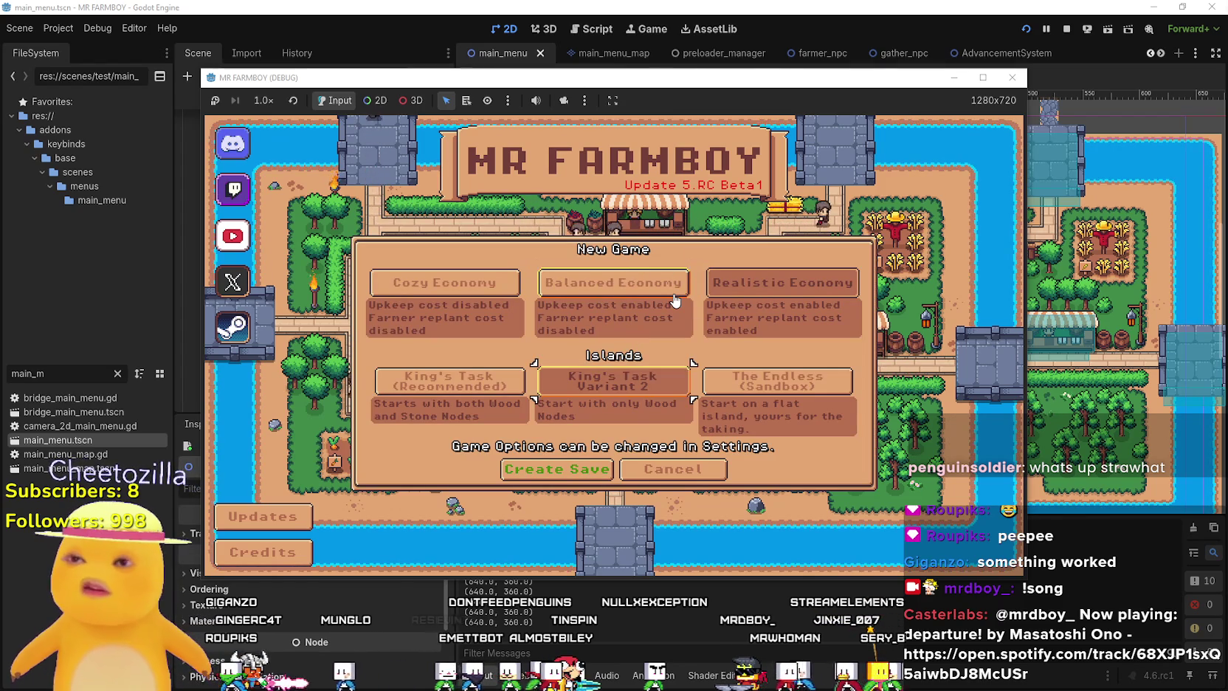
key(Left)
key(Up)
key(Right)
key(Right)
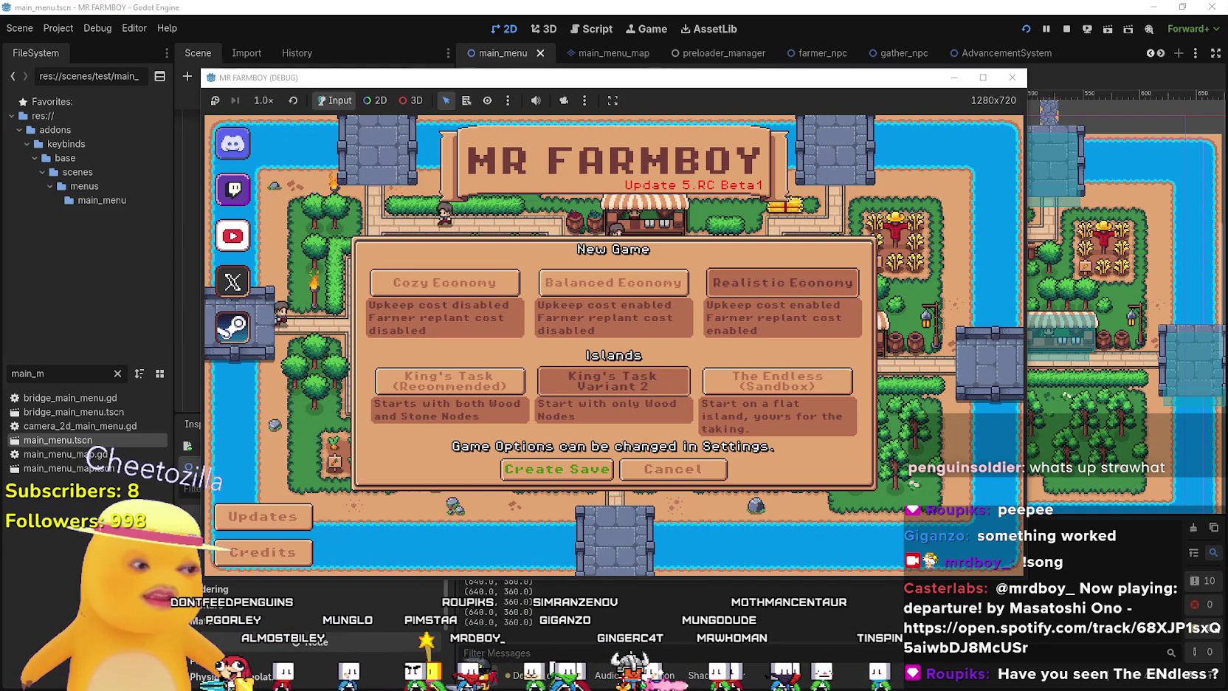
key(alt+Tab)
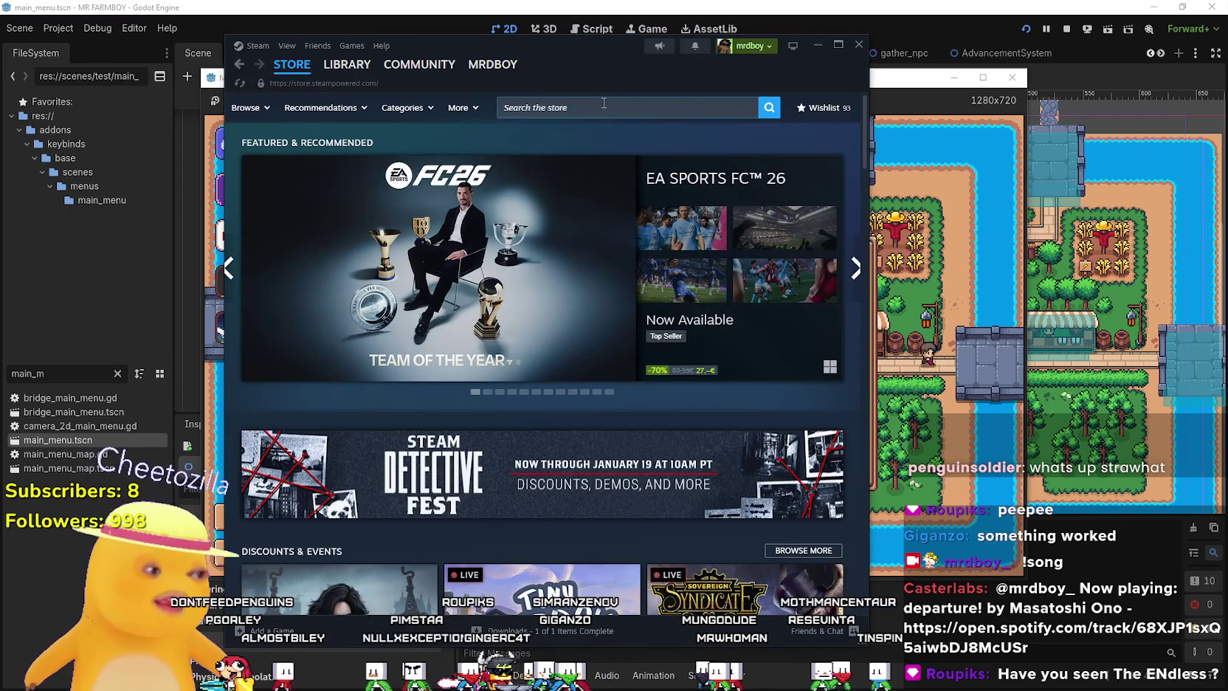
click(604, 107)
text(The En)
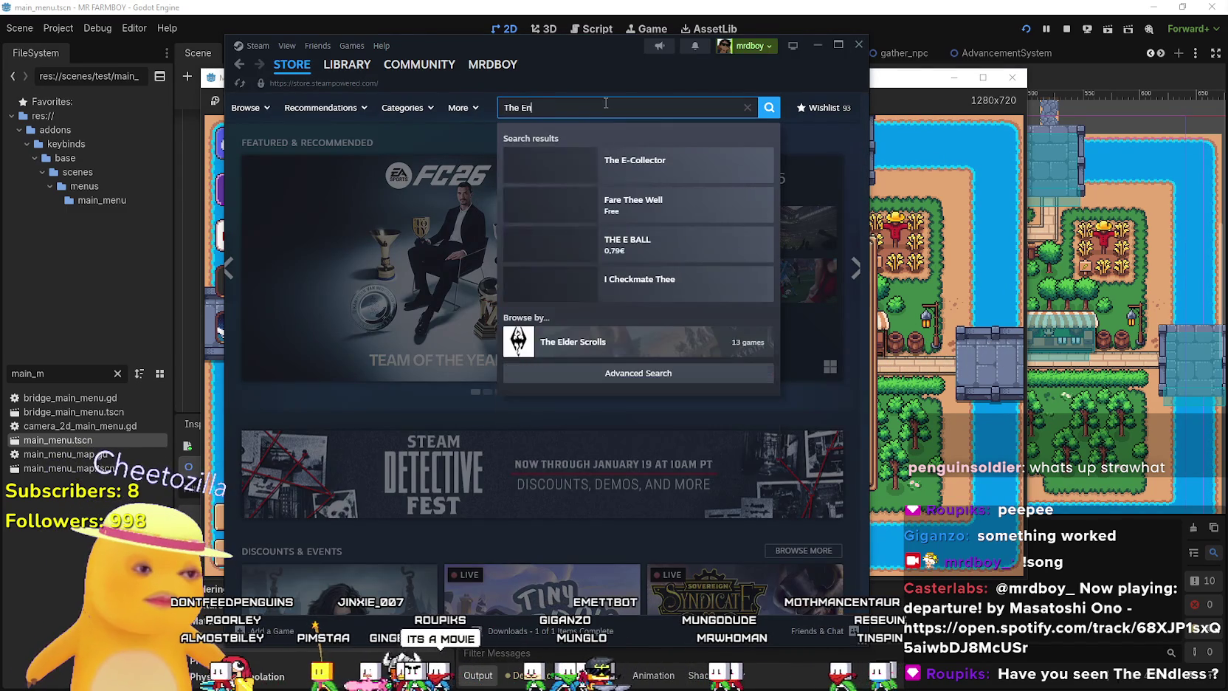
text(dles)
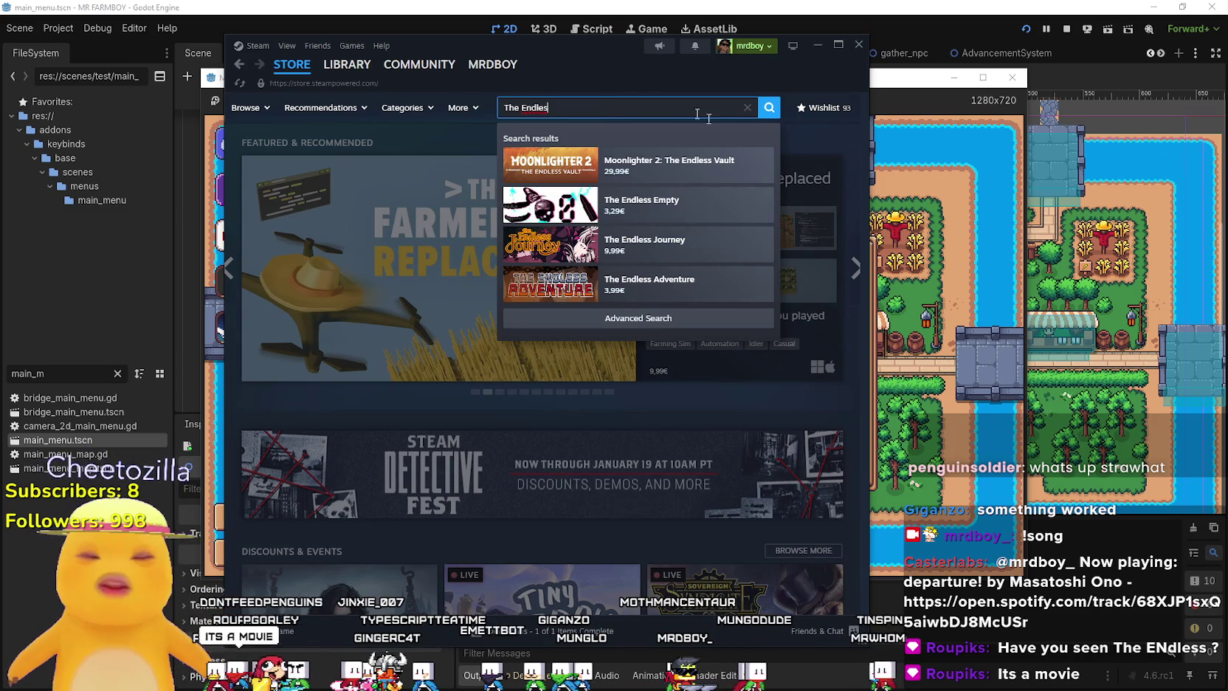
click(857, 46)
click(857, 46)
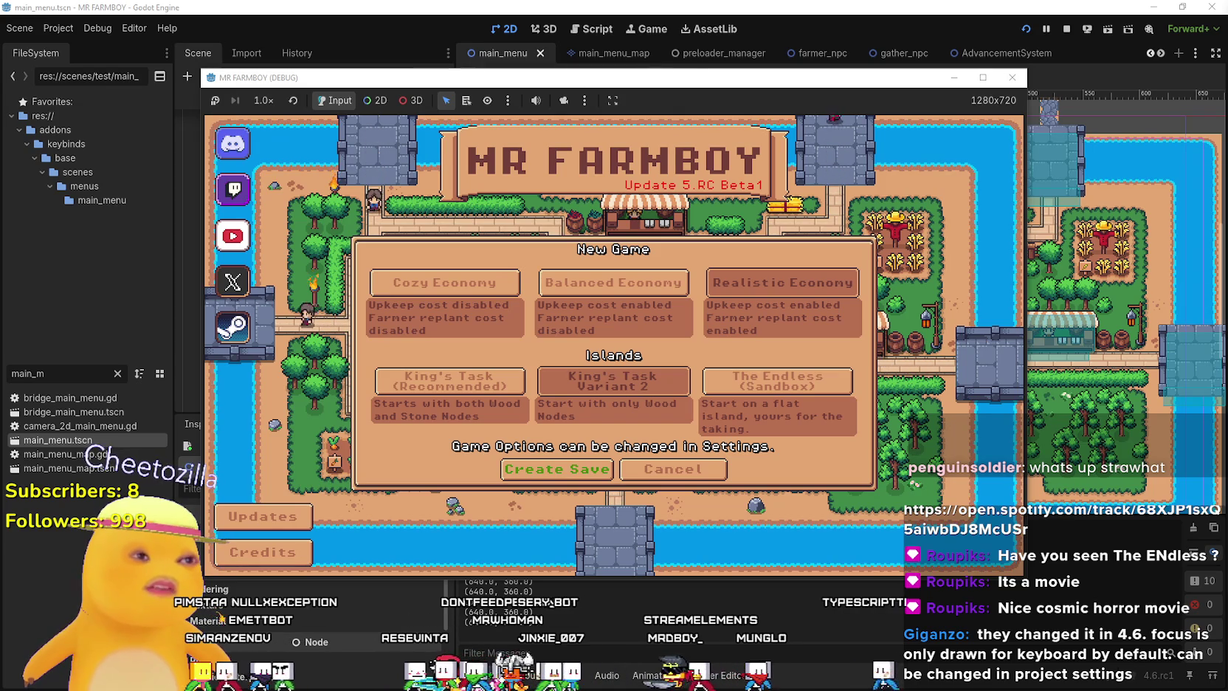
Move the IMDb The Endless (2017) window over the game and open a new tab.
drag(1227, 73, 789, 70)
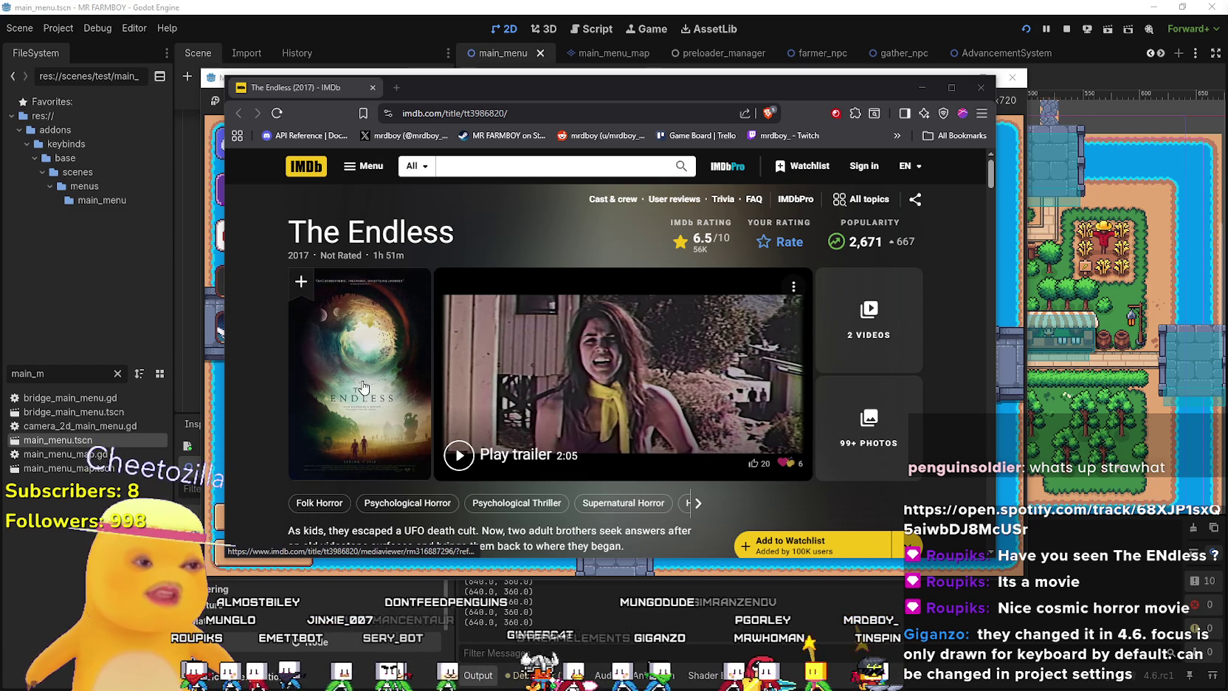
click(391, 87)
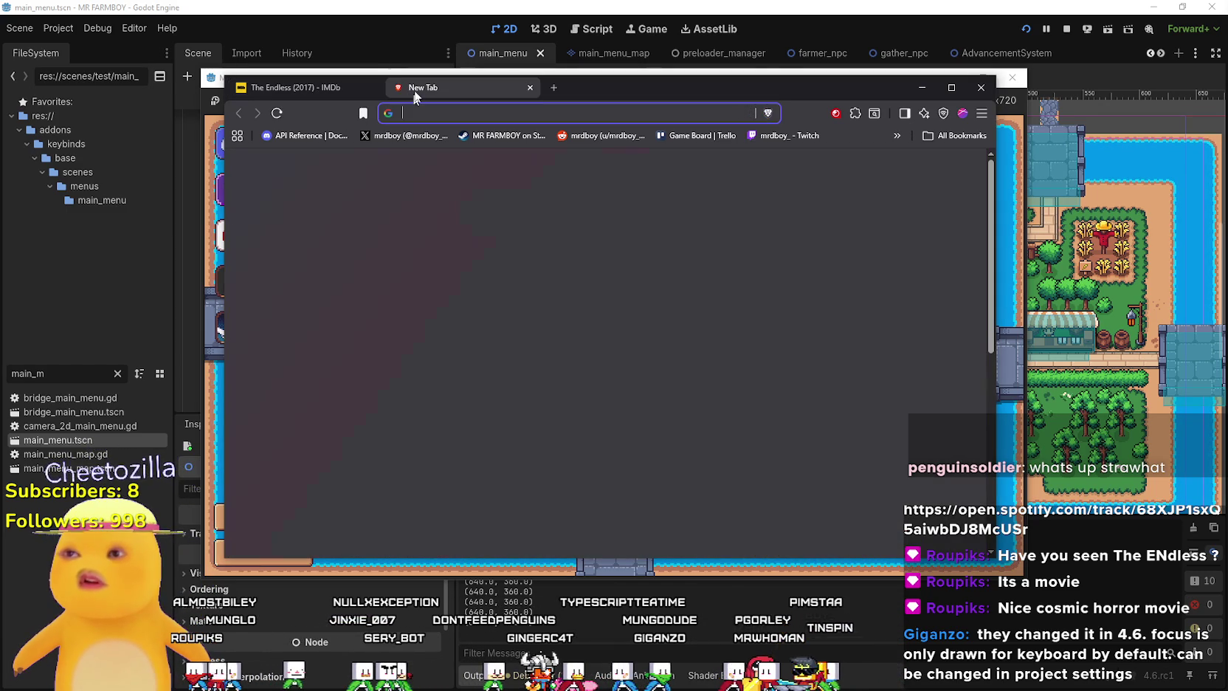
Load the Godot download archive showing the 4.6 releases, then return to the IMDb tab.
text(godot)
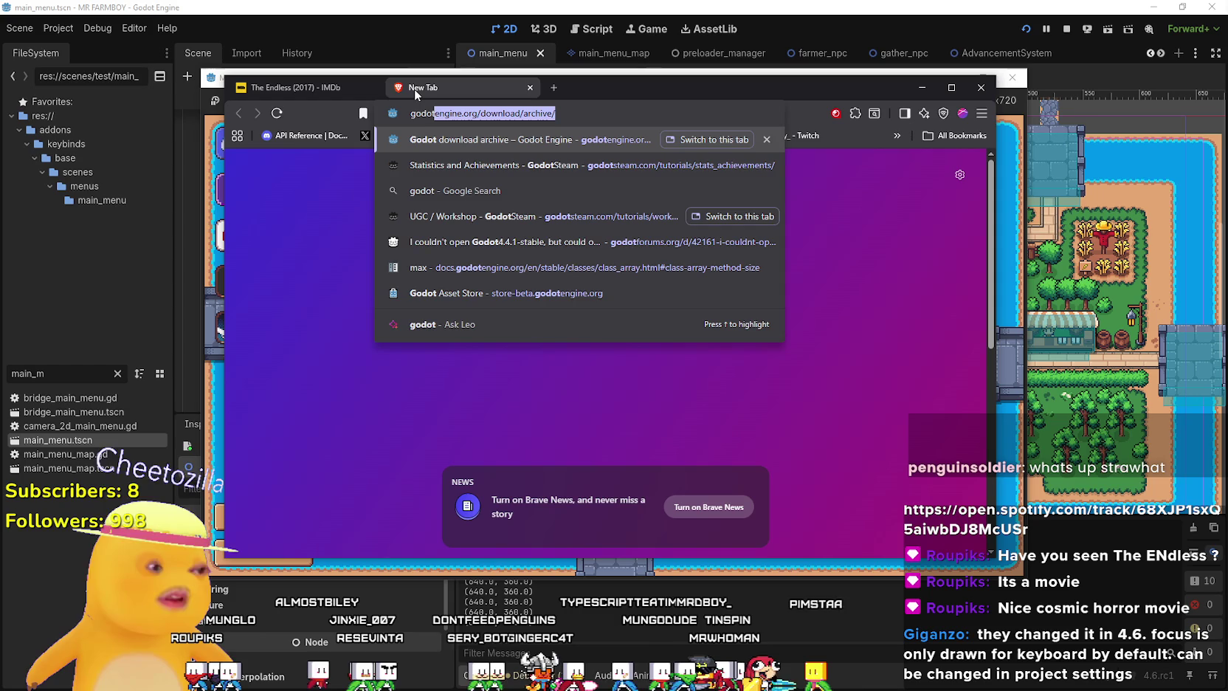
key(Return)
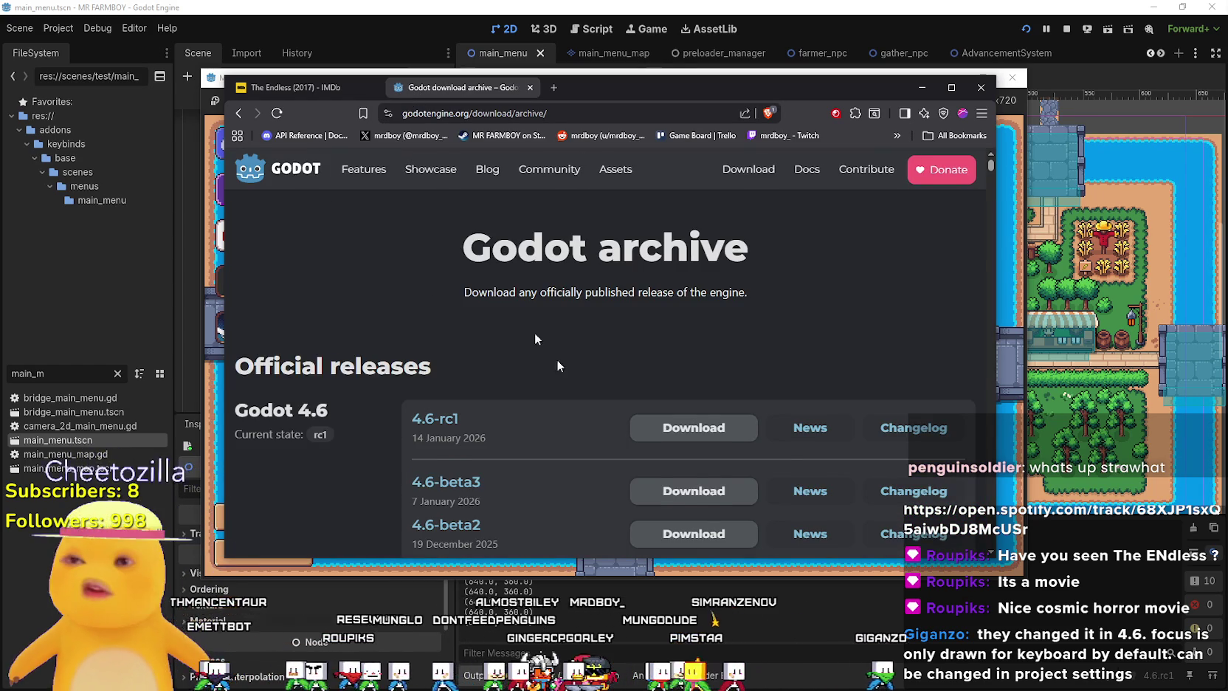
scroll(569, 358, down, 3)
scroll(600, 315, up, 2)
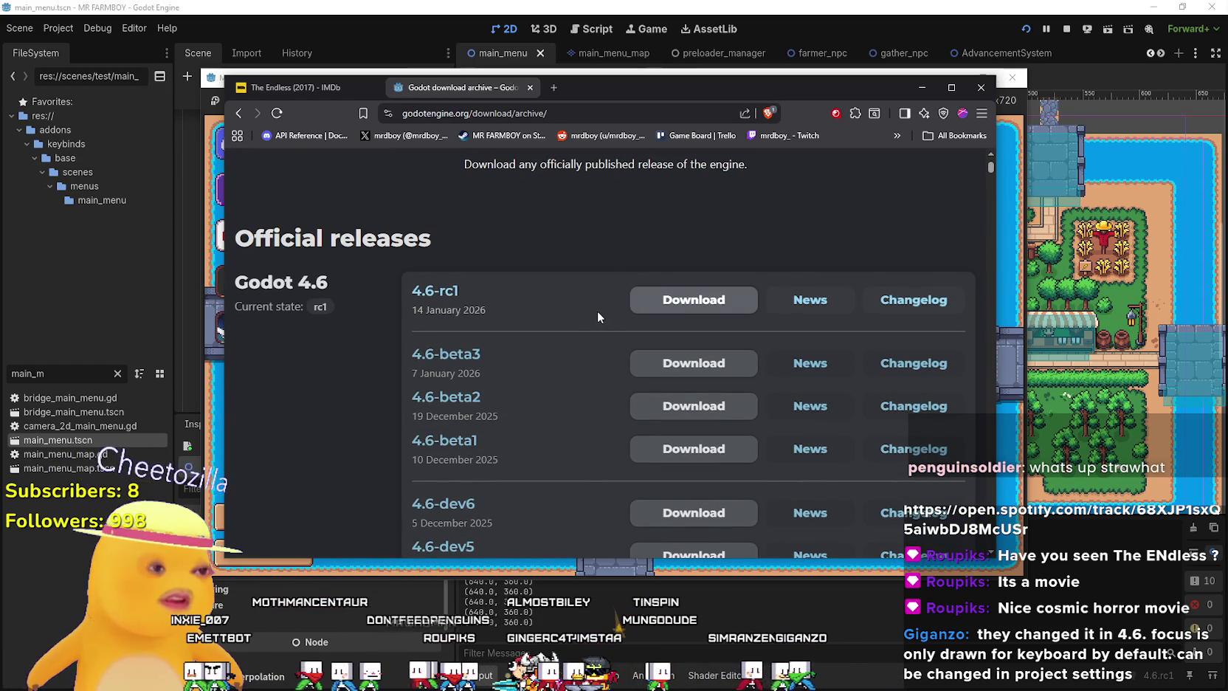
scroll(598, 308, down, 1)
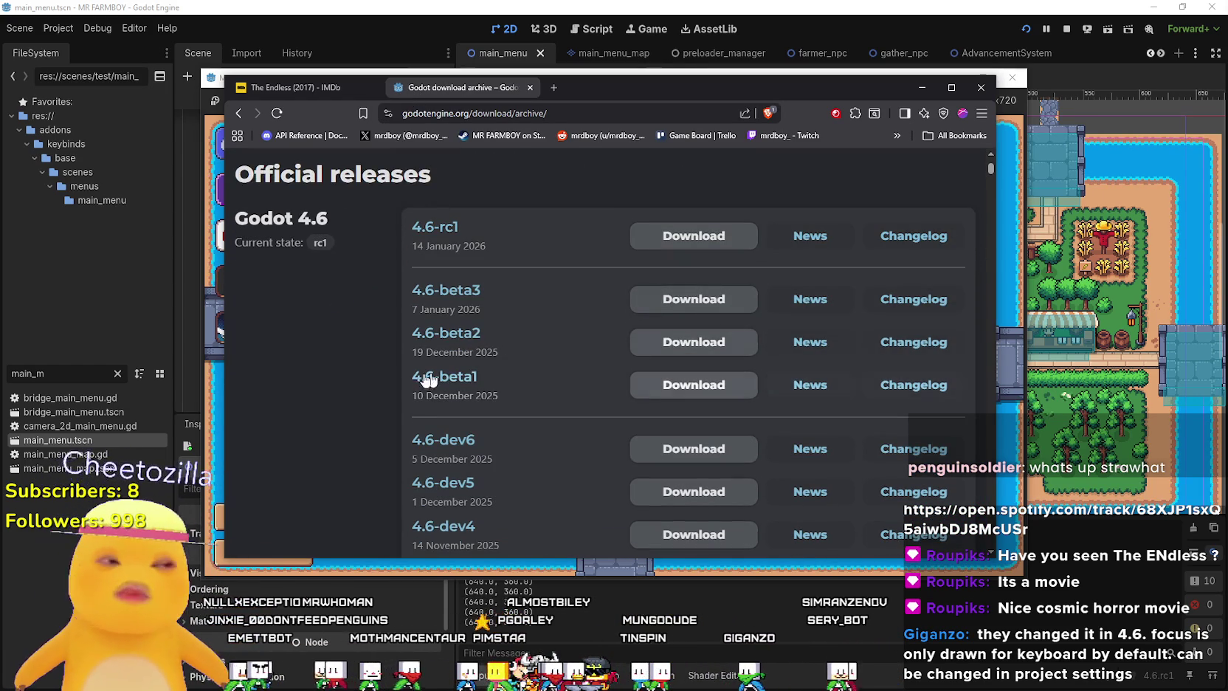
click(288, 87)
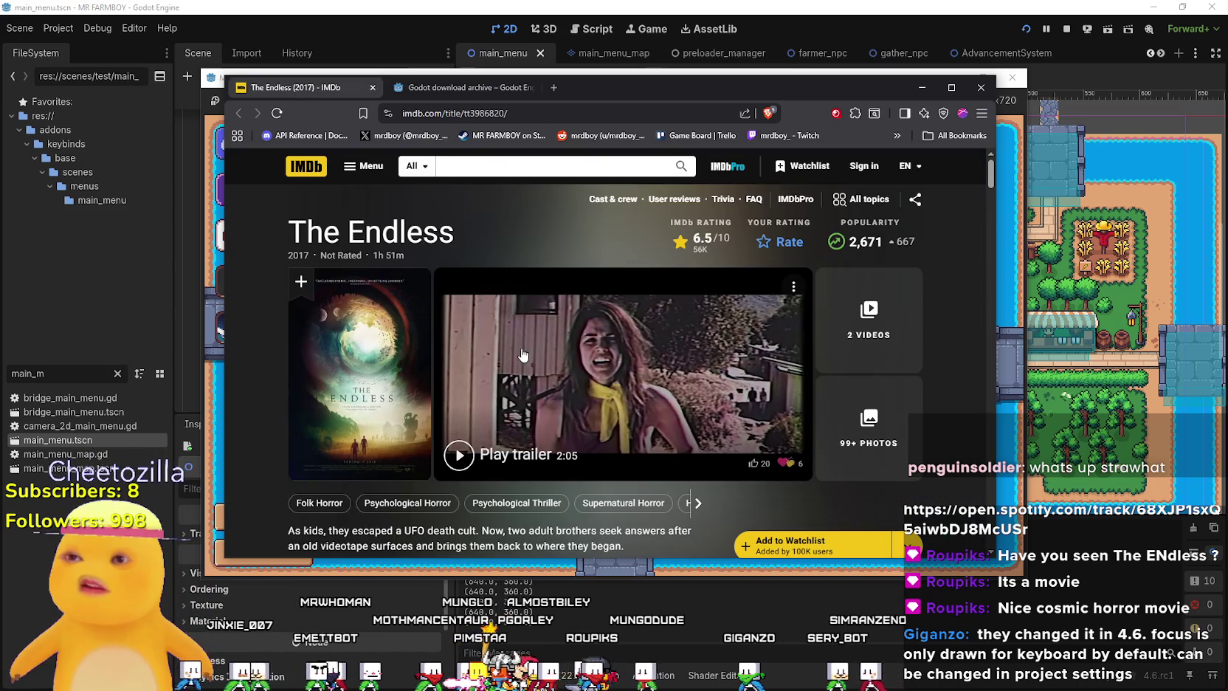
Watch The Endless trailer, widening the browser and skipping ahead to about 01:50, then close it.
click(461, 457)
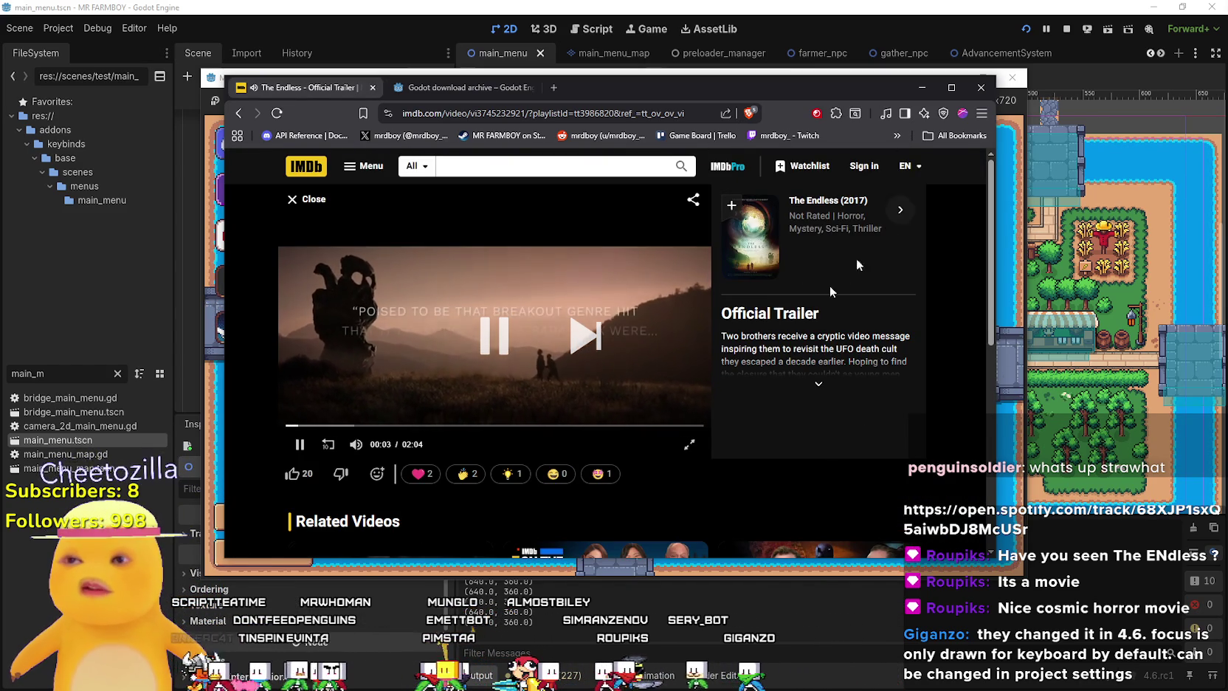
mouse_move(1031, 441)
mouse_down()
mouse_move(1056, 457)
mouse_move(1103, 544)
mouse_up()
click(387, 489)
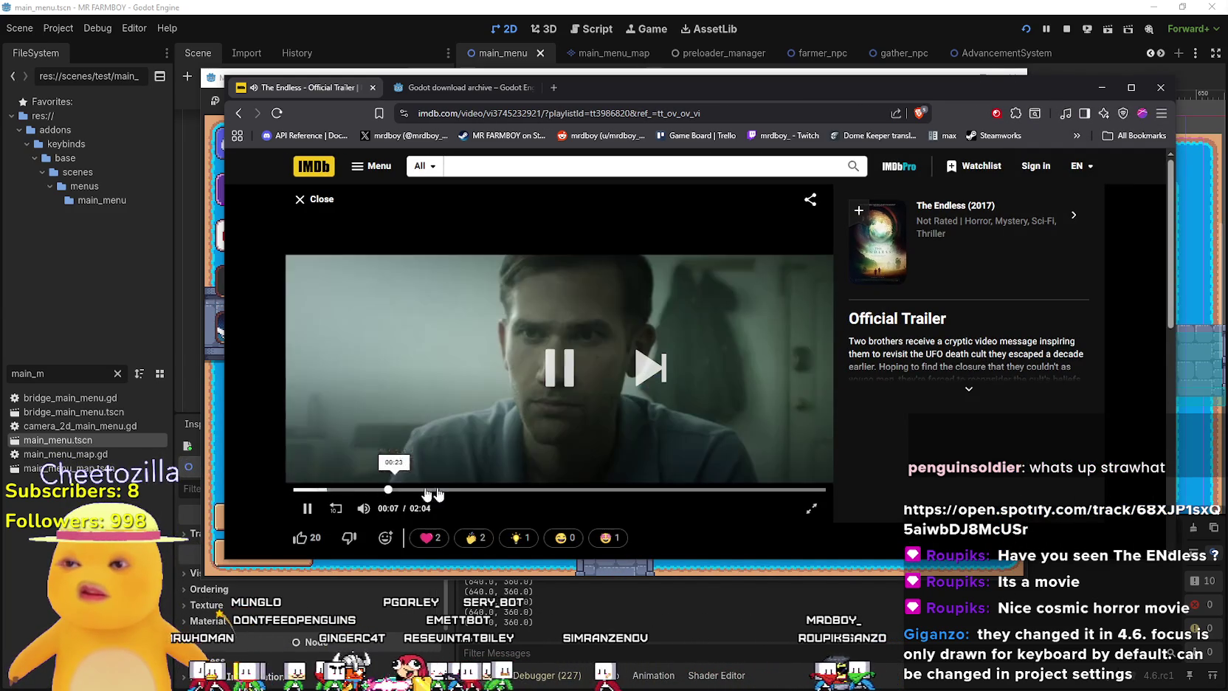
click(455, 489)
drag(504, 490, 593, 491)
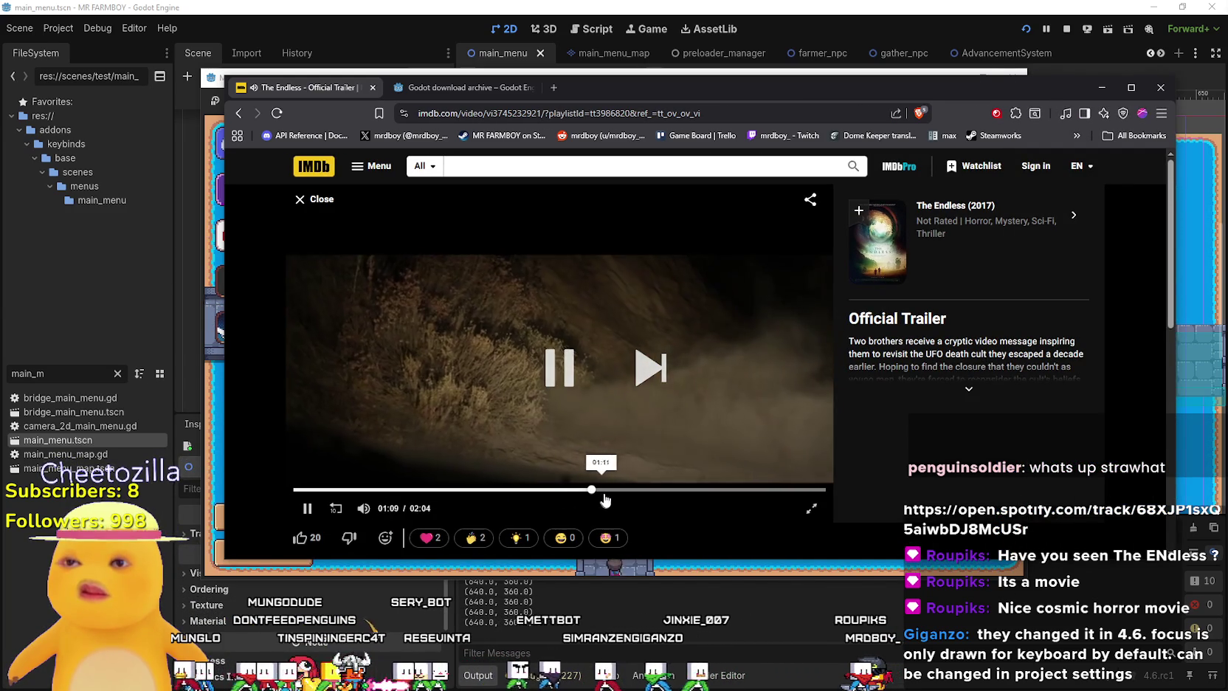
click(575, 377)
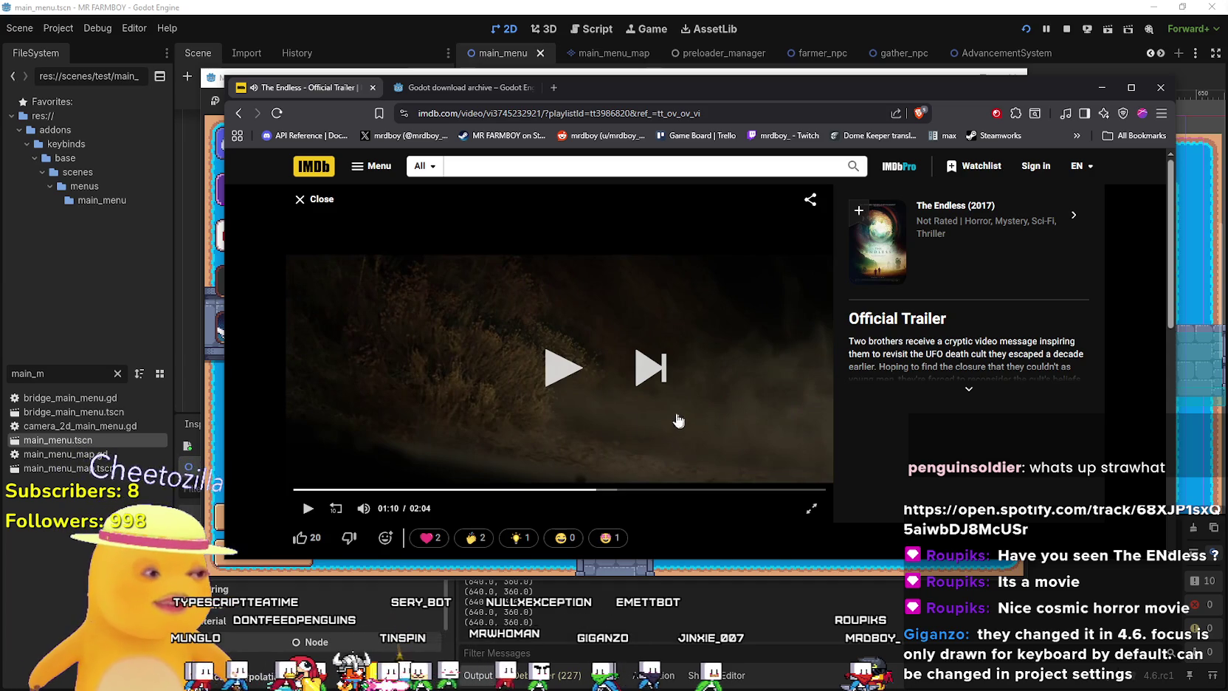
click(579, 376)
click(631, 489)
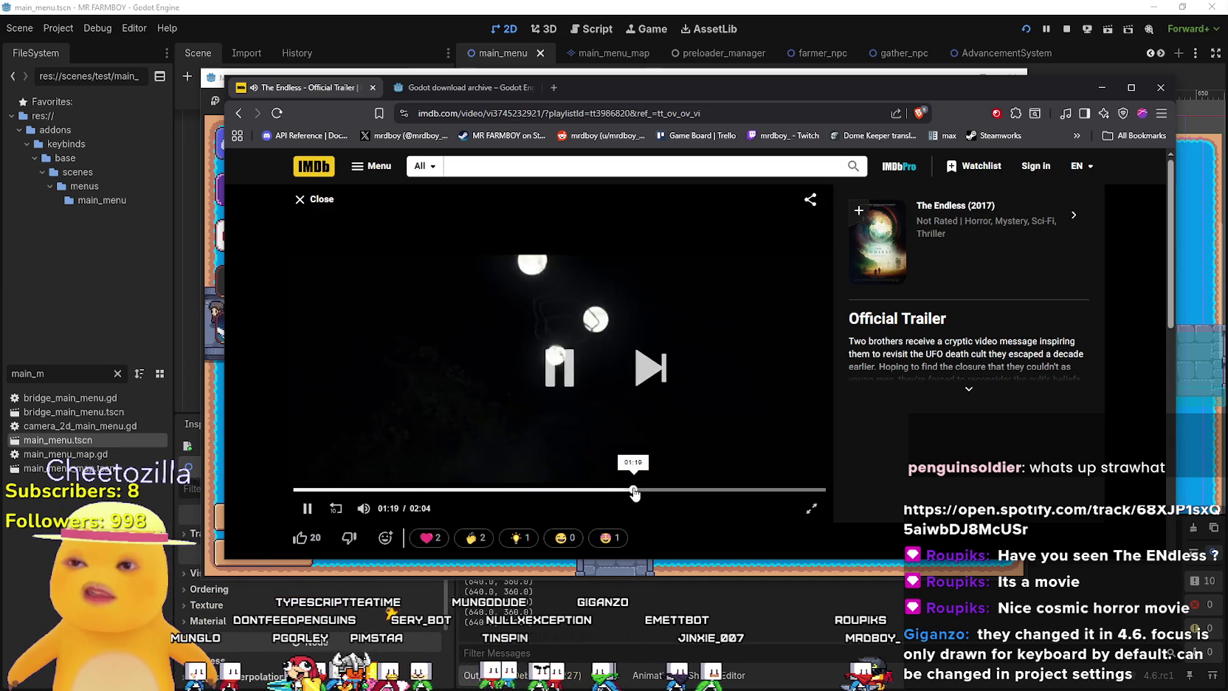
click(667, 491)
click(693, 484)
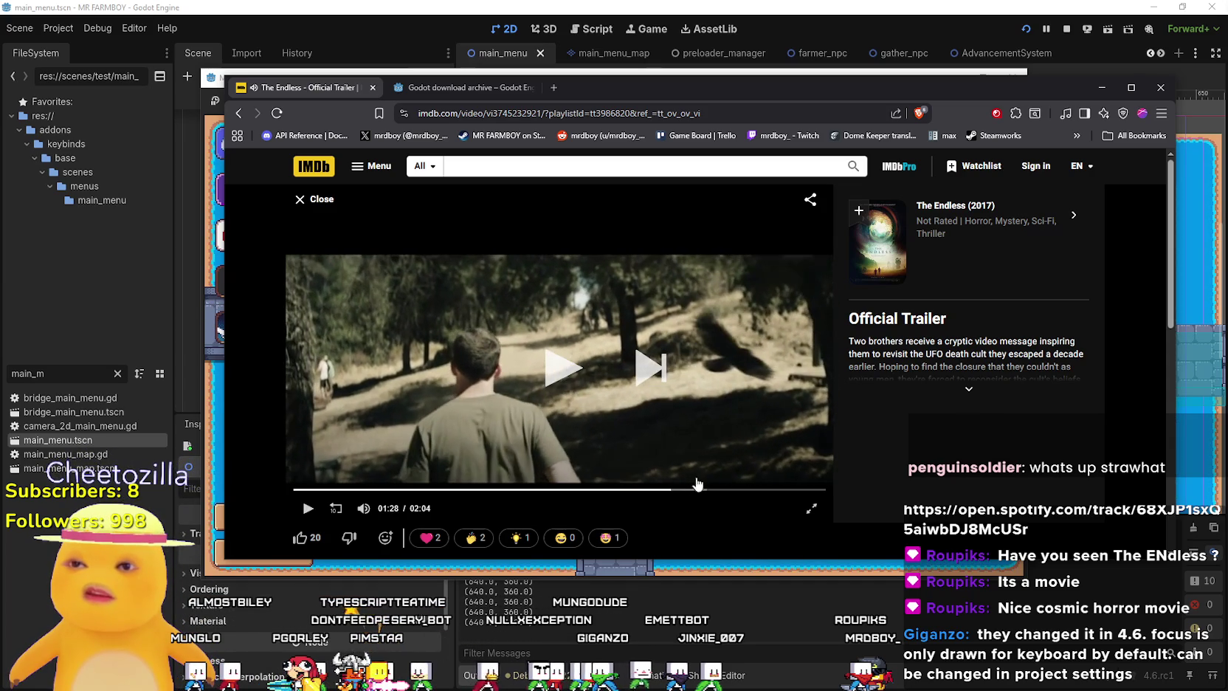
click(681, 459)
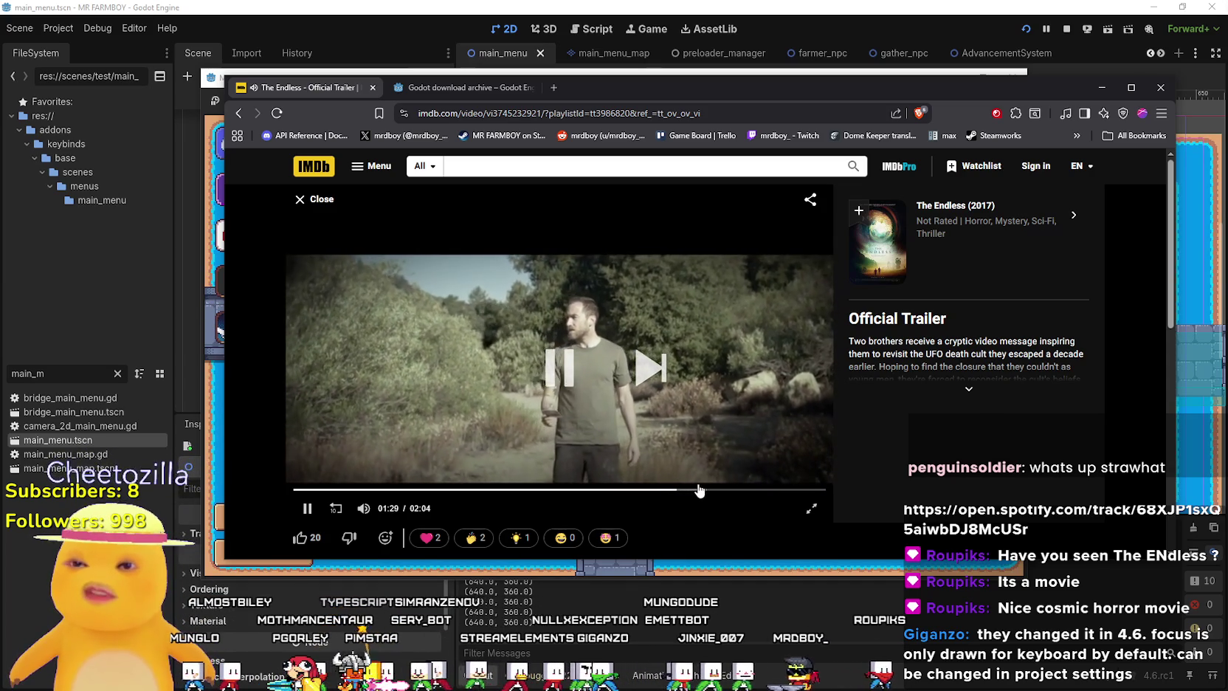
click(707, 490)
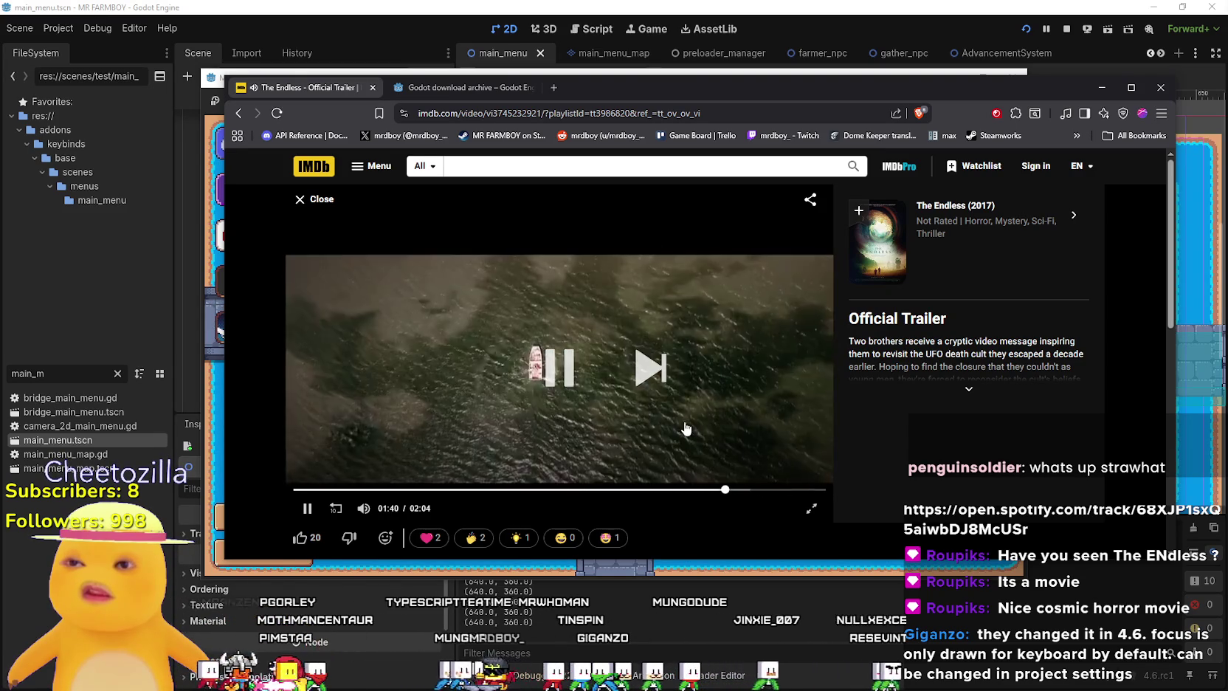
click(769, 490)
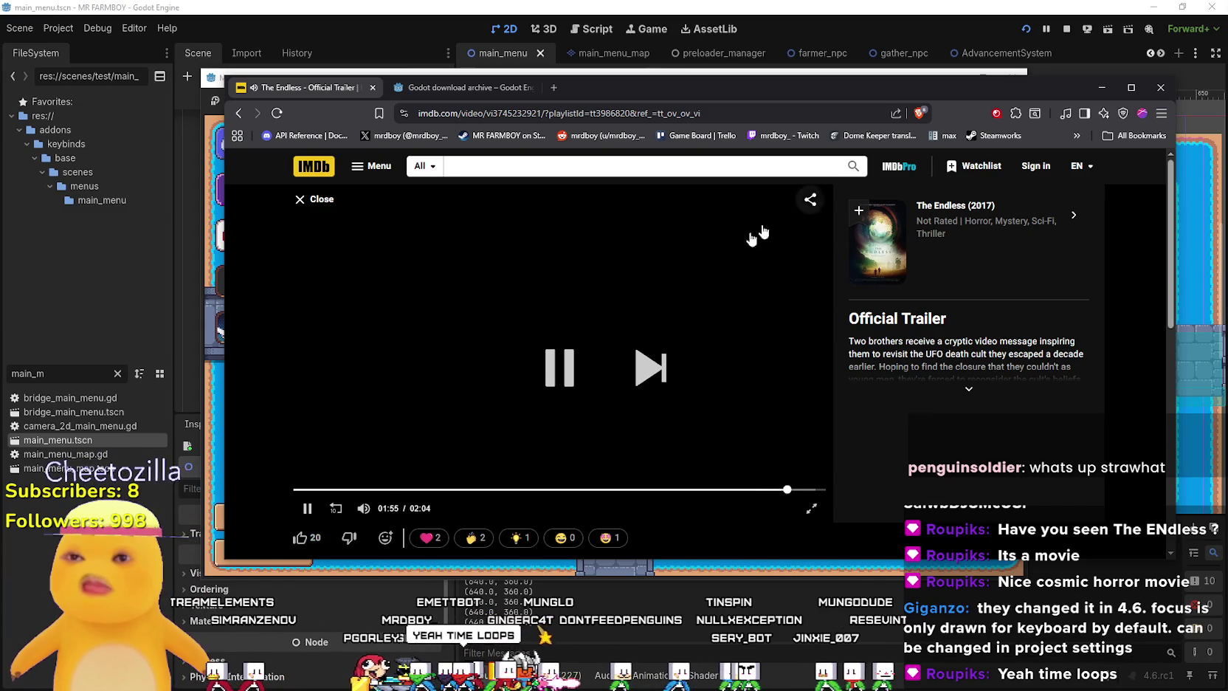
click(319, 204)
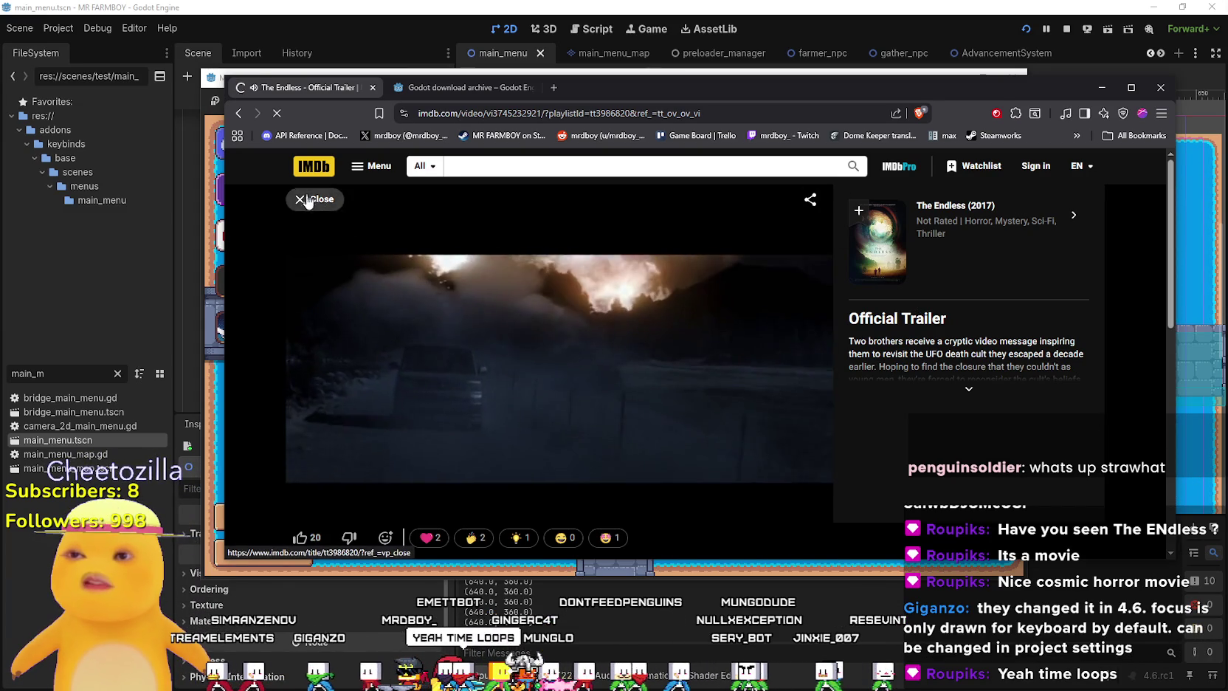
Scroll through The Endless page past photos and Top Cast, then close the IMDb tab.
scroll(852, 362, down, 3)
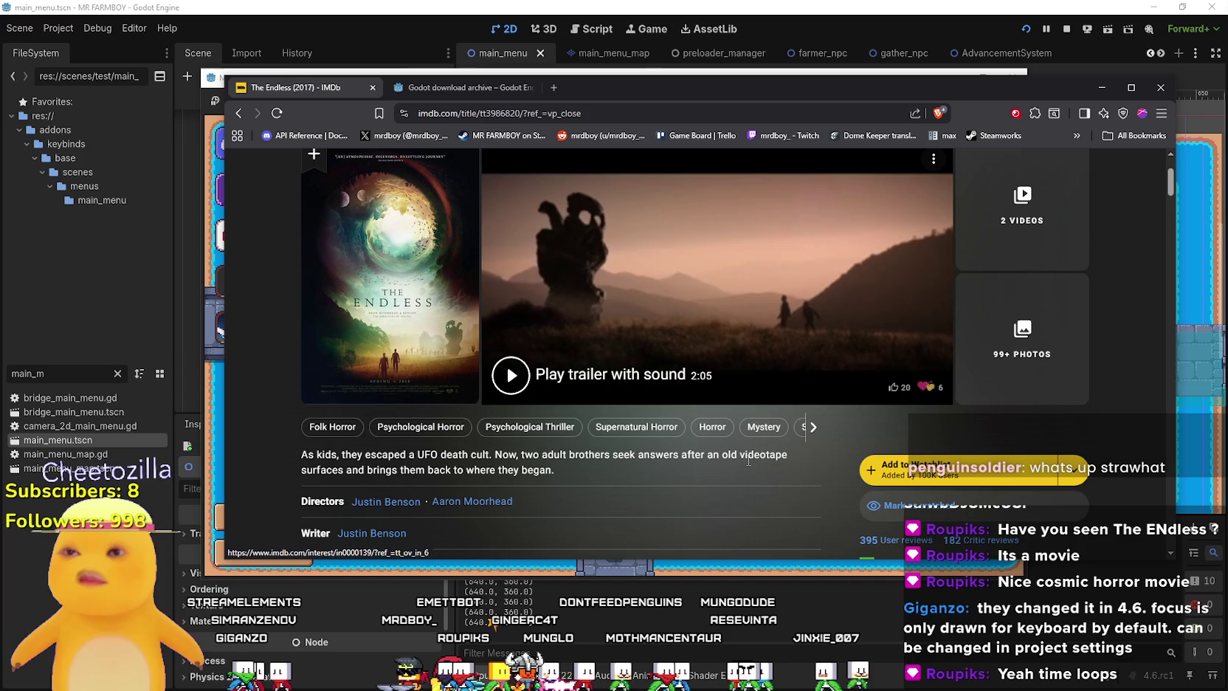
scroll(755, 461, down, 2)
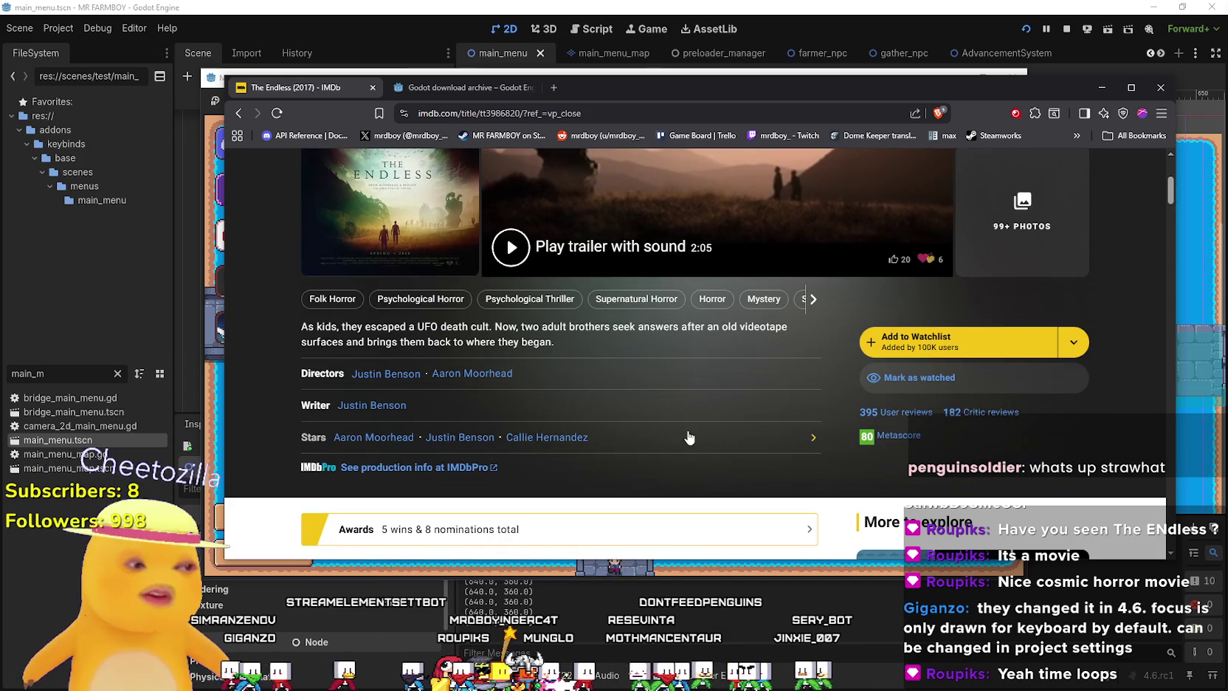
scroll(685, 423, down, 6)
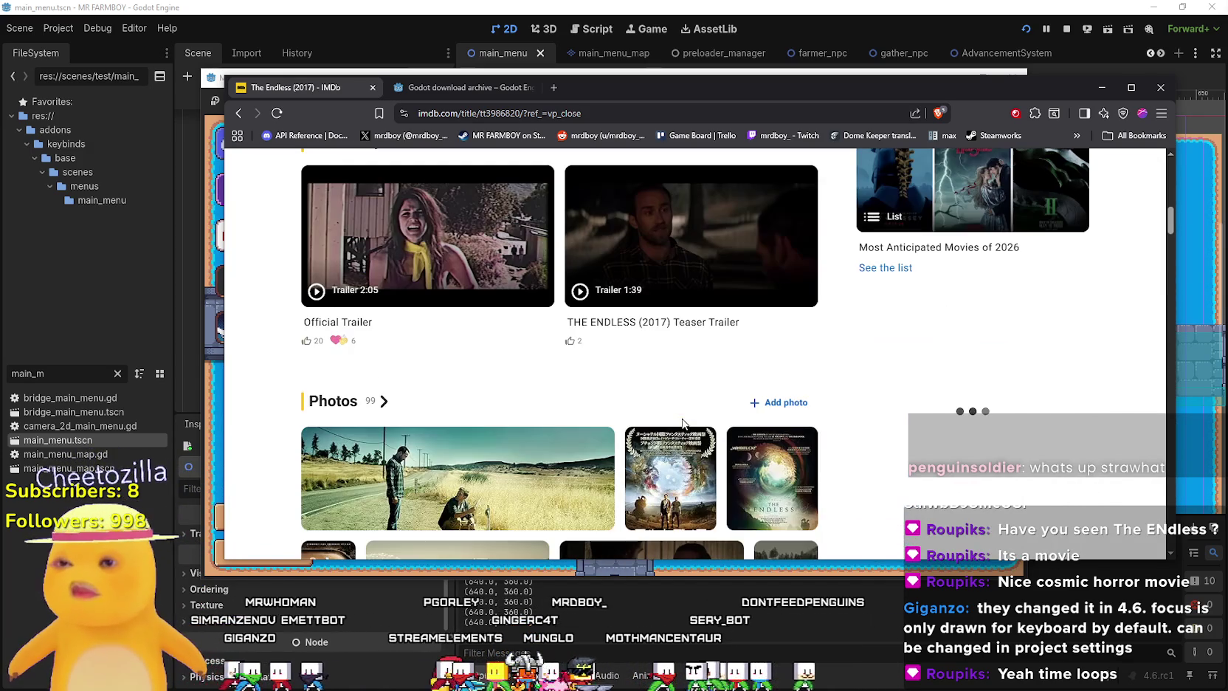
scroll(833, 411, down, 6)
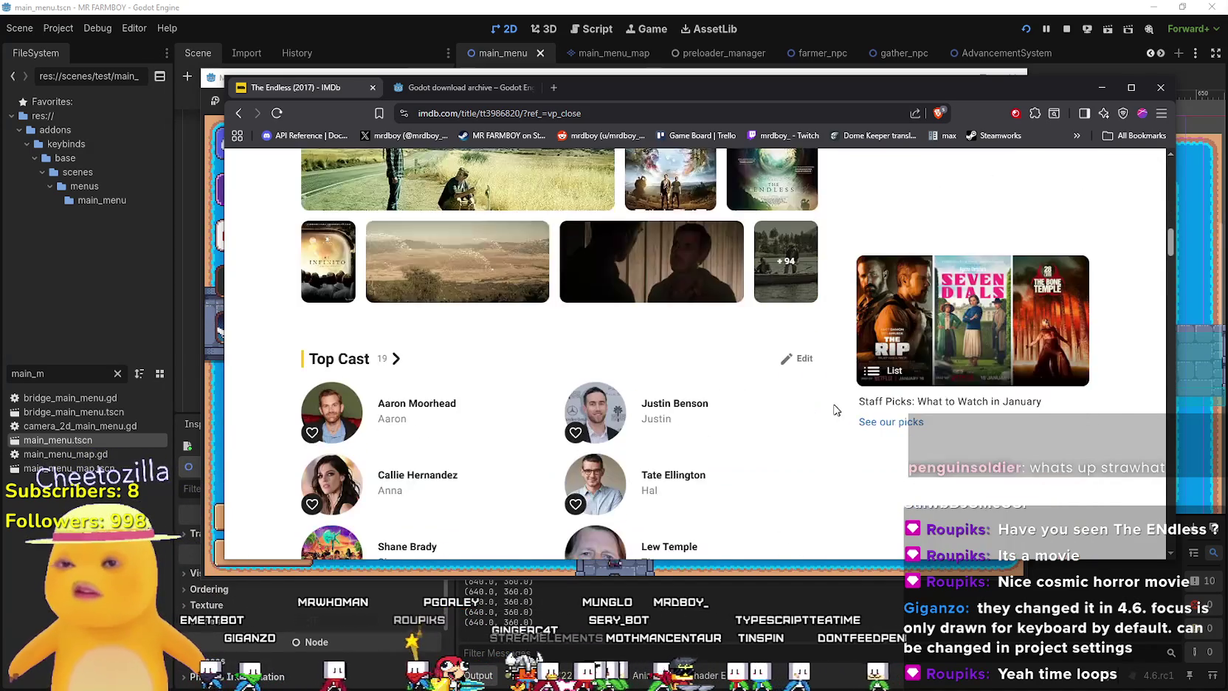
scroll(832, 411, down, 3)
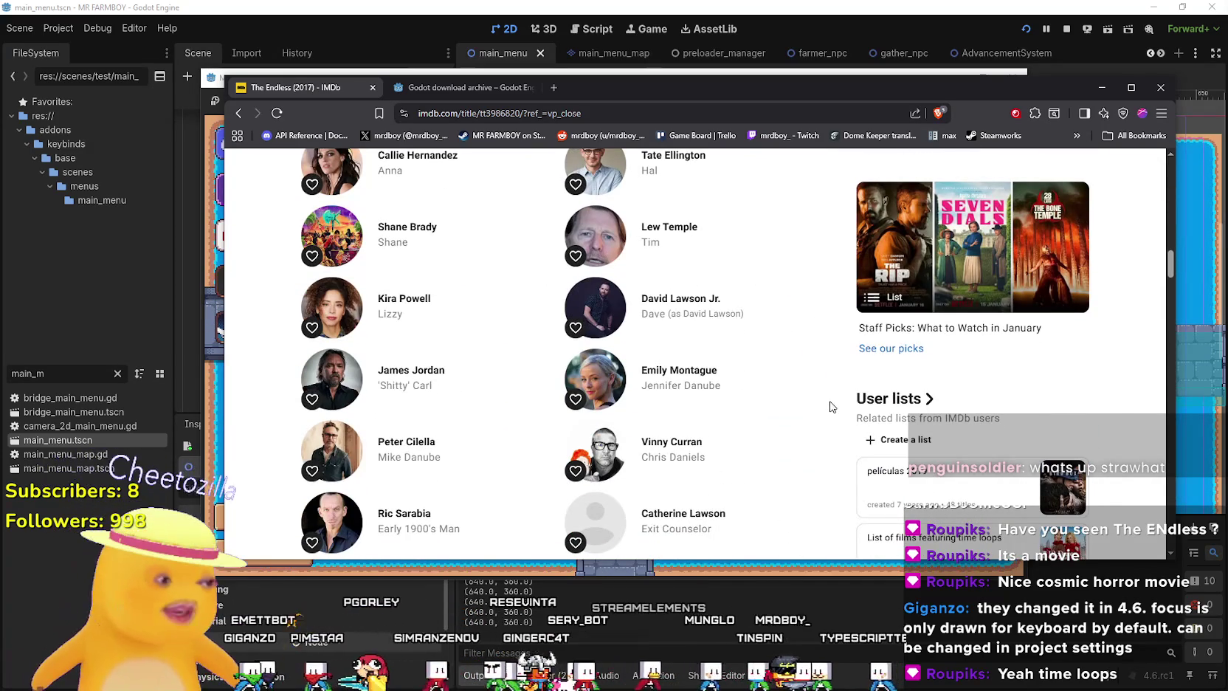
scroll(830, 399, down, 3)
scroll(828, 398, up, 5)
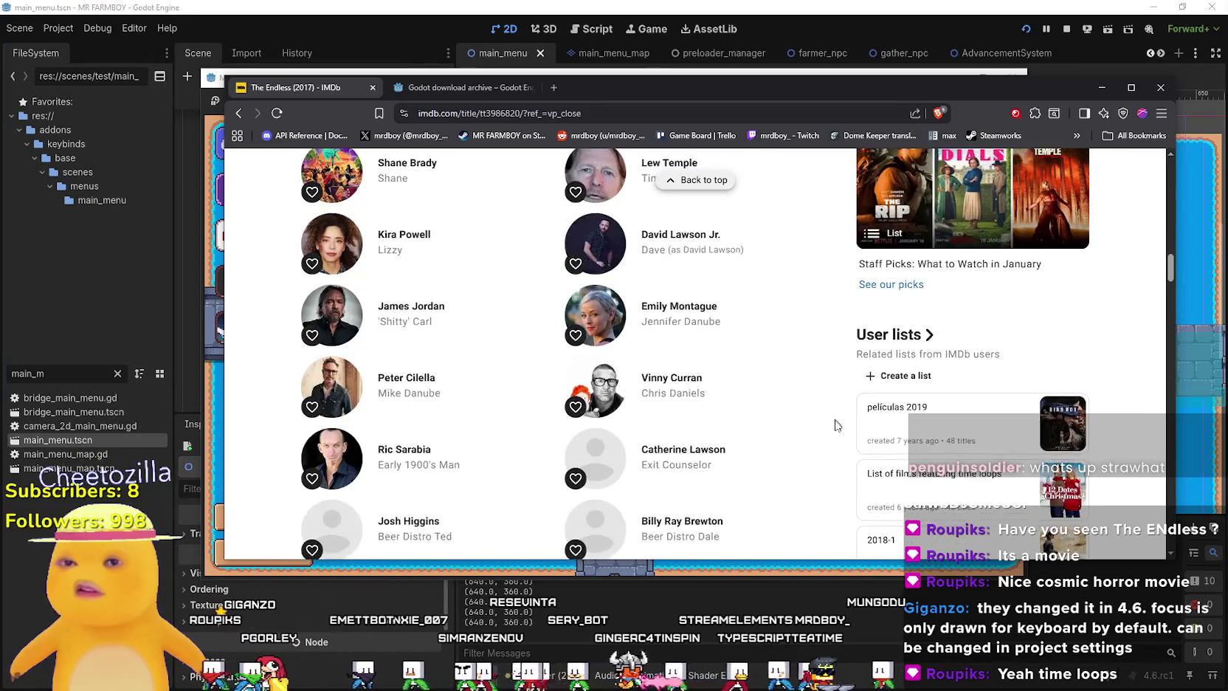
scroll(832, 433, up, 5)
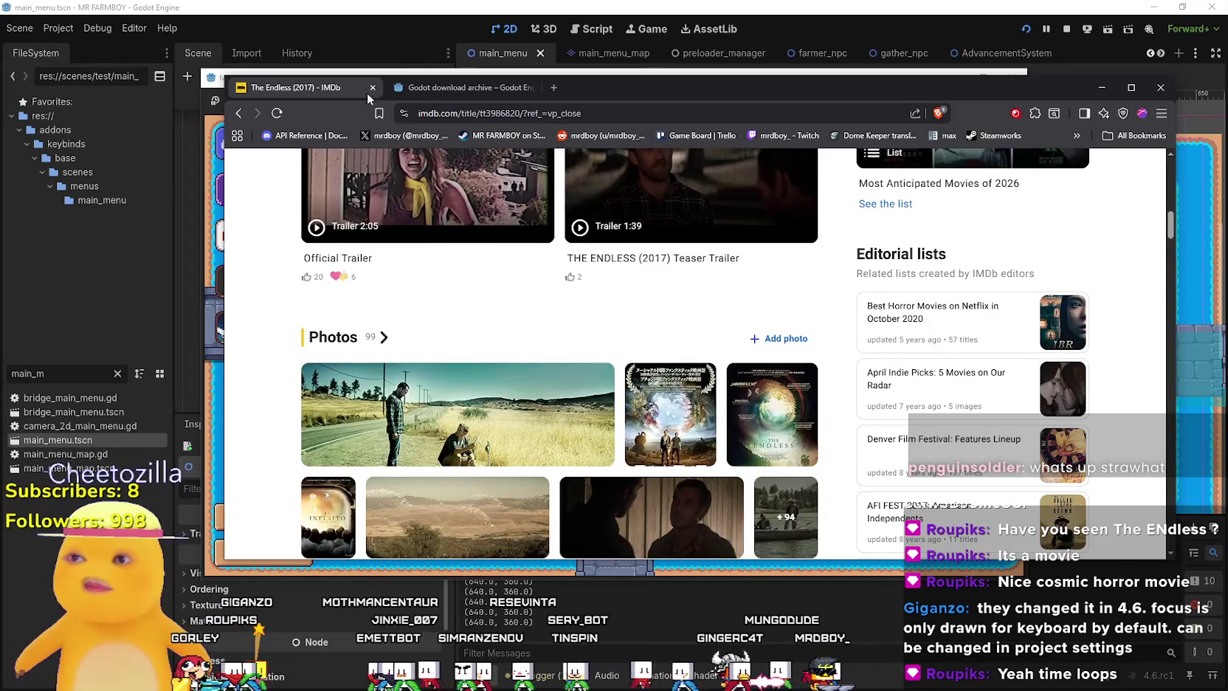
click(373, 88)
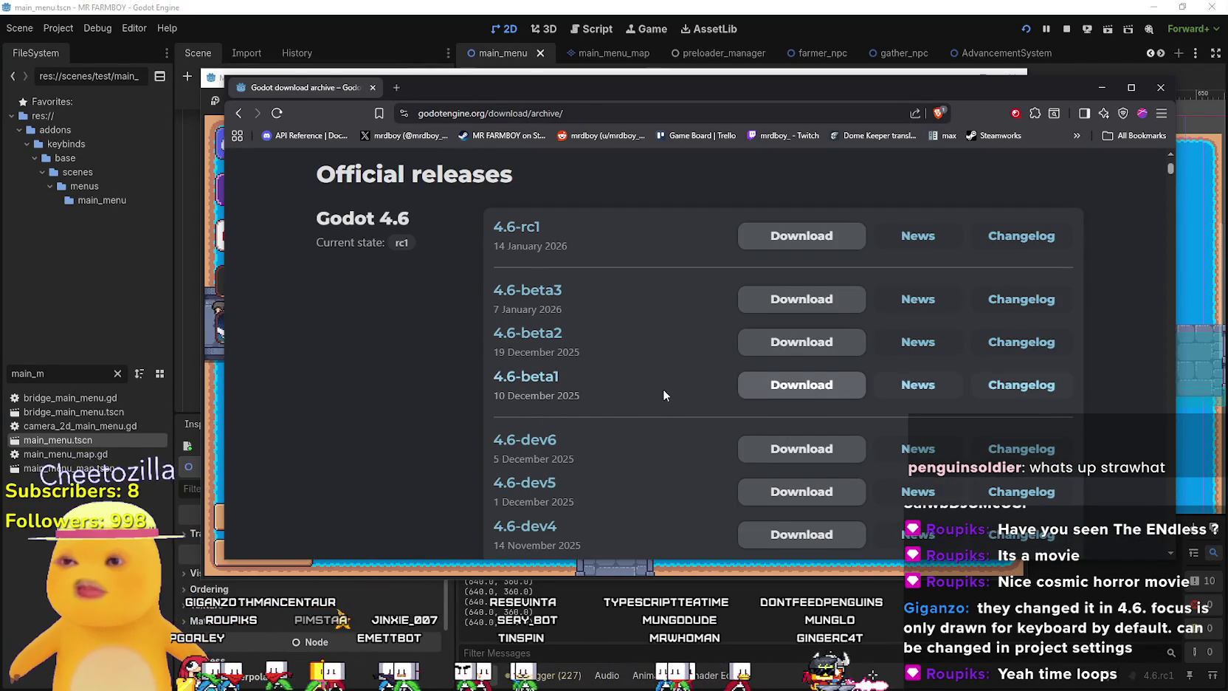
Review the Godot 4.6 release list in the download archive, then close the browser.
scroll(659, 389, down, 2)
scroll(656, 386, up, 1)
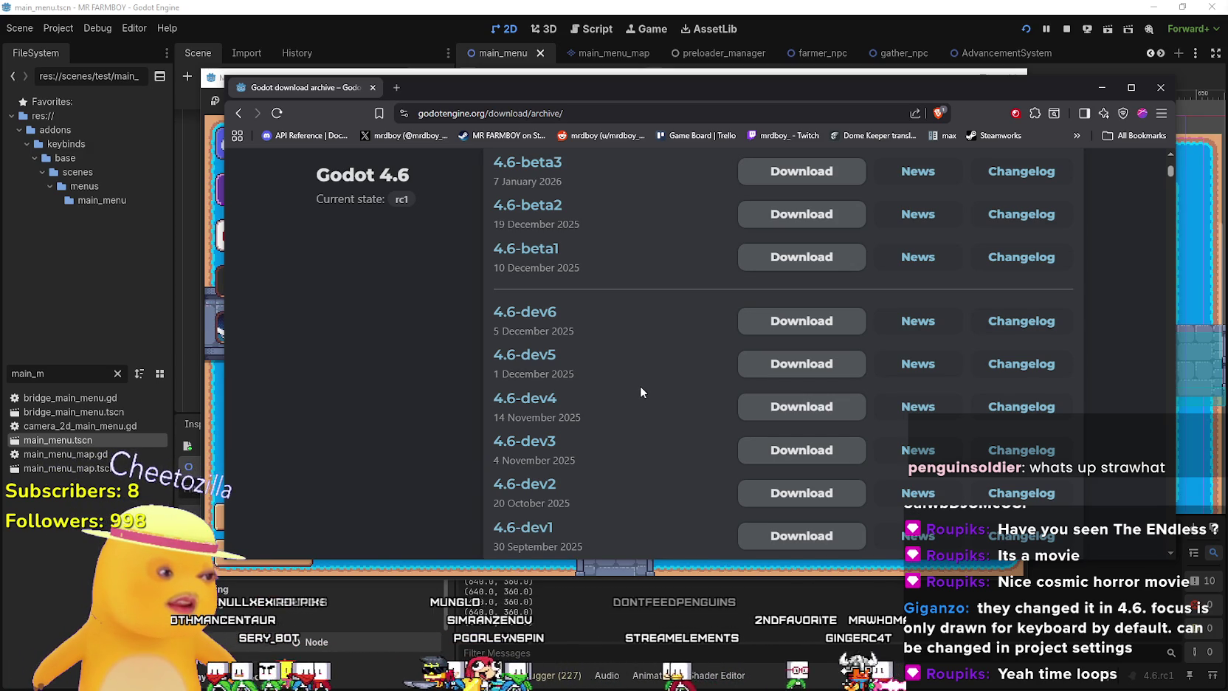
scroll(619, 361, up, 3)
scroll(618, 362, down, 2)
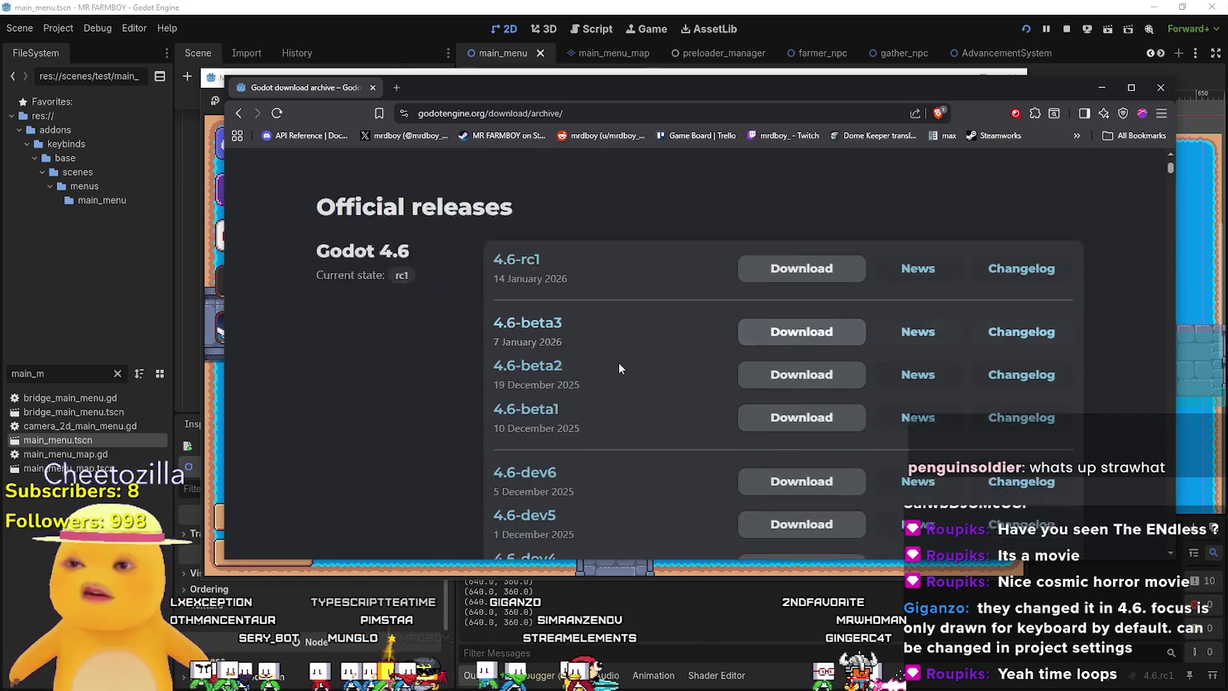
scroll(612, 359, down, 2)
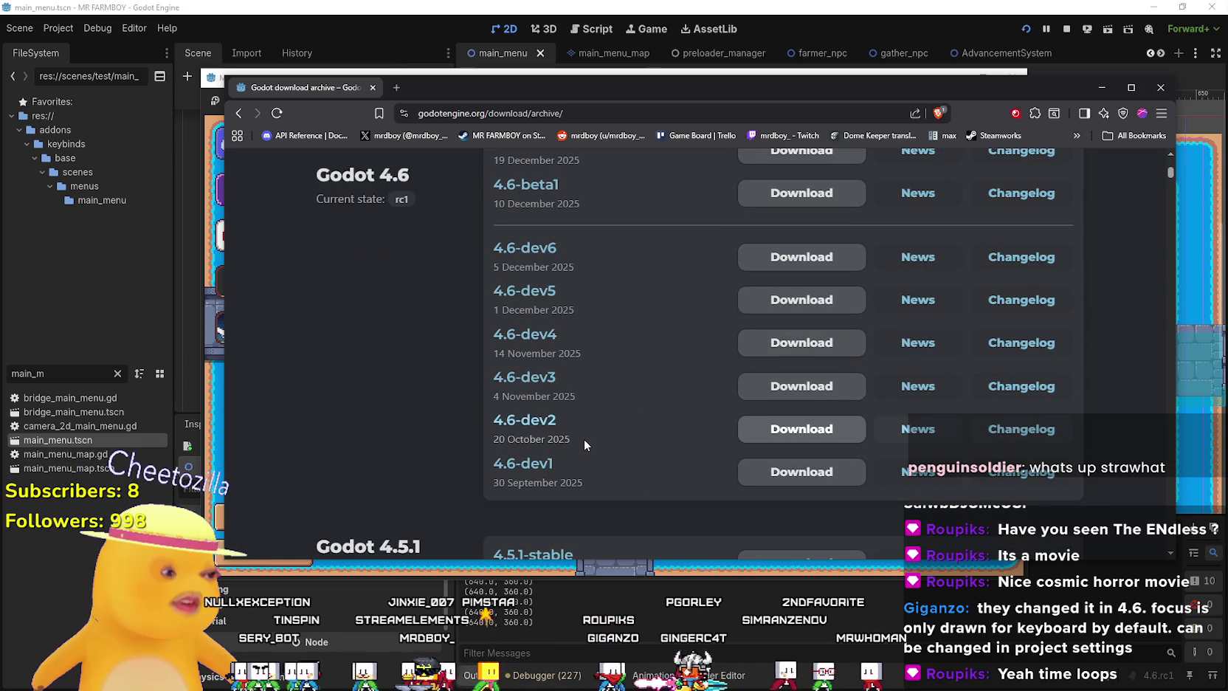
scroll(583, 439, up, 2)
scroll(580, 421, down, 2)
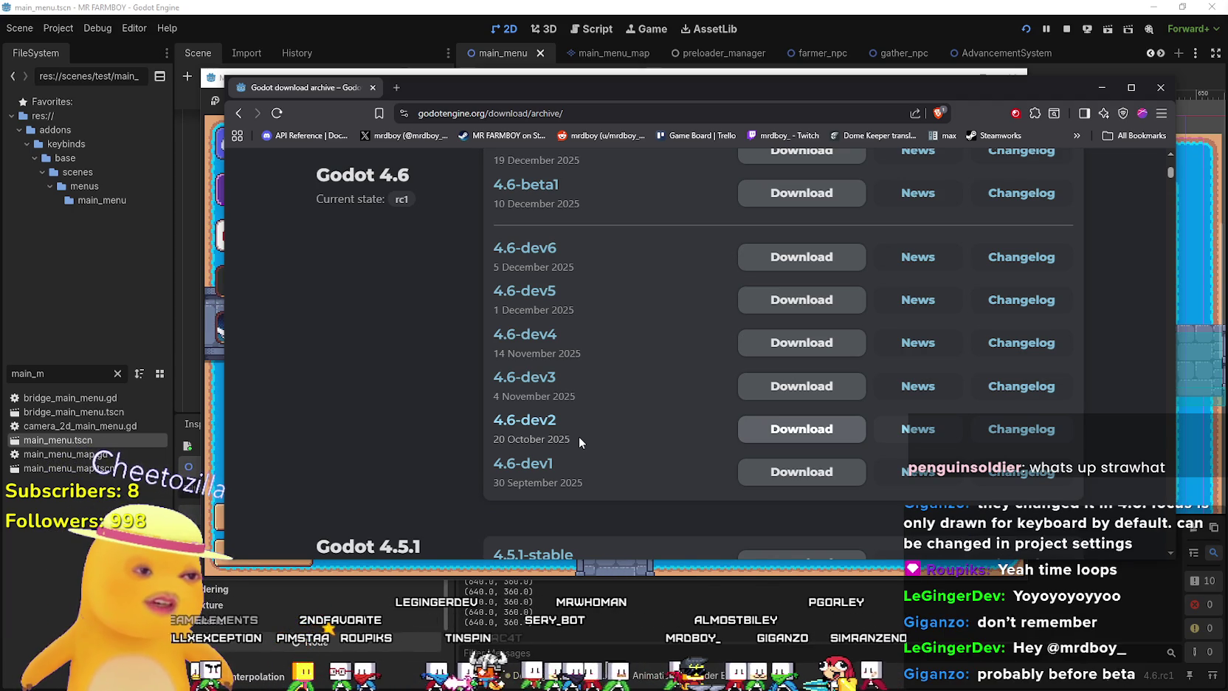
scroll(617, 312, up, 2)
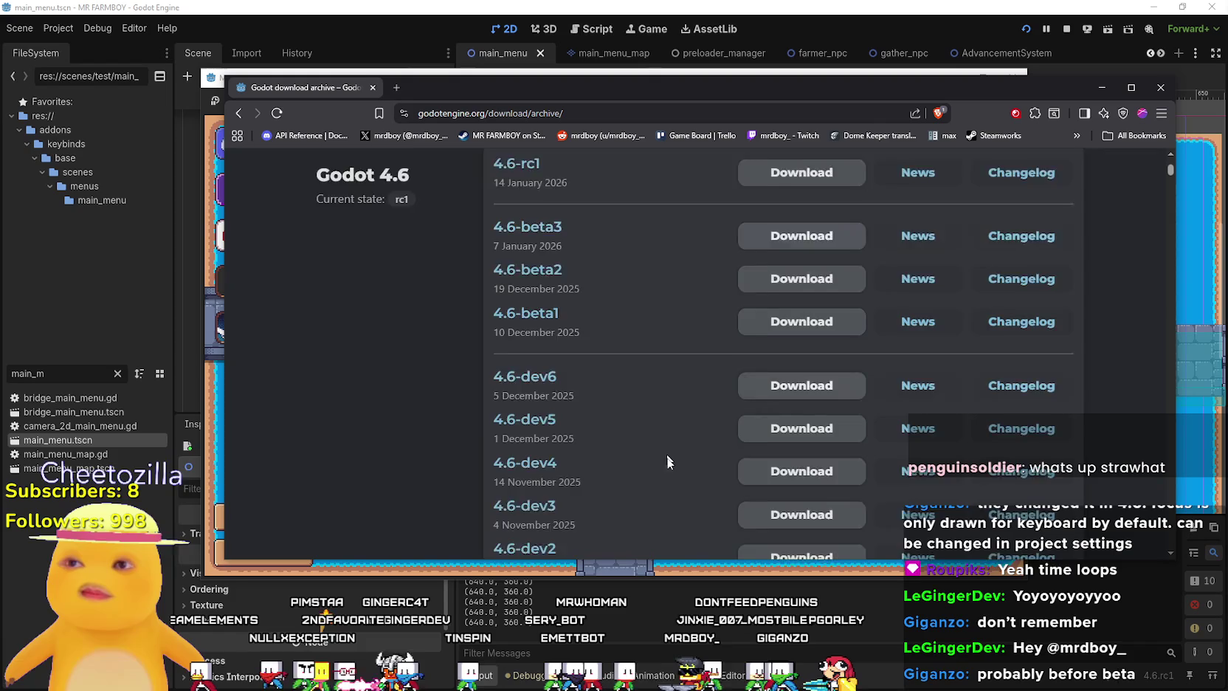
scroll(655, 396, up, 3)
click(372, 88)
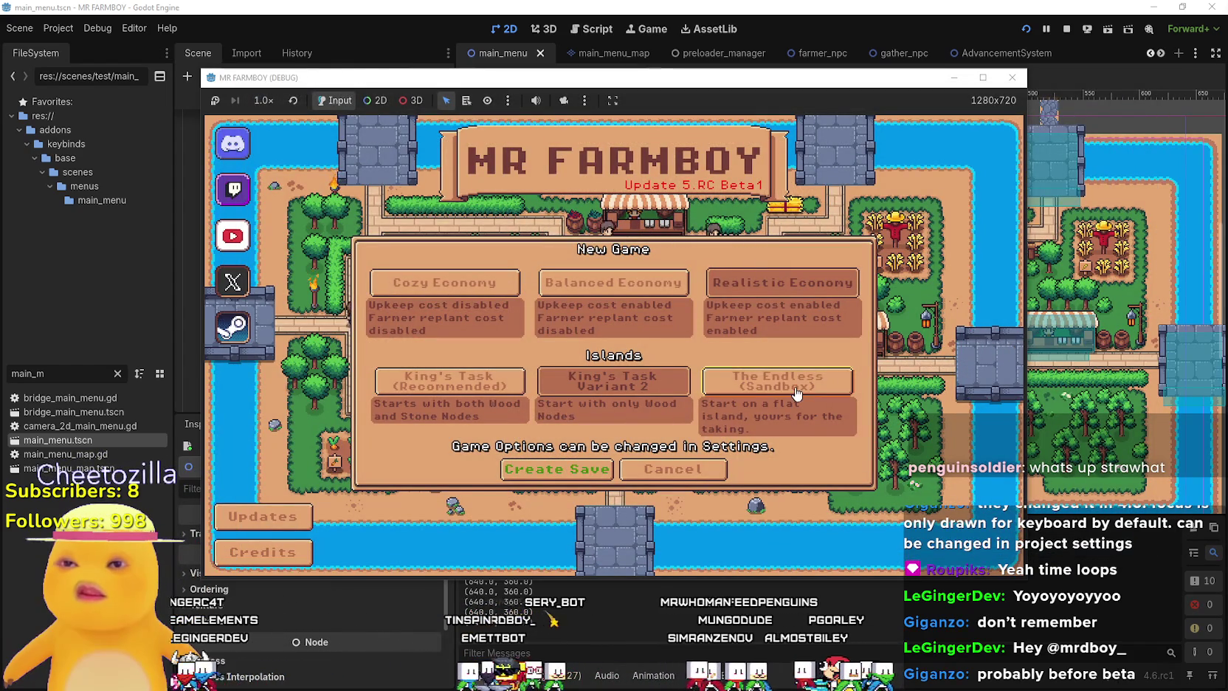
Move keyboard focus through the New Game economy and island buttons with the arrow keys.
key(Up)
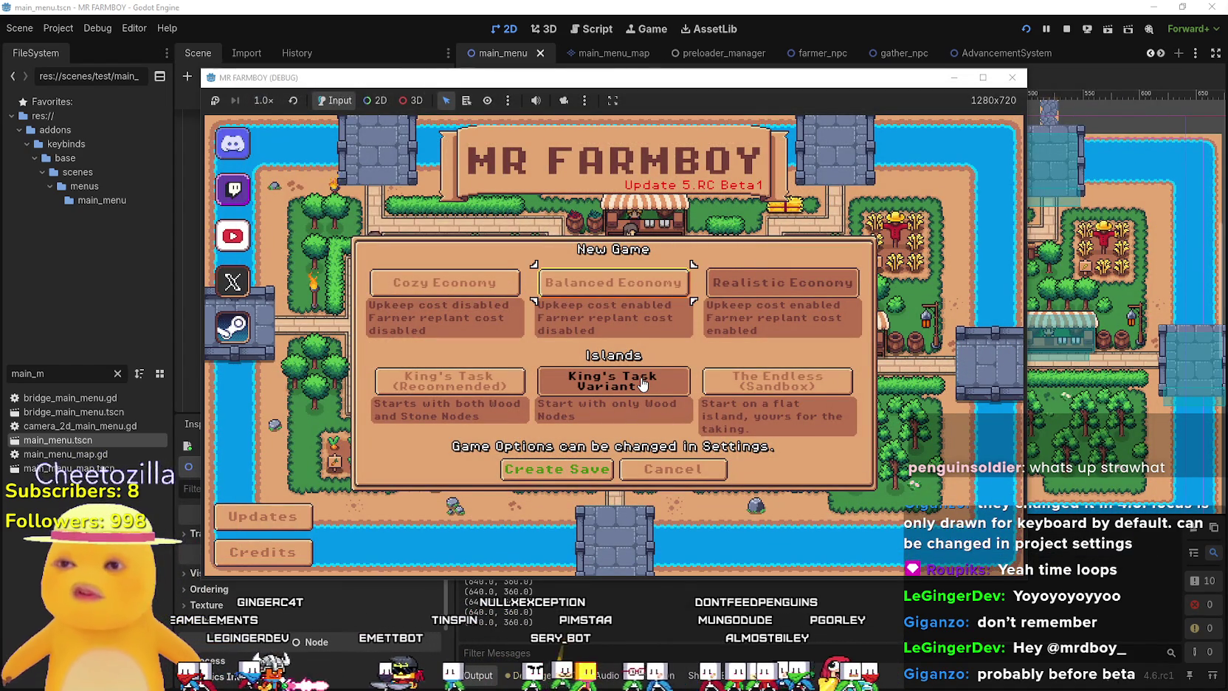
key(Down)
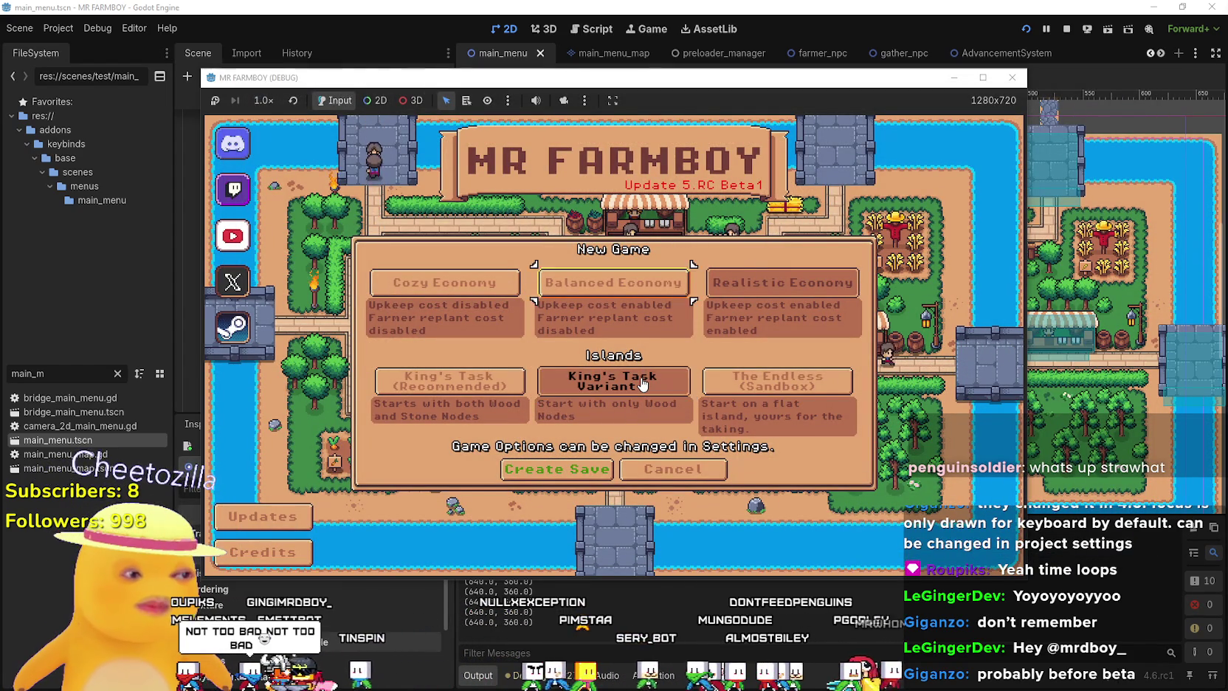
key(Right)
key(Left)
key(Left)
key(Up)
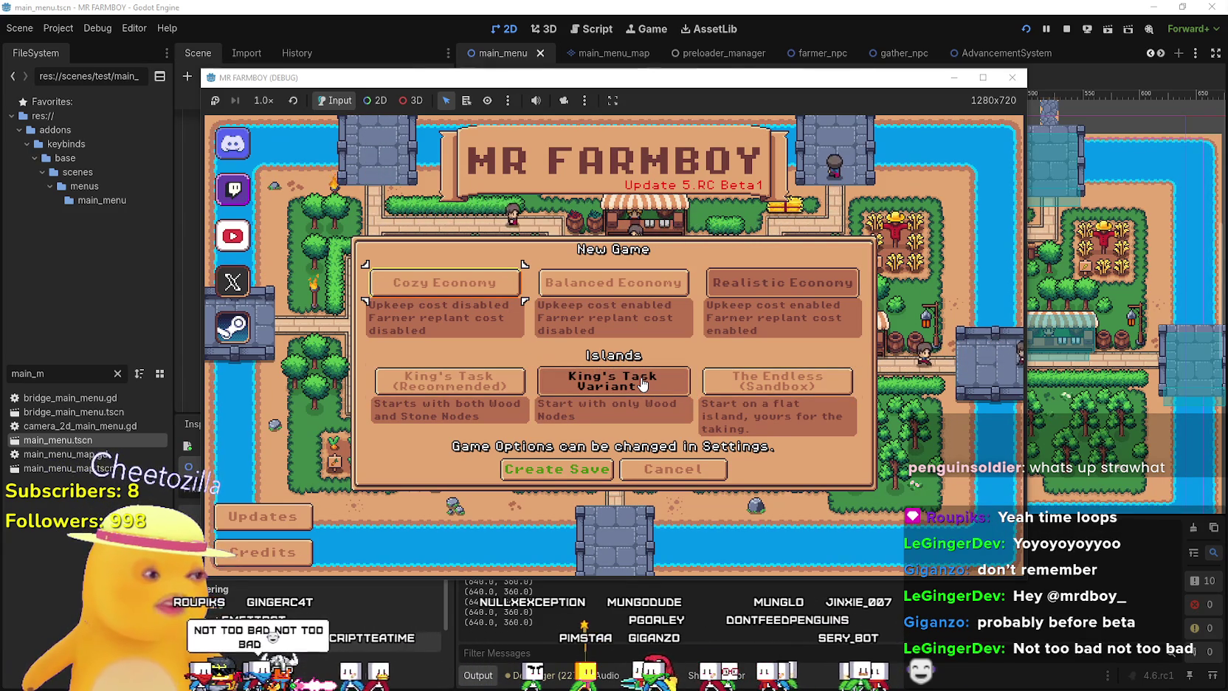
key(Right)
key(Right)
key(Down)
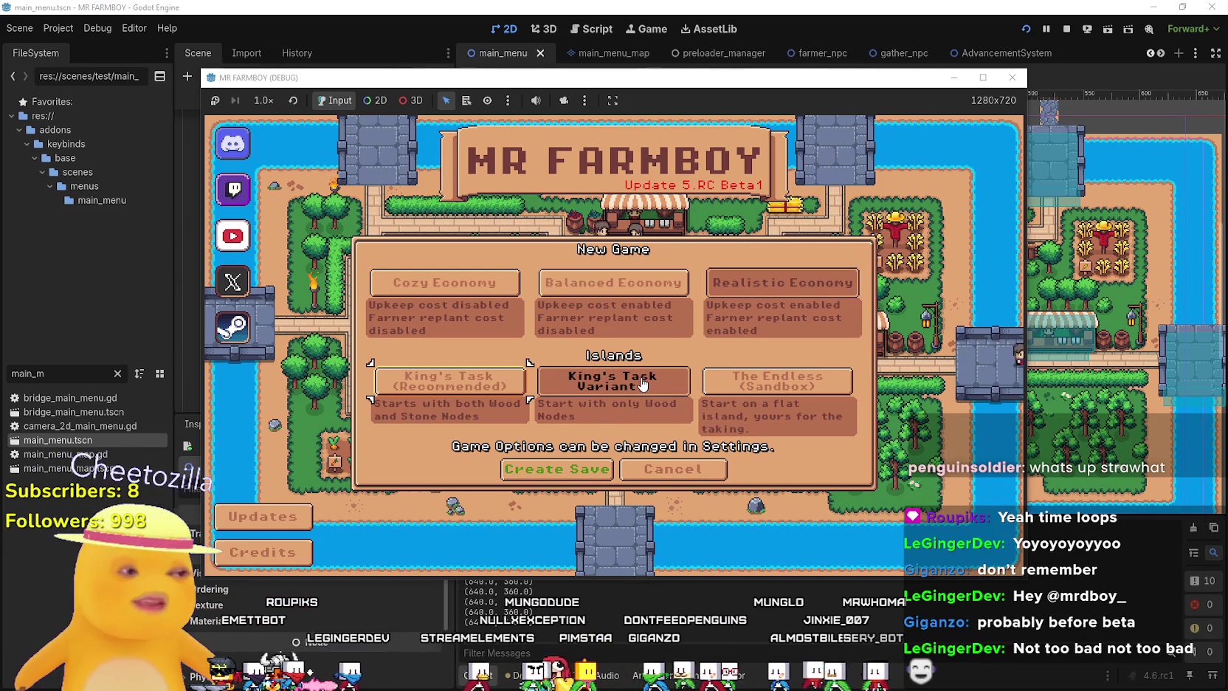
Select King's Task Variant 2 as the island, then switch to Steam.
click(647, 385)
click(656, 395)
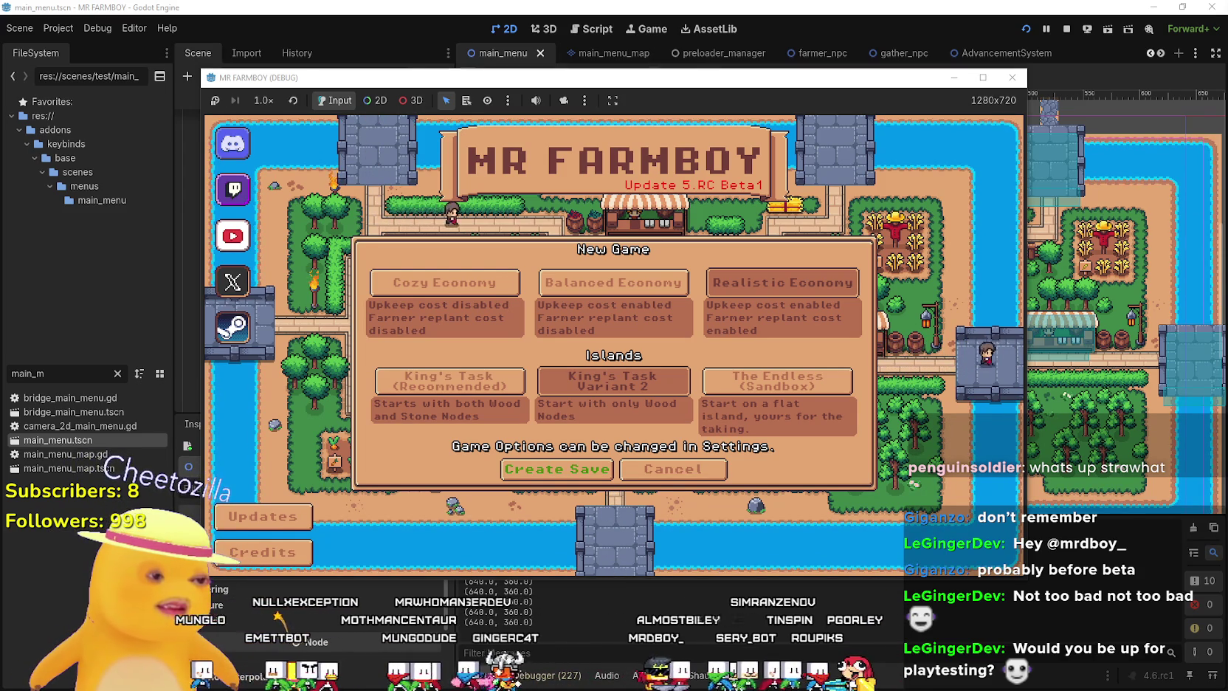
key(alt+Tab)
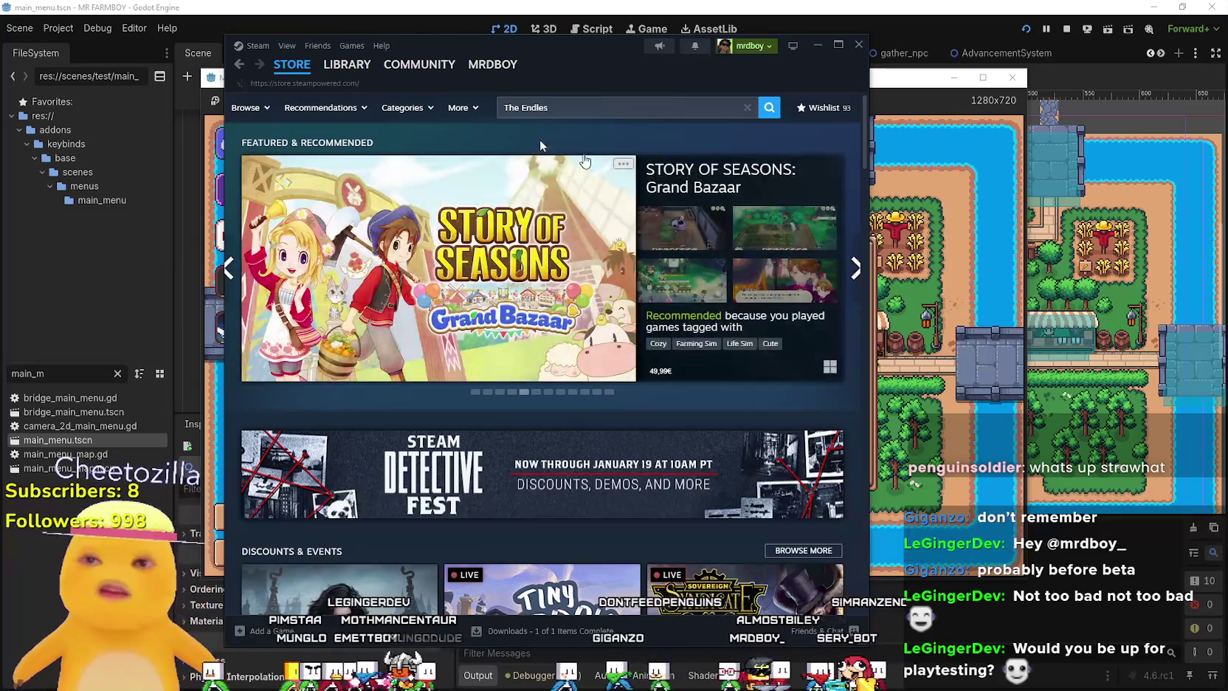
Glance at the Steam library and the game, then bring up the All Hail the Orb store page.
click(347, 65)
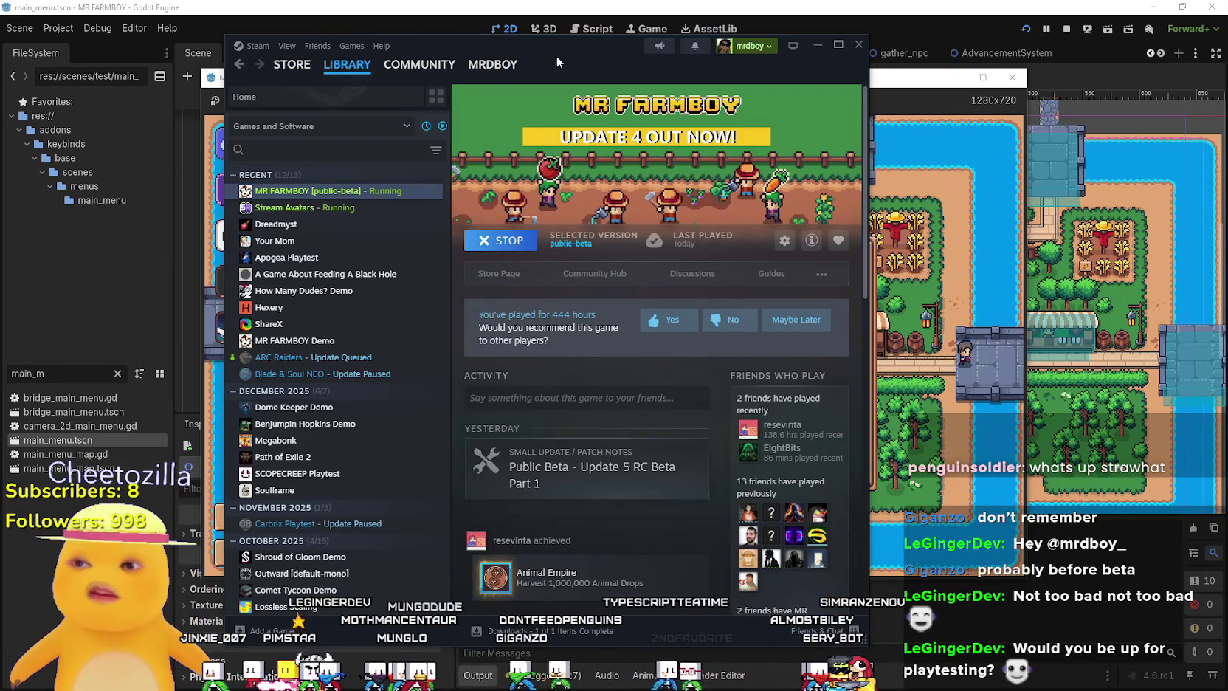
key(alt+Tab)
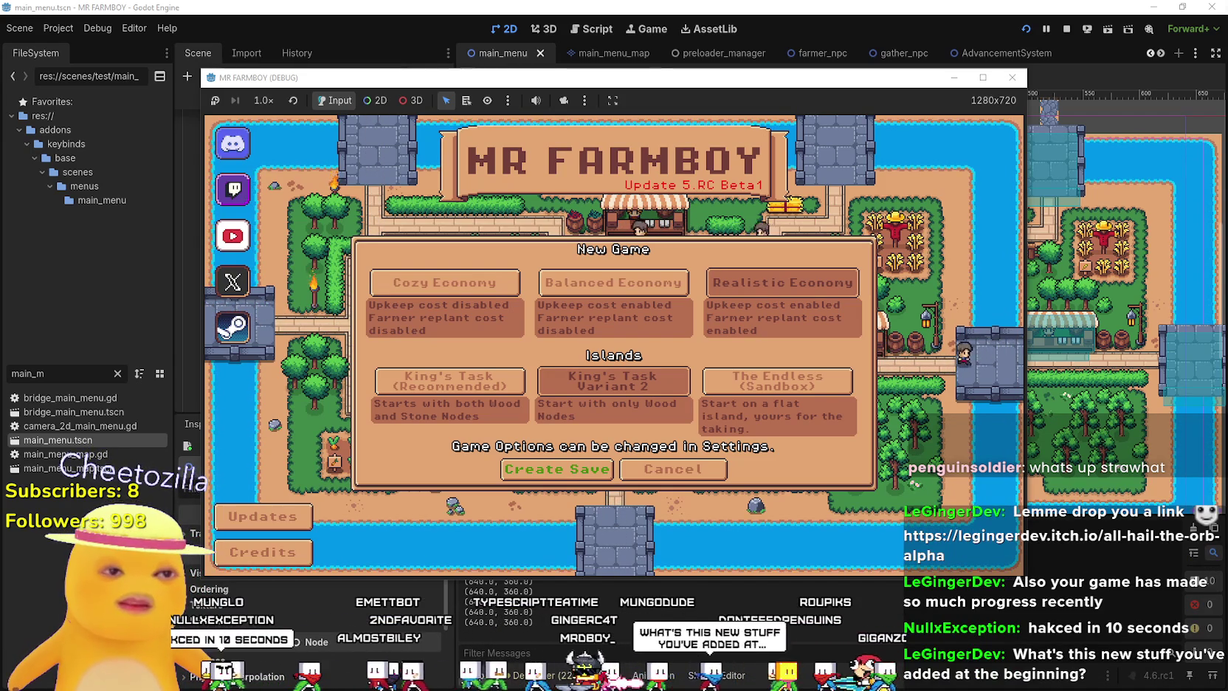
key(alt+Tab)
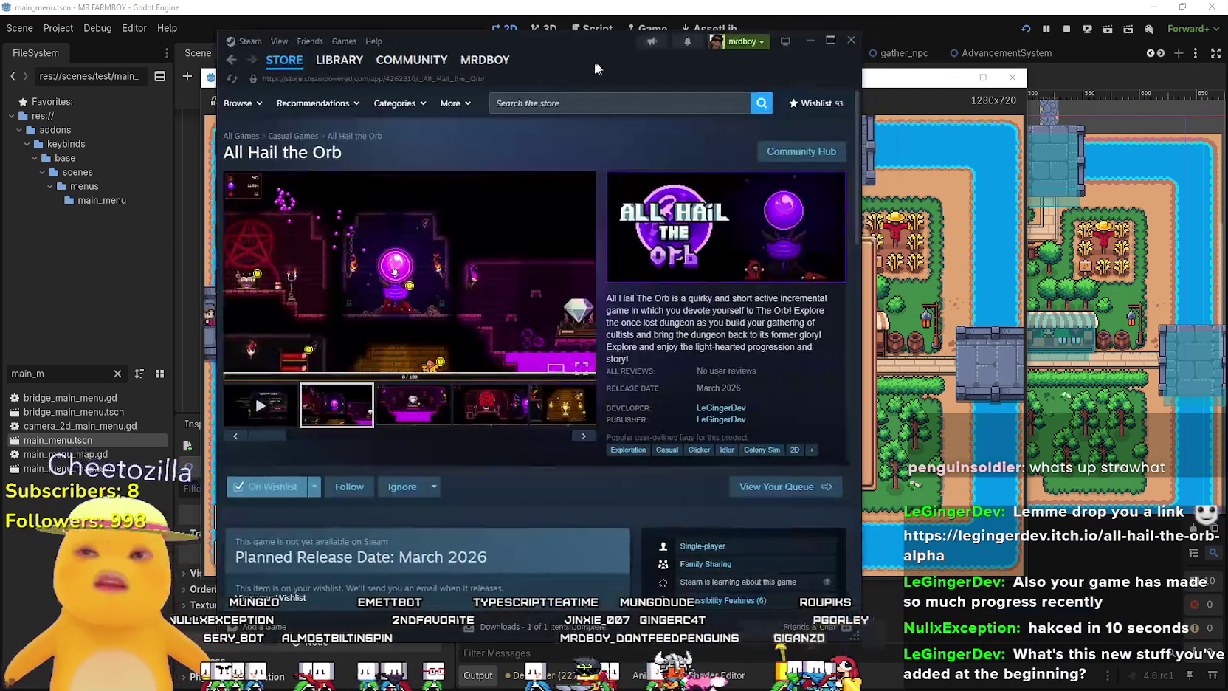
Search the Steam library for 'All Hai', then for 'Hex', and open Hexery's page.
click(339, 60)
text(All Hai)
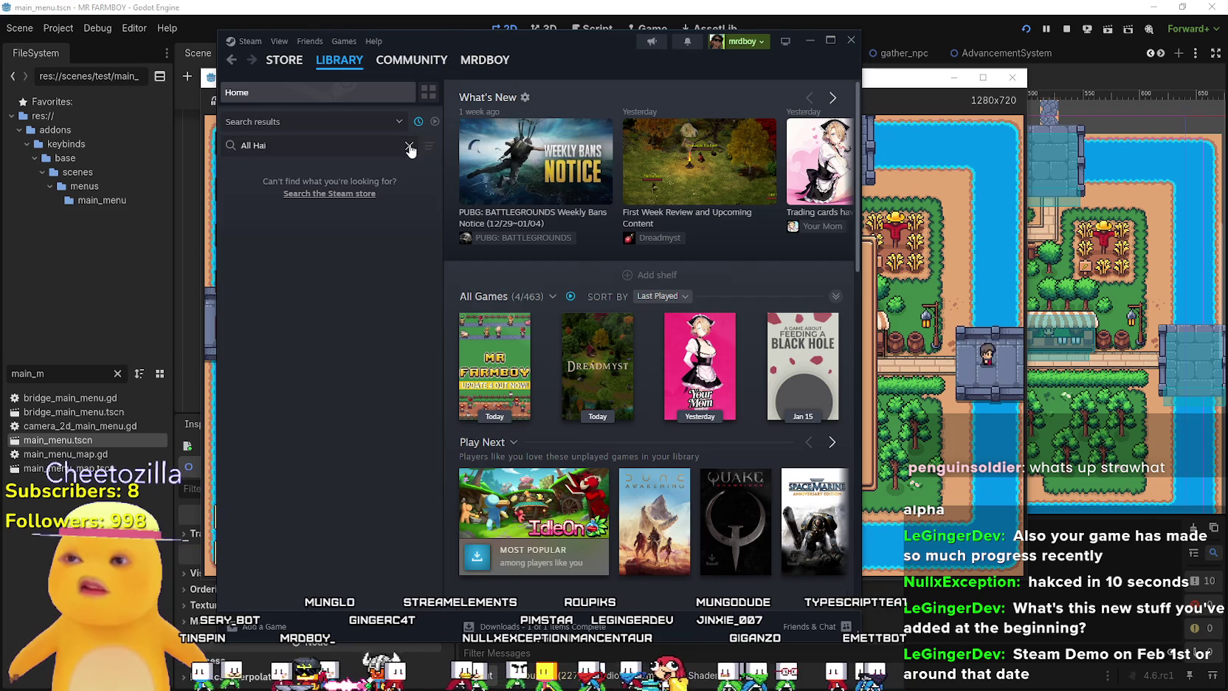
click(409, 145)
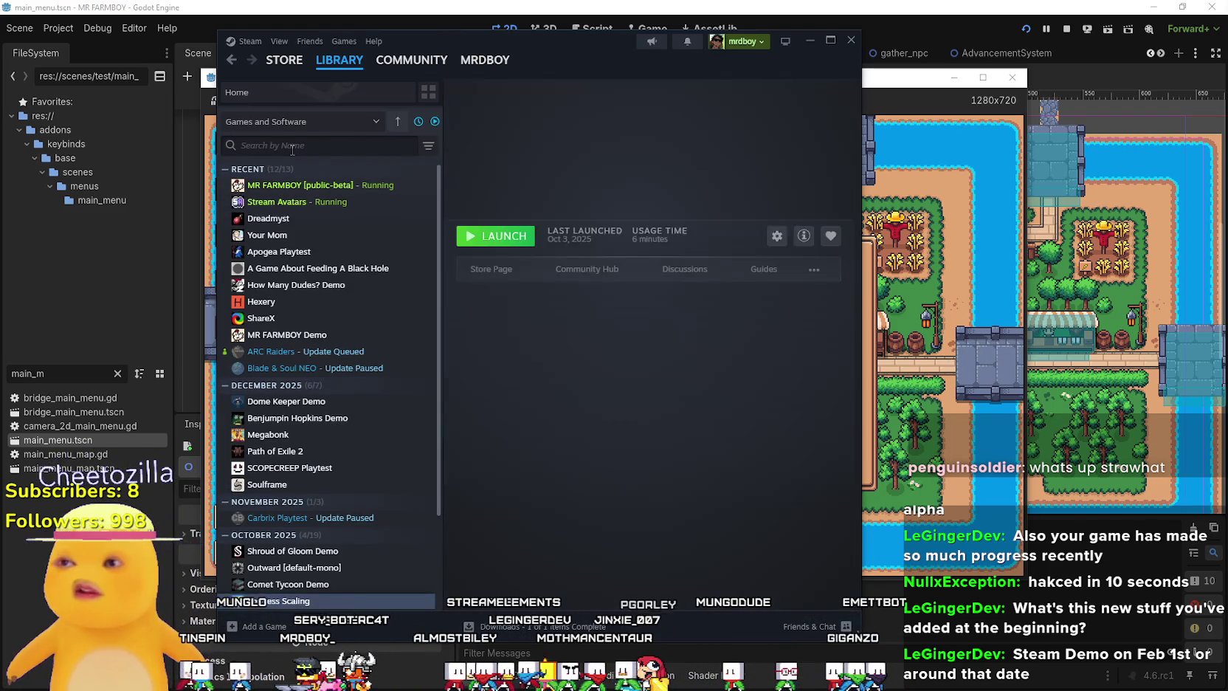
text(Hex)
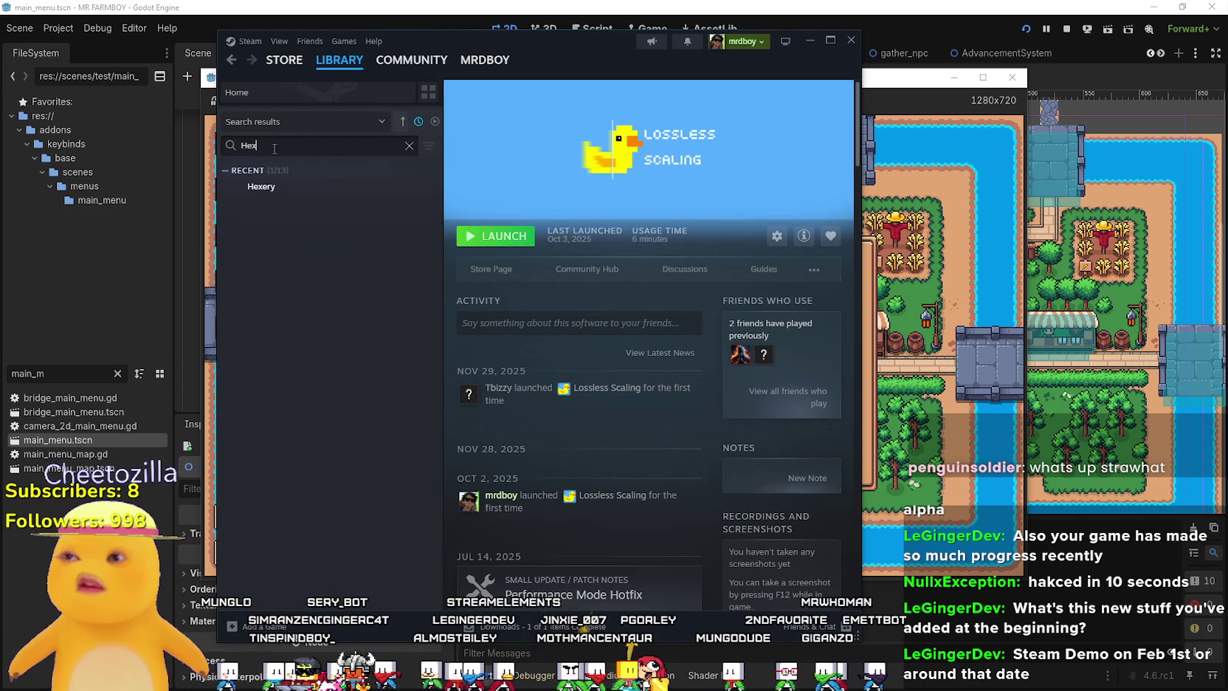
click(344, 188)
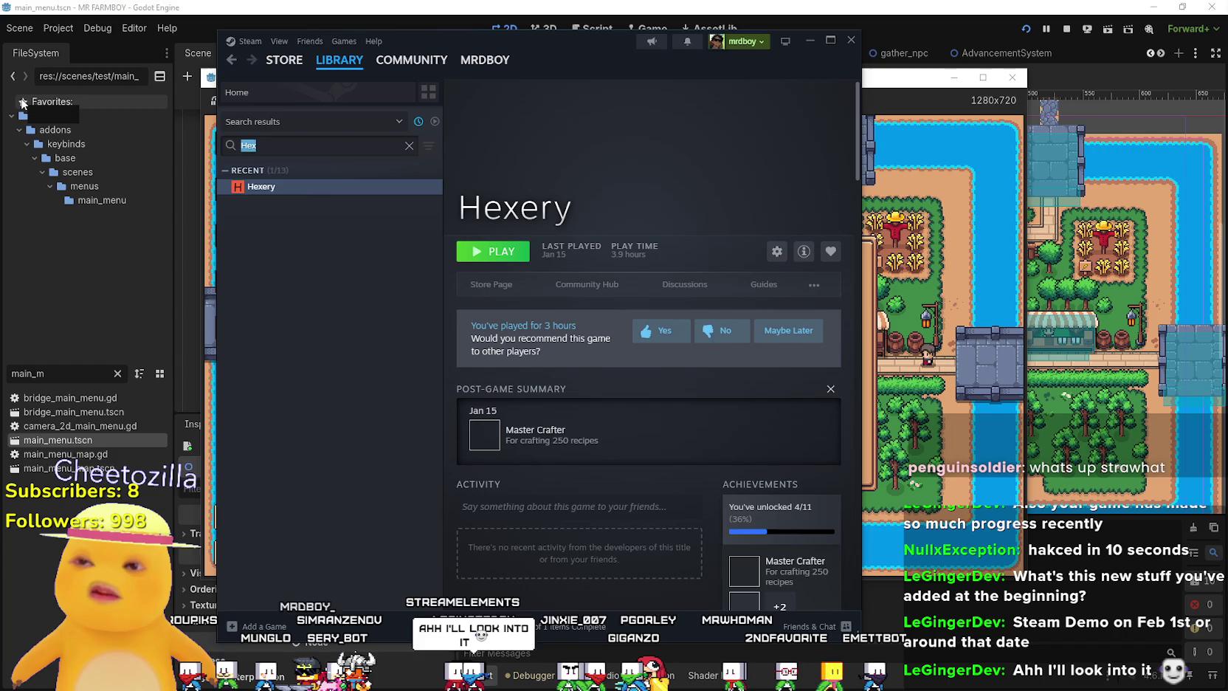
Search the library for 'mr farm', then bring up the itch.io All Hail the Orb page maximized.
key(BackSpace)
text(mr farm)
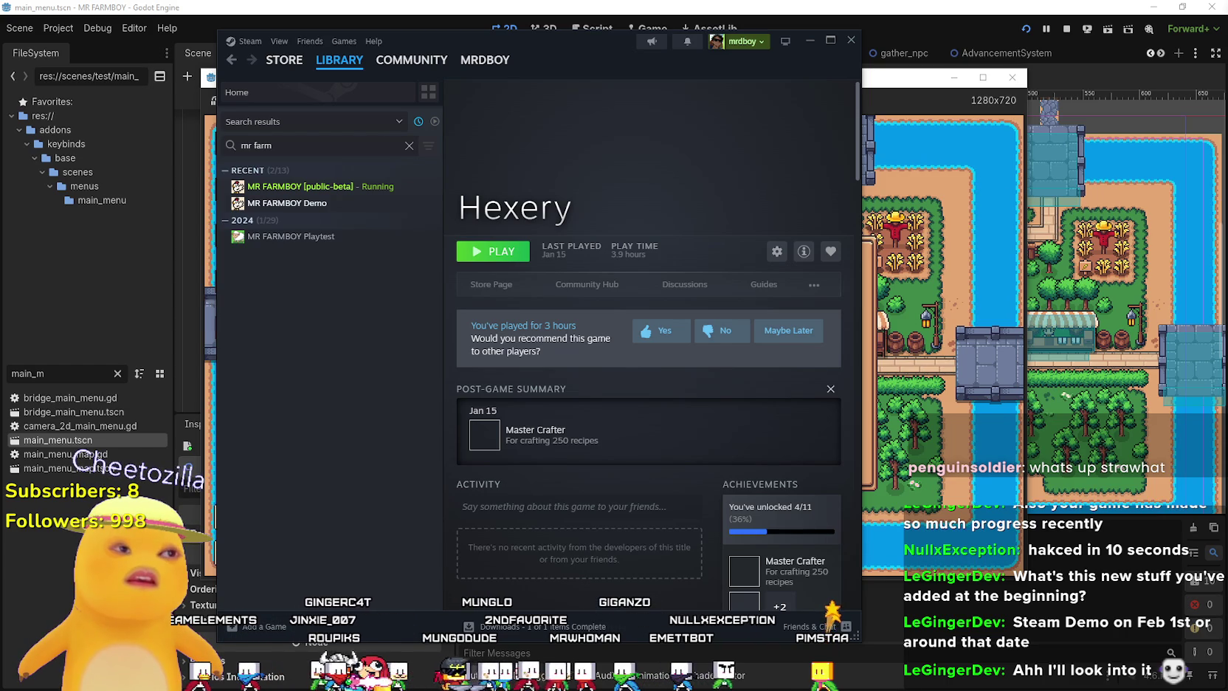
key(alt+Tab)
click(868, 92)
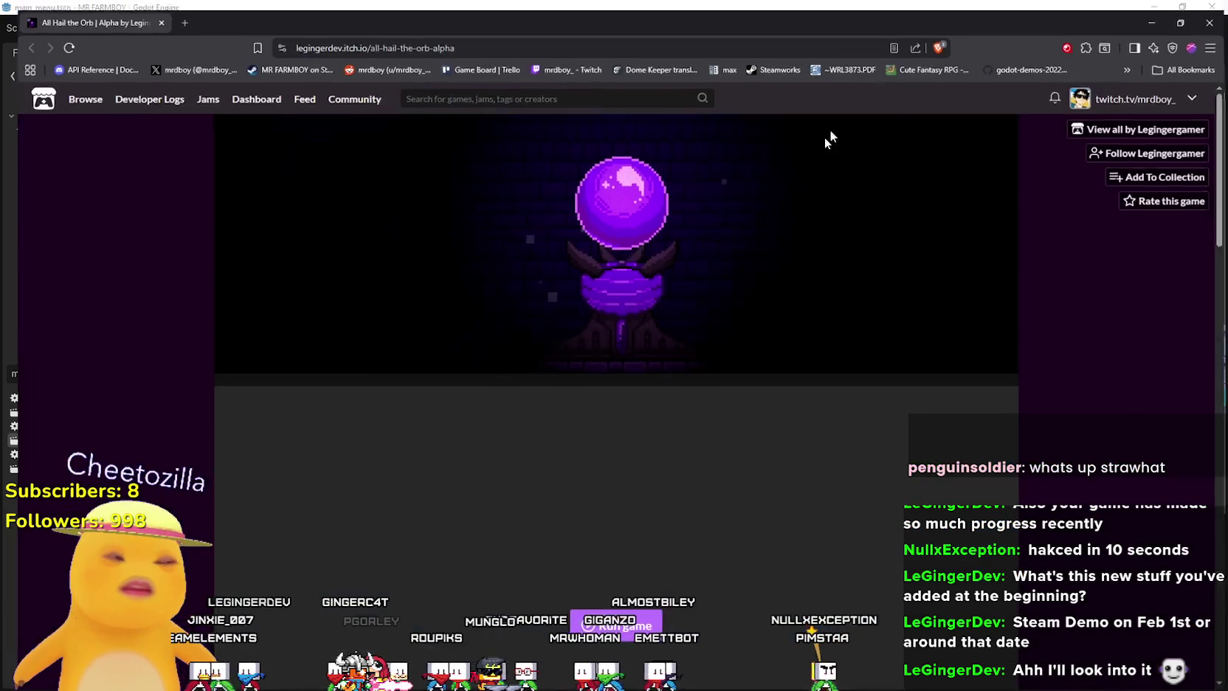
scroll(603, 467, down, 3)
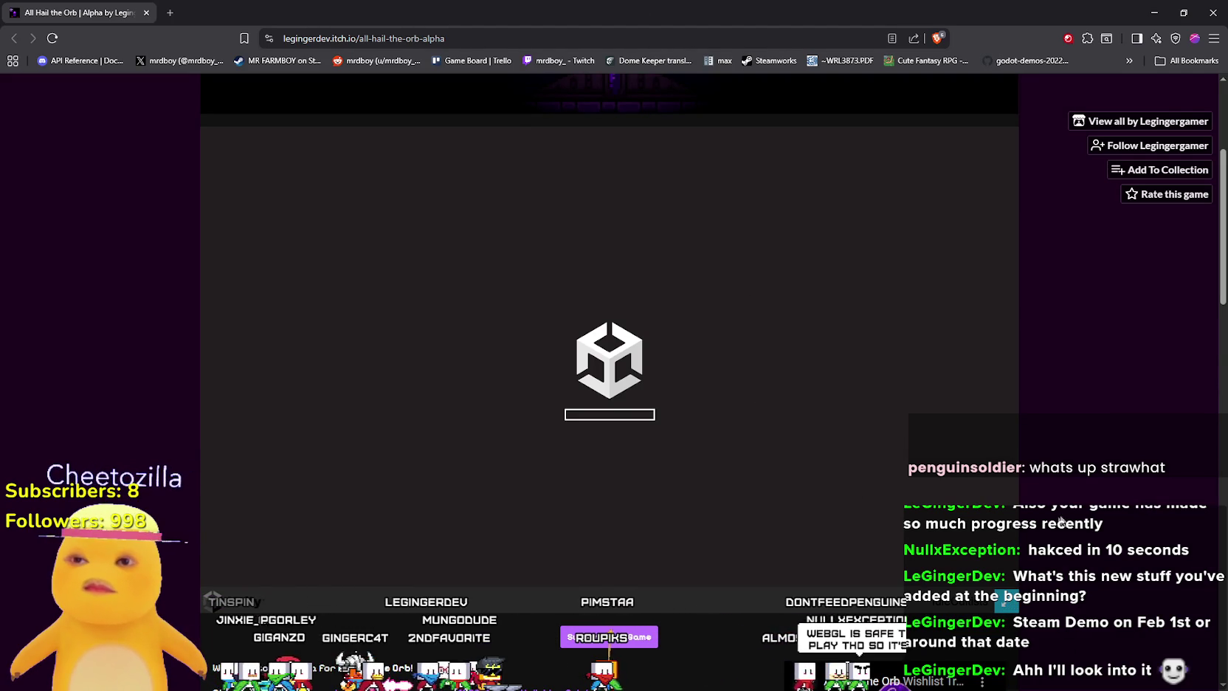
scroll(1070, 561, down, 6)
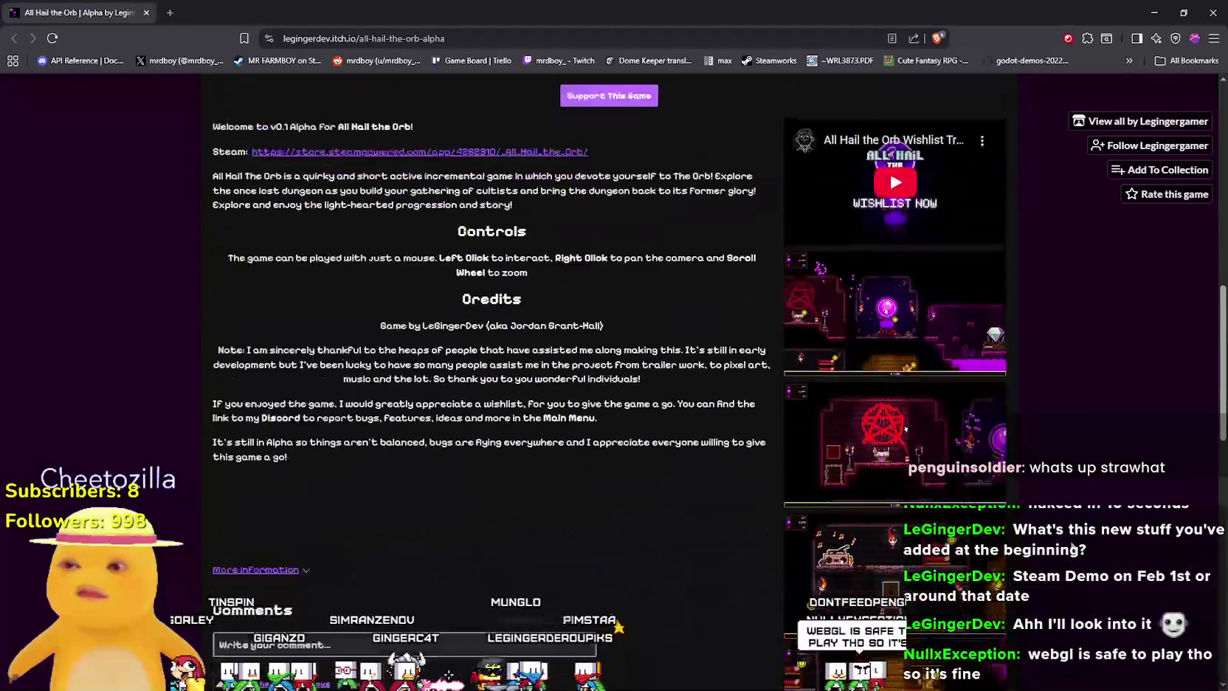
scroll(1055, 561, up, 6)
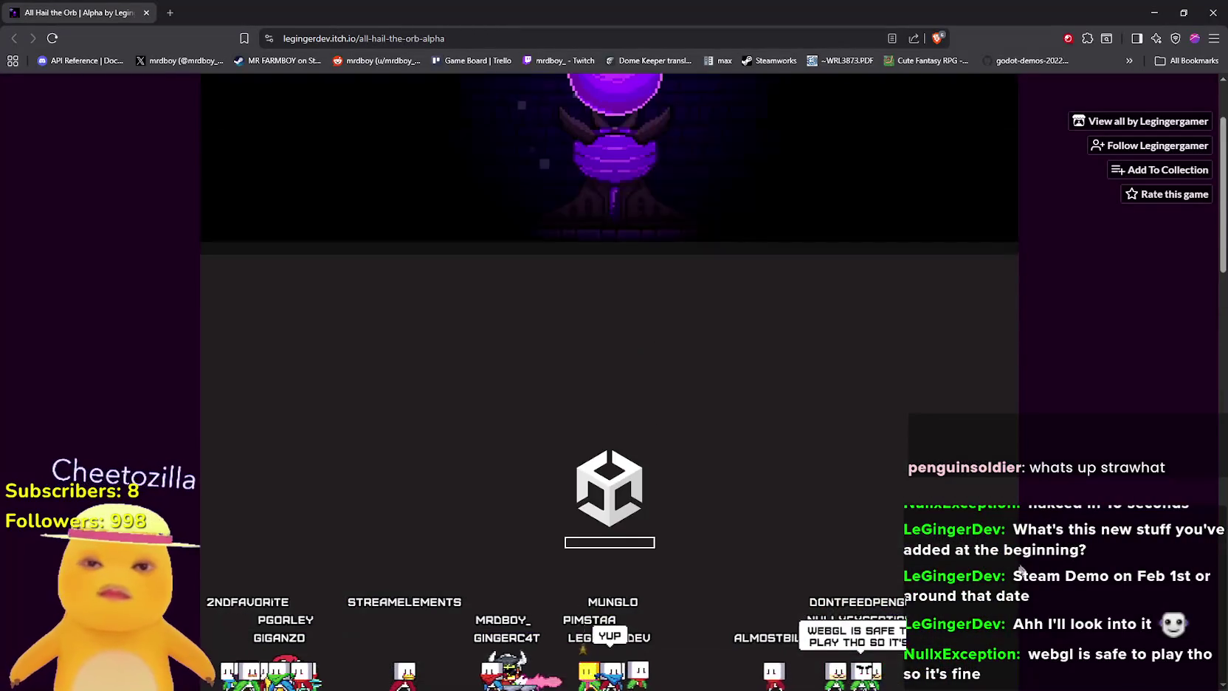
scroll(1033, 585, down, 1)
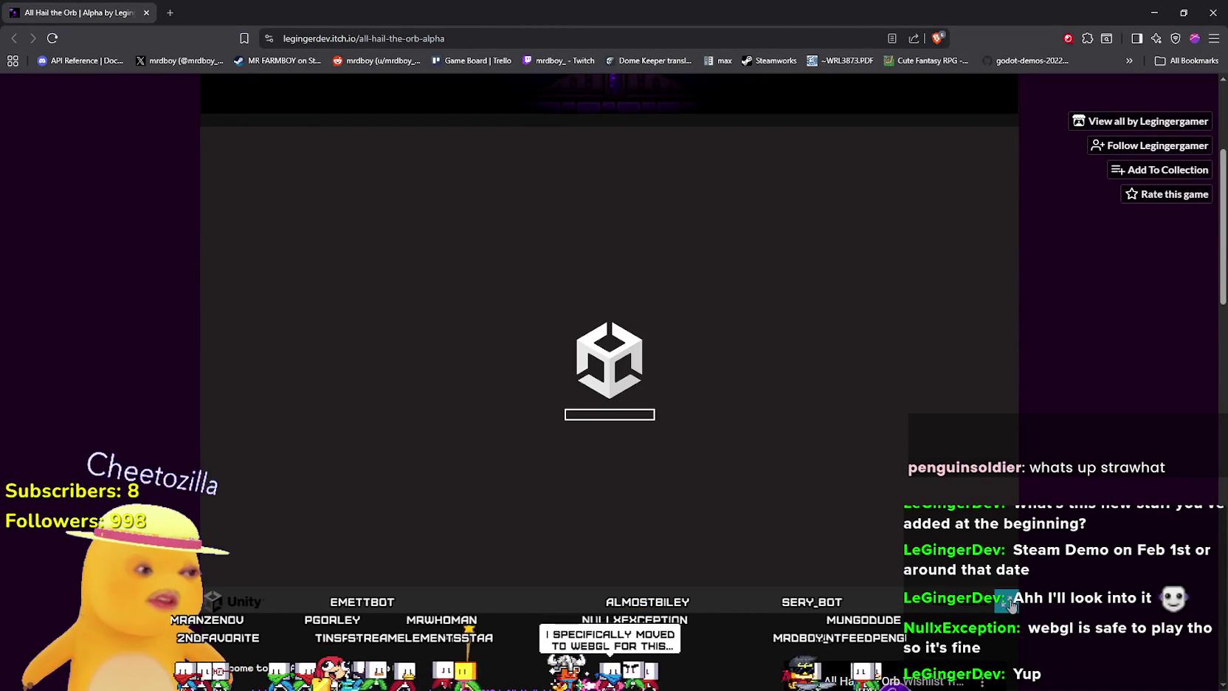
scroll(1060, 465, down, 1)
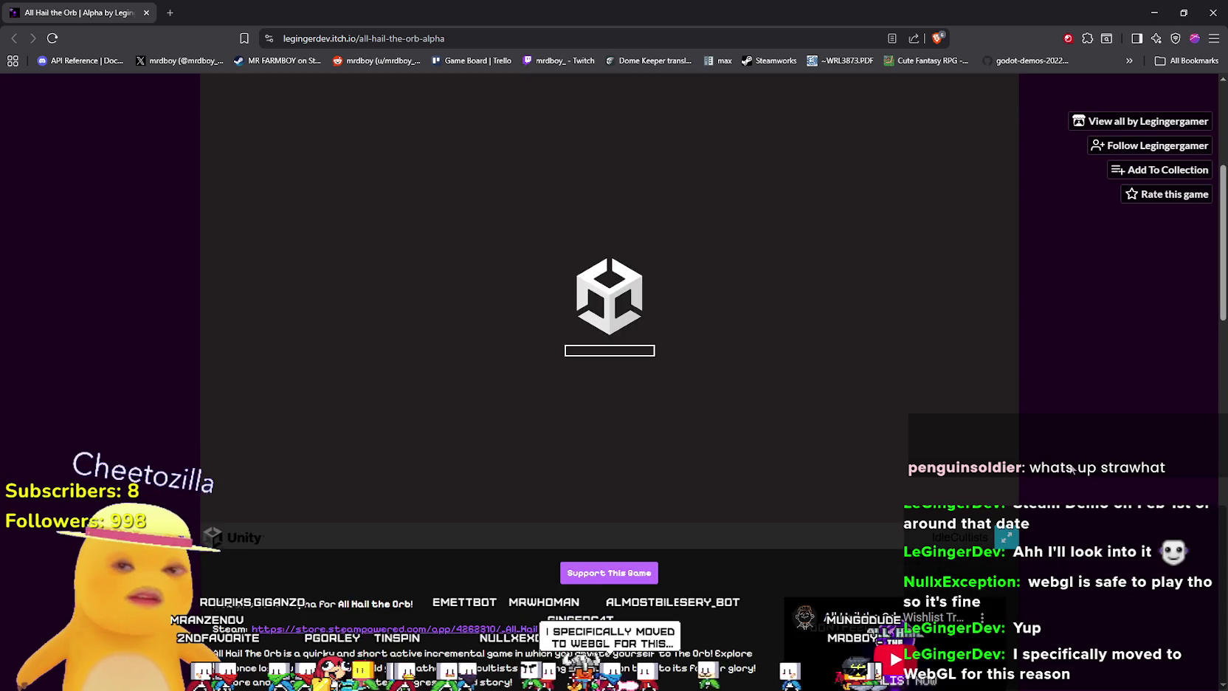
scroll(1055, 422, up, 1)
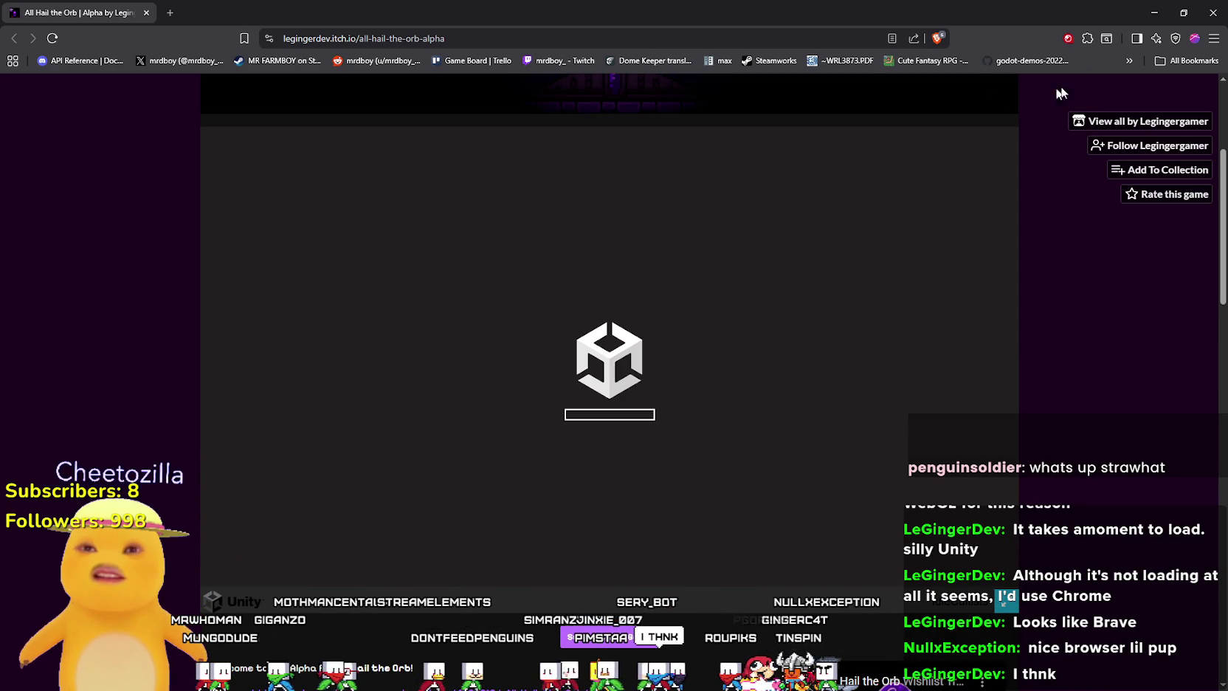
click(936, 45)
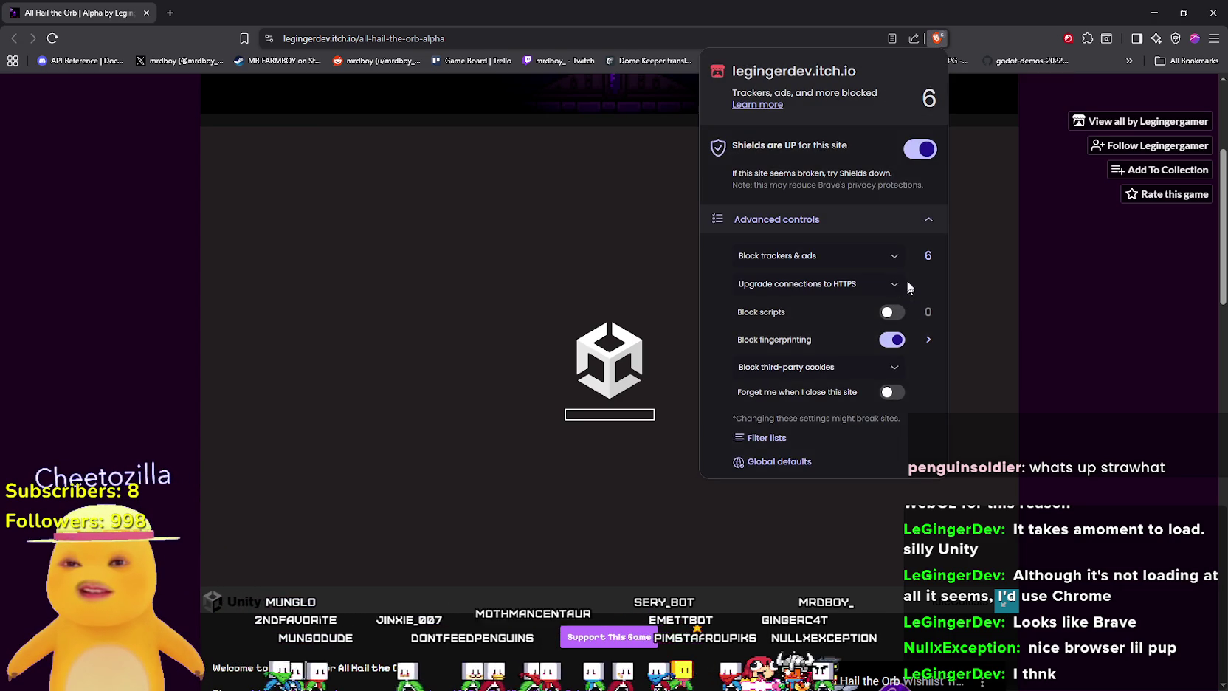
Turn off Brave Shields for itch.io, rerun the game, and open the developer console.
click(920, 149)
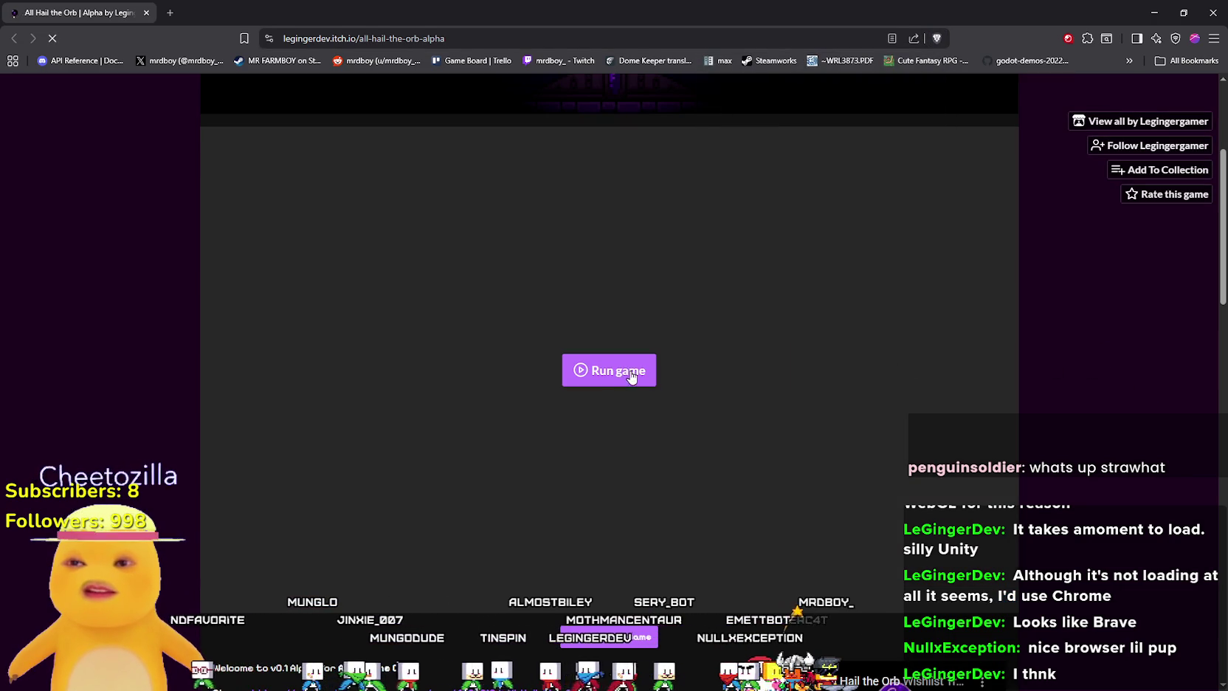
click(629, 376)
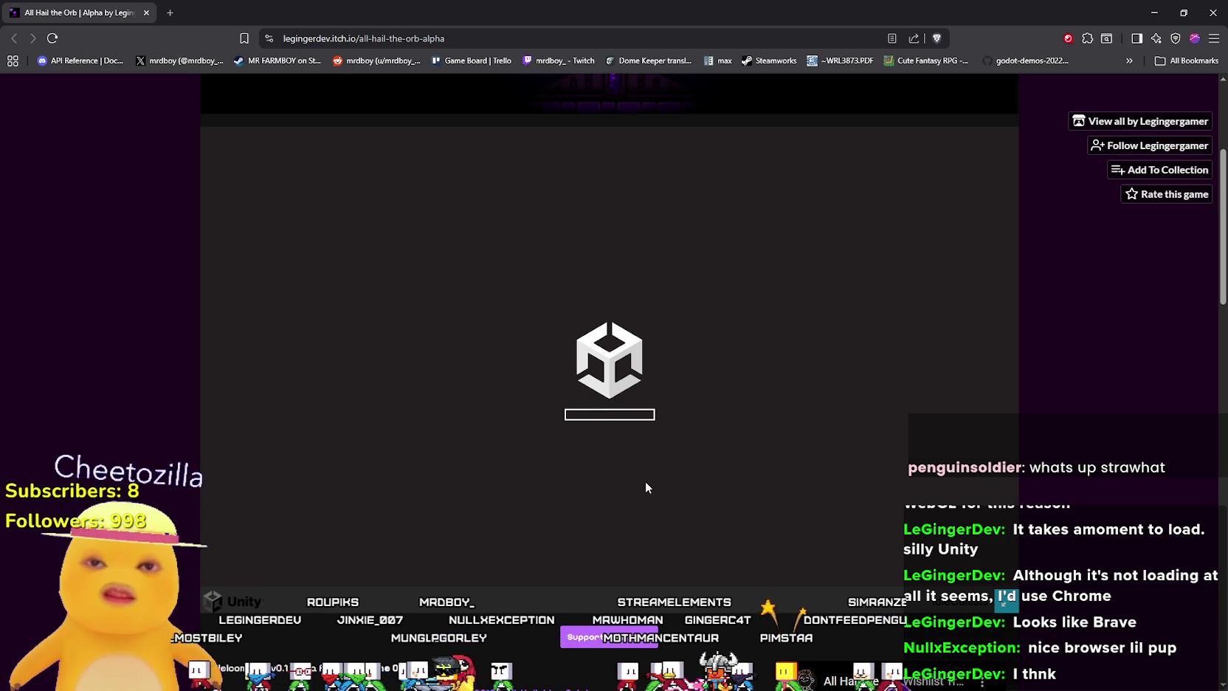
key(F12)
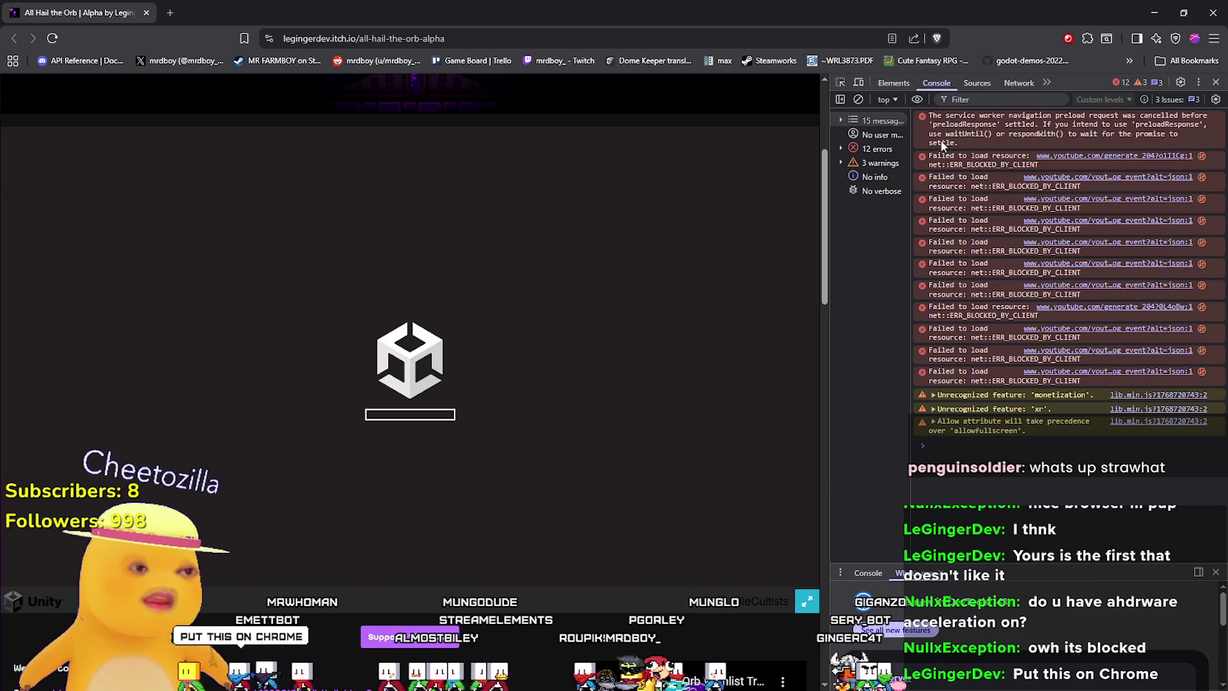
Select the itch.io page address, close Brave, and switch to the page in Chrome.
right_click(347, 42)
click(441, 127)
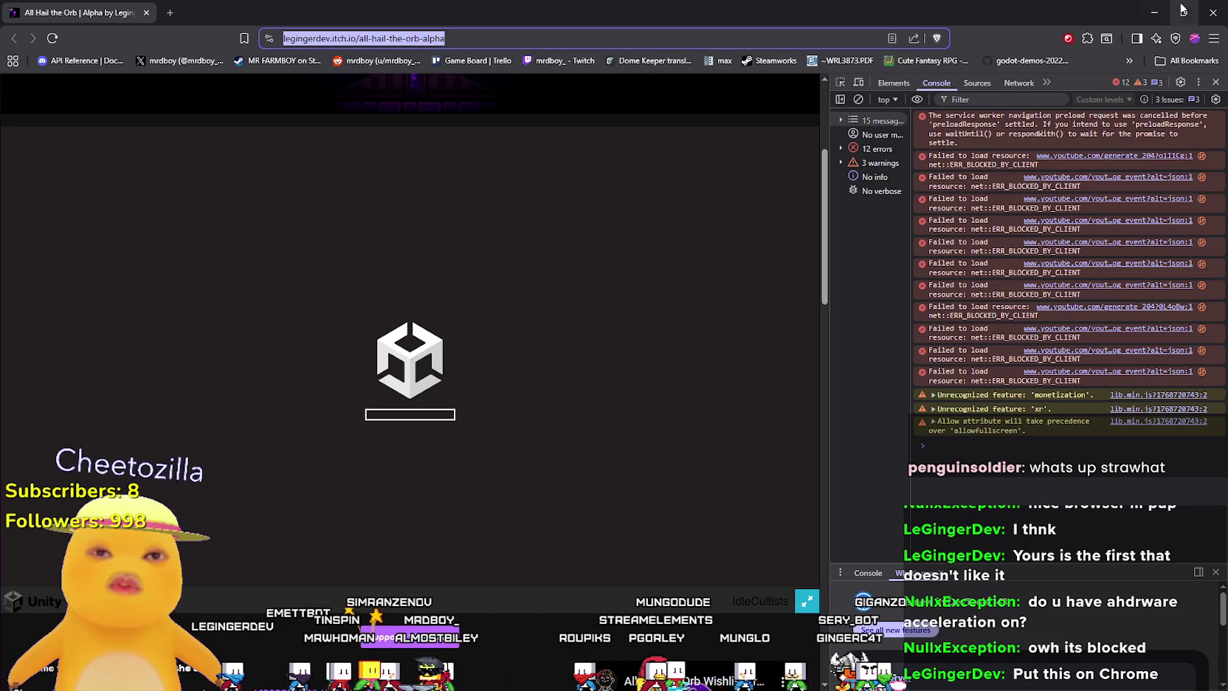
key(alt+F4)
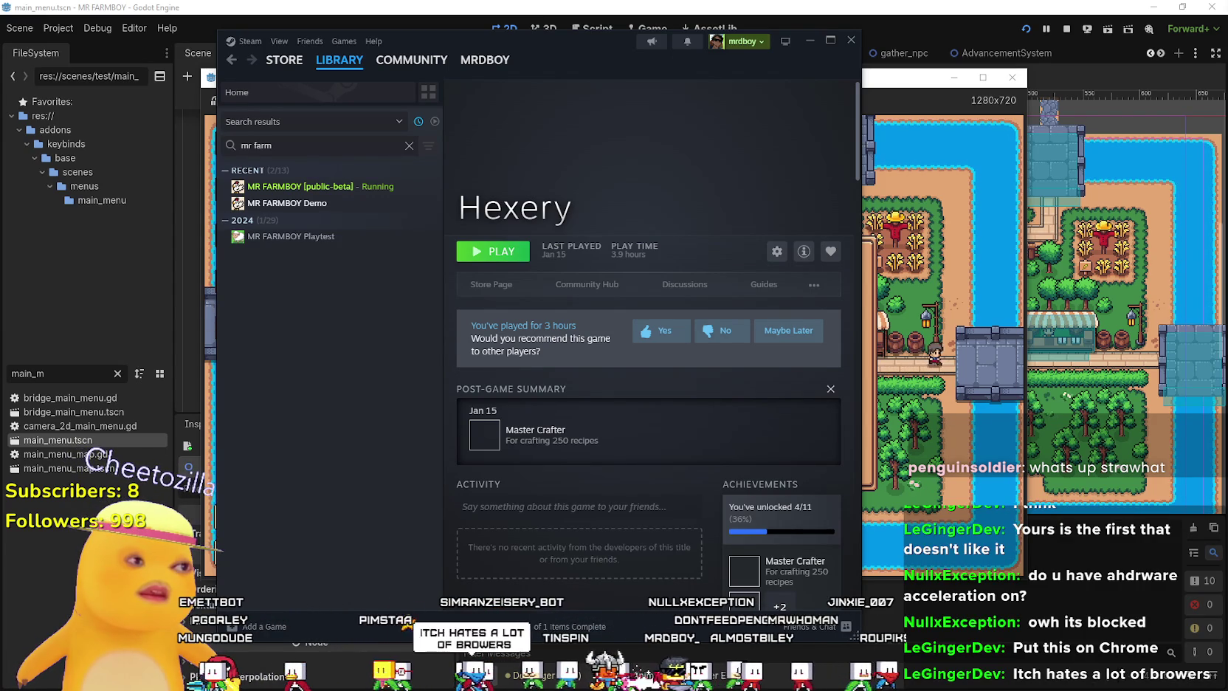
key(alt+Tab)
Run the game in Chrome, dismiss the McAfee WebAdvisor prompt, and open the developer console.
click(547, 406)
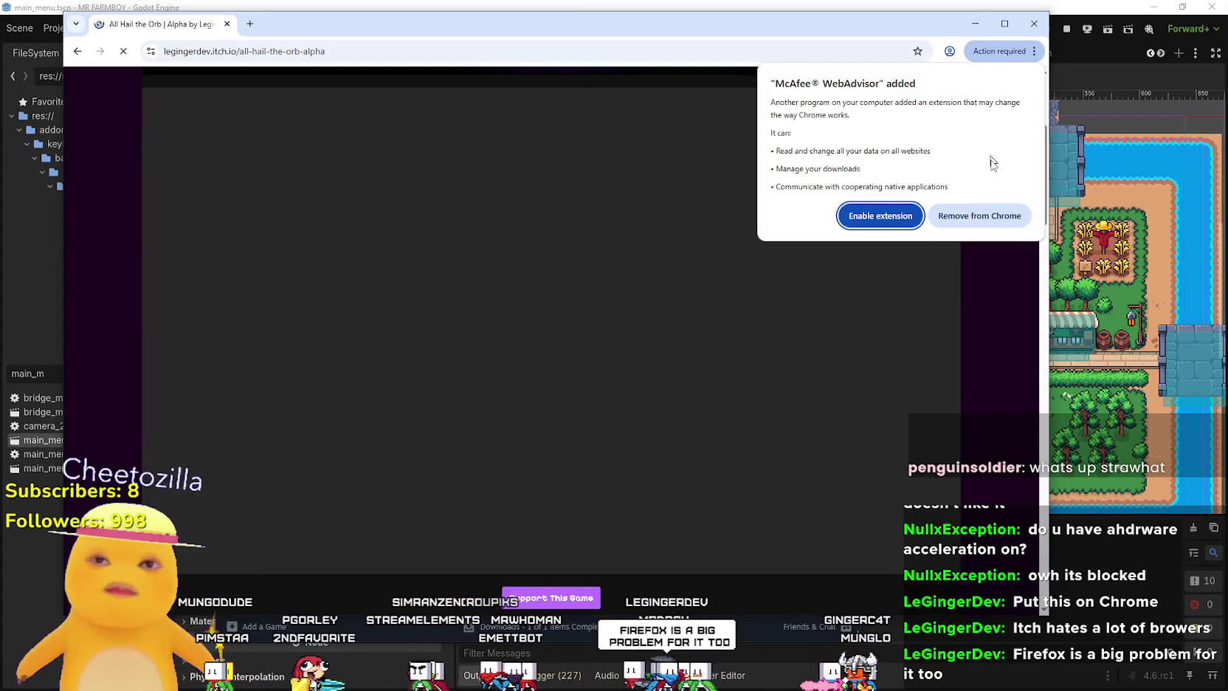
click(997, 220)
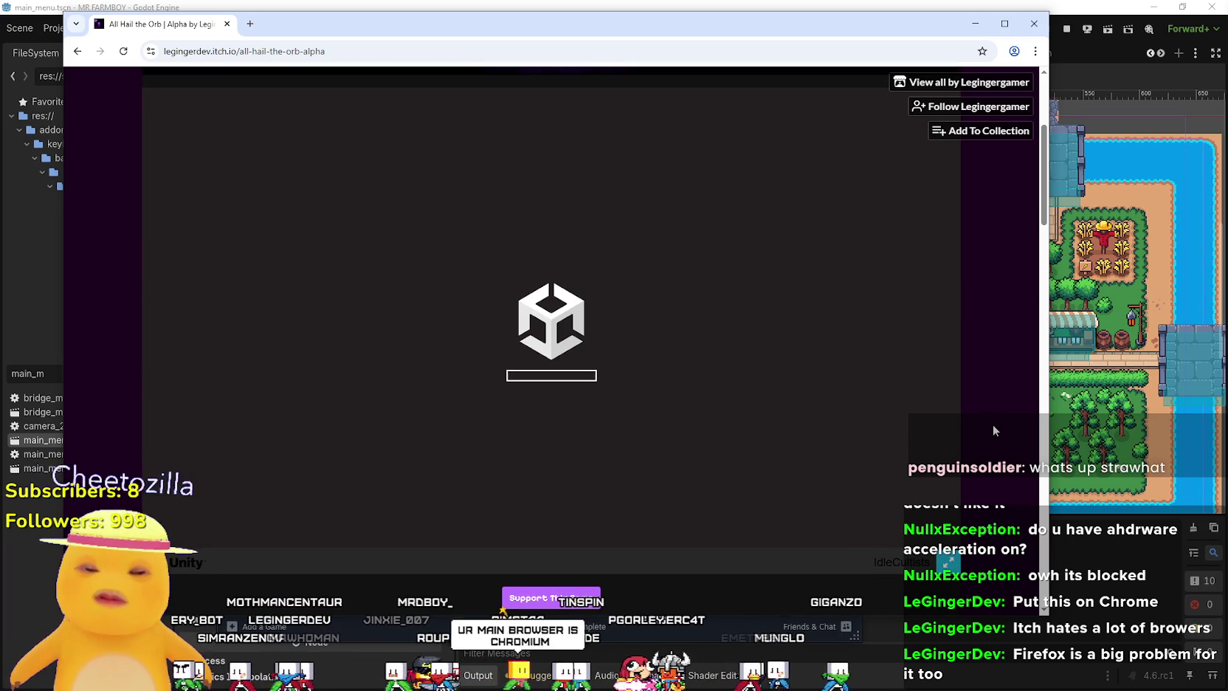
key(F12)
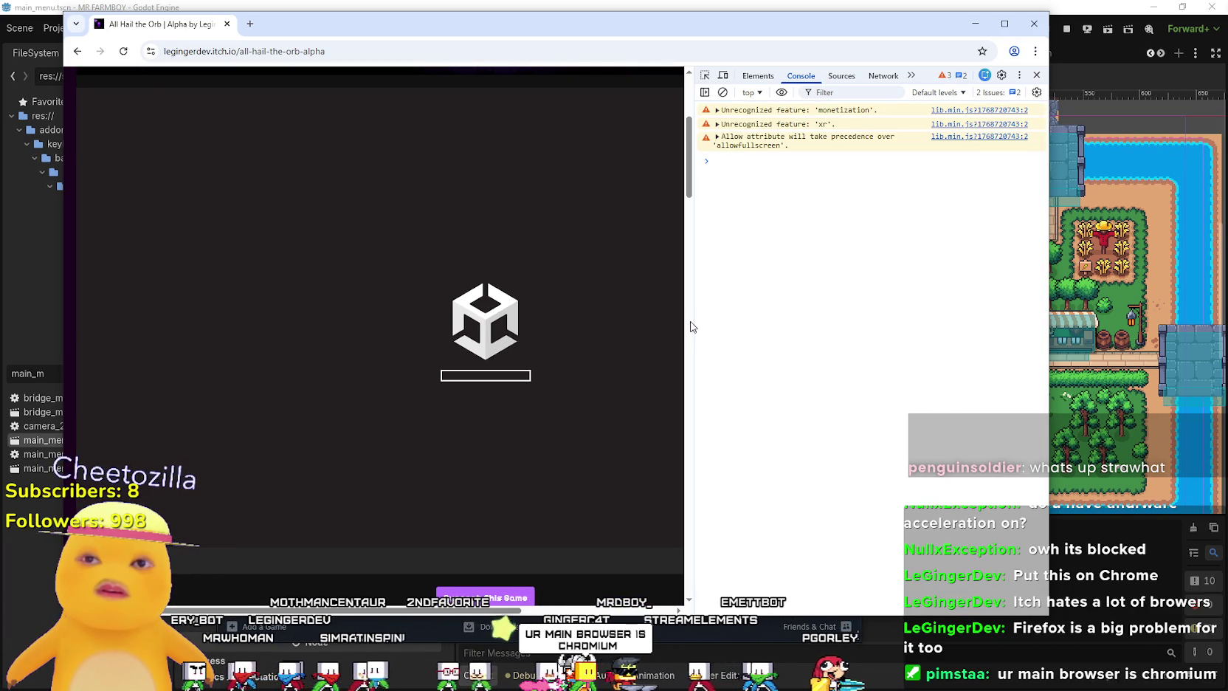
Narrow the docked console to widen the game page, then open Task Manager.
scroll(692, 327, down, 6)
scroll(639, 325, up, 2)
scroll(646, 316, up, 4)
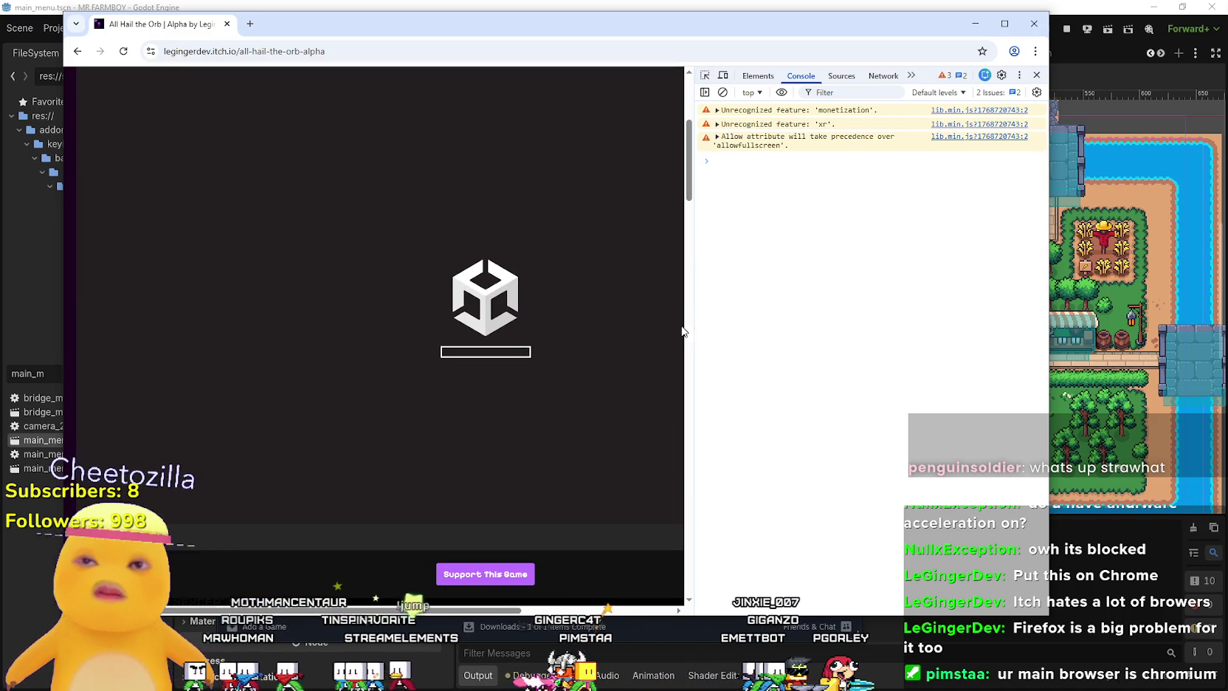
drag(684, 331, 1040, 370)
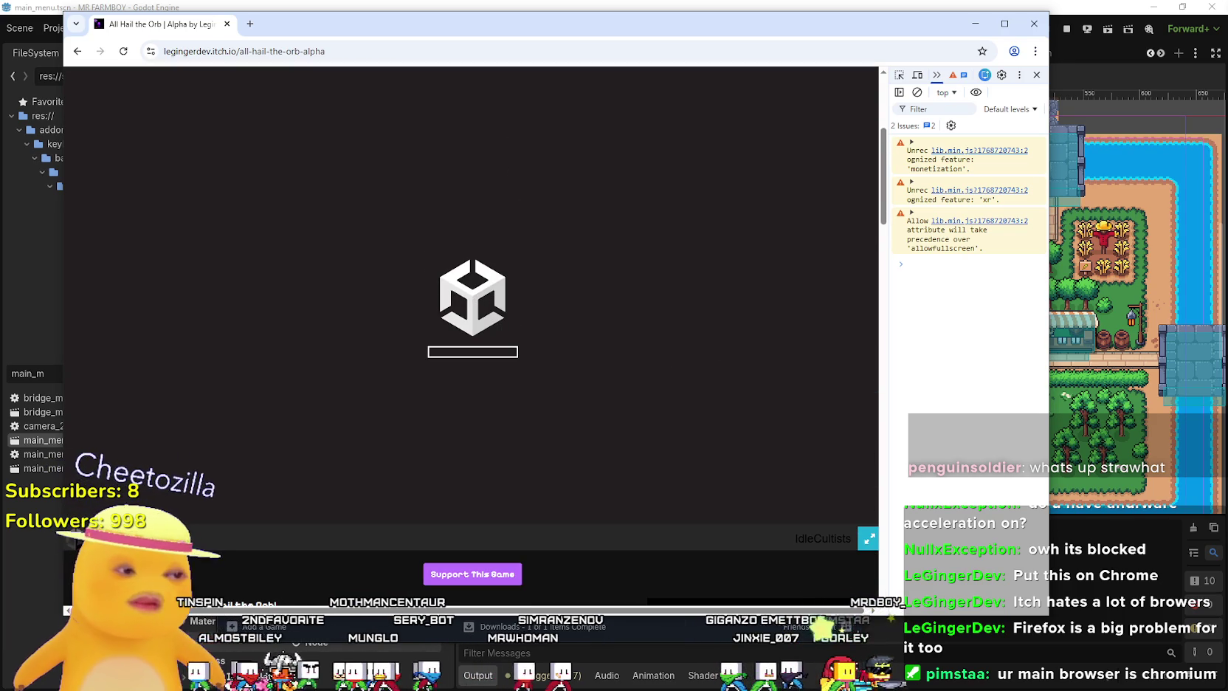
key(ctrl+shift+Escape)
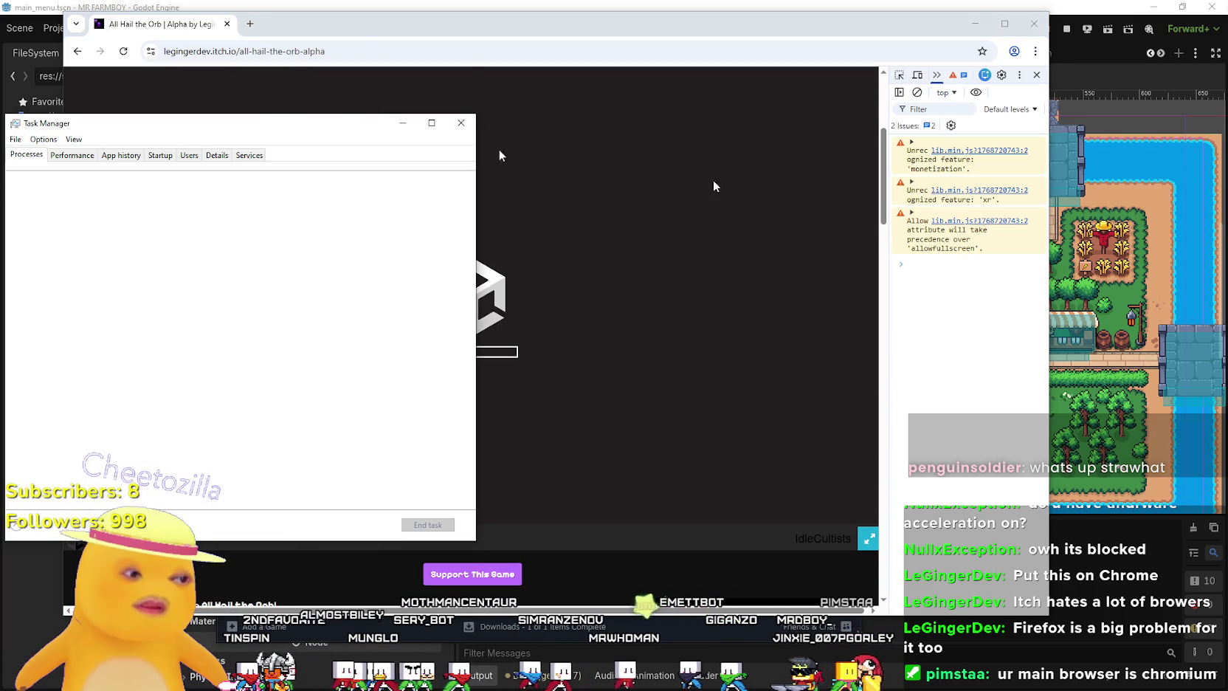
Expand the Google Chrome (12) process group in Task Manager, then close Task Manager.
drag(254, 132, 624, 137)
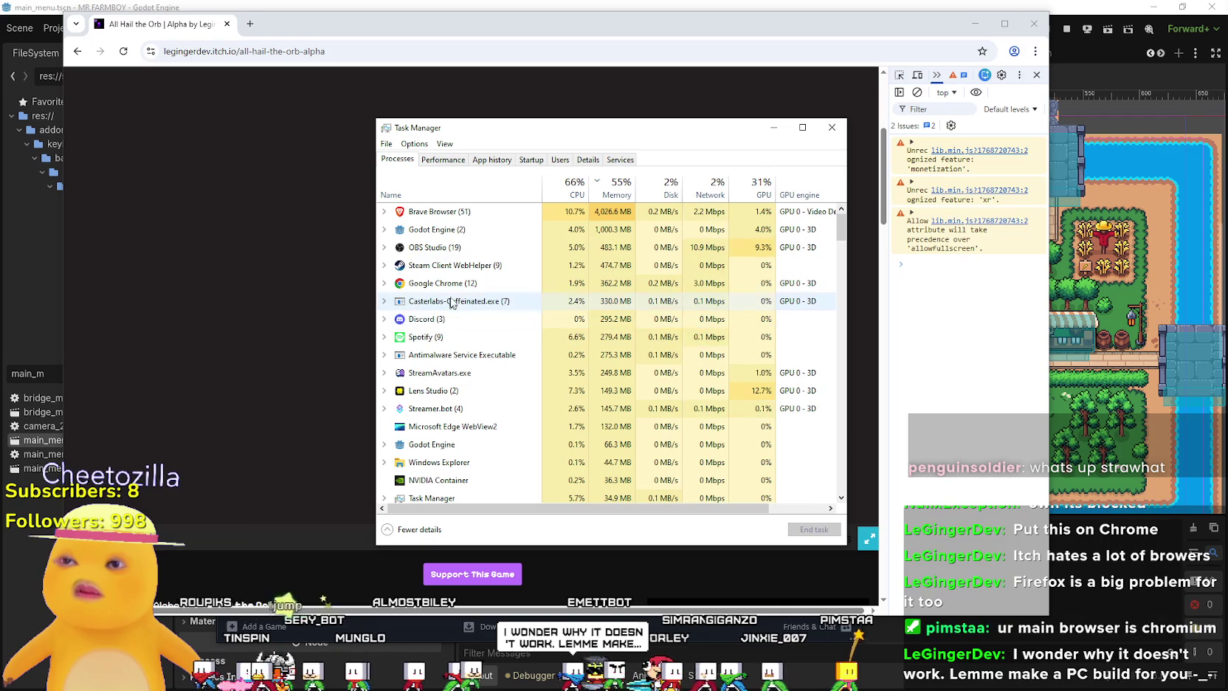
click(457, 284)
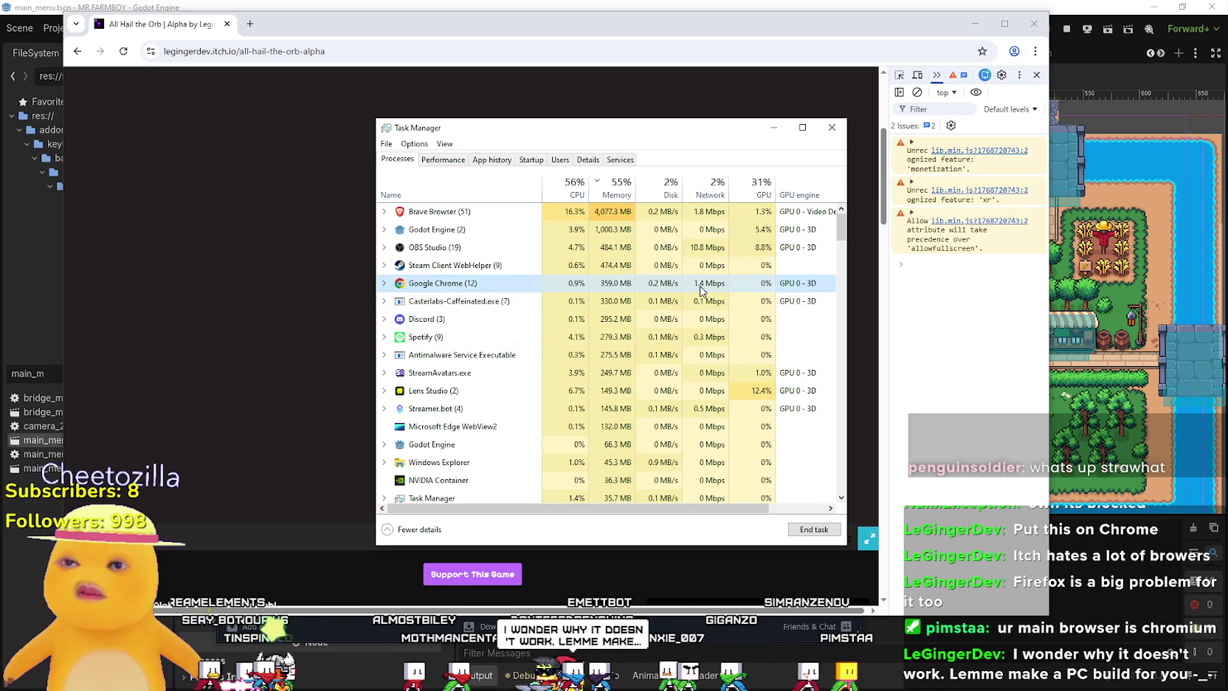
click(385, 283)
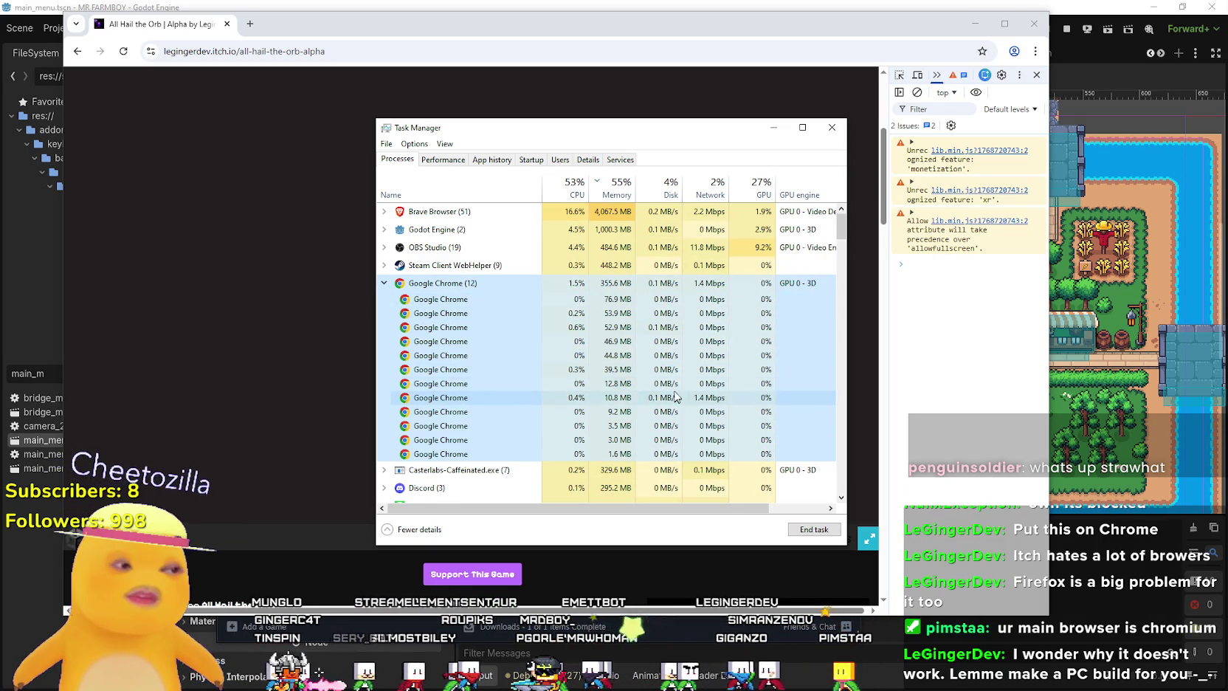
mouse_move(677, 124)
mouse_down()
mouse_move(816, 585)
mouse_move(437, 126)
mouse_up()
click(594, 122)
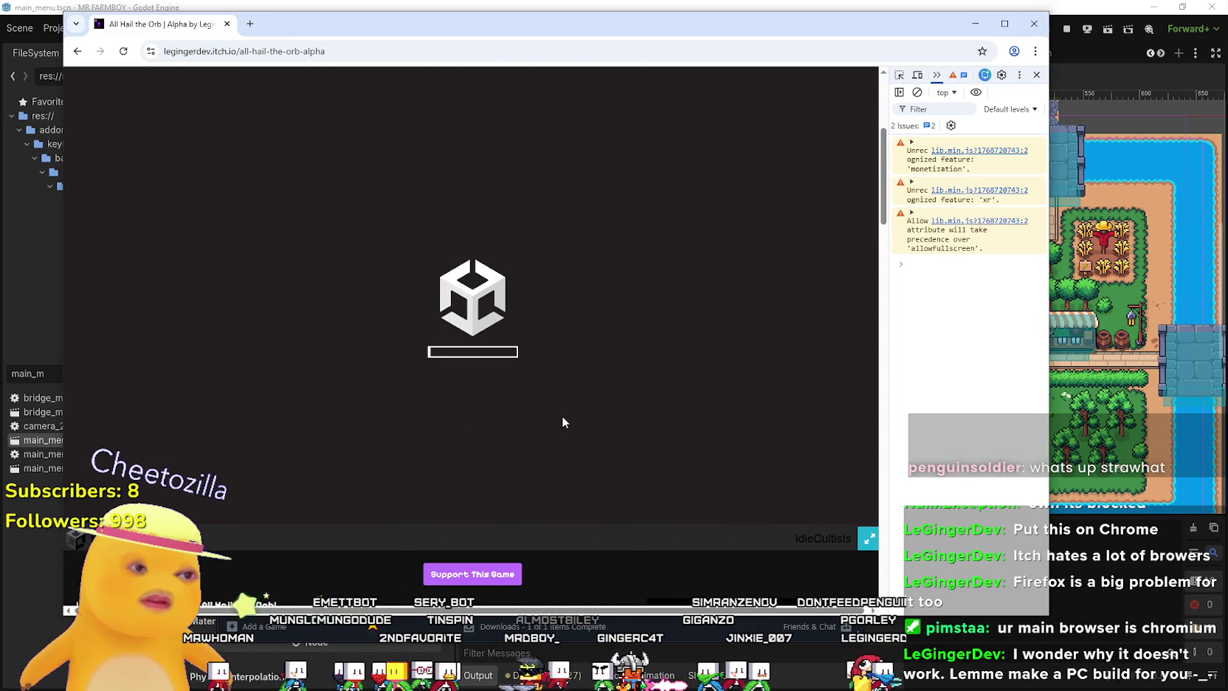
Scroll the itch.io page while the Unity build loads, then close the developer console.
scroll(369, 403, down, 1)
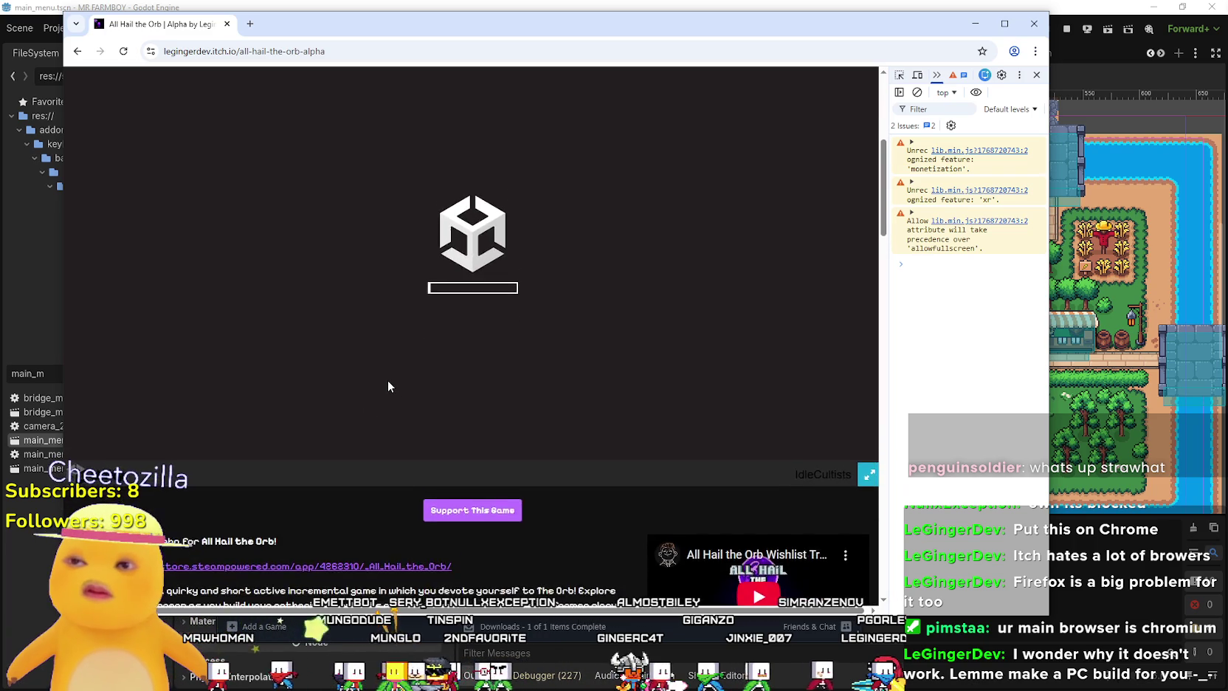
scroll(379, 402, up, 1)
scroll(380, 410, up, 3)
scroll(705, 518, up, 2)
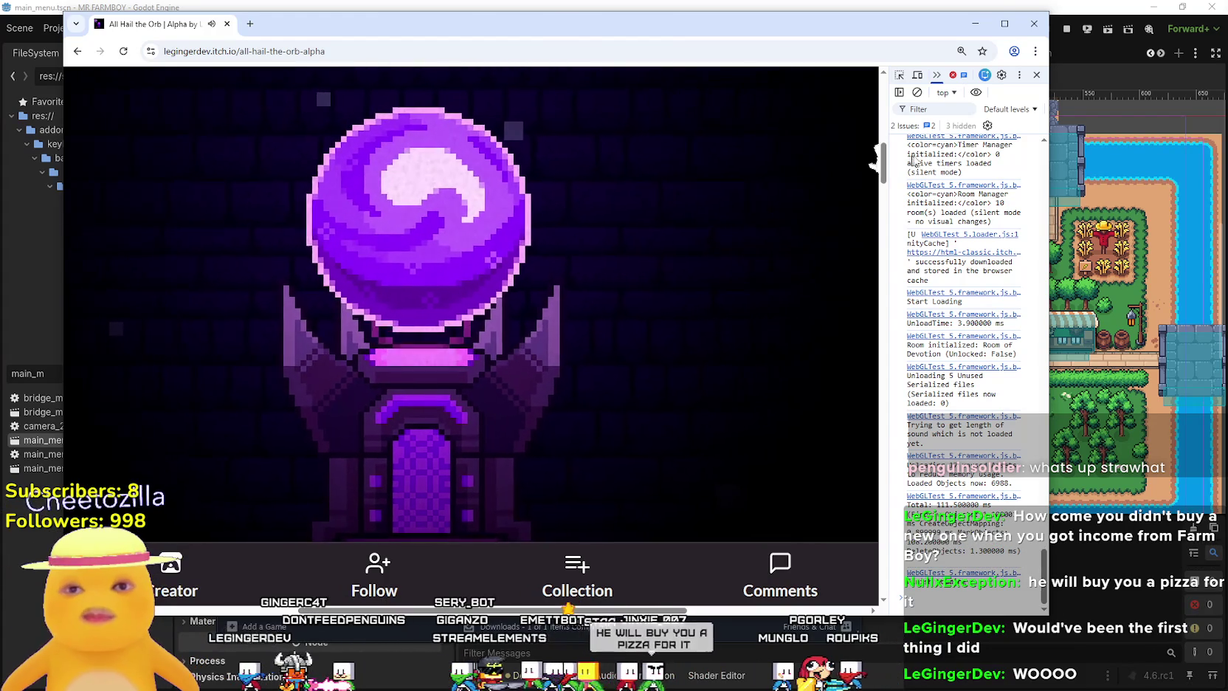
key(F12)
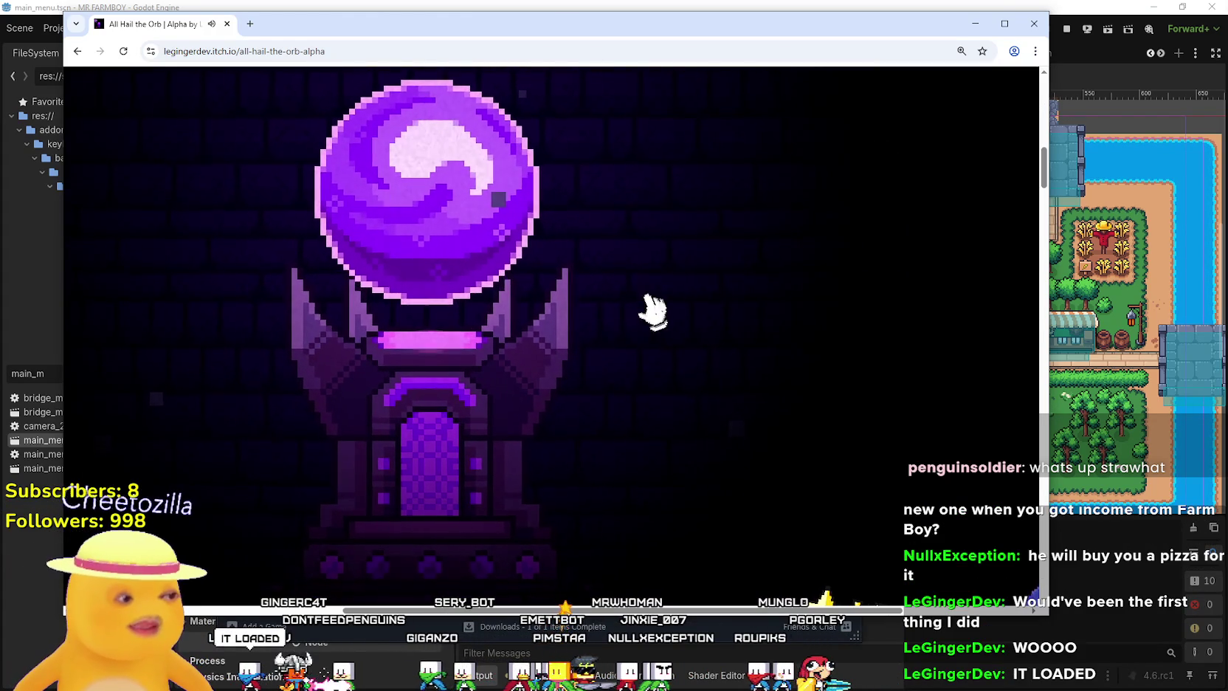
Maximize Chrome and zoom the page back out to its default size.
key(super+Up)
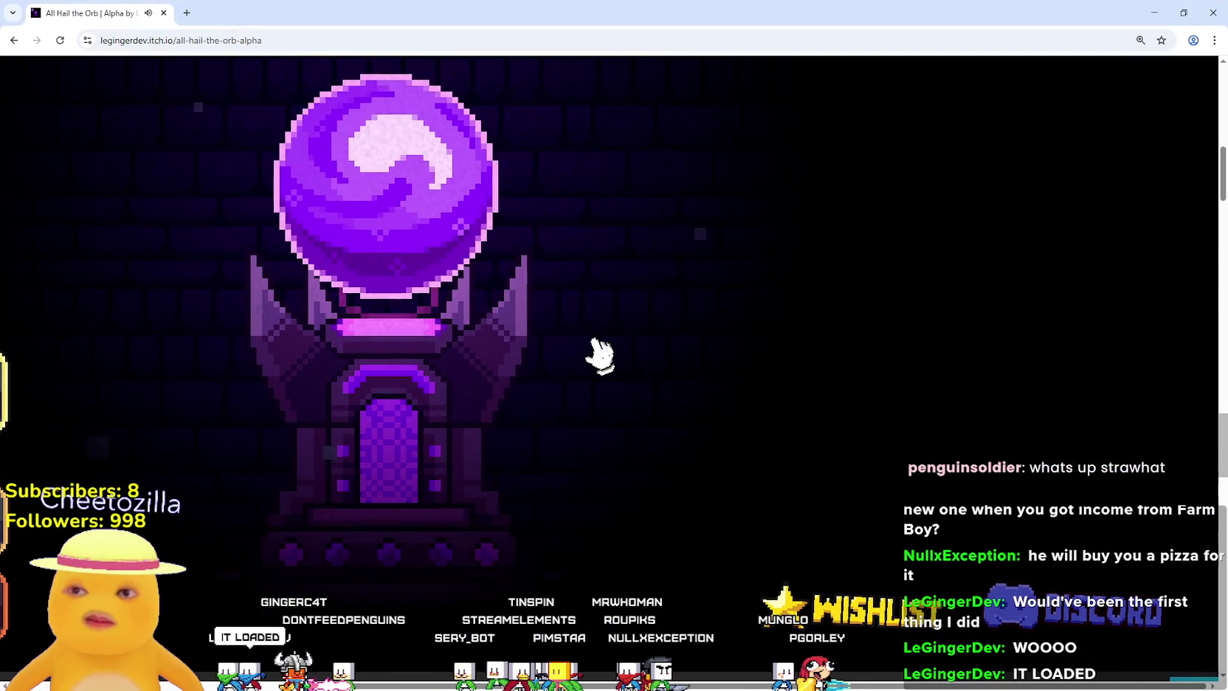
key(alt)
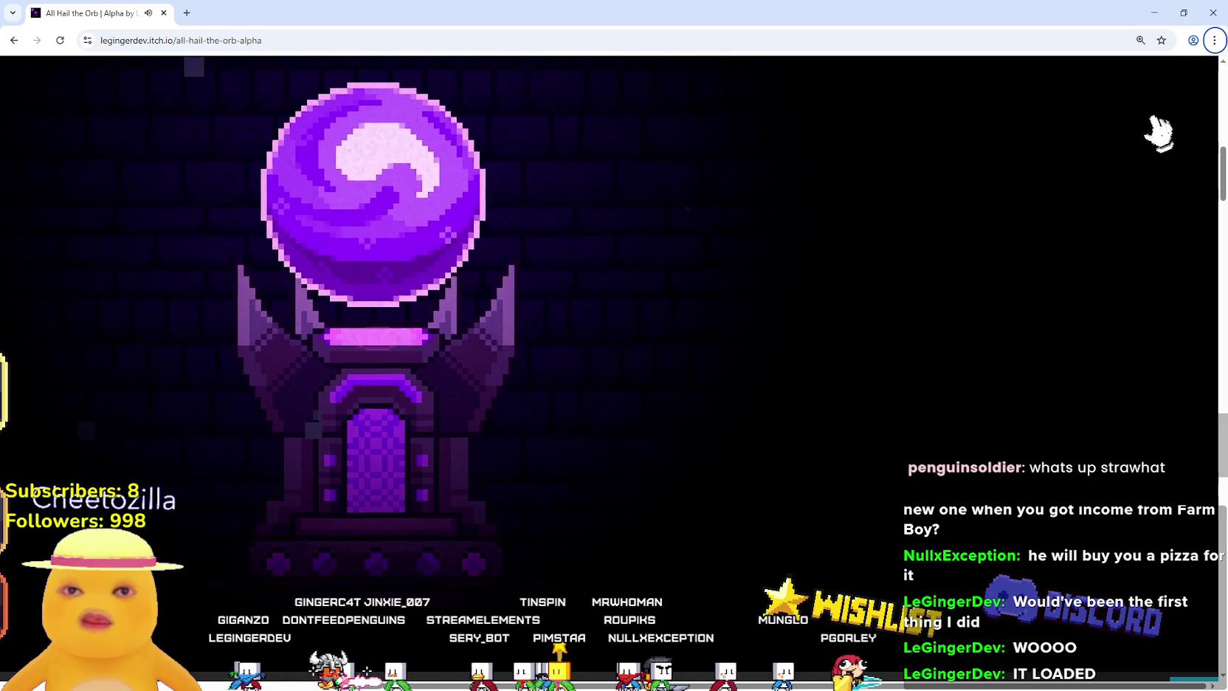
key(Return)
click(1128, 331)
click(1127, 331)
click(1127, 331)
click(1127, 330)
key(Escape)
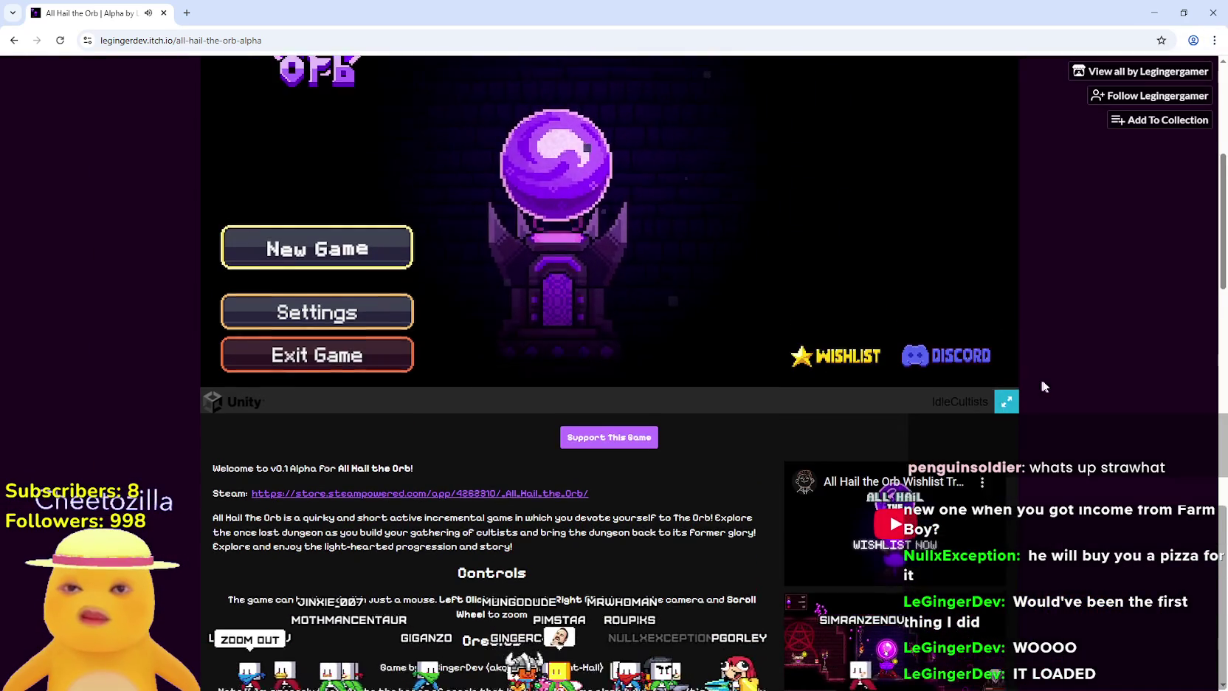
Play the game full screen and minimize the Spotify music player.
click(1006, 384)
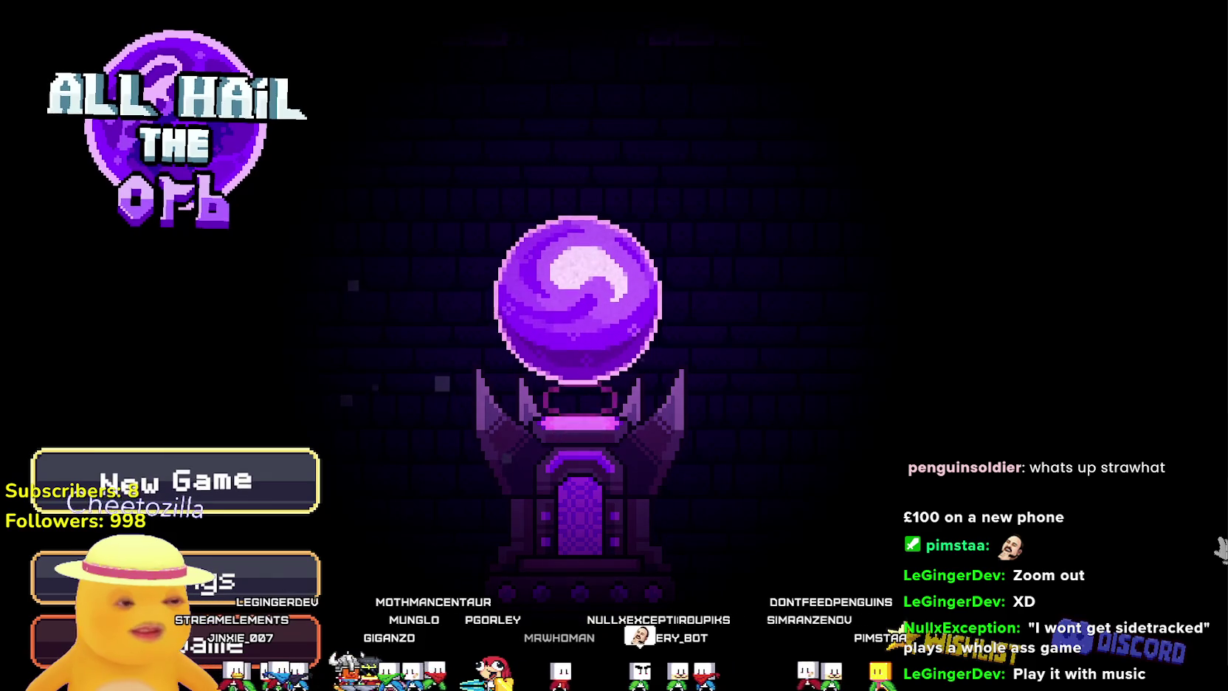
key(alt+Tab)
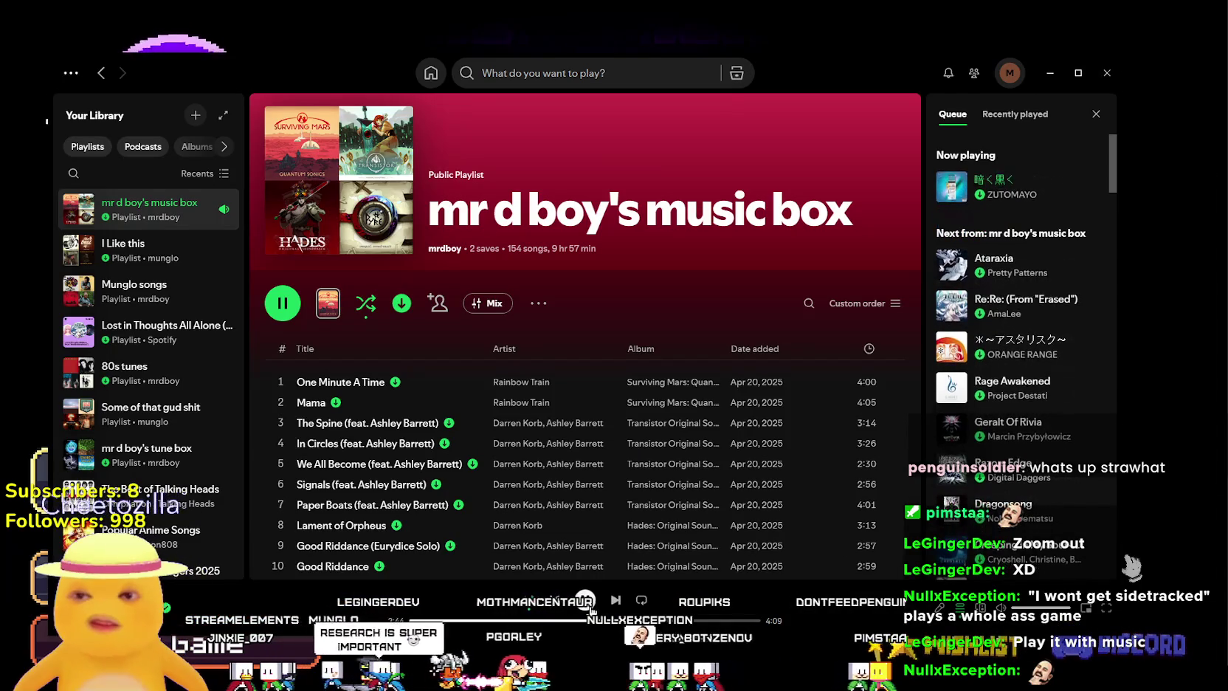
click(1049, 73)
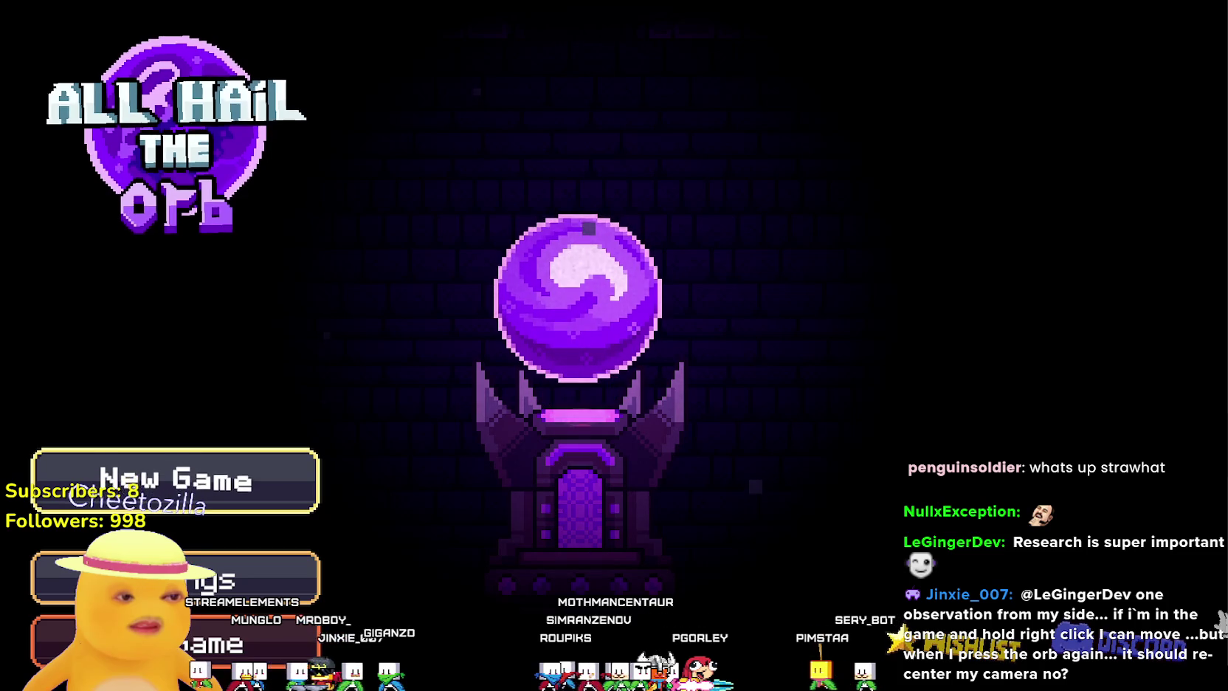
click(246, 579)
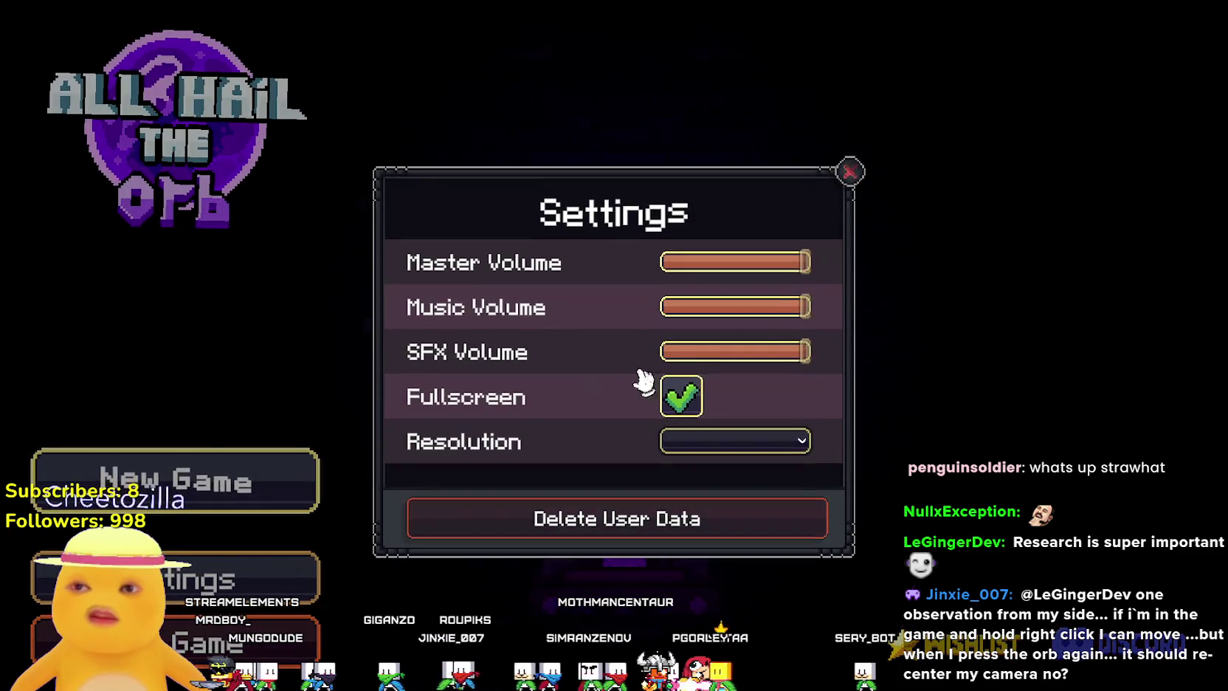
mouse_move(790, 305)
mouse_down()
mouse_move(705, 310)
mouse_move(859, 318)
mouse_up()
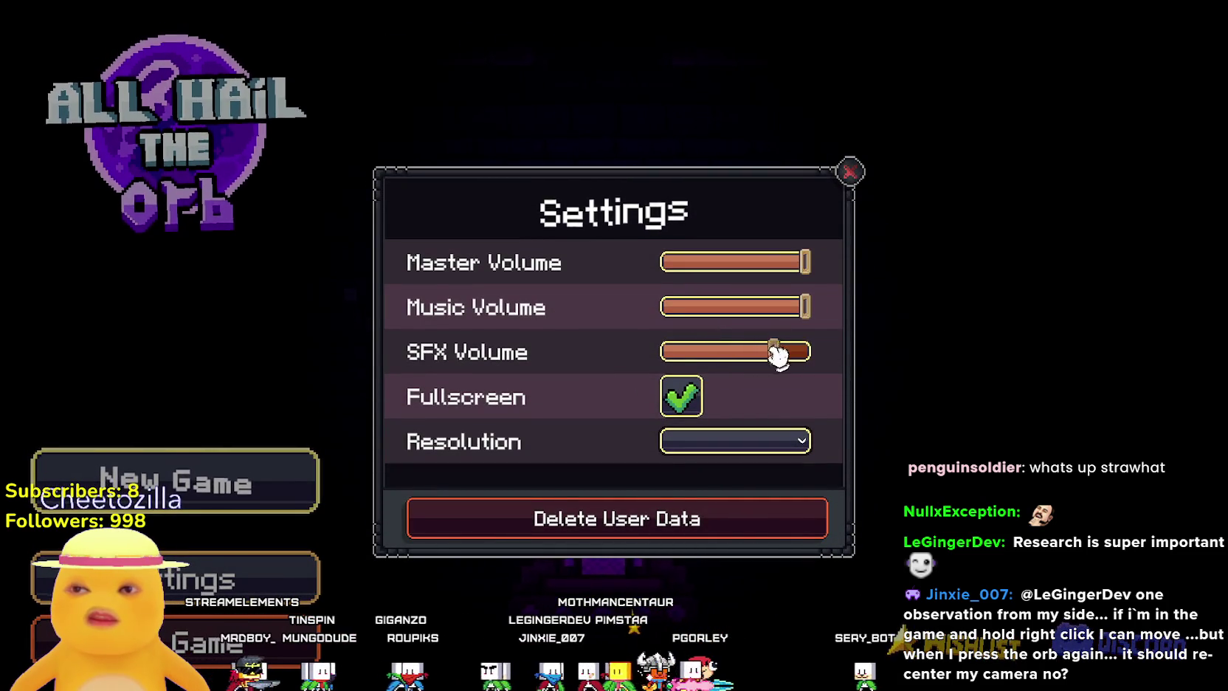
click(852, 177)
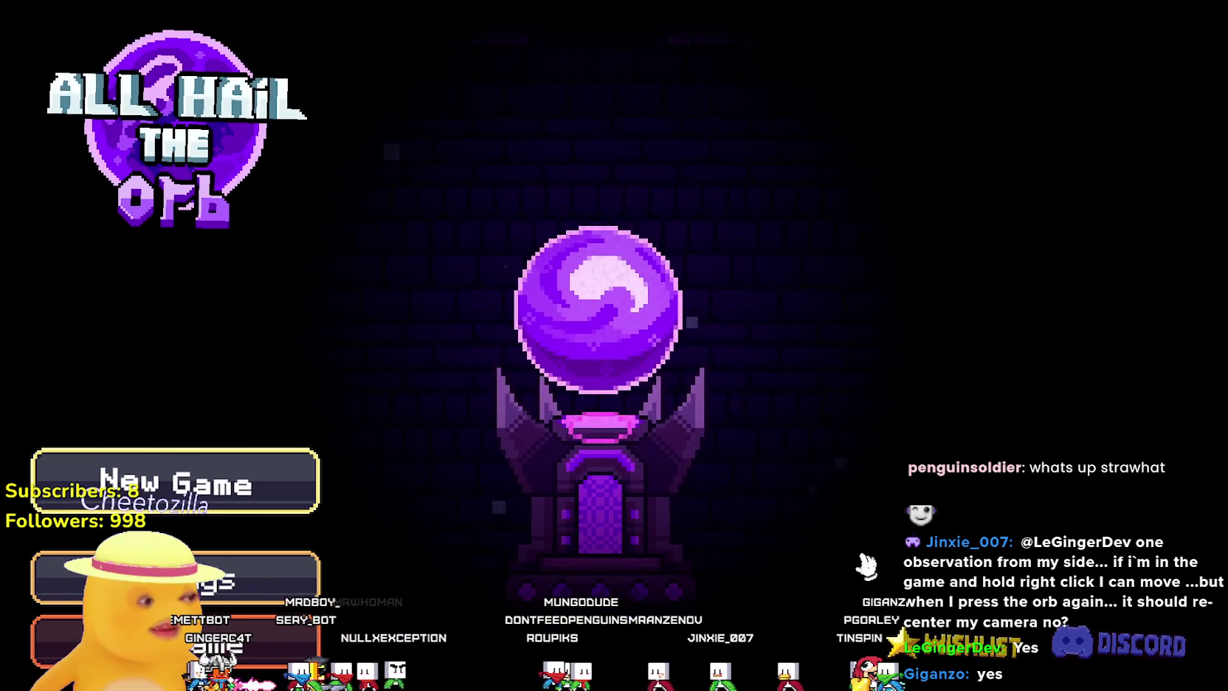
Poke the title-screen orb for an early achievement, then start a New Game.
click(609, 275)
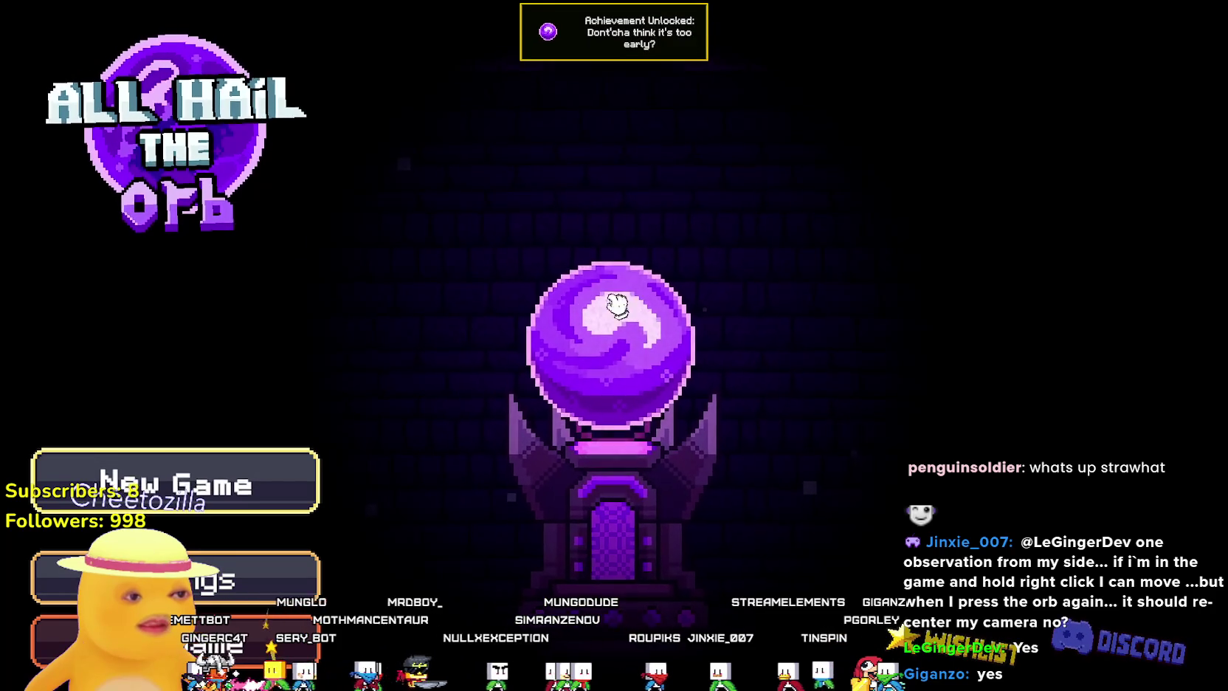
mouse_move(629, 55)
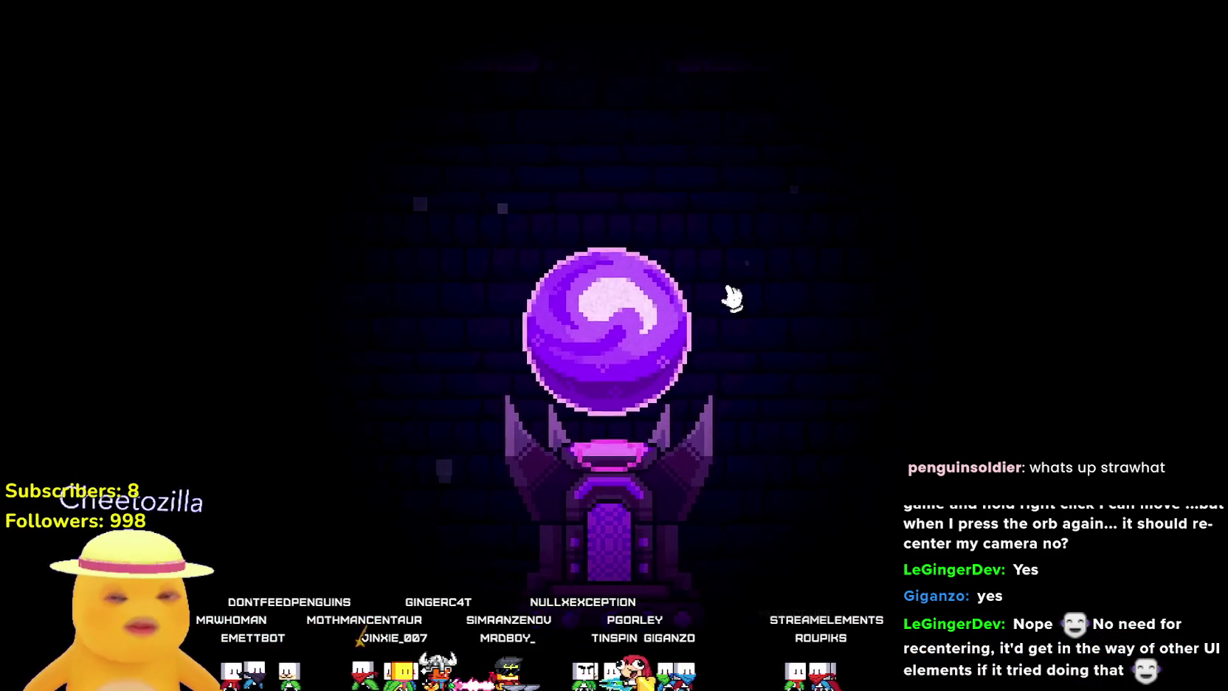
click(673, 419)
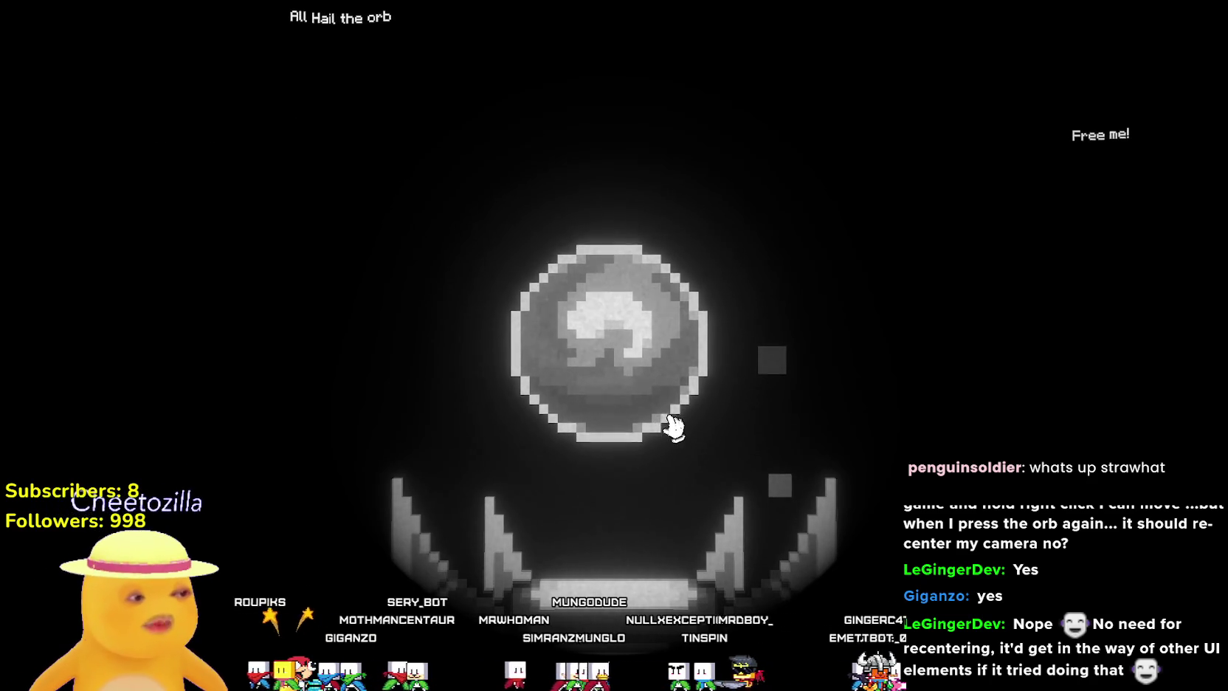
Click the grey orb three times until it shatters and frees the creature inside.
click(607, 325)
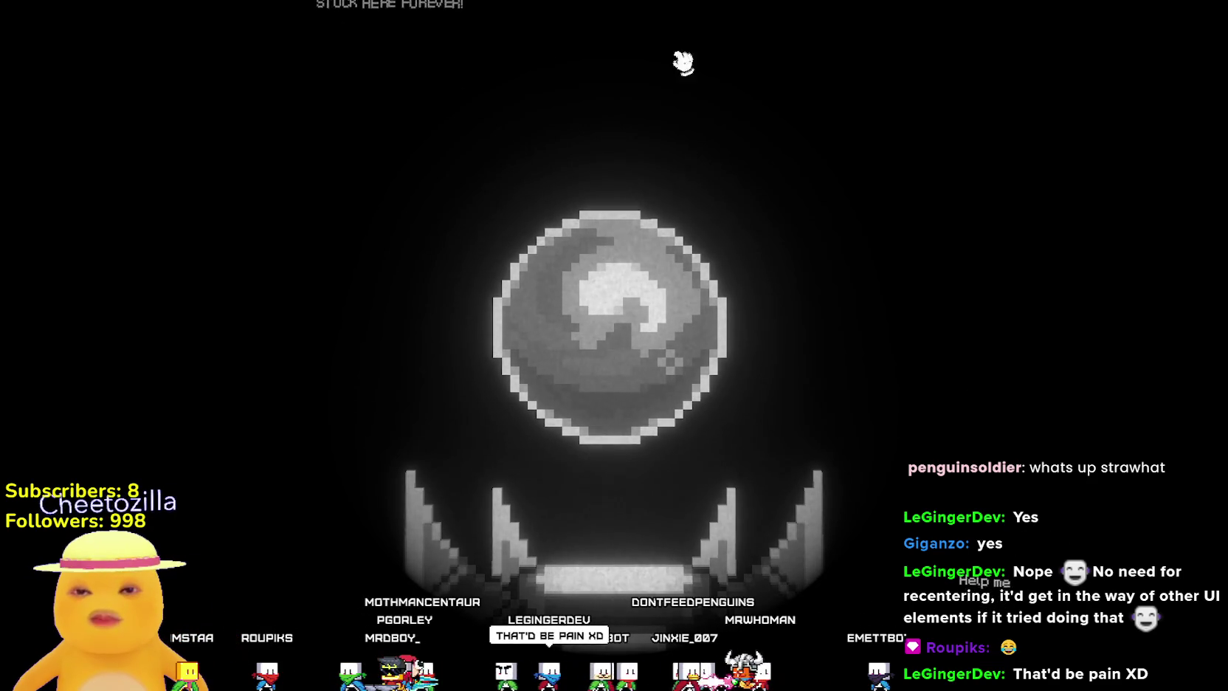
click(693, 392)
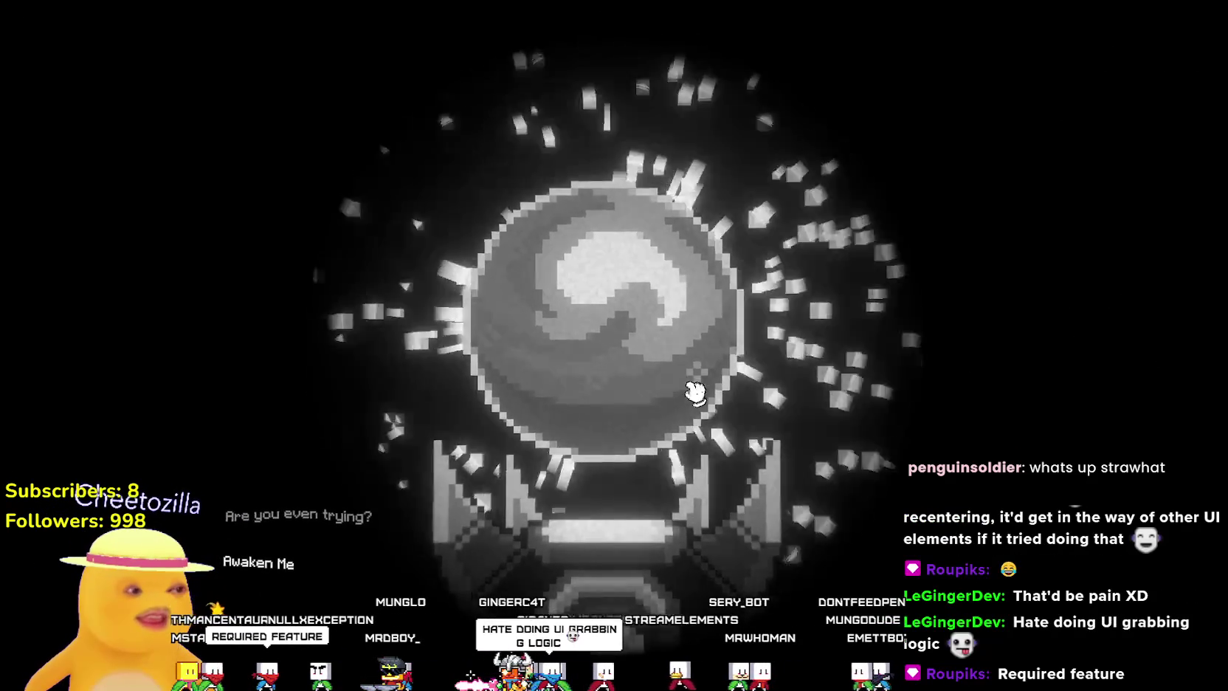
click(694, 391)
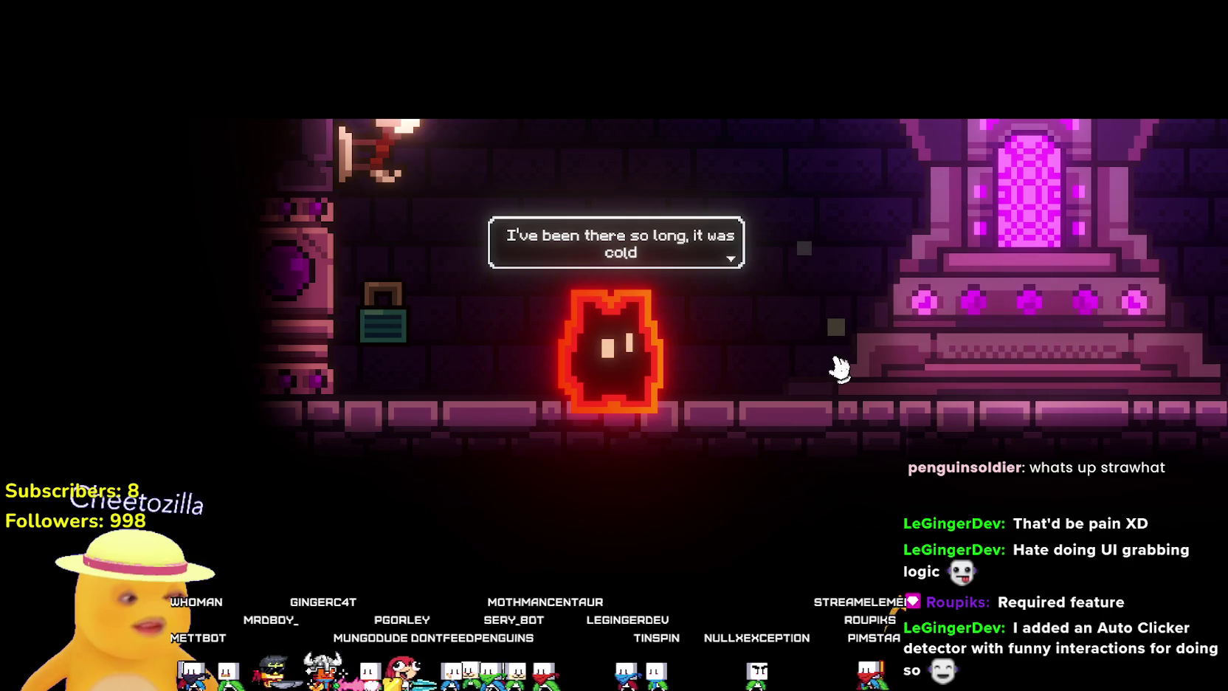
Advance through all of the freed creature's dialogue lines until the orb altar reads 'No Cultists Assigned!'.
click(845, 360)
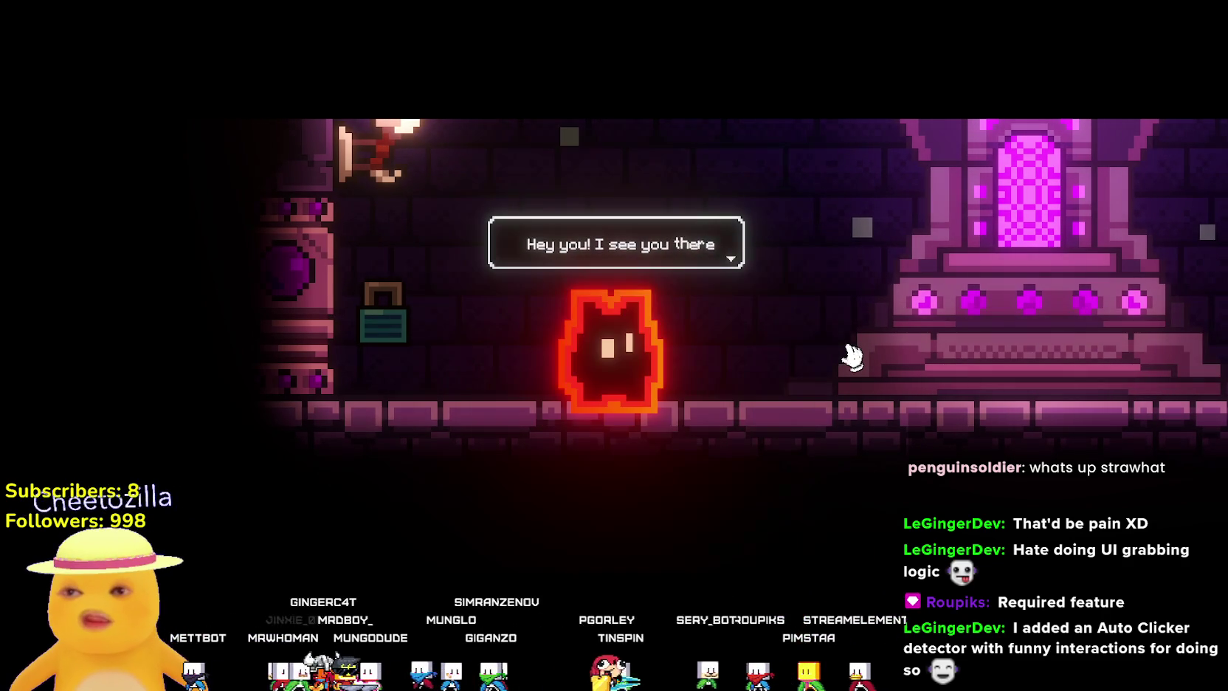
click(851, 358)
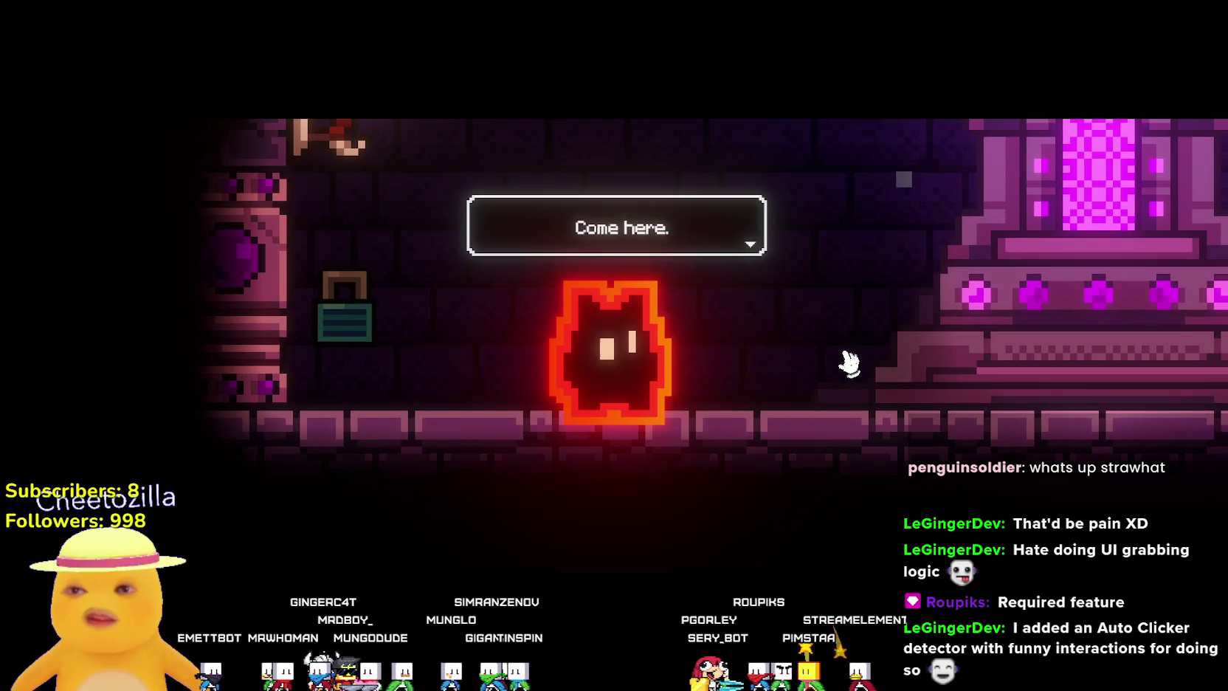
click(849, 360)
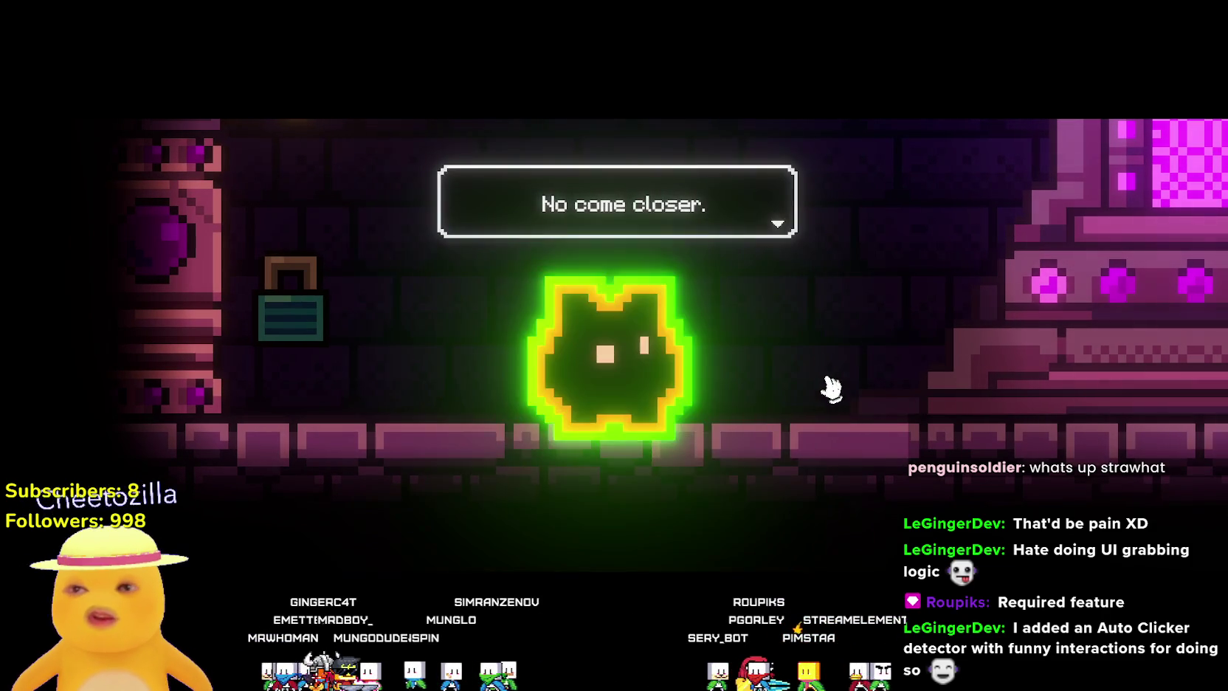
click(832, 379)
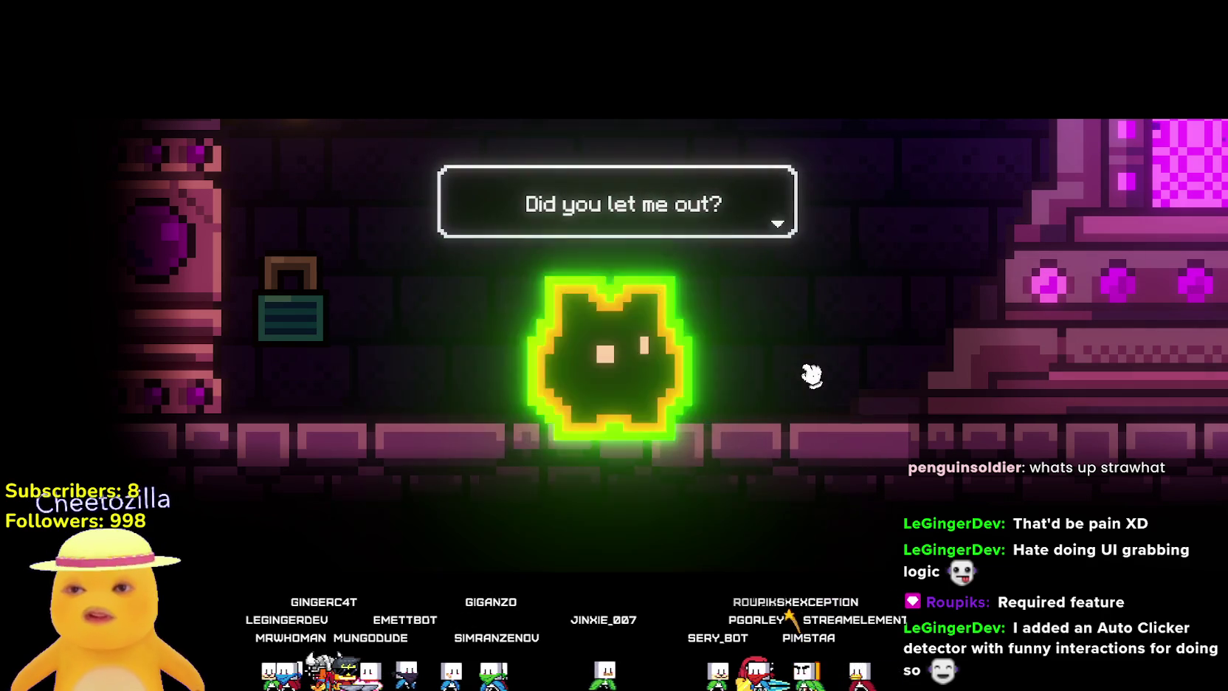
click(805, 362)
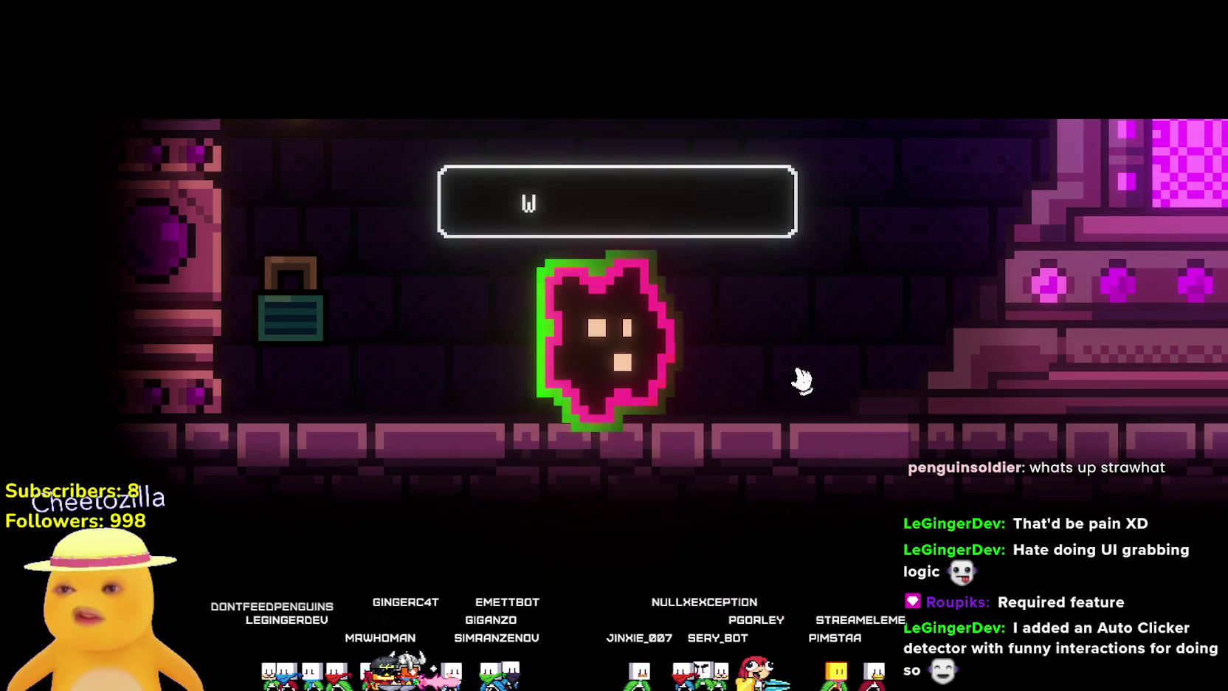
click(783, 416)
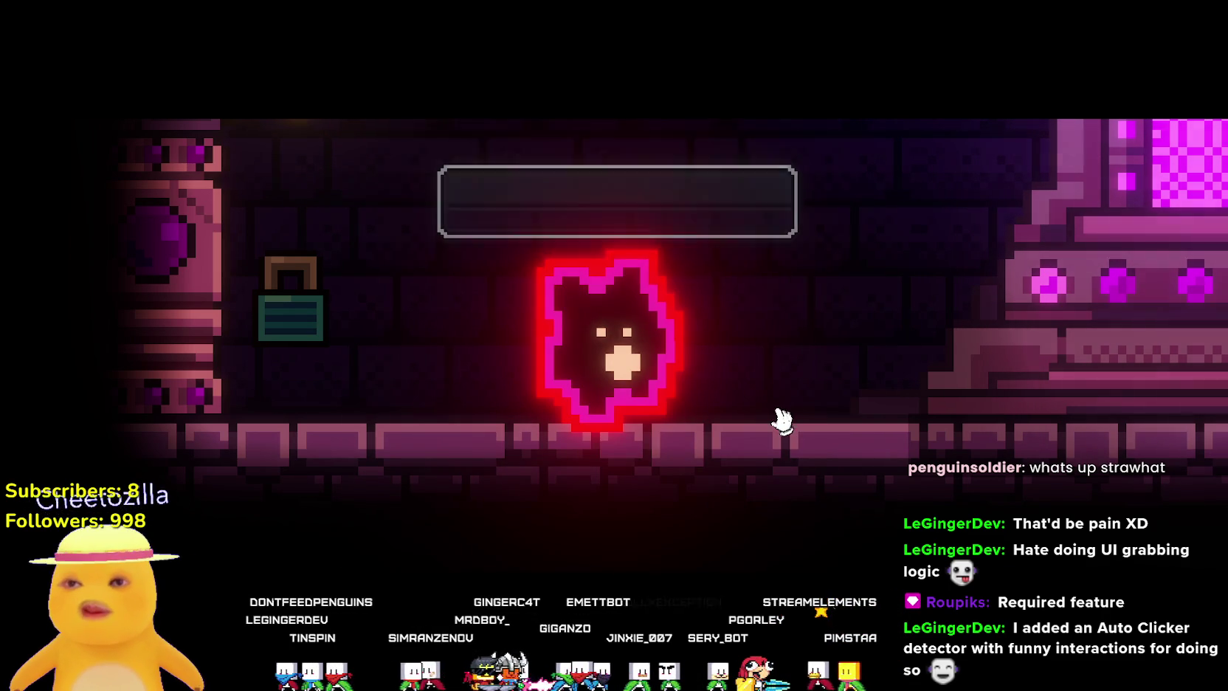
click(772, 394)
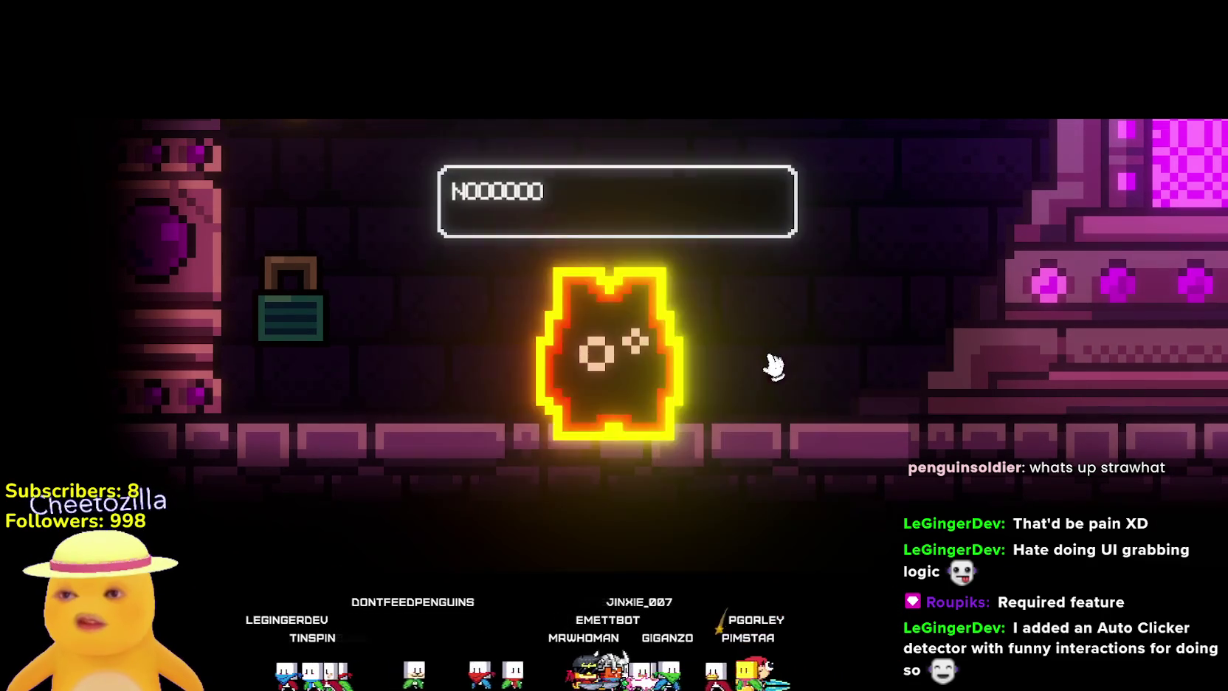
click(773, 375)
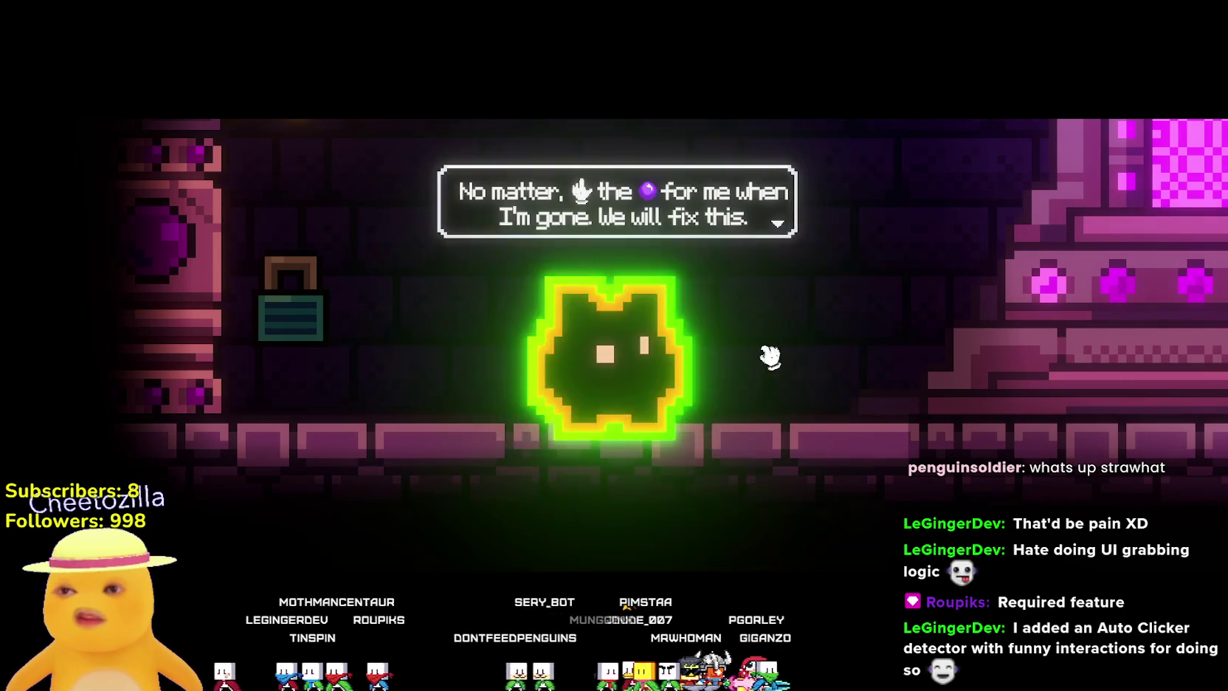
click(767, 380)
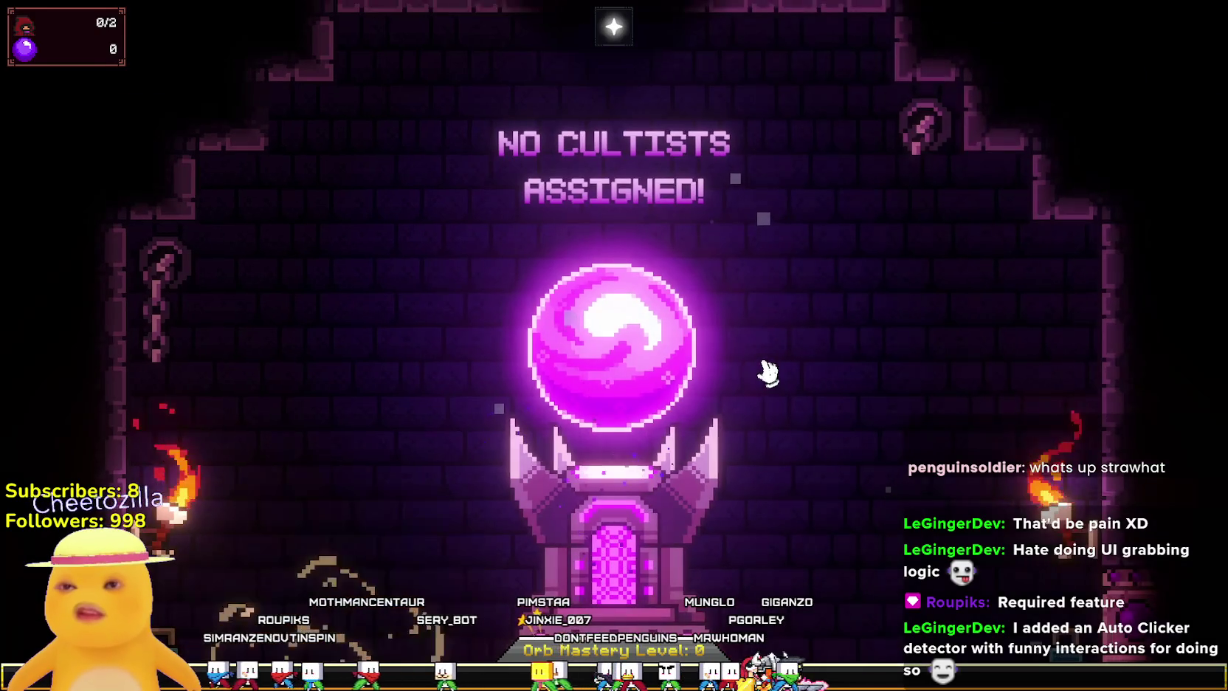
Tap the central orb repeatedly to raise devotion from 0 to 30.
click(646, 334)
click(644, 341)
click(644, 341)
click(644, 342)
click(644, 342)
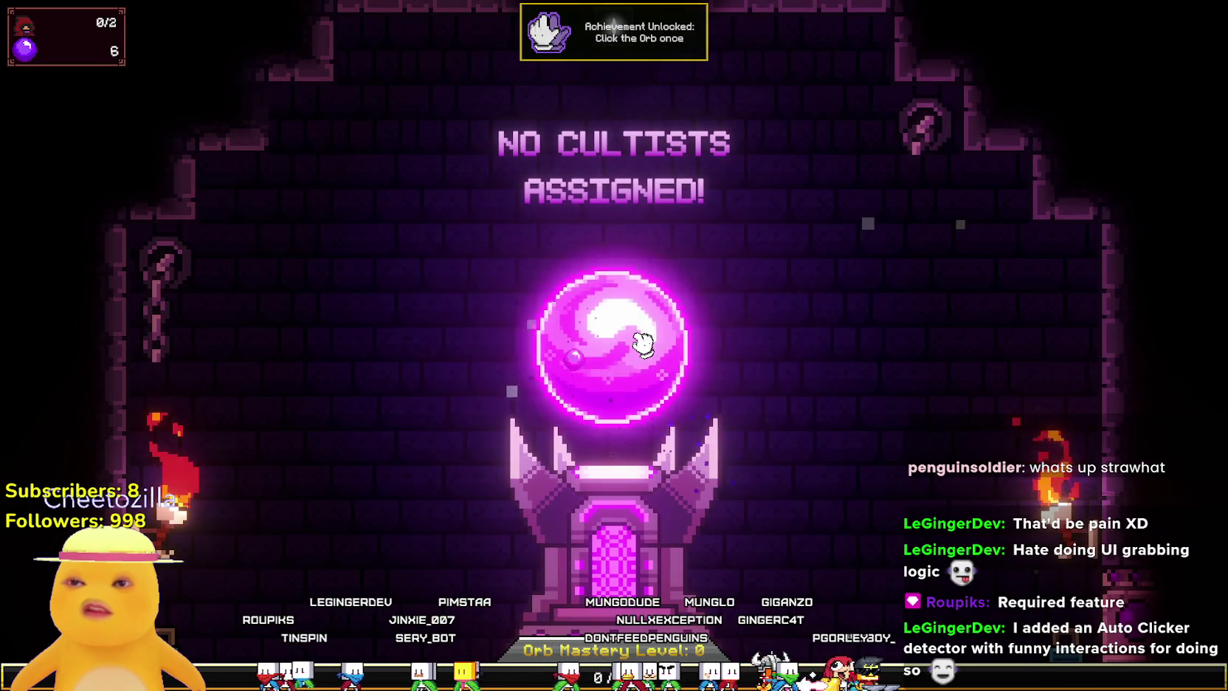
click(644, 342)
click(643, 342)
click(643, 342)
click(643, 342)
click(644, 342)
click(644, 342)
click(644, 341)
click(644, 342)
click(643, 342)
click(643, 342)
click(644, 341)
click(644, 341)
click(644, 342)
click(644, 341)
click(620, 344)
click(620, 344)
click(598, 346)
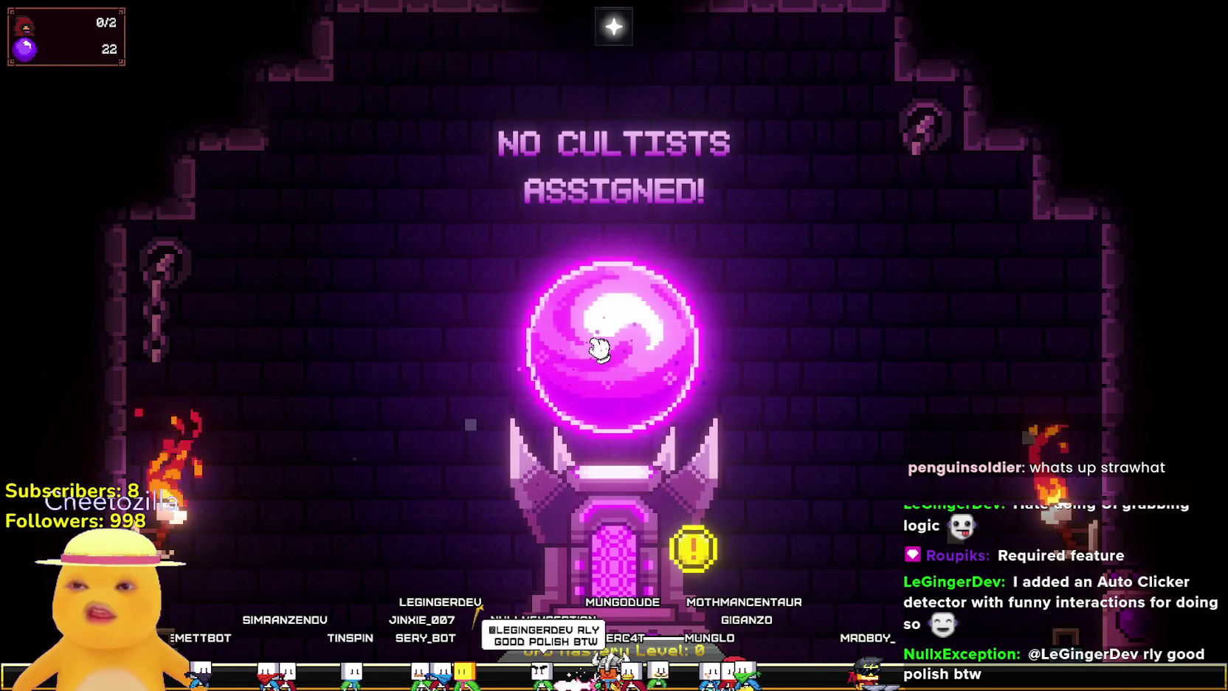
click(598, 347)
click(598, 347)
click(598, 348)
click(598, 349)
click(620, 358)
click(641, 367)
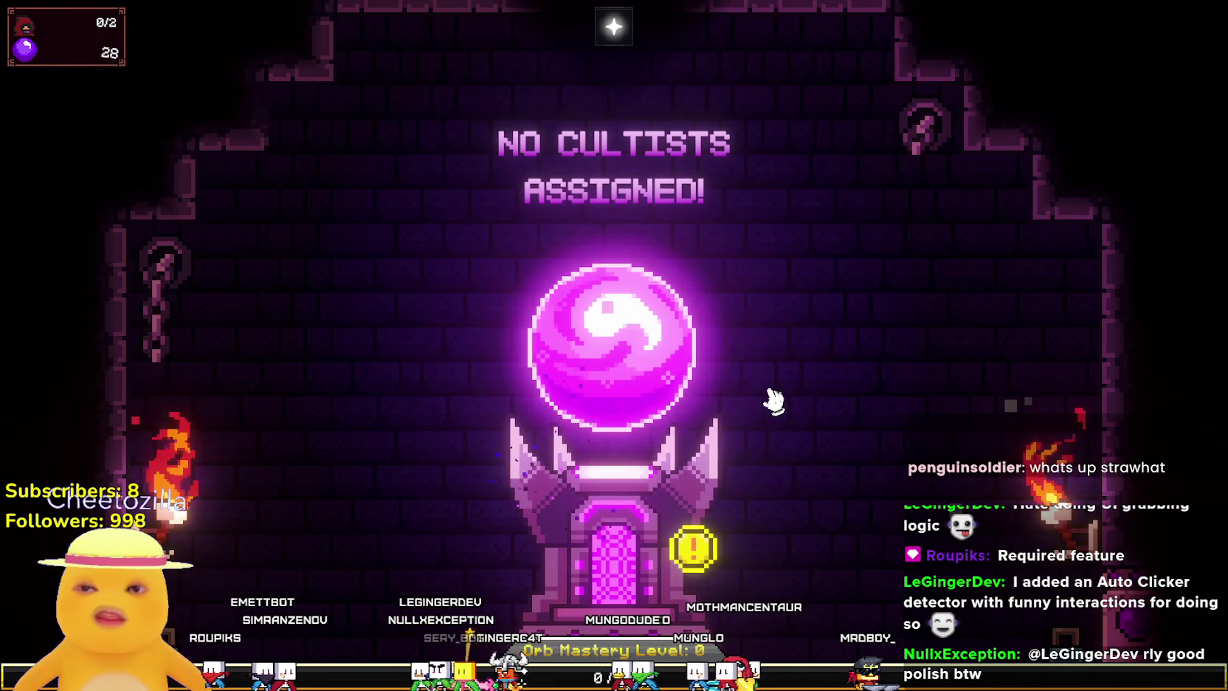
click(636, 356)
click(637, 357)
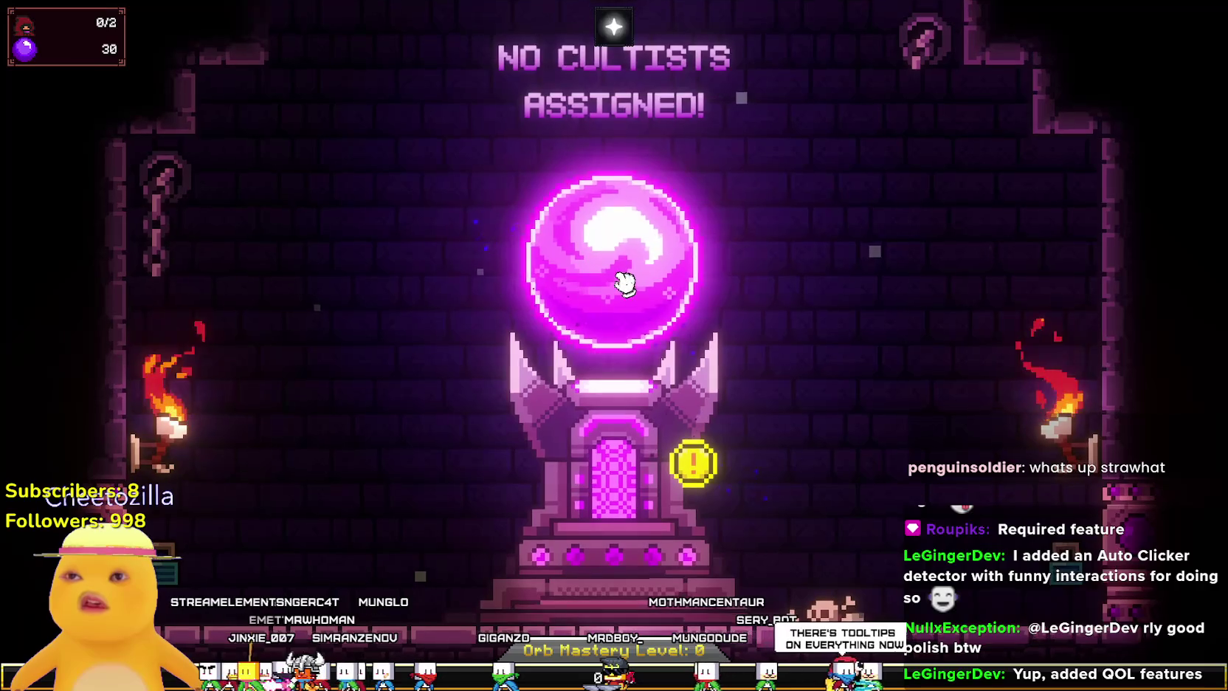
Keep tapping the orb to push devotion to around 40.
click(625, 274)
click(625, 277)
click(626, 280)
click(625, 277)
click(625, 276)
click(625, 276)
click(626, 279)
click(653, 266)
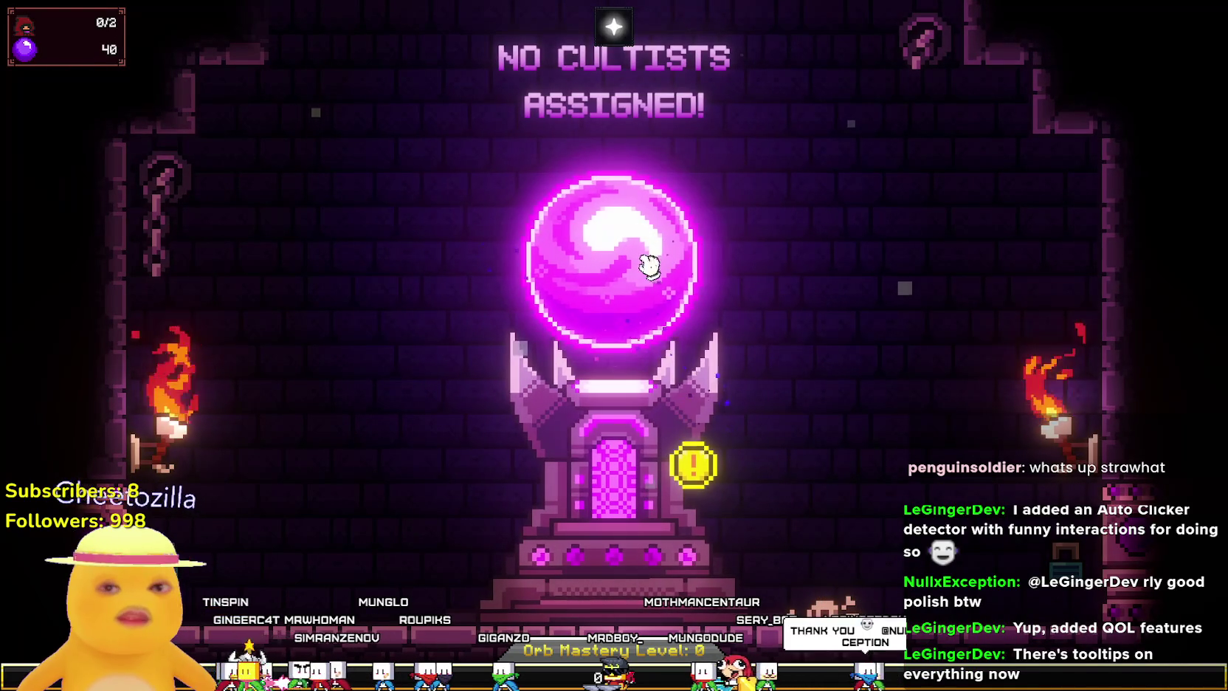
click(644, 246)
click(647, 247)
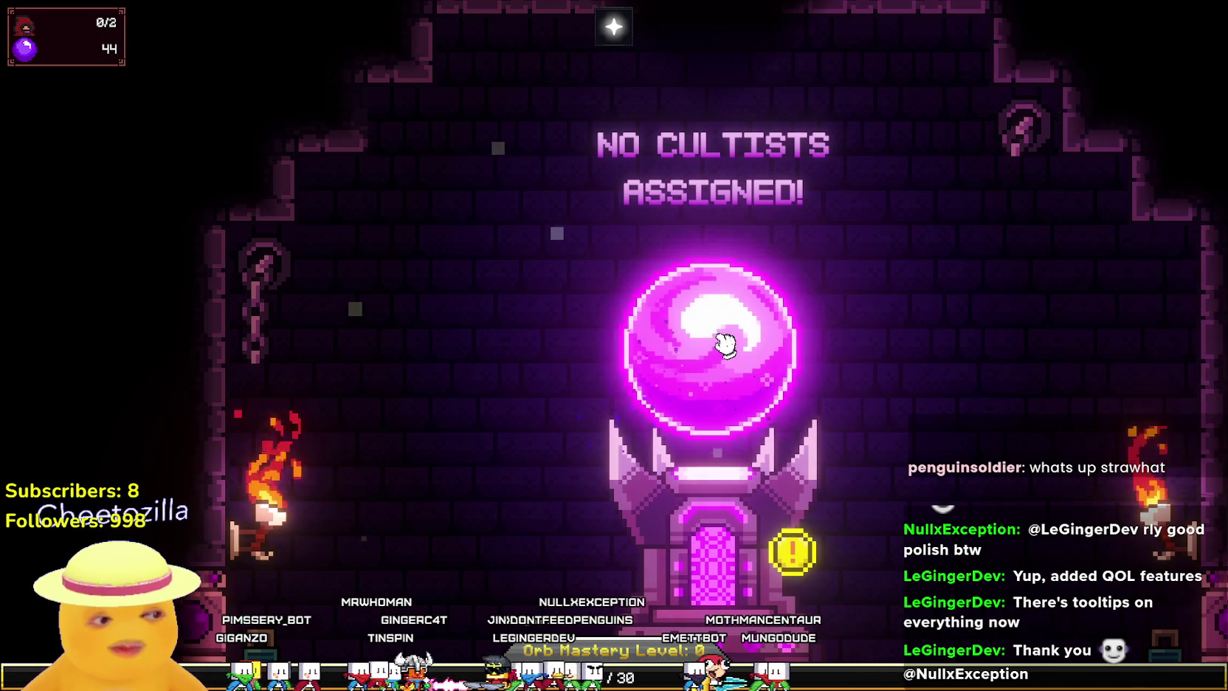
Gather devotion up to 101, unlocking the 'Accumulate 100 Devotion' achievement.
click(724, 335)
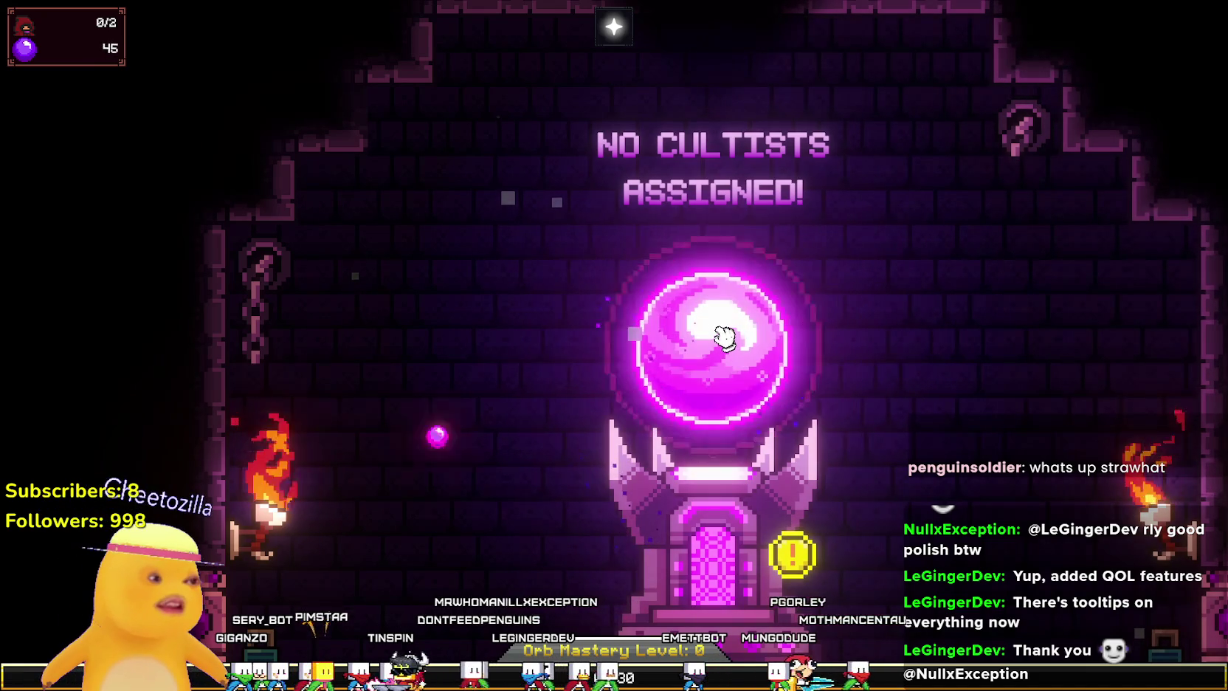
click(724, 336)
click(724, 336)
click(724, 336)
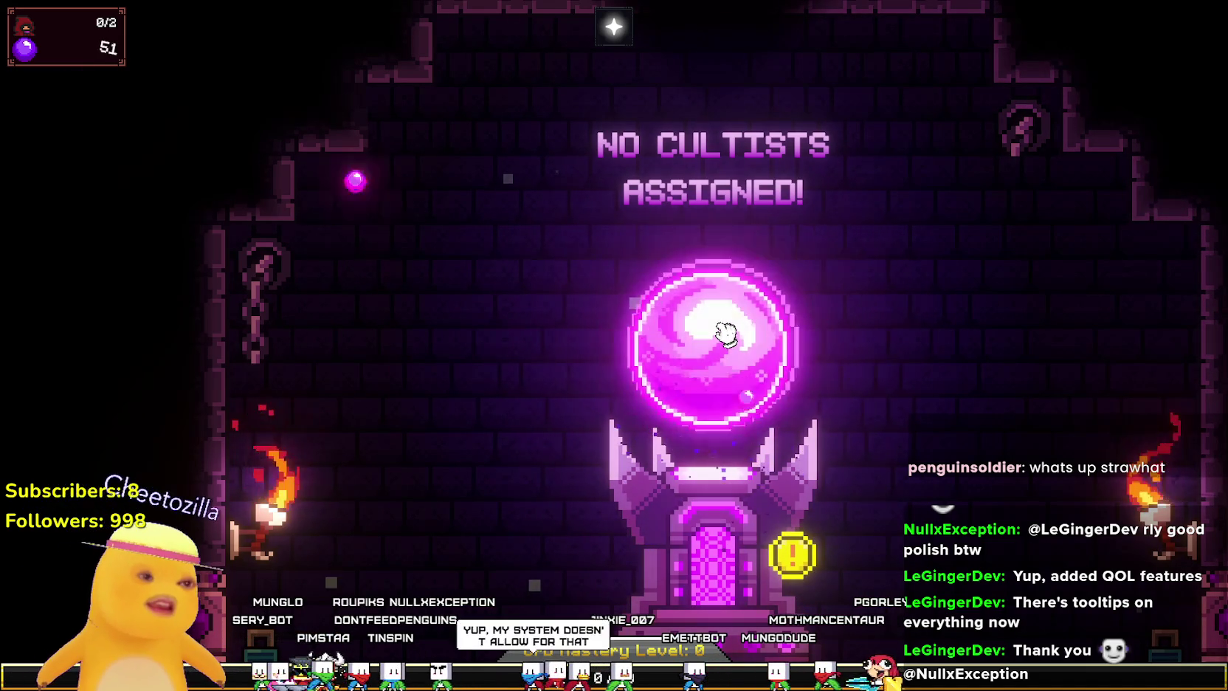
click(726, 333)
click(726, 333)
click(727, 332)
click(726, 332)
click(726, 331)
click(726, 330)
click(727, 330)
click(726, 329)
click(727, 329)
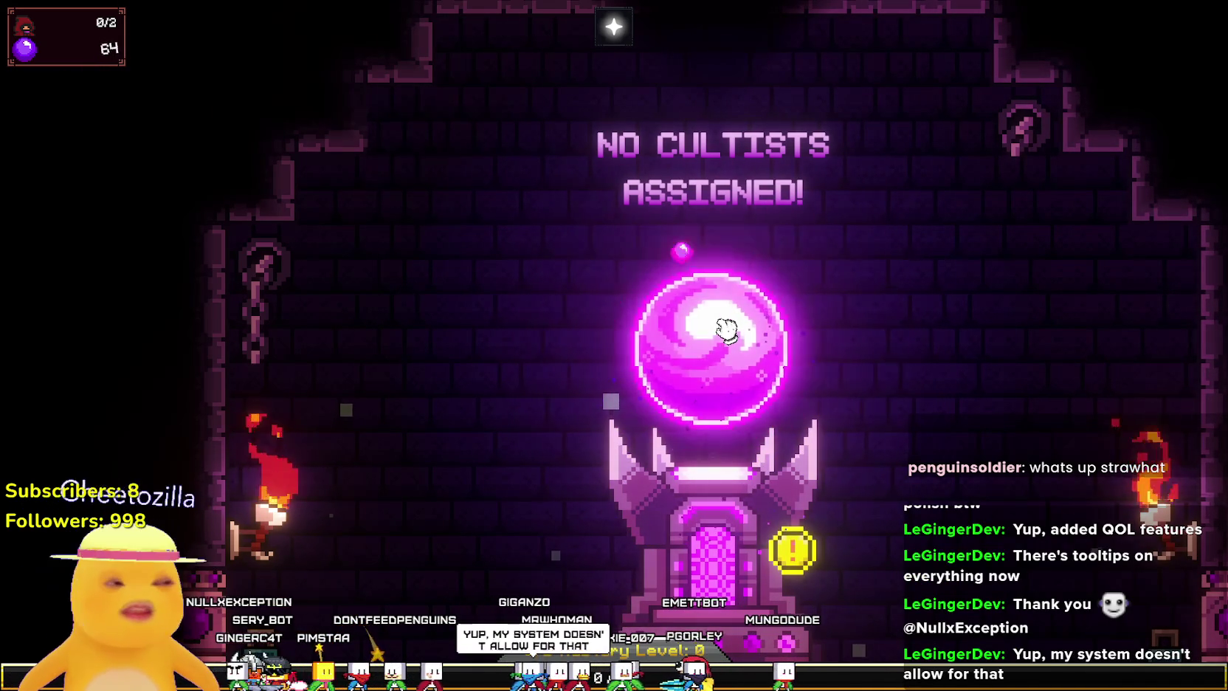
click(726, 330)
click(726, 325)
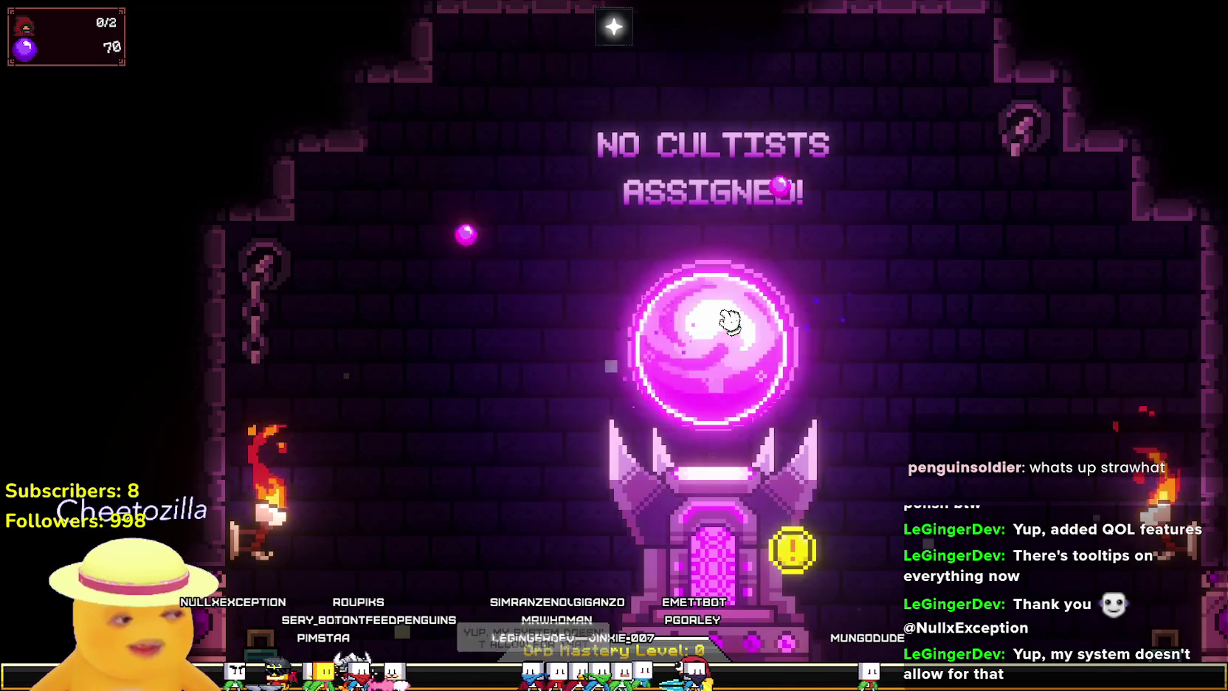
click(724, 329)
click(720, 344)
click(721, 341)
click(721, 340)
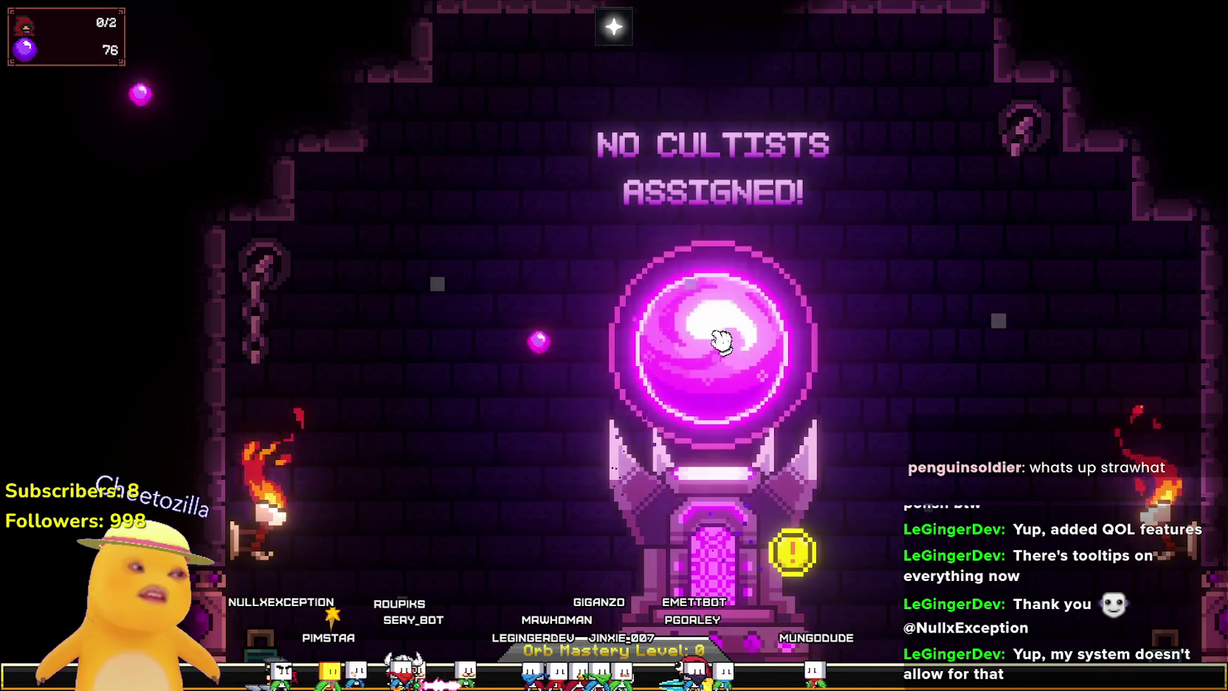
click(723, 339)
click(722, 341)
click(722, 340)
click(722, 340)
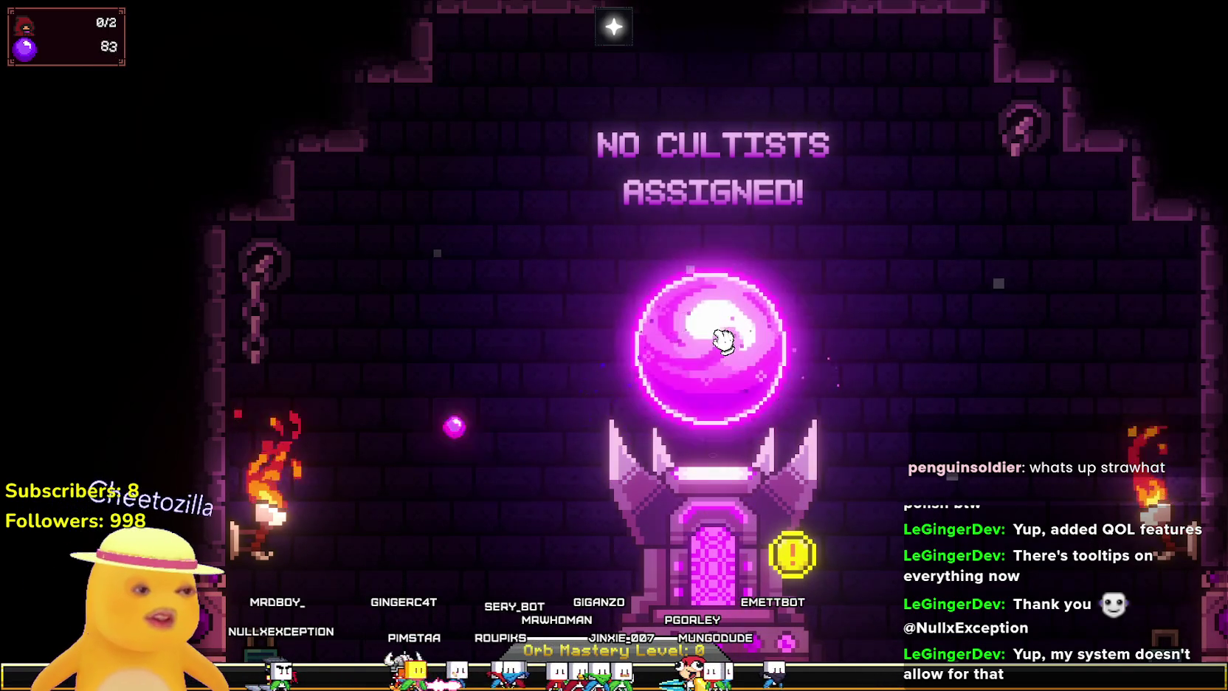
click(723, 339)
click(725, 339)
click(724, 340)
click(724, 340)
click(723, 336)
click(726, 338)
click(727, 338)
click(727, 338)
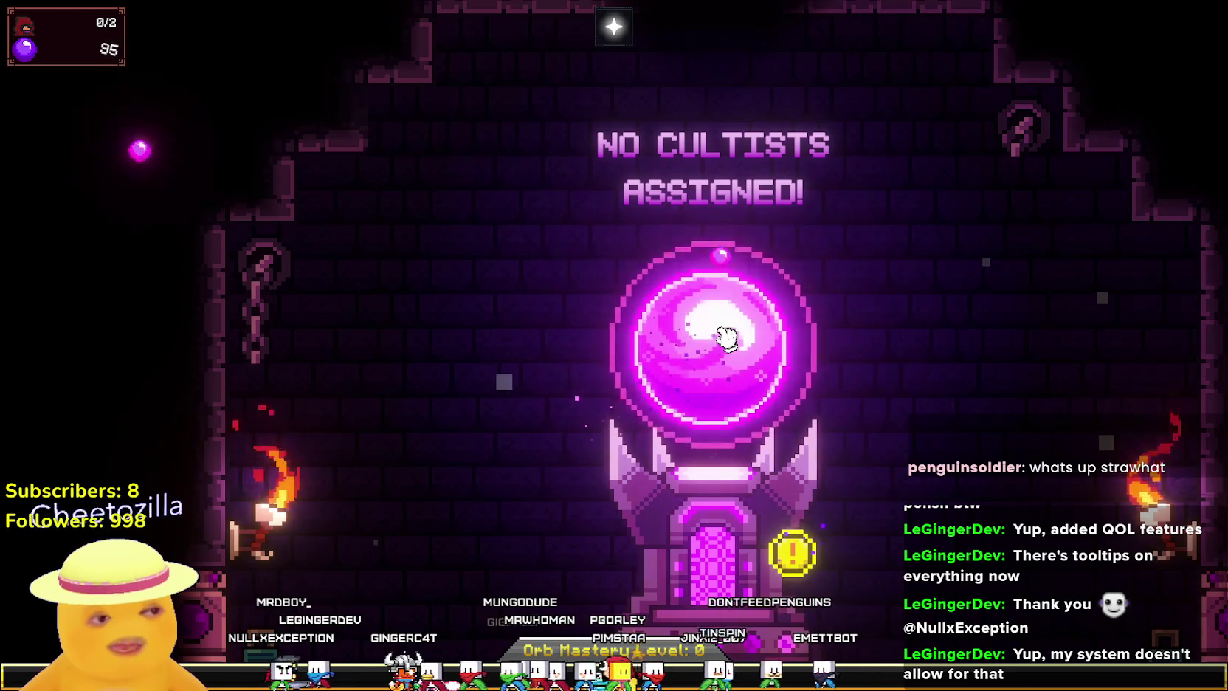
click(727, 338)
click(727, 338)
click(726, 338)
click(727, 339)
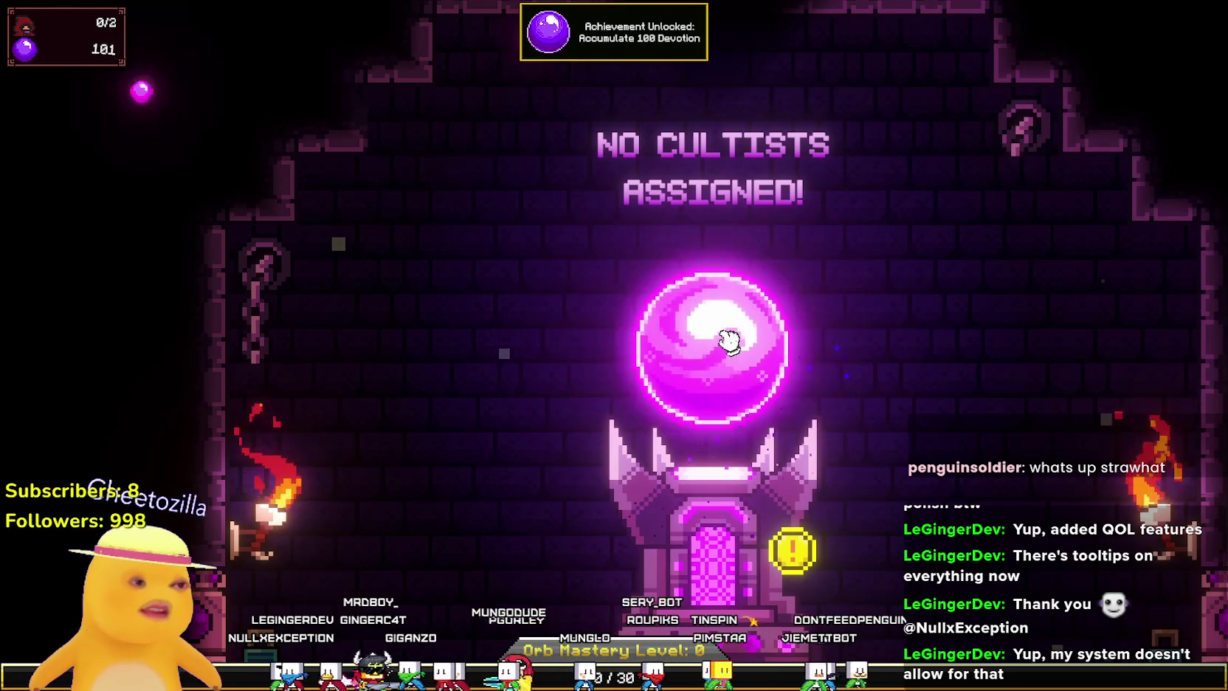
Harvest the altar orb repeatedly, taking devotion from about 108 up to 297.
click(727, 339)
click(723, 341)
click(722, 342)
click(724, 342)
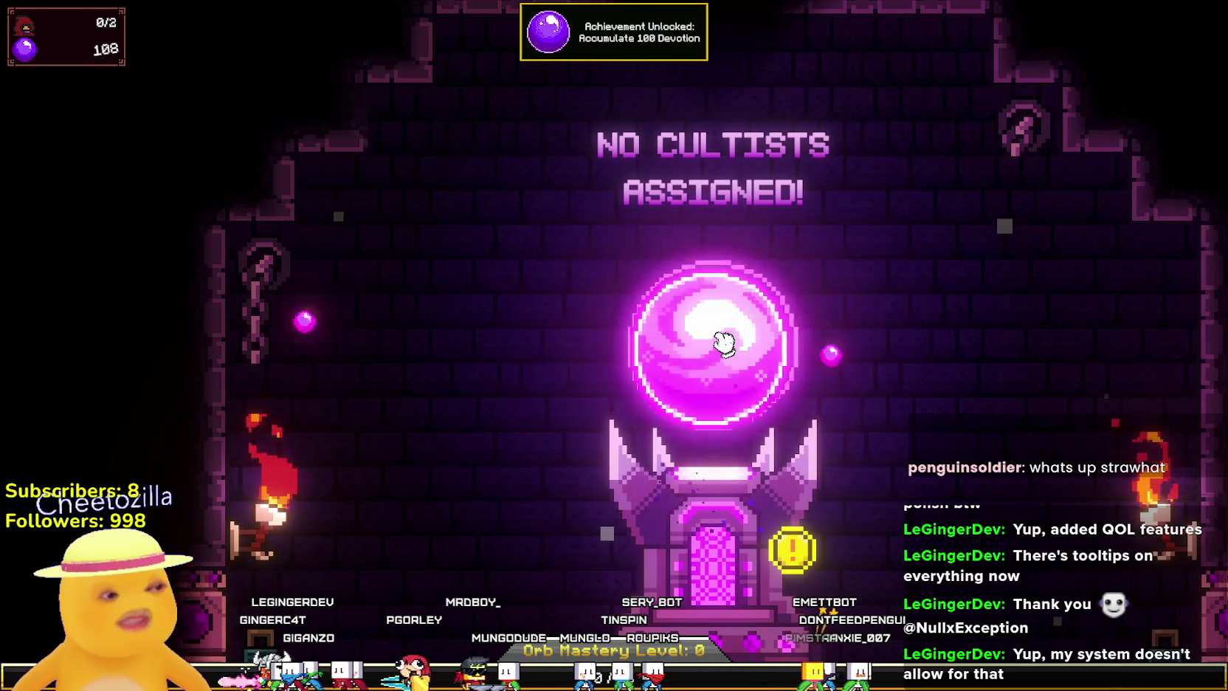
click(724, 342)
click(733, 333)
click(732, 332)
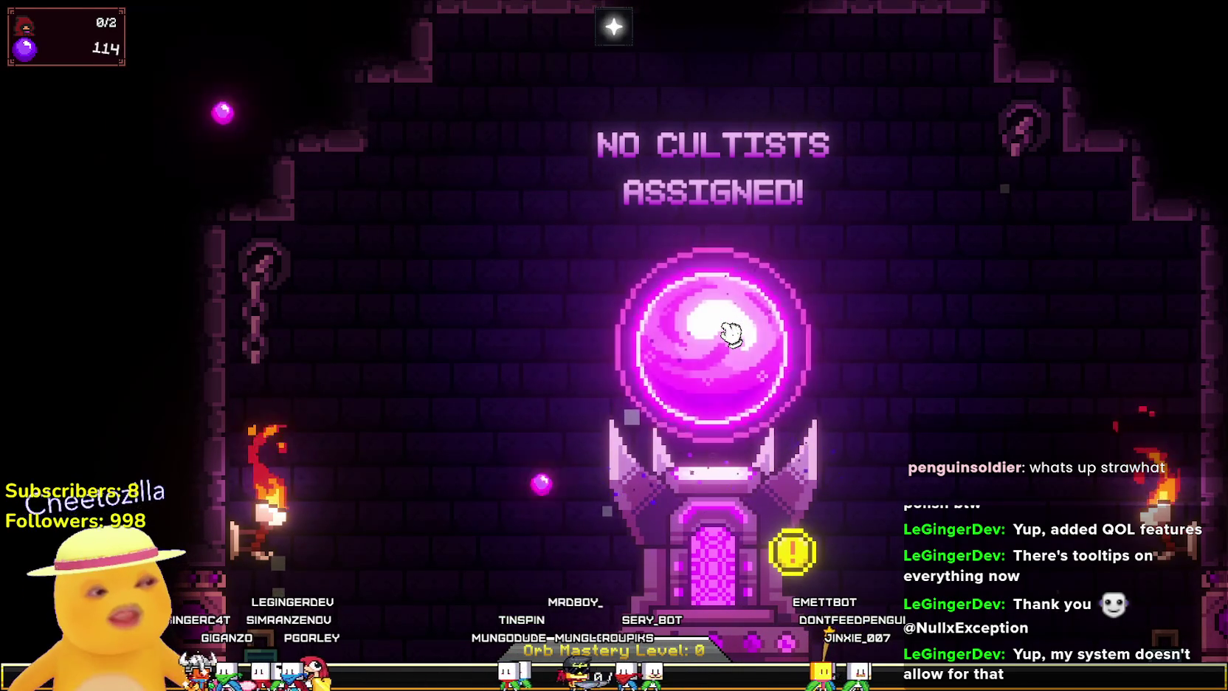
click(731, 337)
click(731, 337)
click(730, 336)
click(730, 336)
click(730, 338)
click(730, 339)
click(731, 339)
click(731, 340)
click(731, 341)
click(730, 341)
click(730, 342)
click(730, 343)
click(730, 345)
click(729, 346)
click(731, 349)
click(726, 354)
click(722, 352)
click(722, 353)
click(722, 356)
click(721, 357)
click(722, 359)
click(724, 353)
click(727, 341)
click(726, 341)
click(727, 341)
click(727, 341)
click(727, 342)
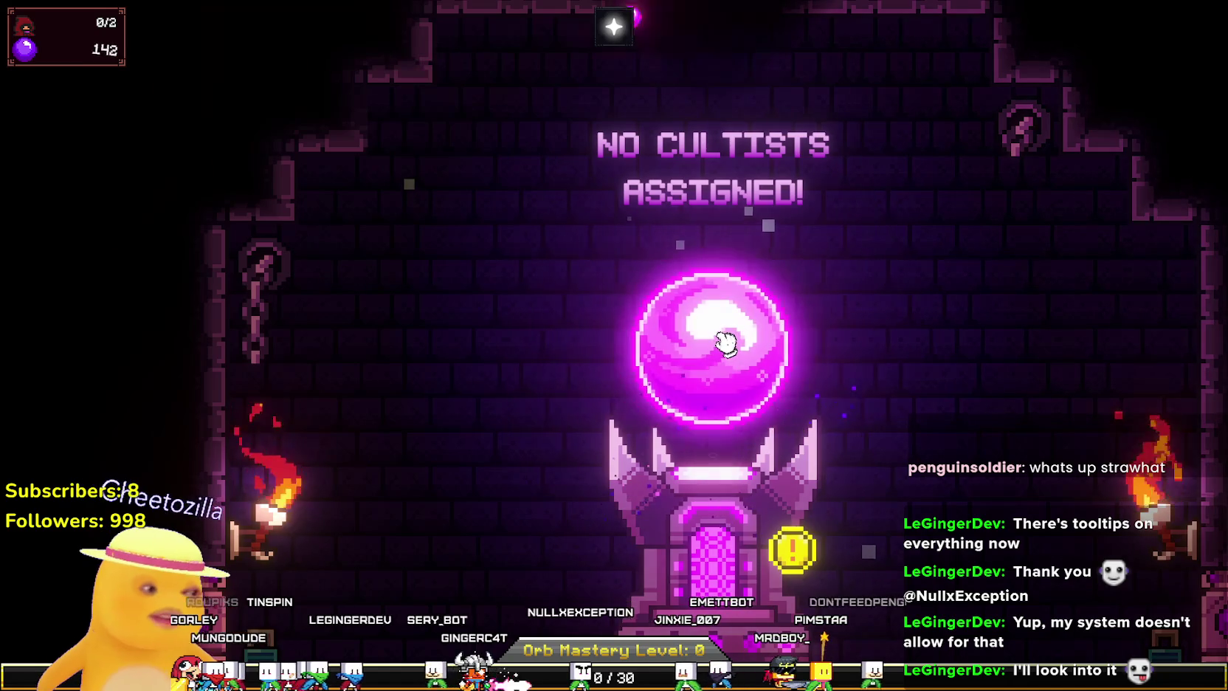
click(727, 341)
click(727, 341)
click(726, 340)
click(727, 339)
click(726, 339)
click(724, 340)
click(723, 340)
click(723, 340)
click(724, 340)
click(724, 341)
click(725, 341)
click(727, 341)
click(726, 341)
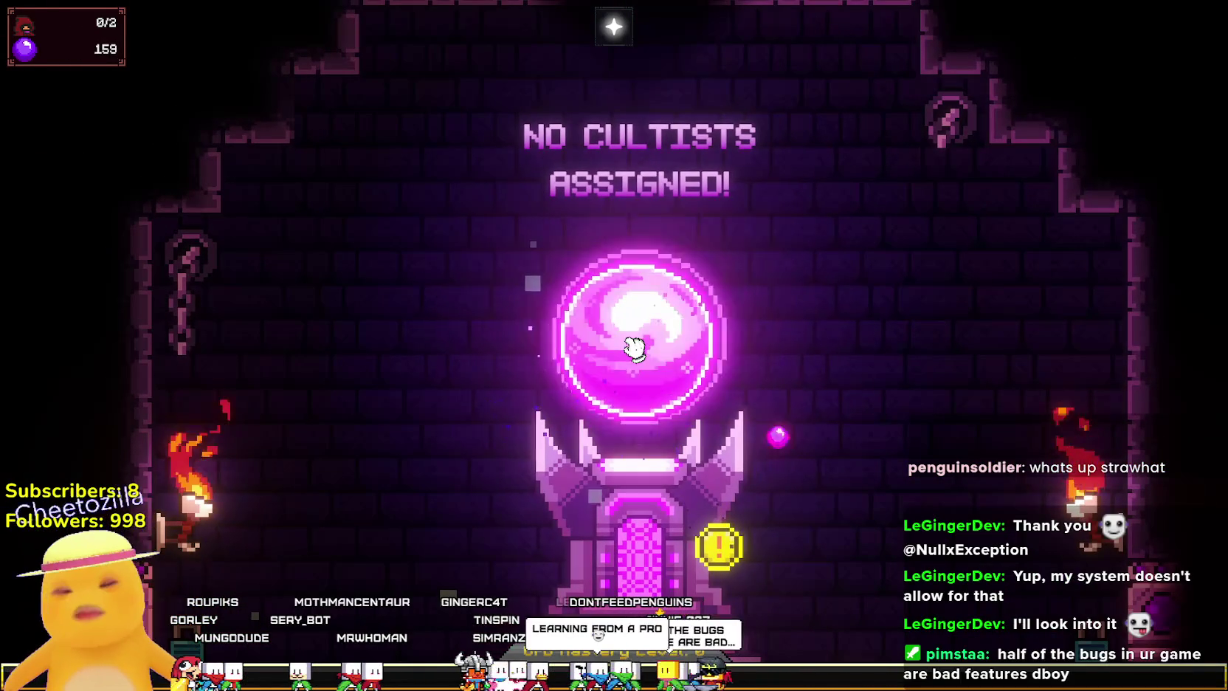
click(639, 344)
click(638, 343)
click(638, 343)
click(639, 343)
click(638, 343)
click(638, 343)
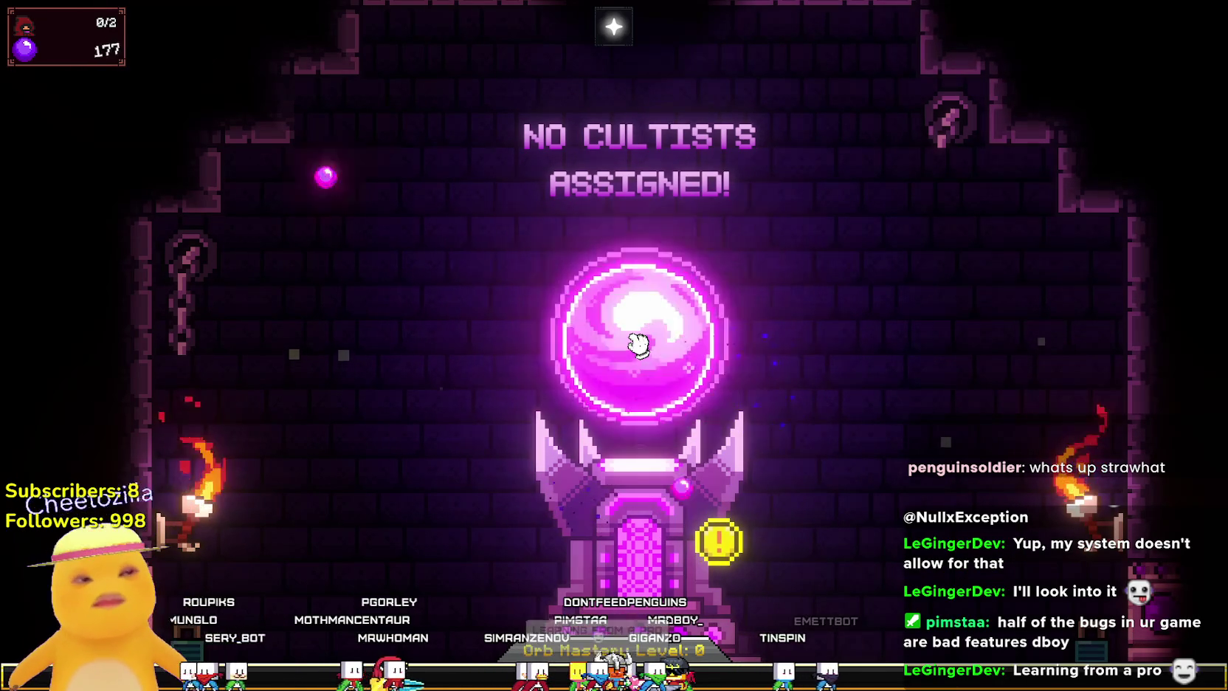
click(639, 343)
click(638, 343)
click(640, 341)
click(639, 341)
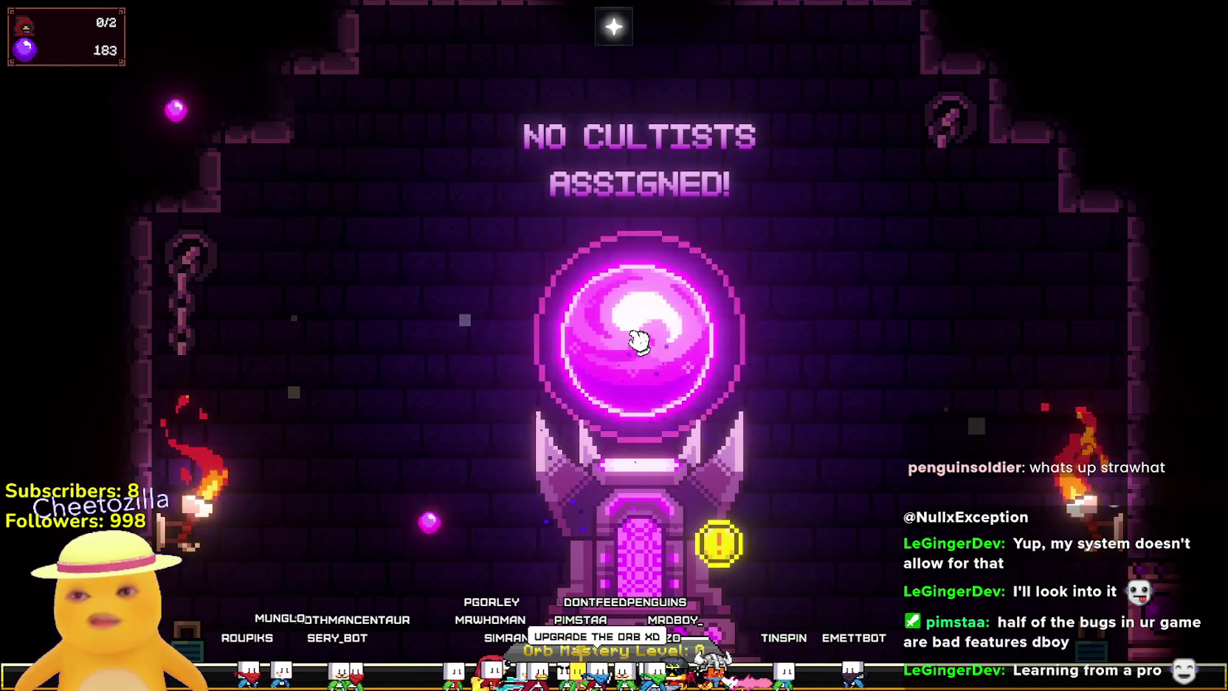
click(639, 341)
click(640, 341)
click(639, 341)
click(639, 341)
click(639, 341)
click(640, 341)
click(640, 341)
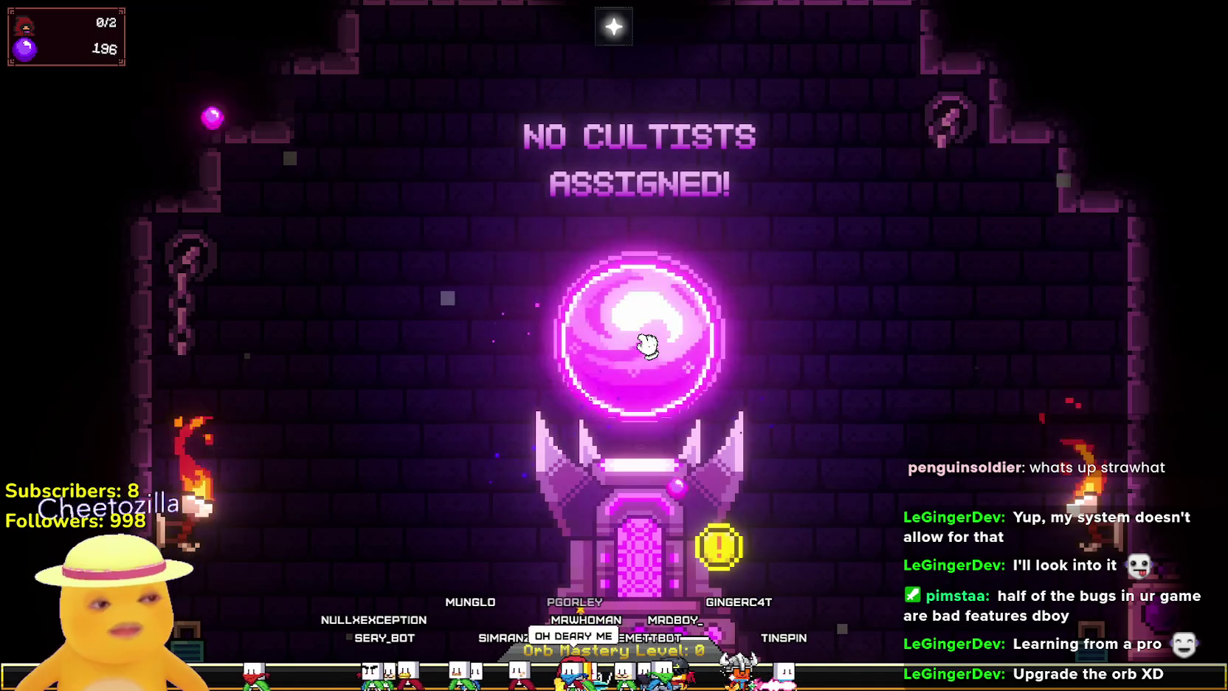
click(647, 343)
click(647, 343)
click(647, 344)
click(647, 342)
click(647, 342)
click(646, 342)
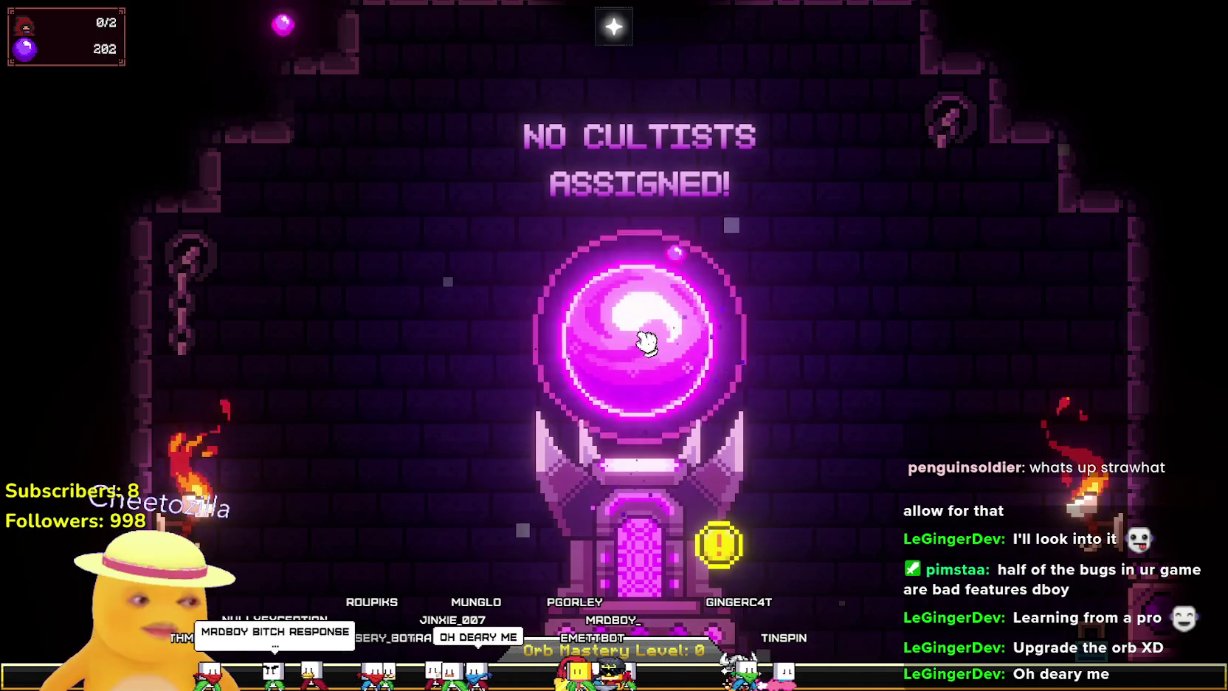
click(650, 336)
click(650, 335)
click(652, 332)
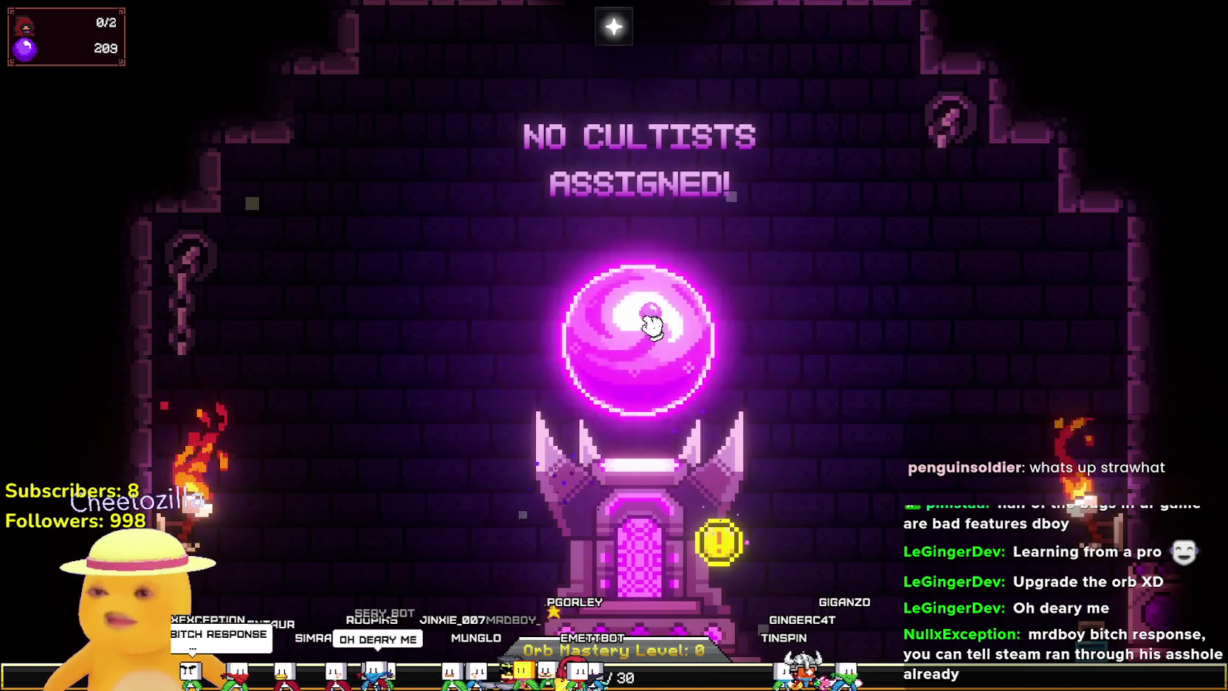
click(653, 329)
click(652, 327)
click(638, 335)
click(637, 334)
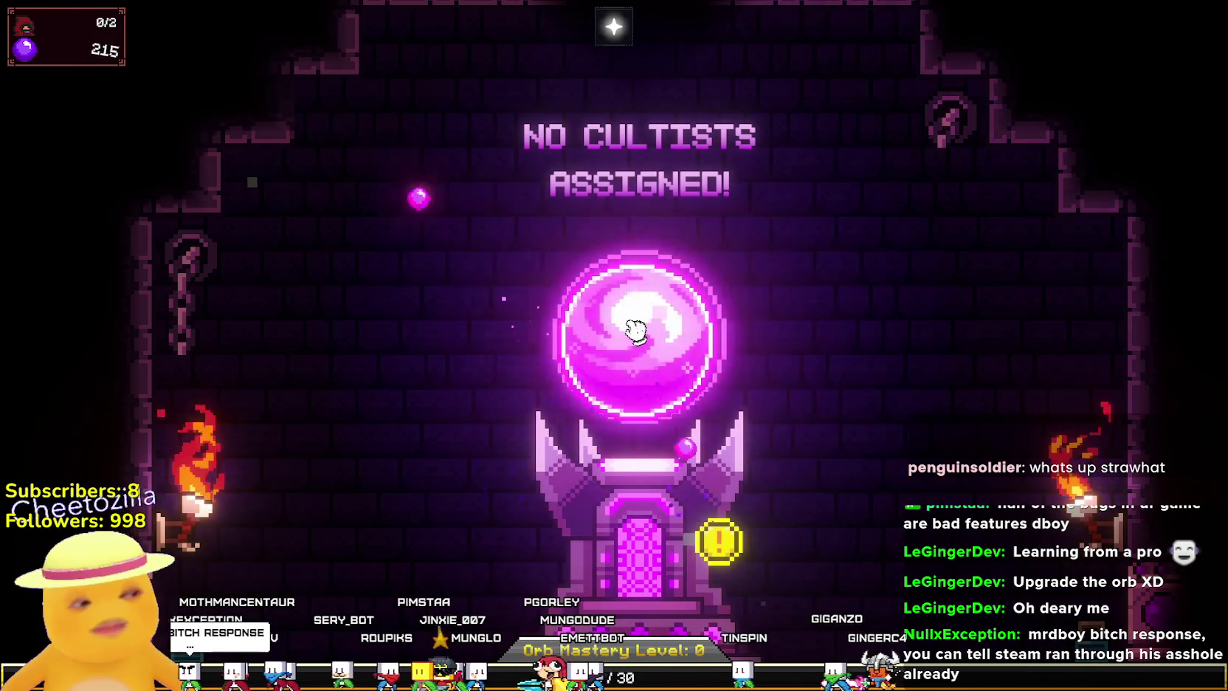
click(633, 332)
click(634, 332)
click(633, 333)
click(633, 332)
click(633, 336)
click(634, 337)
click(633, 336)
click(633, 336)
click(633, 337)
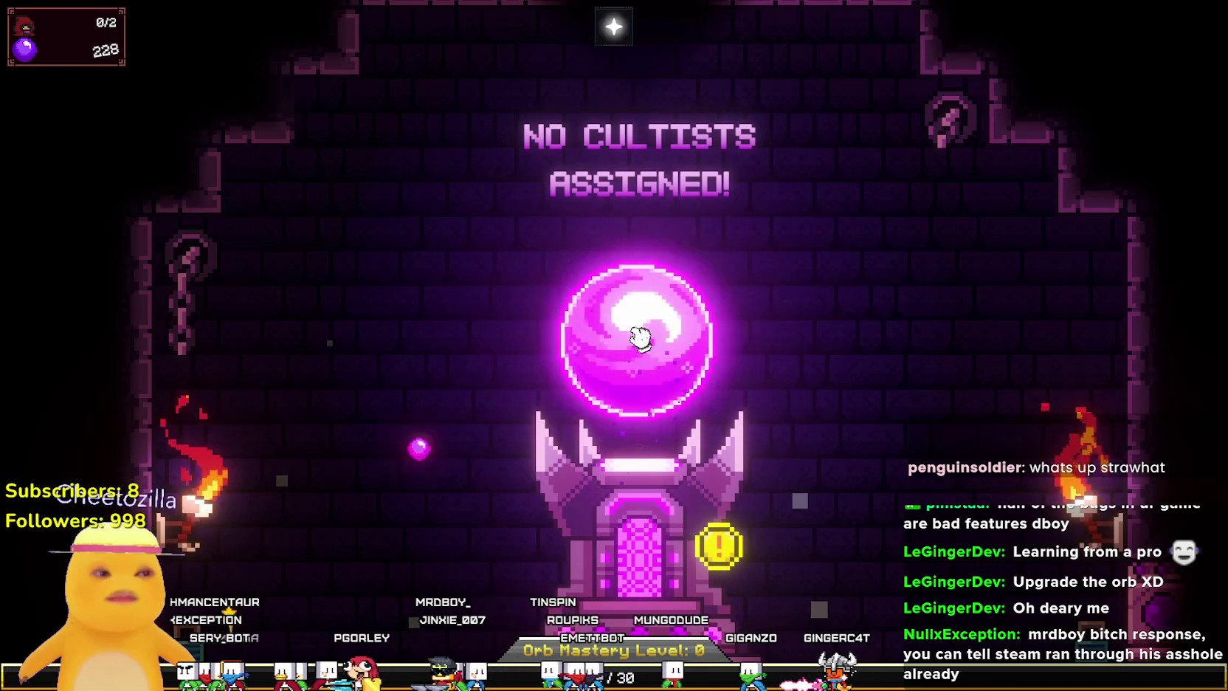
click(640, 338)
click(639, 339)
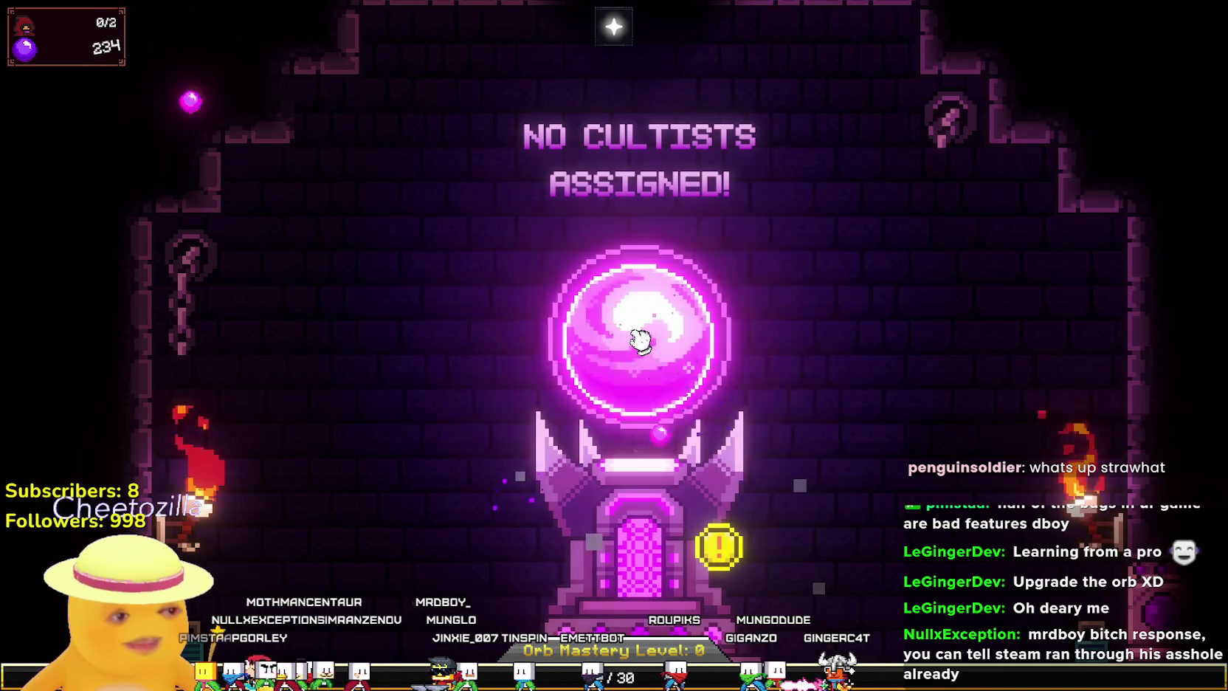
click(647, 331)
click(646, 331)
click(646, 331)
click(645, 332)
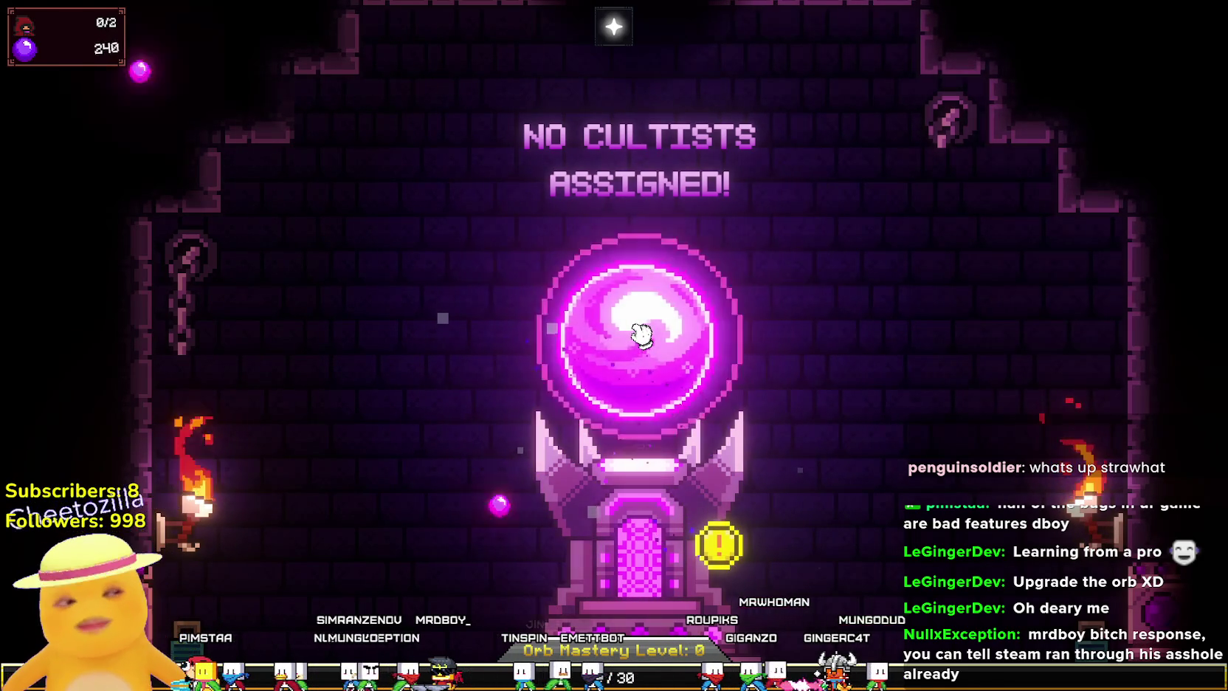
click(644, 333)
click(642, 333)
click(641, 337)
click(641, 336)
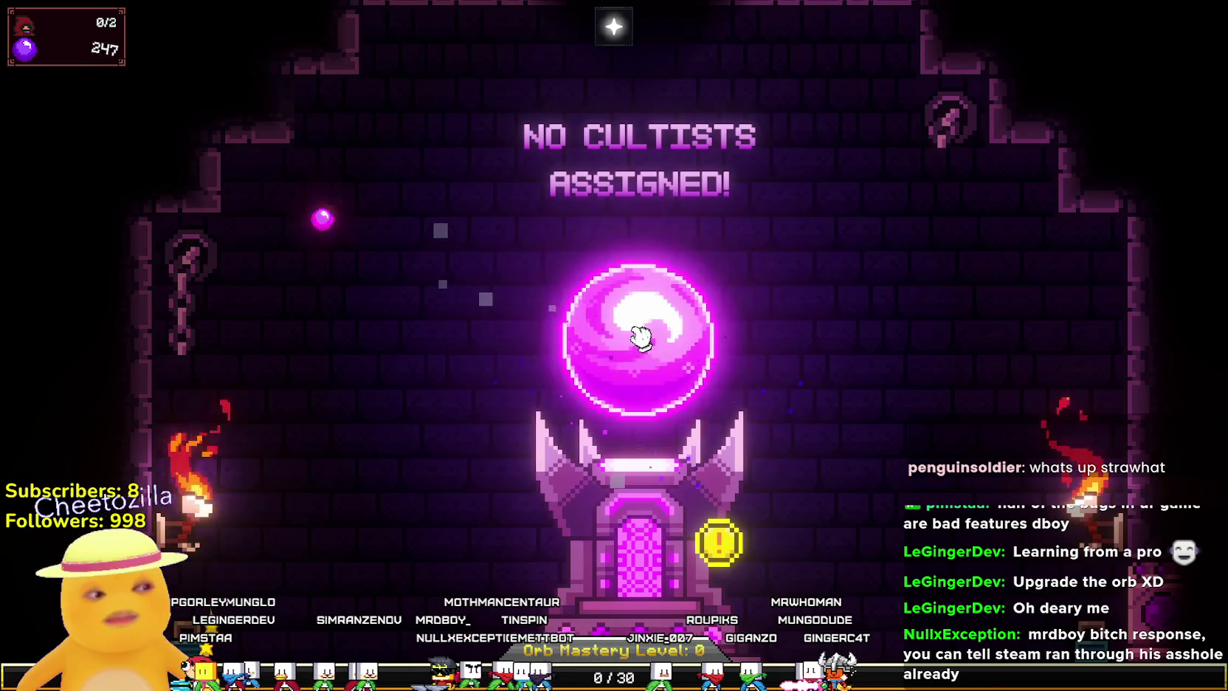
click(641, 337)
click(641, 337)
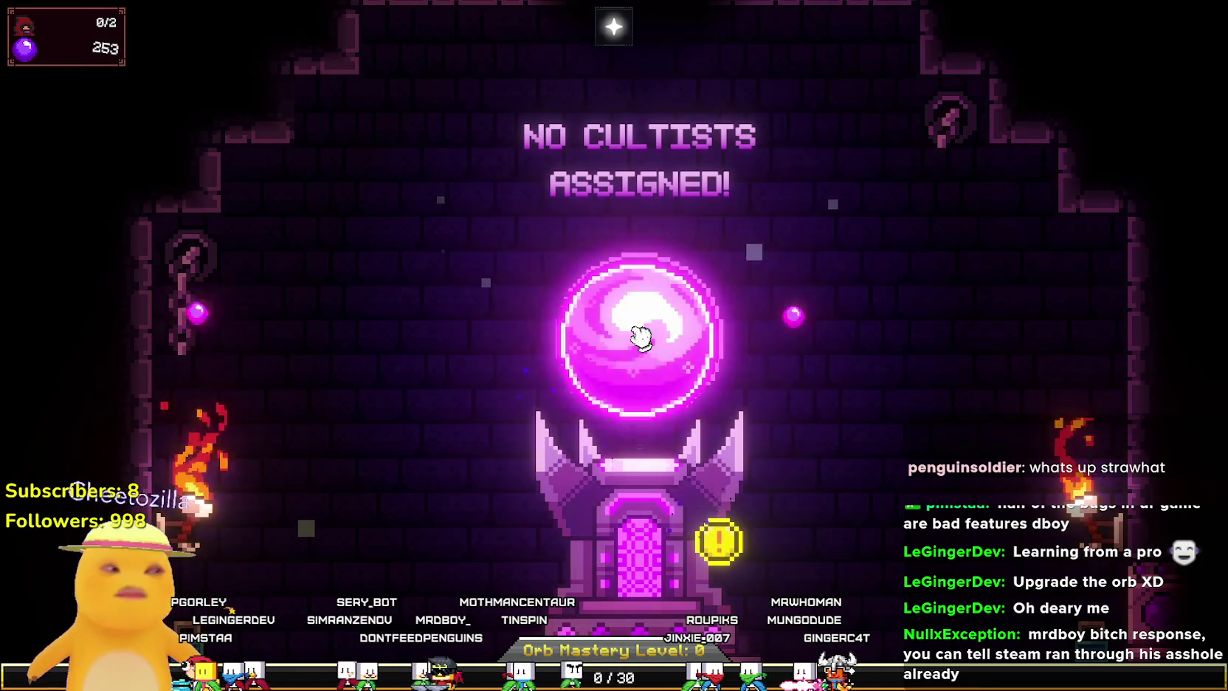
click(641, 337)
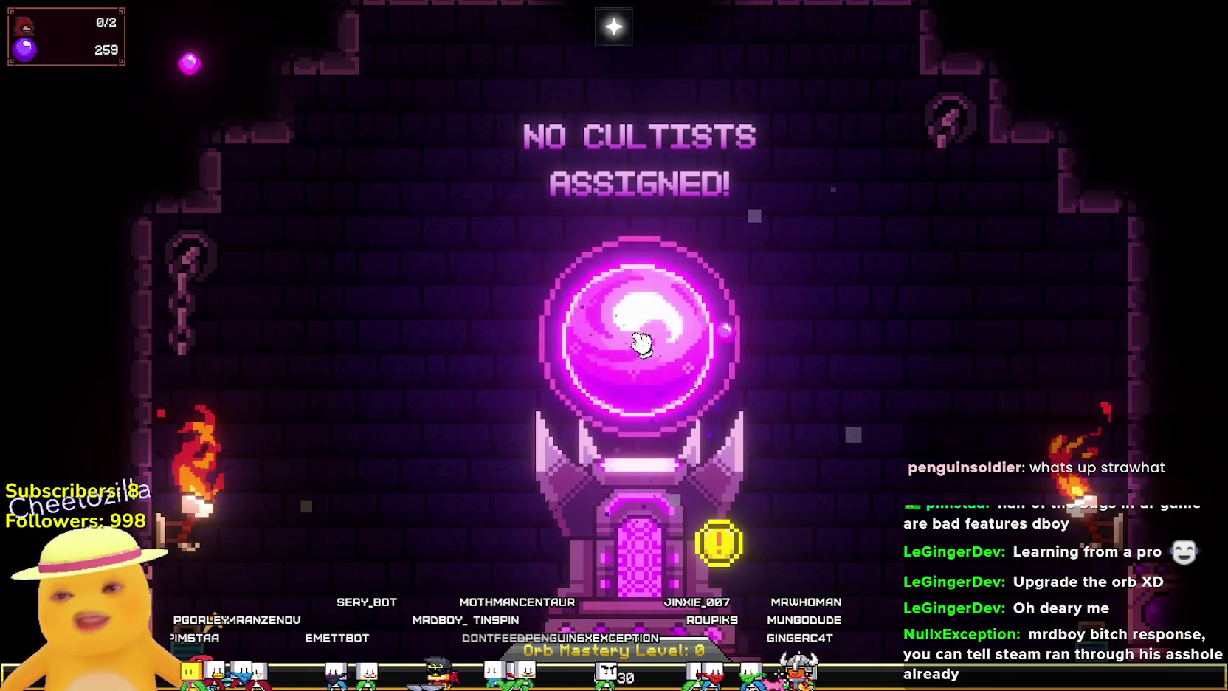
click(640, 343)
click(640, 346)
click(639, 350)
click(638, 351)
click(638, 354)
click(638, 358)
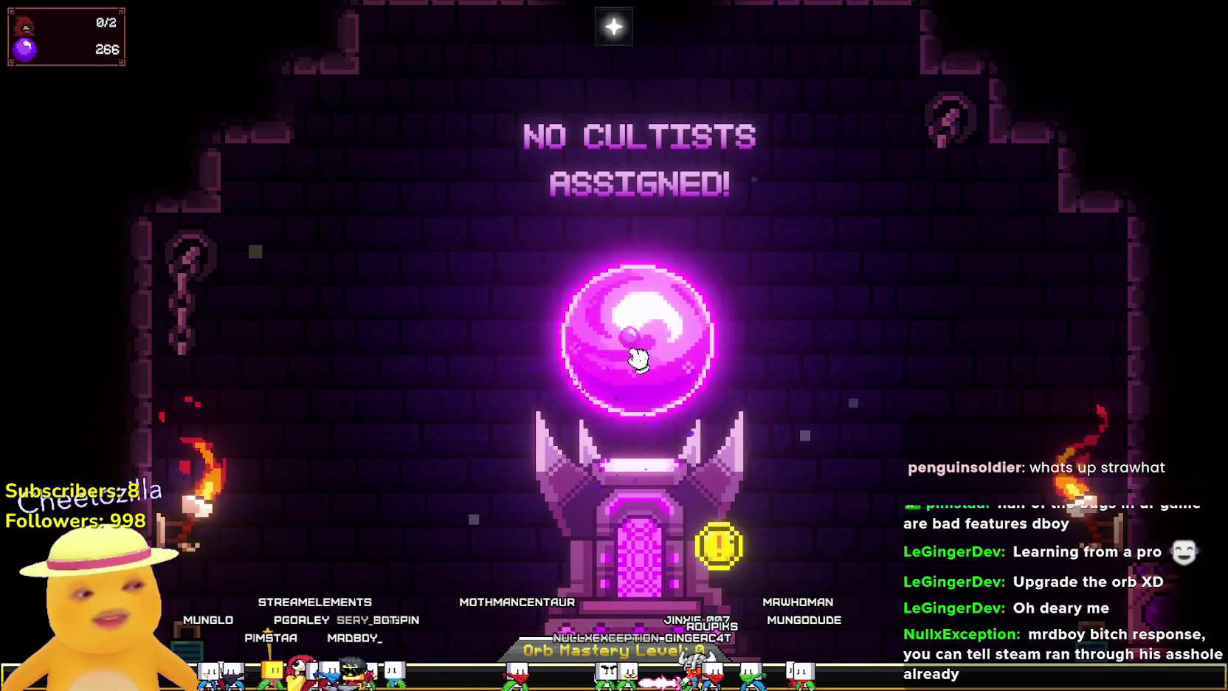
click(639, 359)
click(639, 359)
click(639, 360)
click(638, 360)
click(637, 361)
click(636, 361)
click(635, 362)
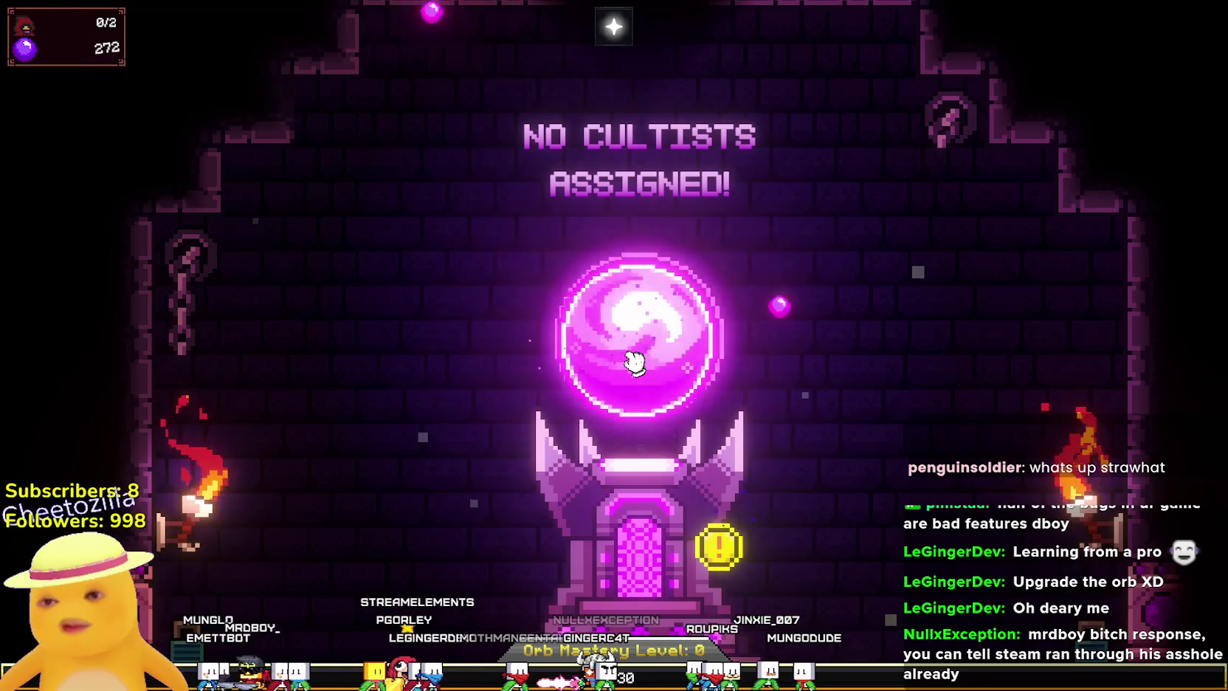
click(639, 360)
click(639, 360)
click(639, 360)
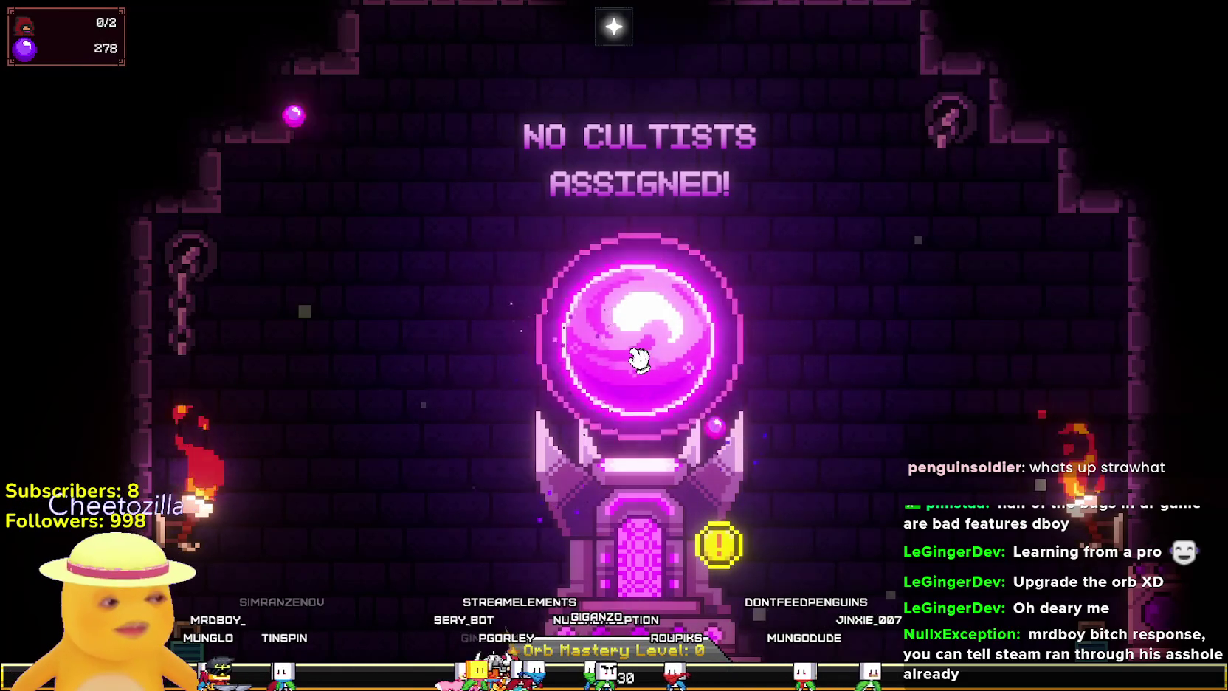
click(639, 360)
click(639, 359)
click(640, 360)
click(639, 360)
click(639, 360)
click(640, 360)
click(639, 359)
click(639, 360)
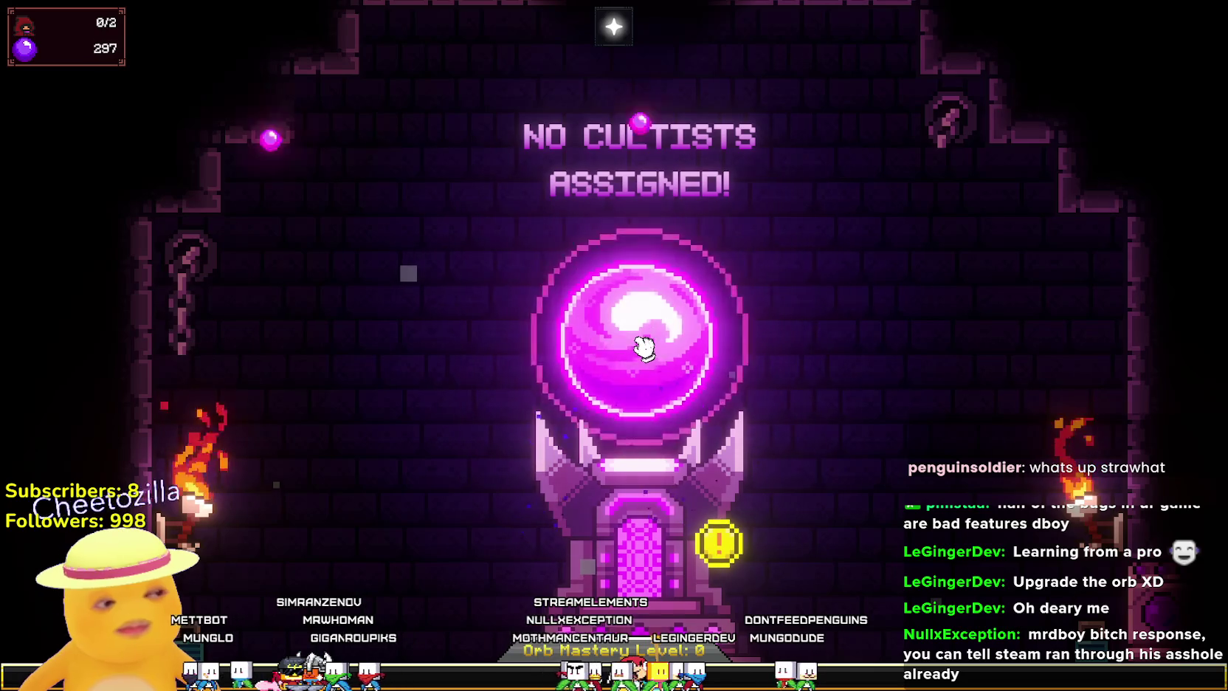
Harvest devotion from the central orb, raising the total from 297 to about 384.
click(642, 347)
click(643, 347)
click(645, 344)
click(647, 343)
click(648, 347)
click(649, 351)
click(649, 351)
click(650, 354)
click(650, 357)
click(650, 356)
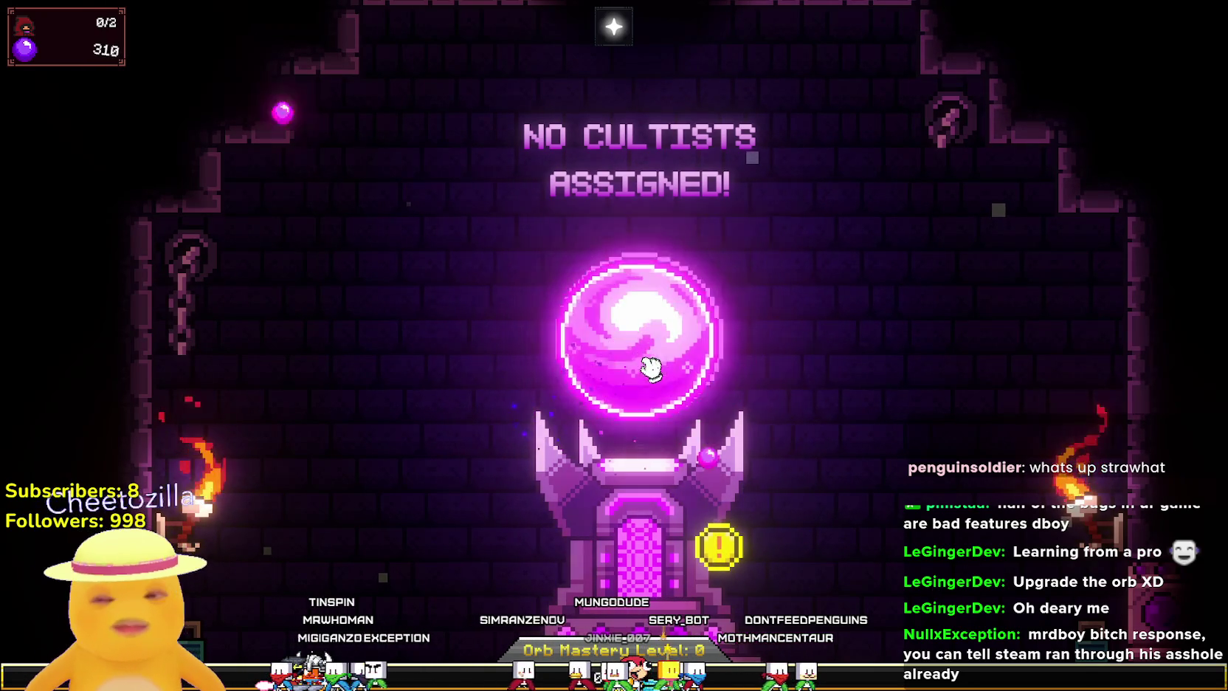
click(648, 358)
click(639, 354)
click(634, 353)
click(635, 354)
click(635, 354)
click(634, 354)
click(634, 354)
click(635, 354)
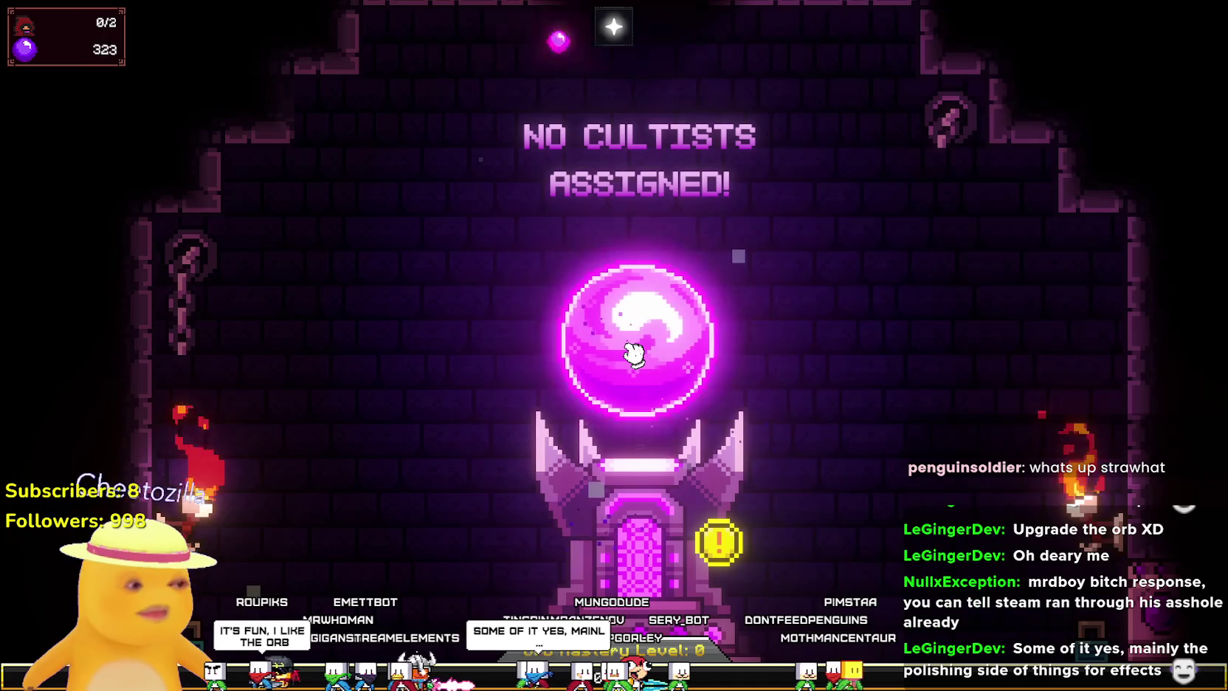
click(635, 354)
click(635, 354)
click(634, 355)
click(634, 354)
click(634, 354)
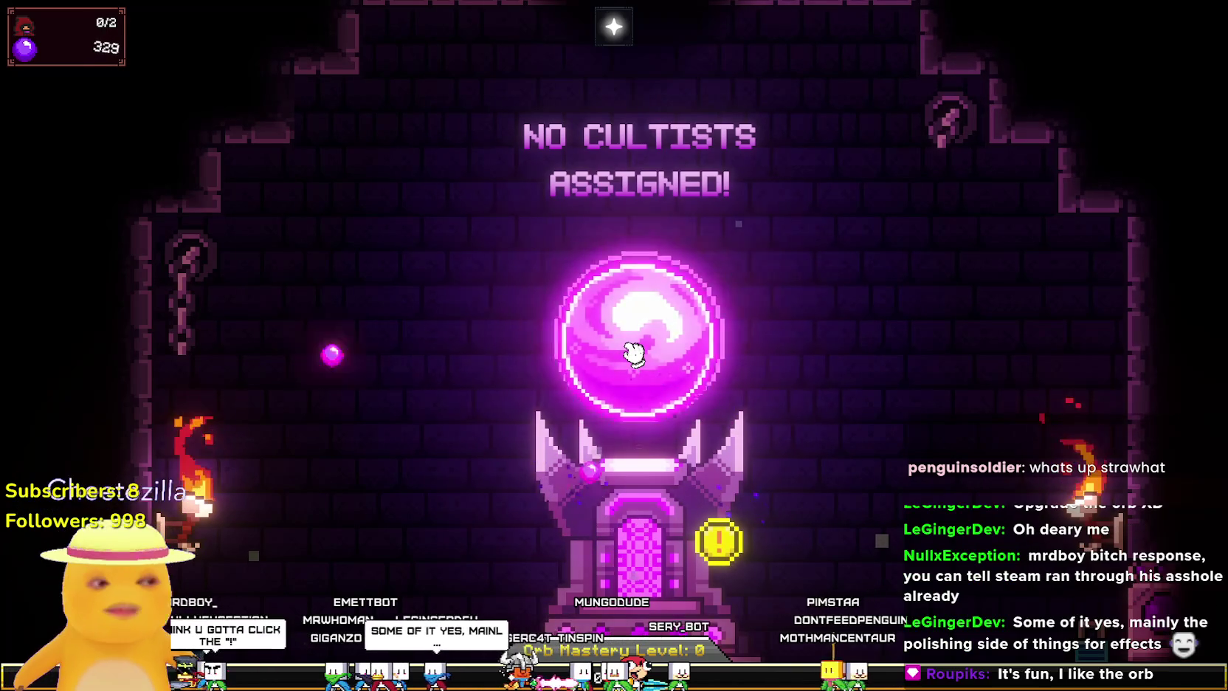
click(635, 354)
click(636, 354)
click(635, 354)
click(634, 352)
click(633, 351)
click(631, 349)
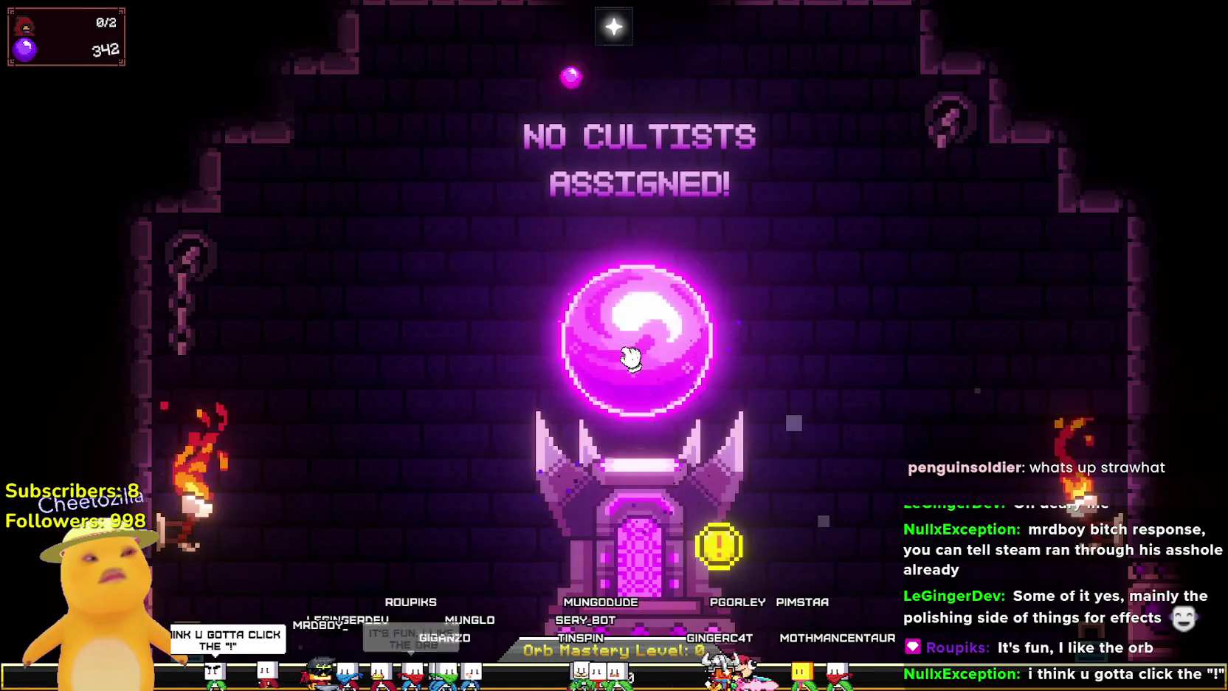
click(631, 359)
click(631, 359)
click(629, 365)
click(629, 369)
click(630, 370)
click(630, 373)
click(630, 373)
click(630, 373)
click(630, 373)
click(629, 373)
click(629, 373)
click(630, 373)
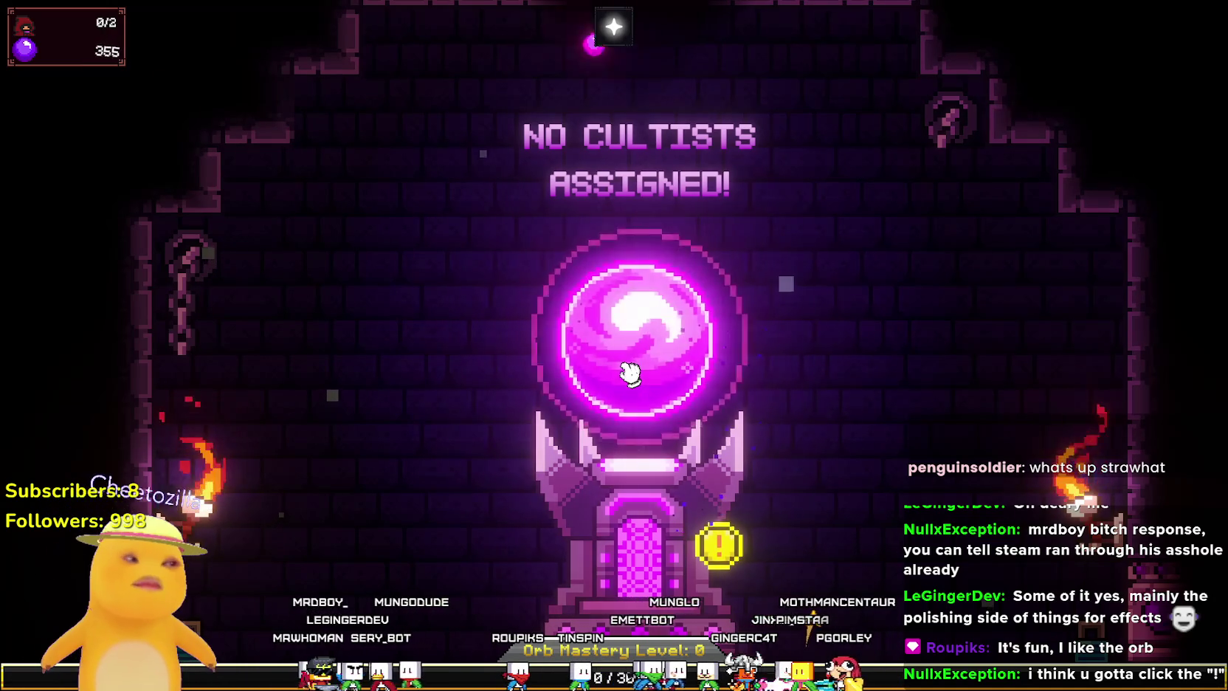
click(630, 373)
click(630, 377)
click(626, 374)
click(625, 373)
click(625, 371)
click(624, 369)
click(624, 367)
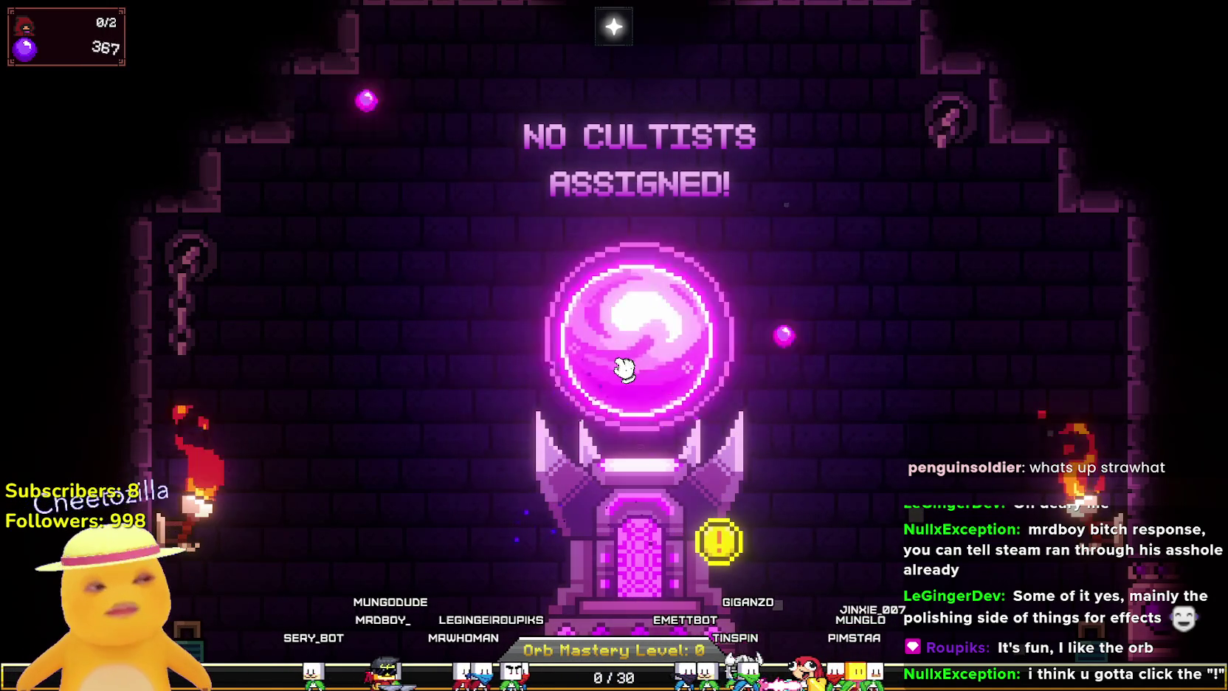
click(625, 369)
click(625, 369)
click(625, 370)
click(626, 371)
click(627, 373)
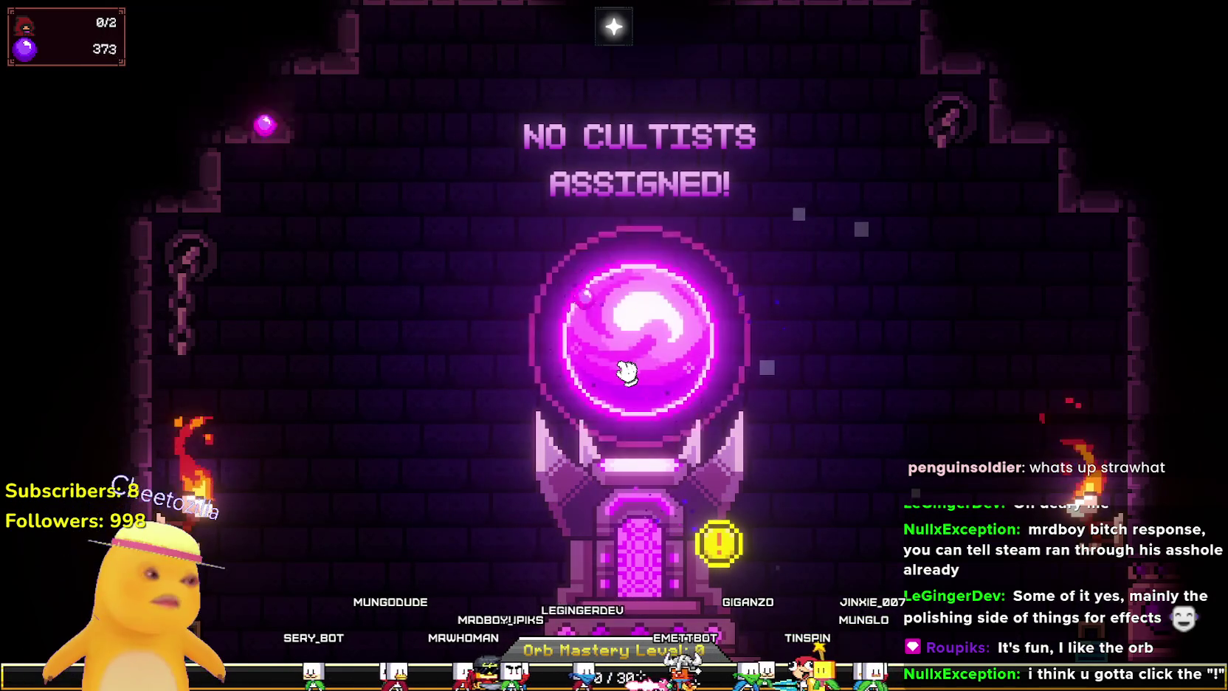
click(627, 373)
click(627, 373)
click(626, 373)
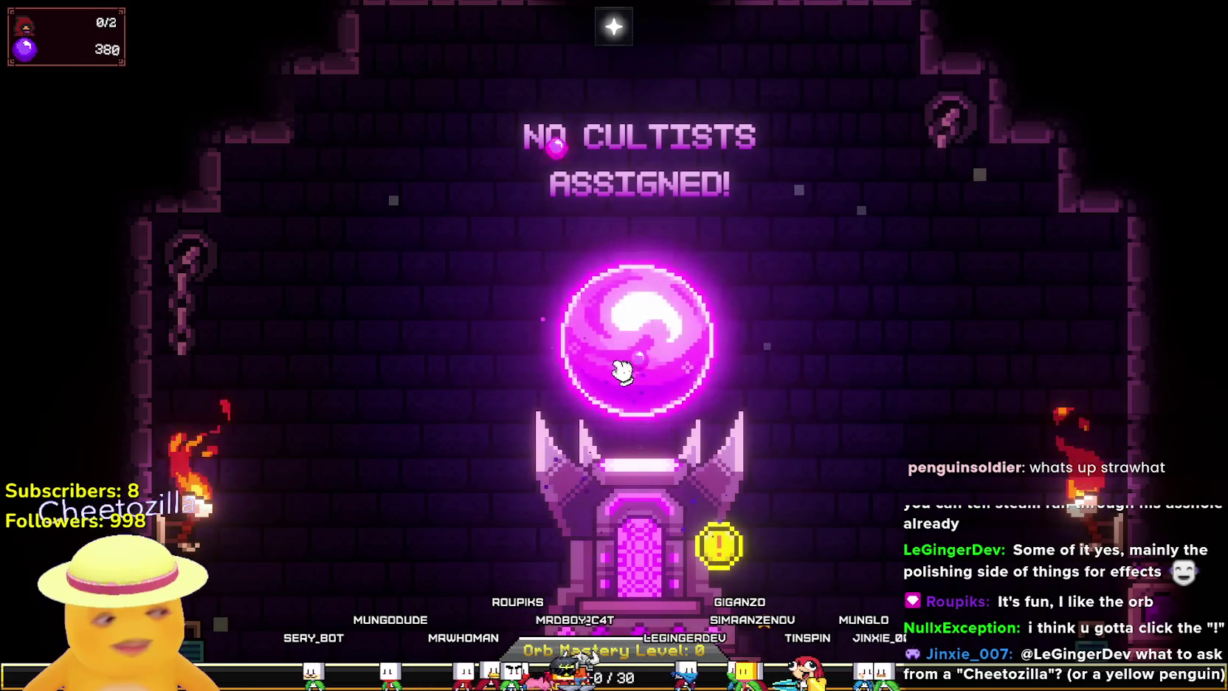
click(622, 371)
click(624, 371)
click(627, 369)
click(629, 369)
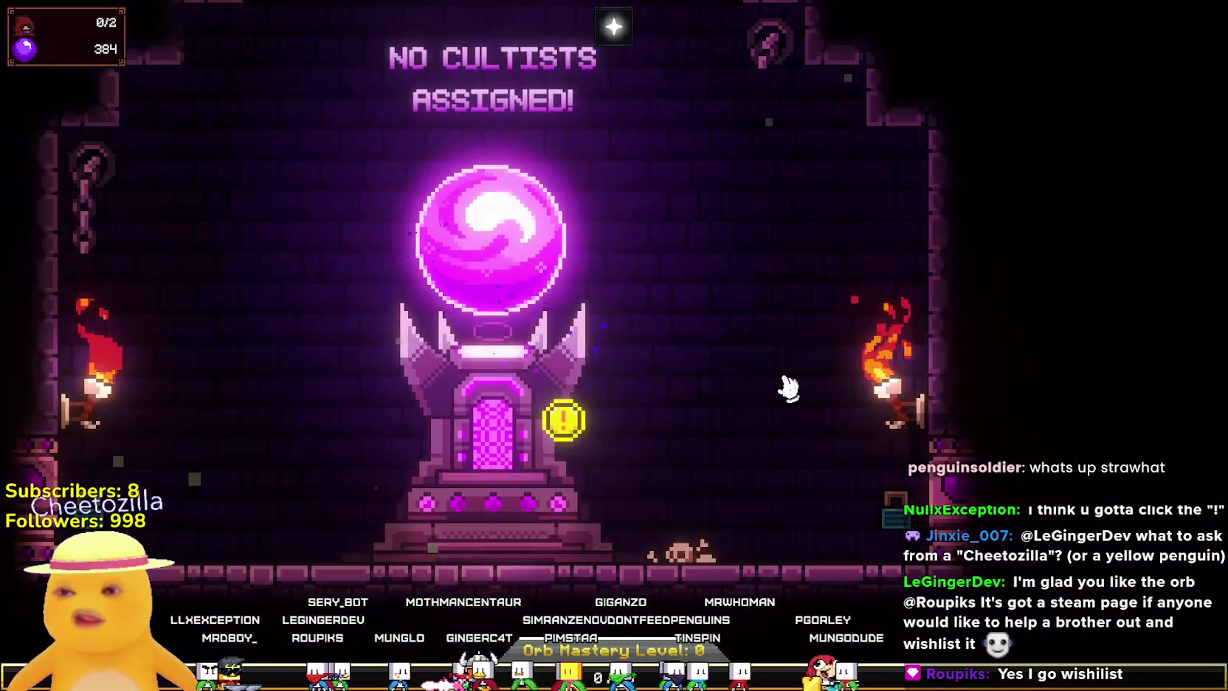
Pan the chamber view right and down.
mouse_move(788, 387)
mouse_down()
mouse_move(940, 441)
mouse_move(983, 555)
mouse_move(1014, 289)
mouse_move(993, 244)
mouse_move(823, 406)
mouse_up()
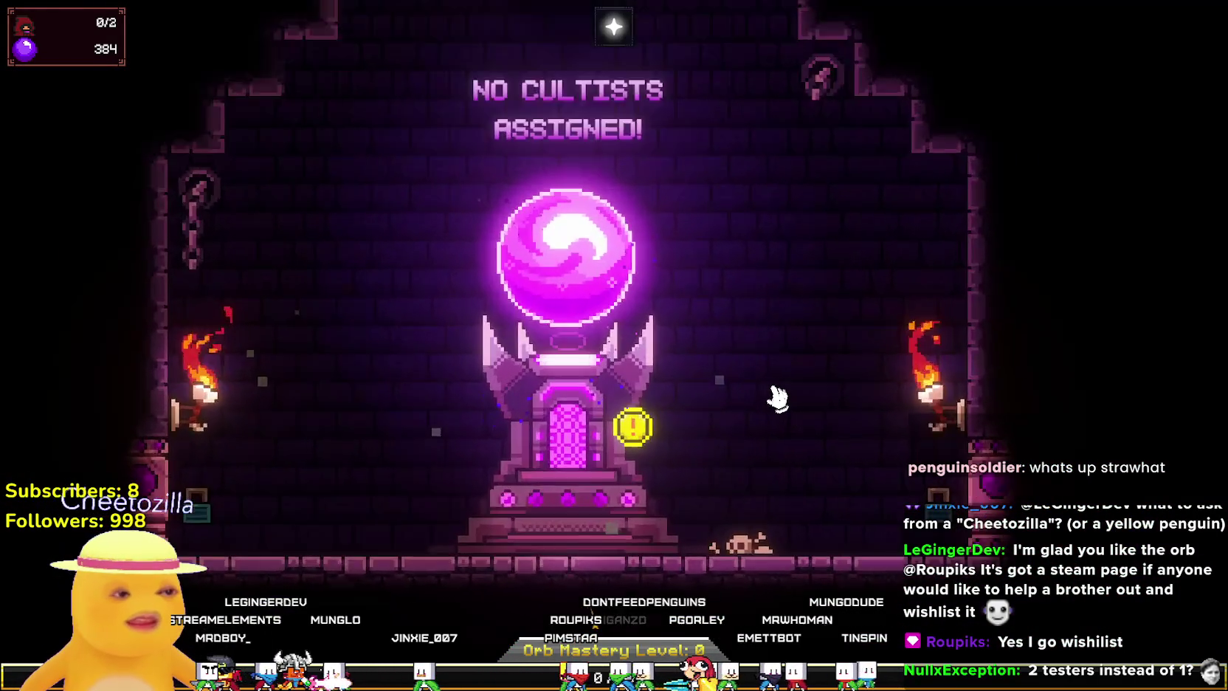
scroll(775, 395, up, 3)
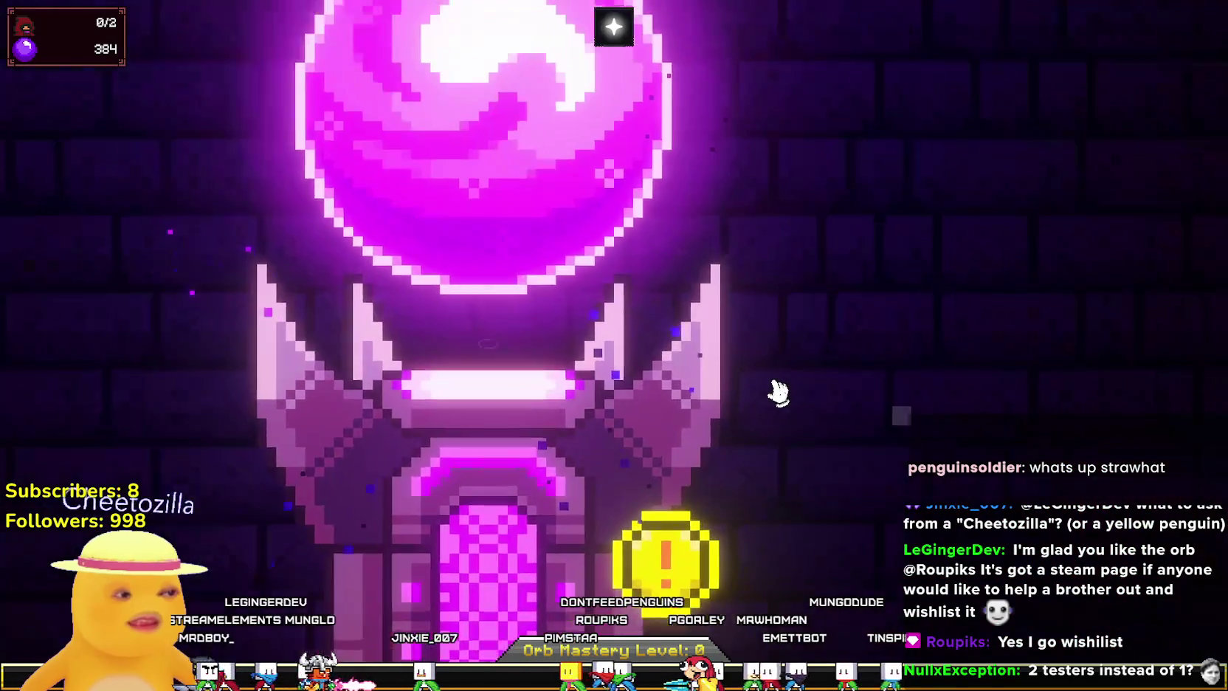
scroll(776, 394, down, 3)
scroll(777, 392, up, 2)
scroll(779, 392, down, 3)
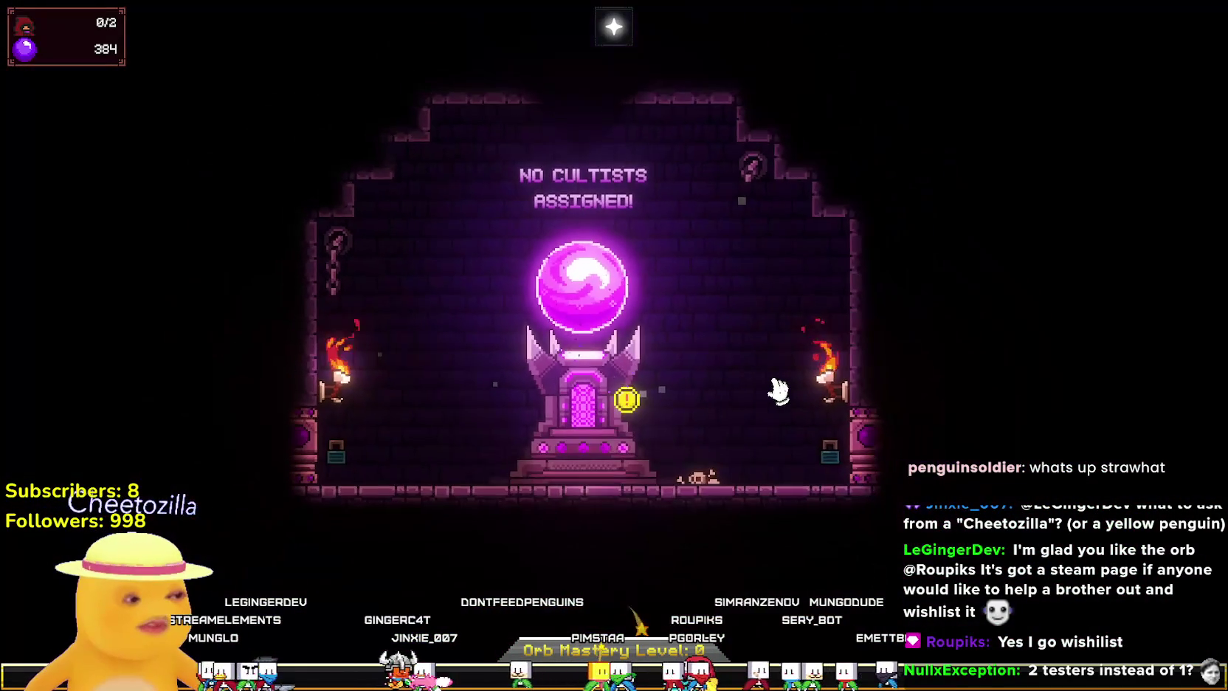
scroll(797, 416, up, 4)
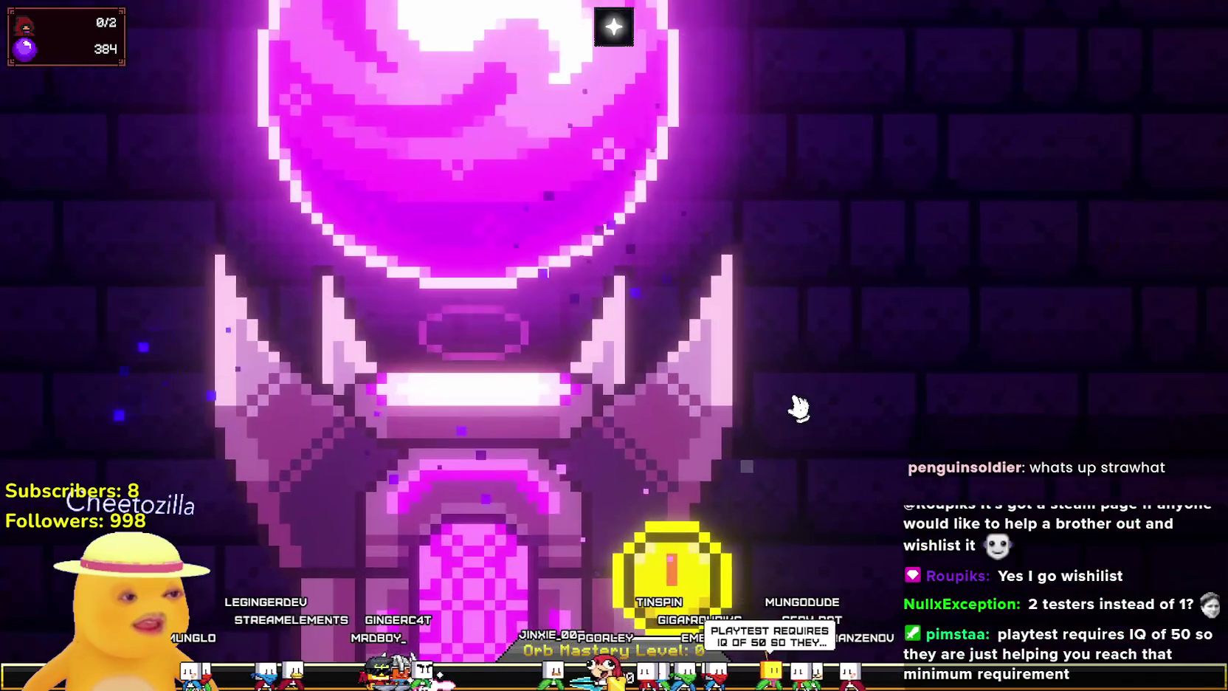
scroll(797, 406, down, 4)
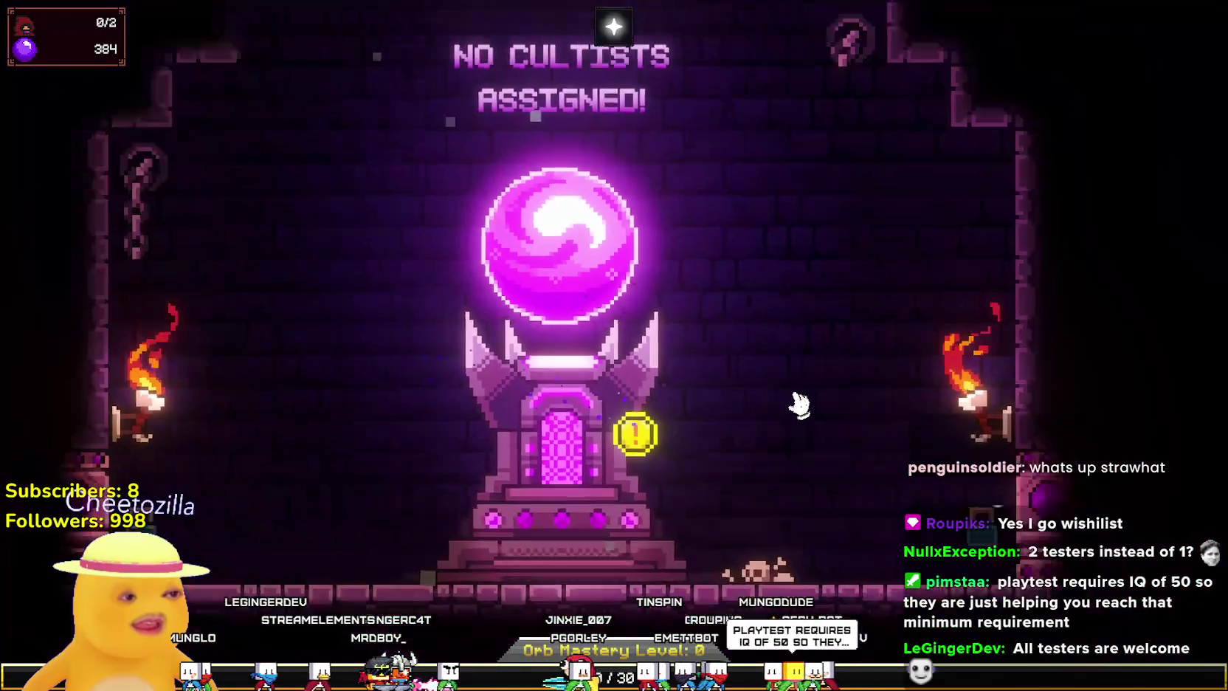
scroll(800, 403, up, 5)
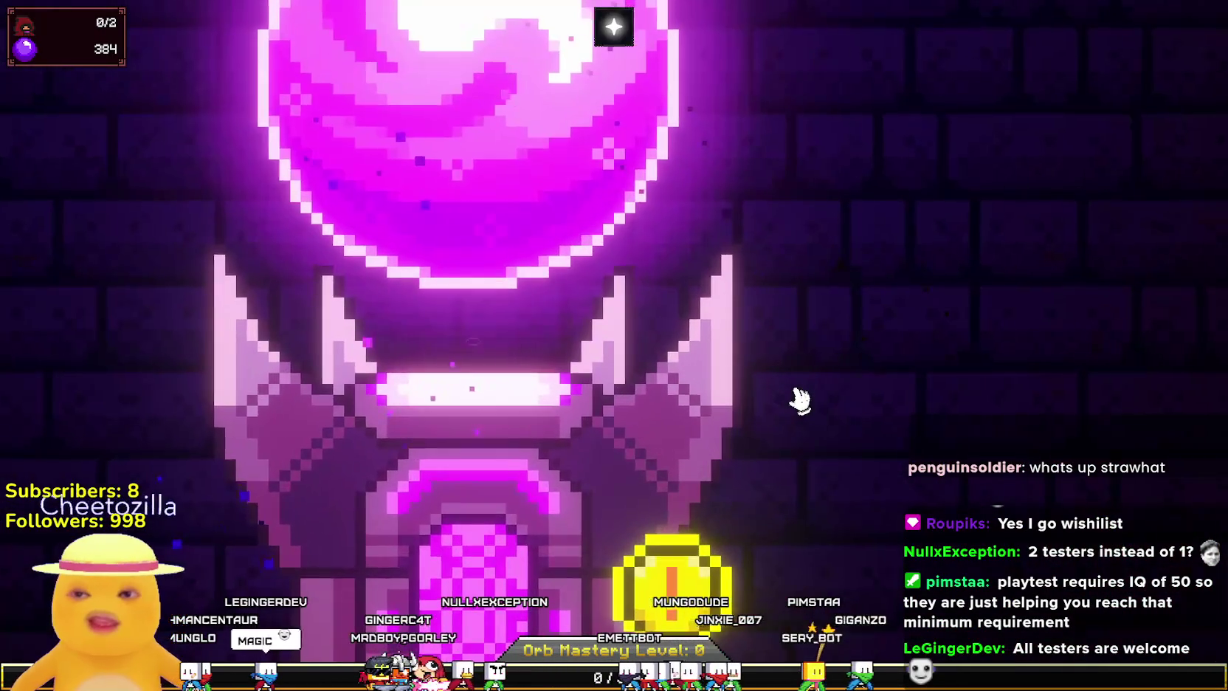
scroll(799, 400, down, 5)
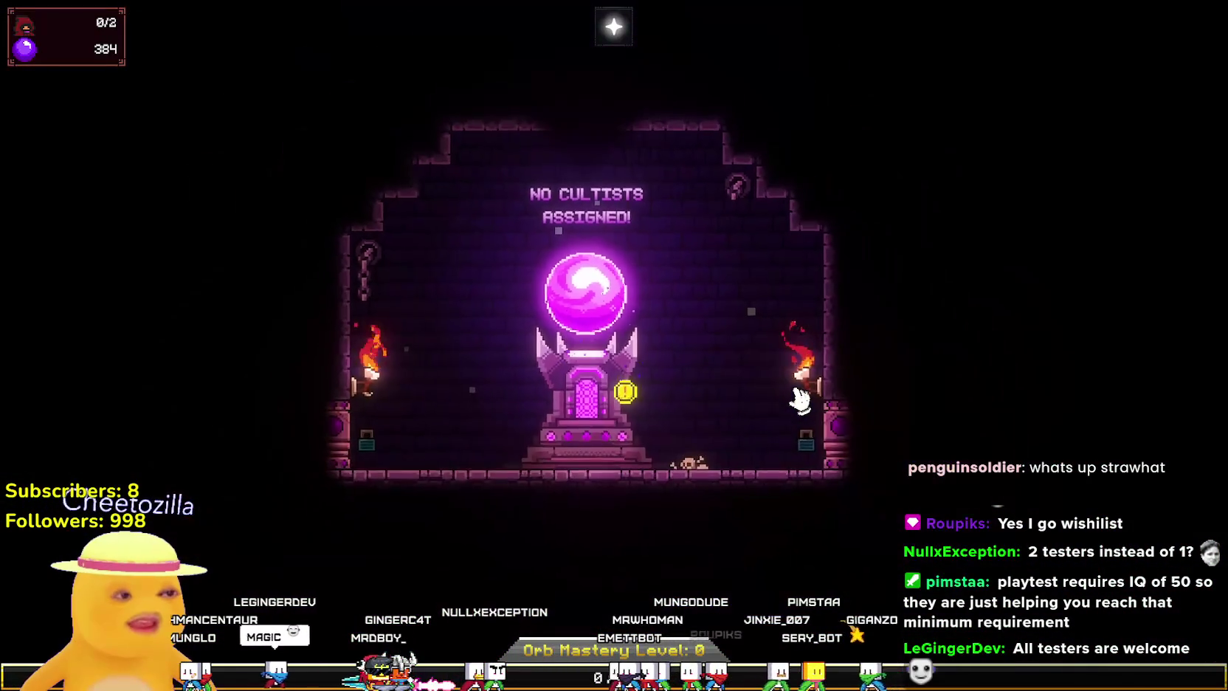
scroll(799, 402, up, 5)
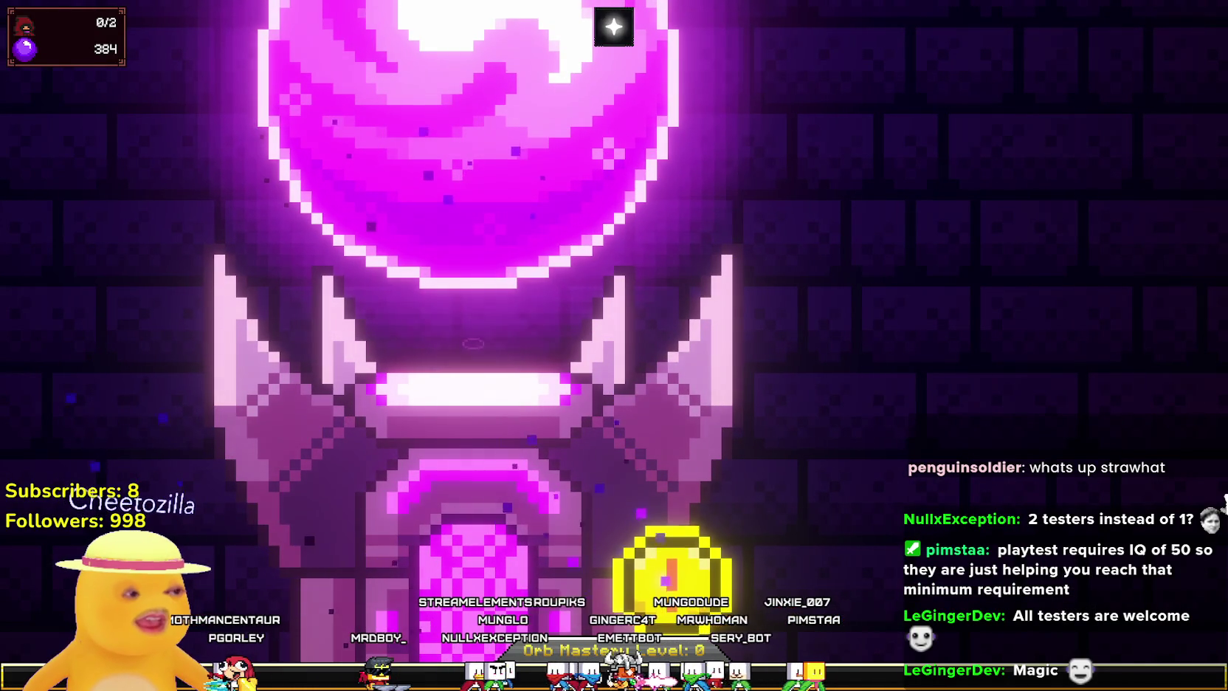
scroll(803, 507, down, 2)
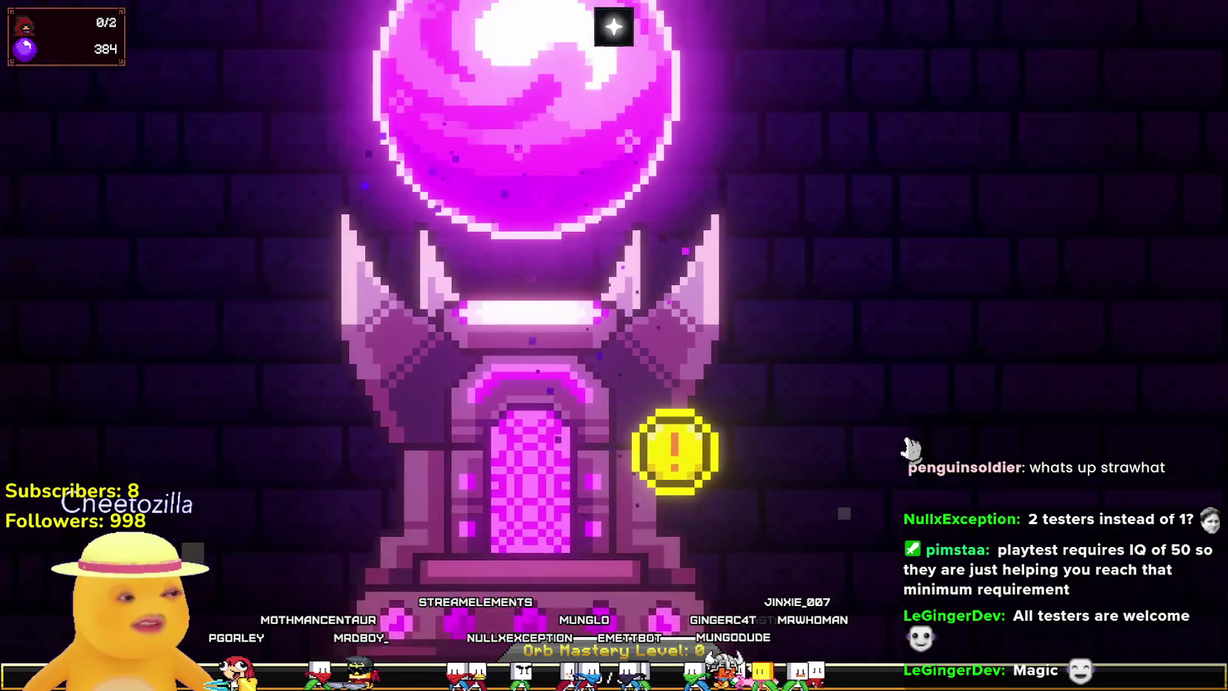
scroll(912, 448, up, 2)
scroll(907, 421, down, 5)
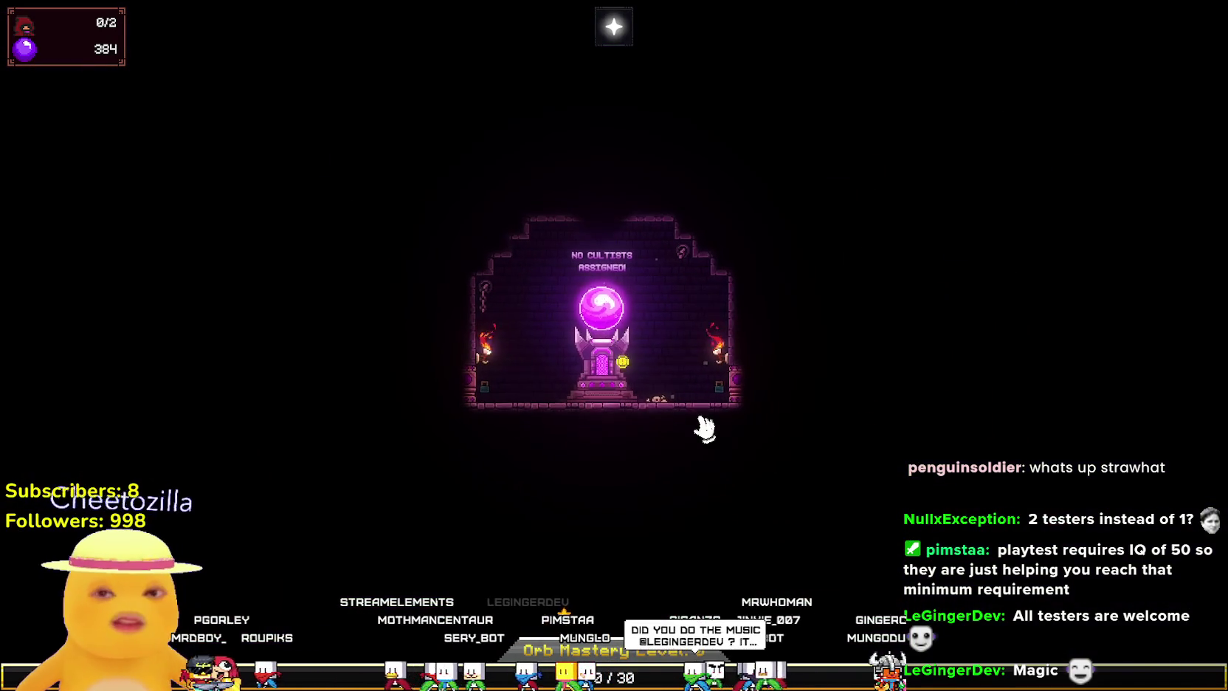
scroll(602, 332, up, 1)
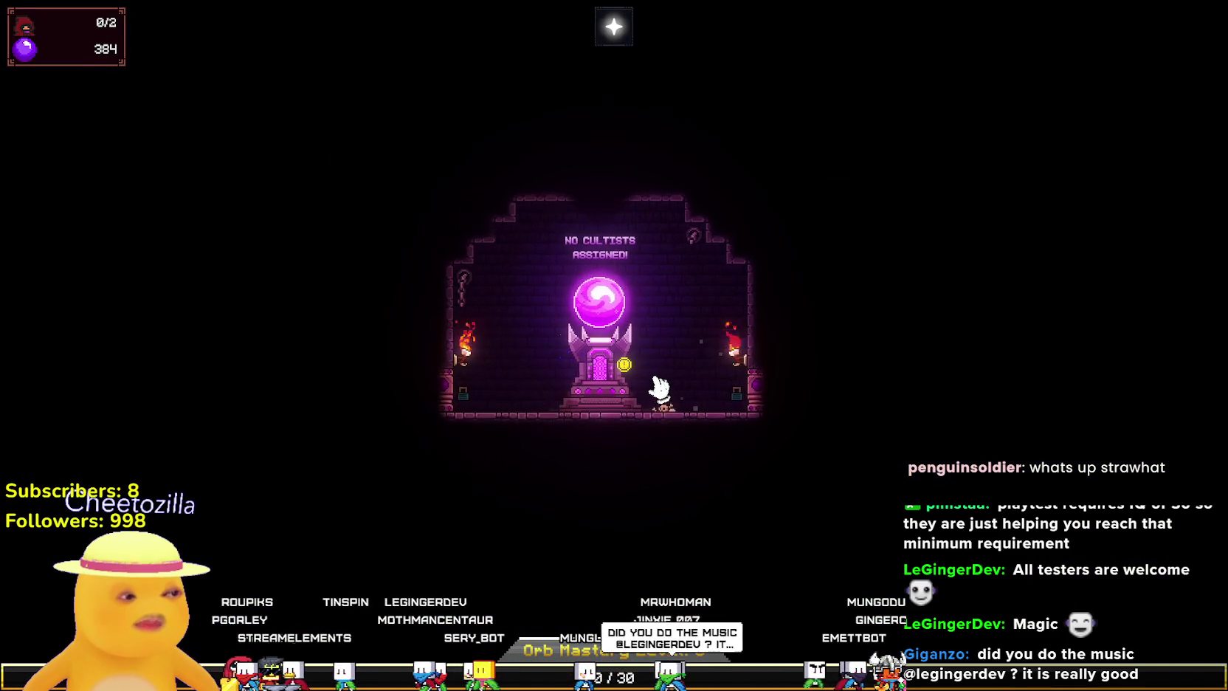
scroll(727, 435, up, 3)
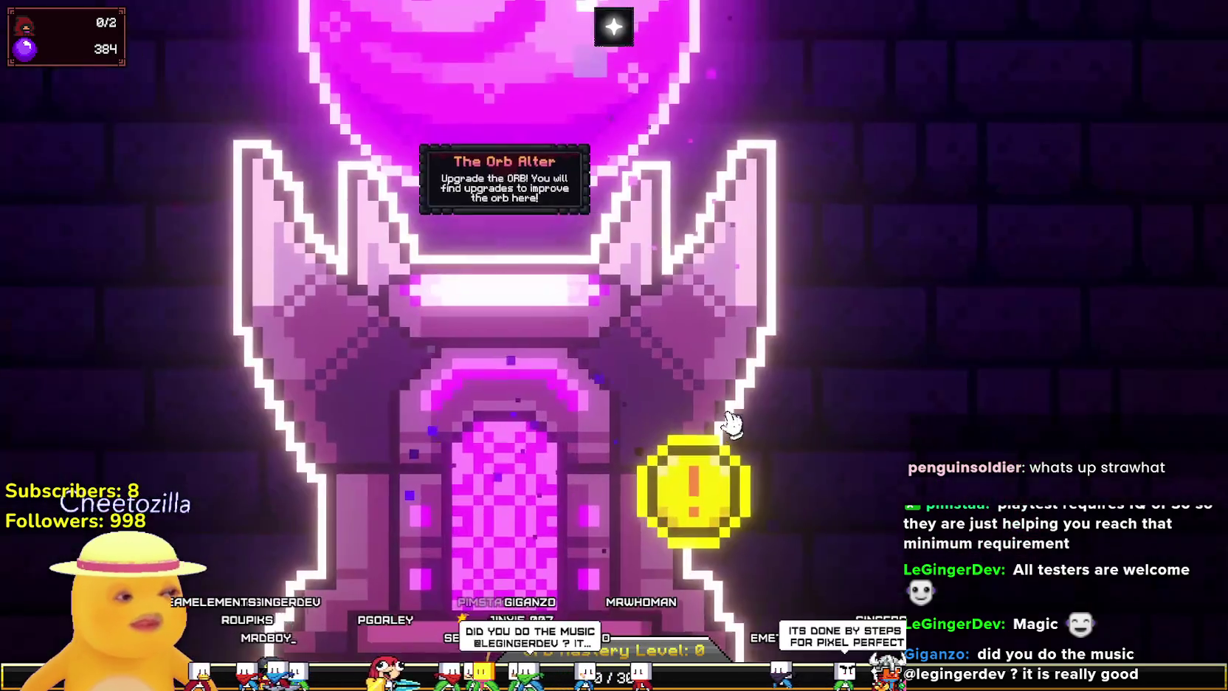
scroll(727, 425, down, 3)
scroll(726, 416, up, 1)
scroll(726, 416, down, 1)
scroll(724, 414, up, 3)
scroll(738, 413, down, 3)
scroll(817, 406, up, 3)
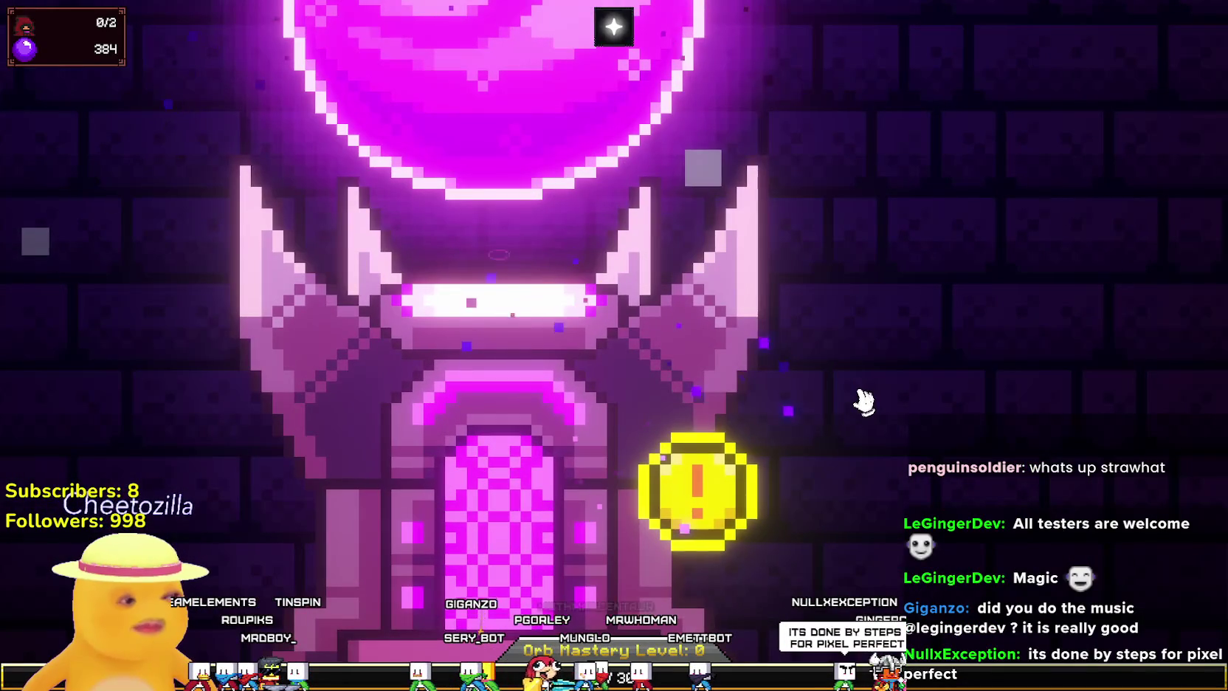
scroll(842, 380, down, 2)
scroll(836, 369, up, 1)
scroll(839, 366, down, 1)
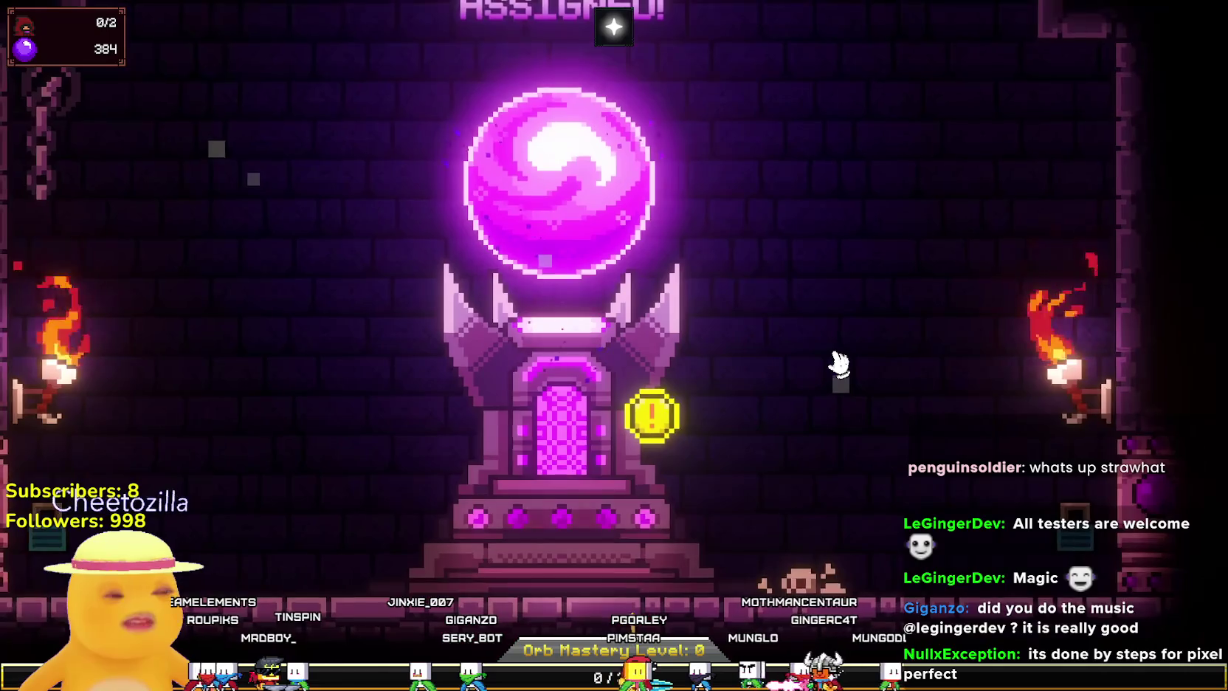
scroll(837, 360, up, 1)
scroll(830, 363, down, 3)
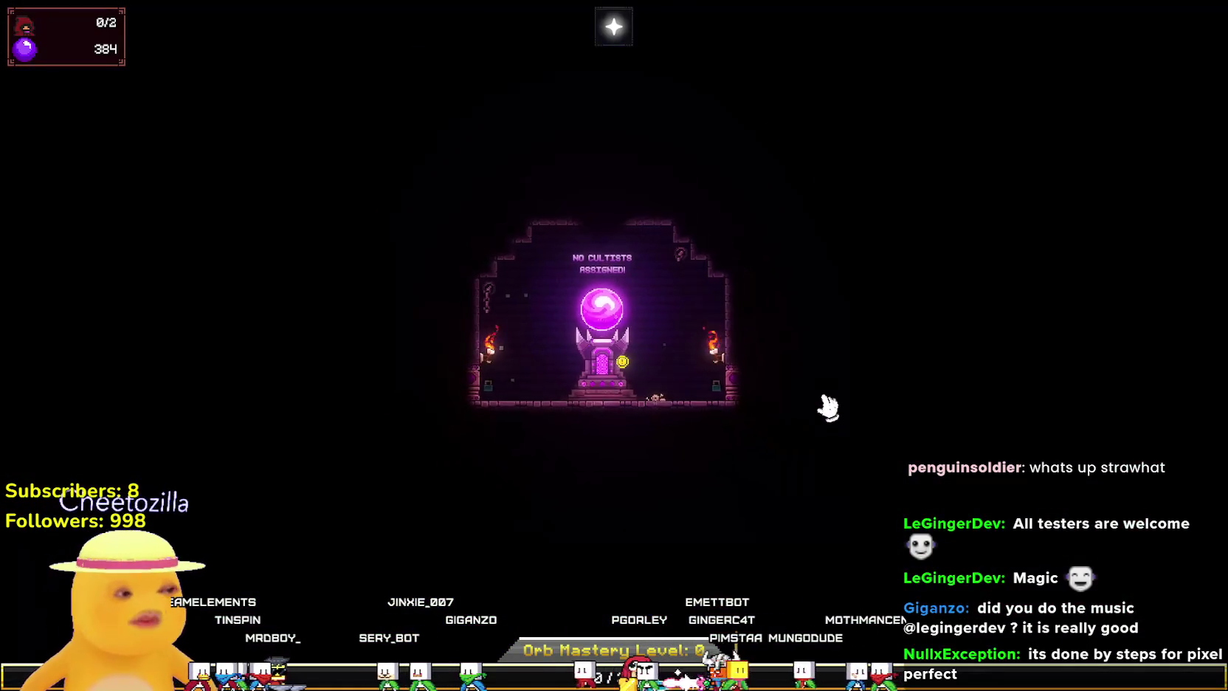
scroll(775, 370, up, 3)
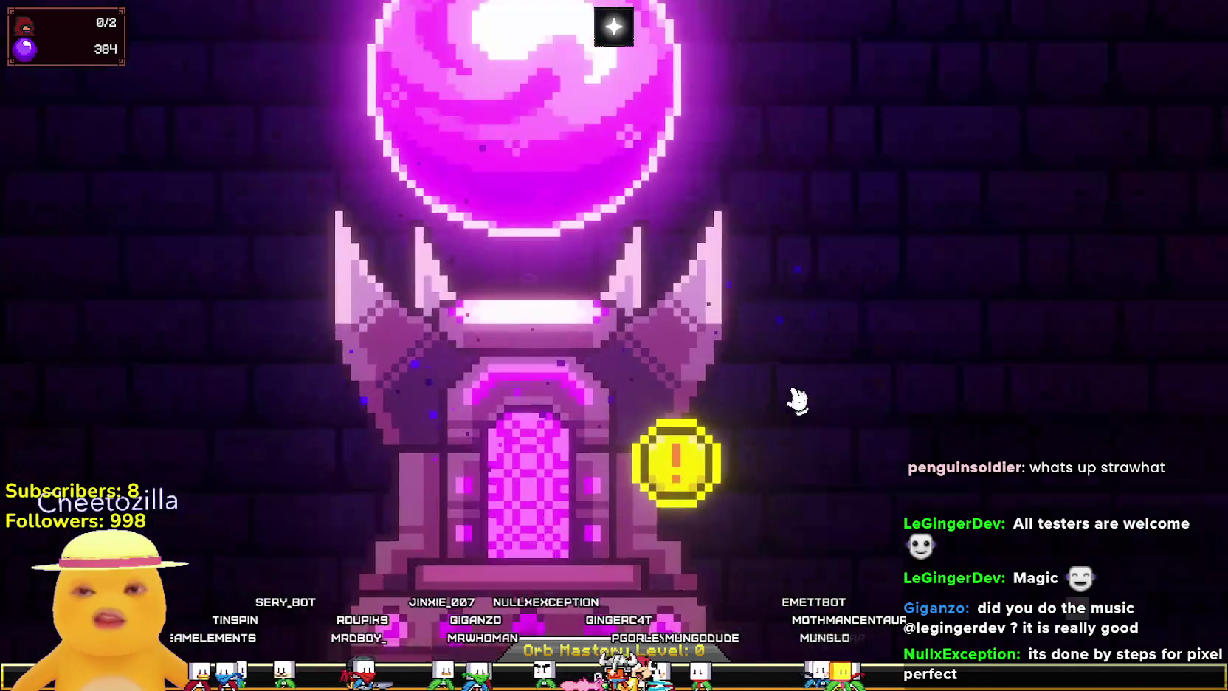
scroll(806, 426, down, 3)
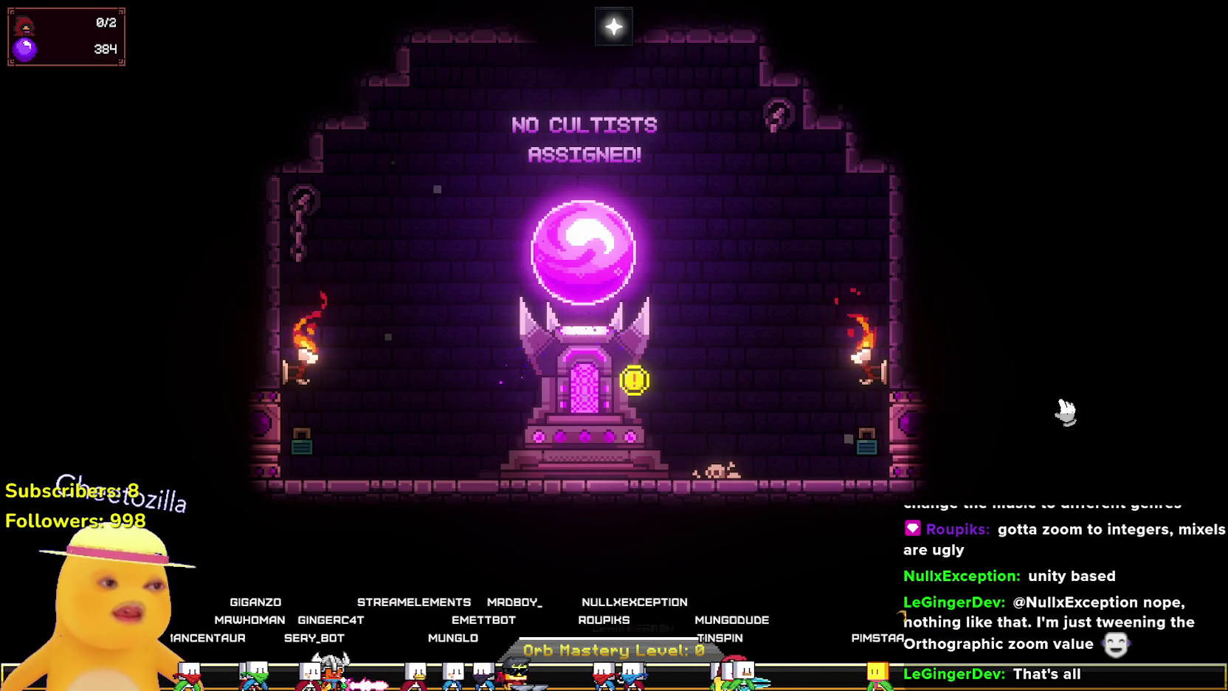
scroll(955, 436, up, 2)
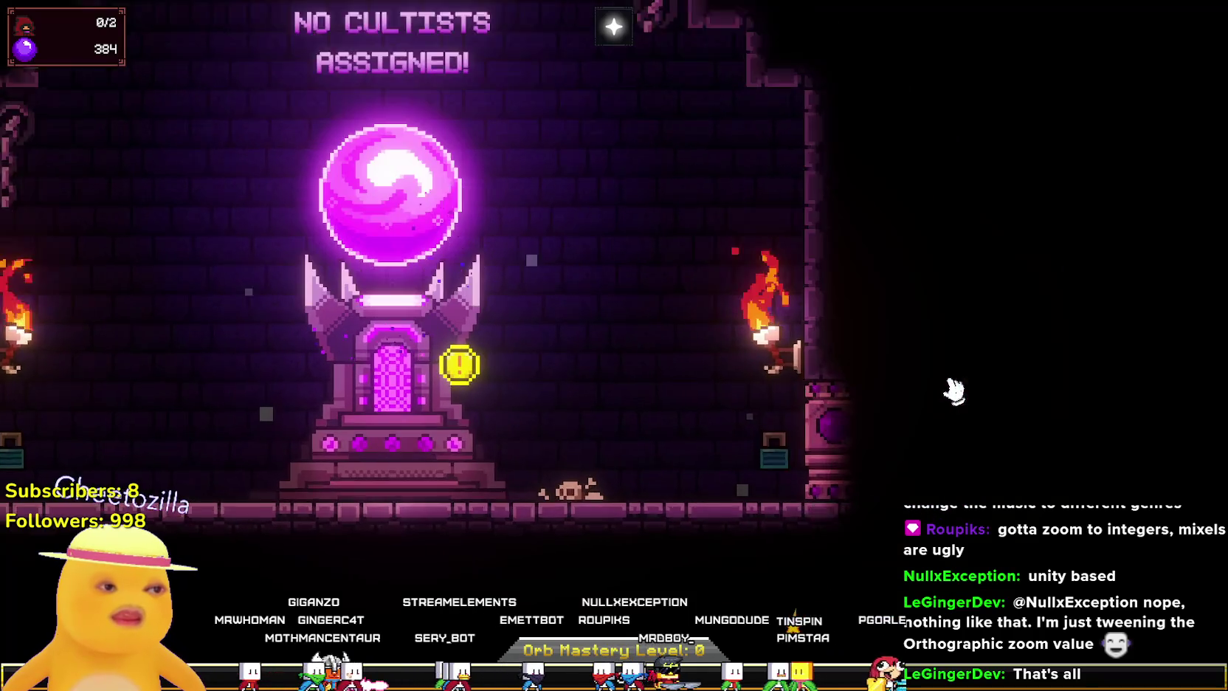
scroll(956, 391, down, 2)
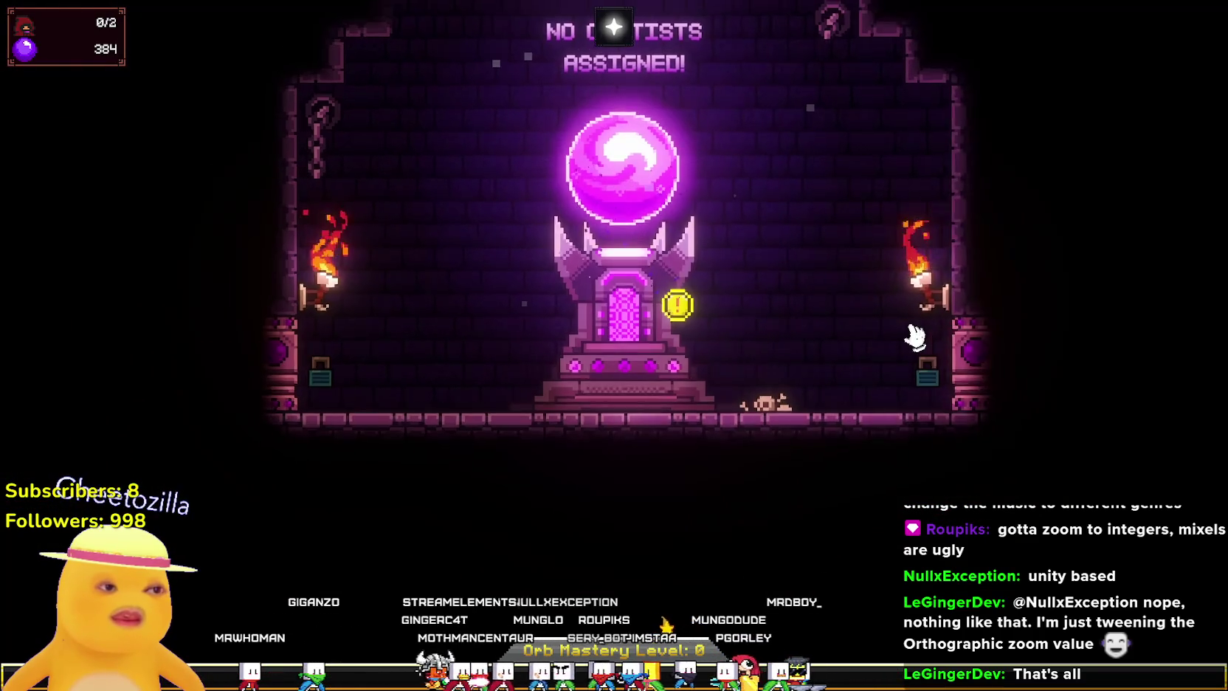
scroll(914, 337, down, 1)
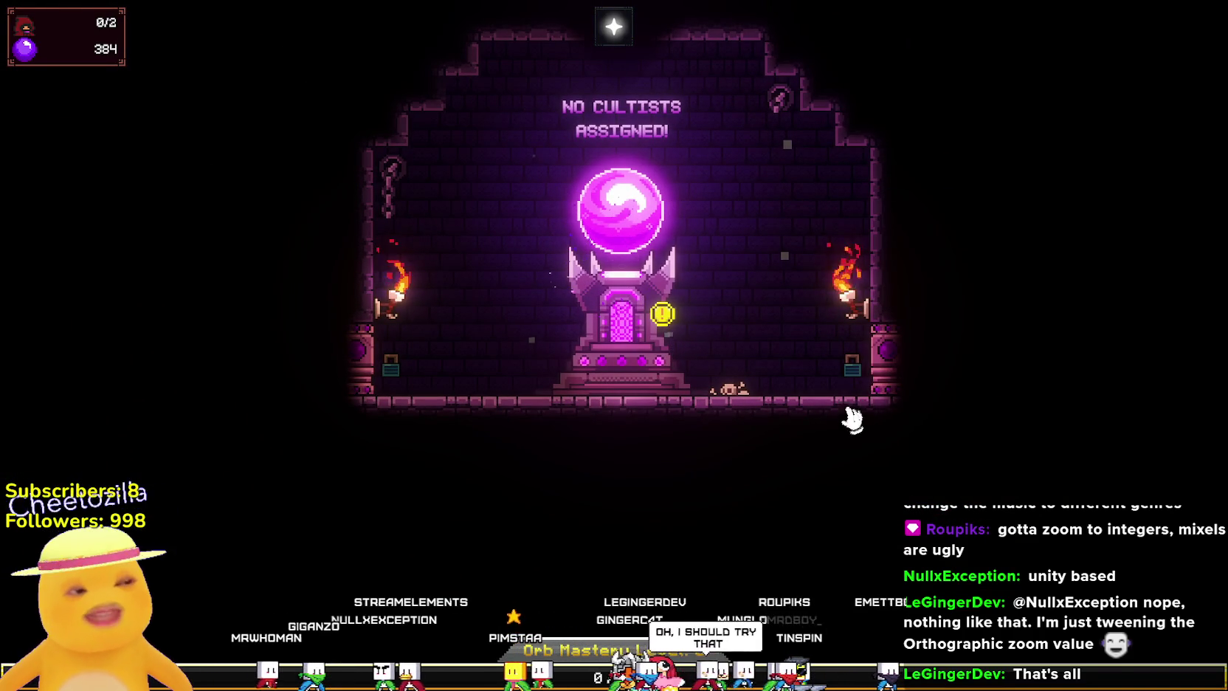
scroll(830, 369, up, 1)
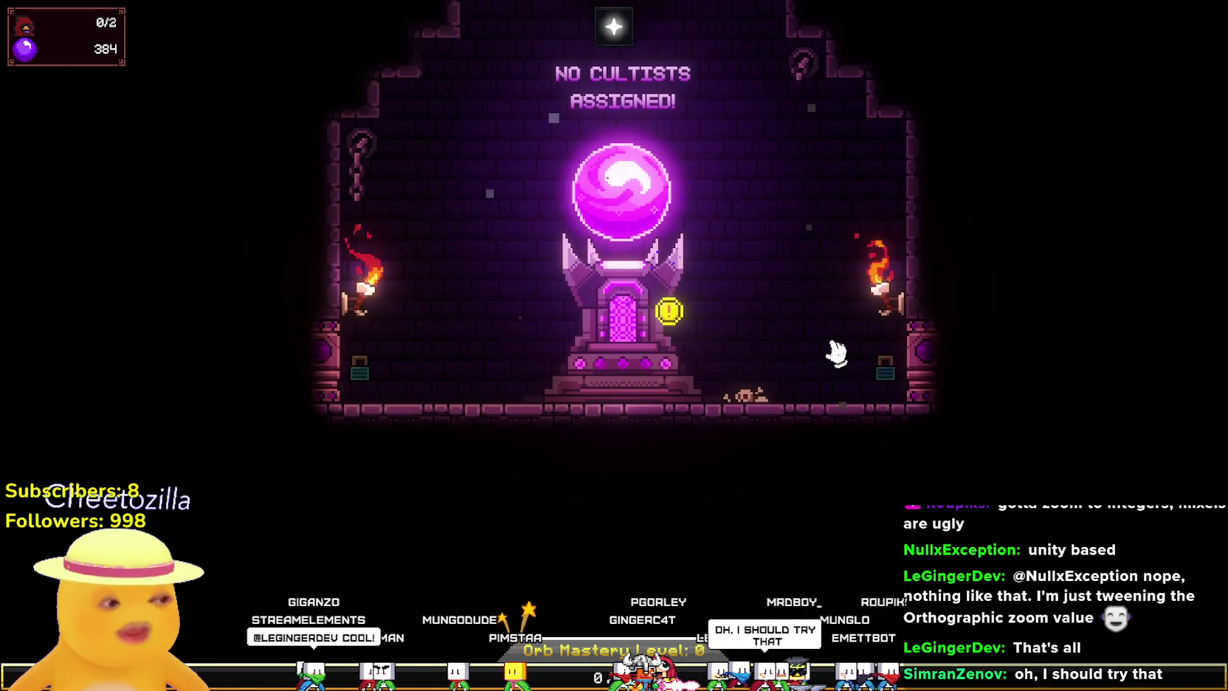
scroll(859, 370, down, 1)
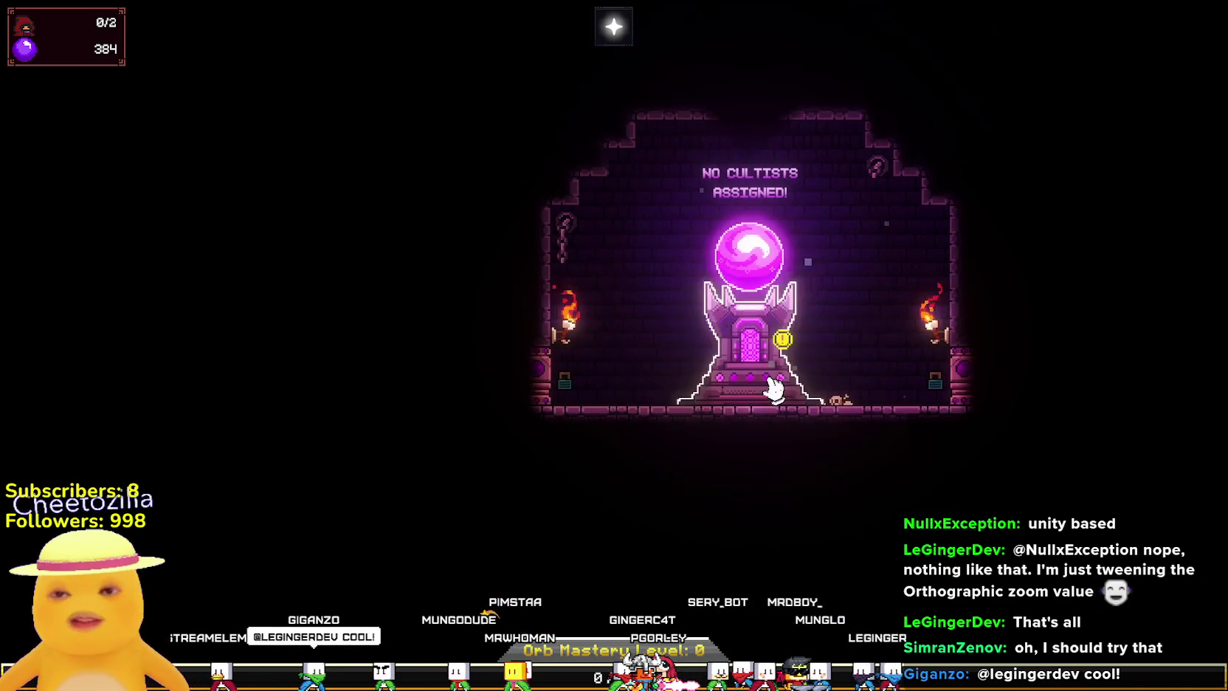
click(771, 392)
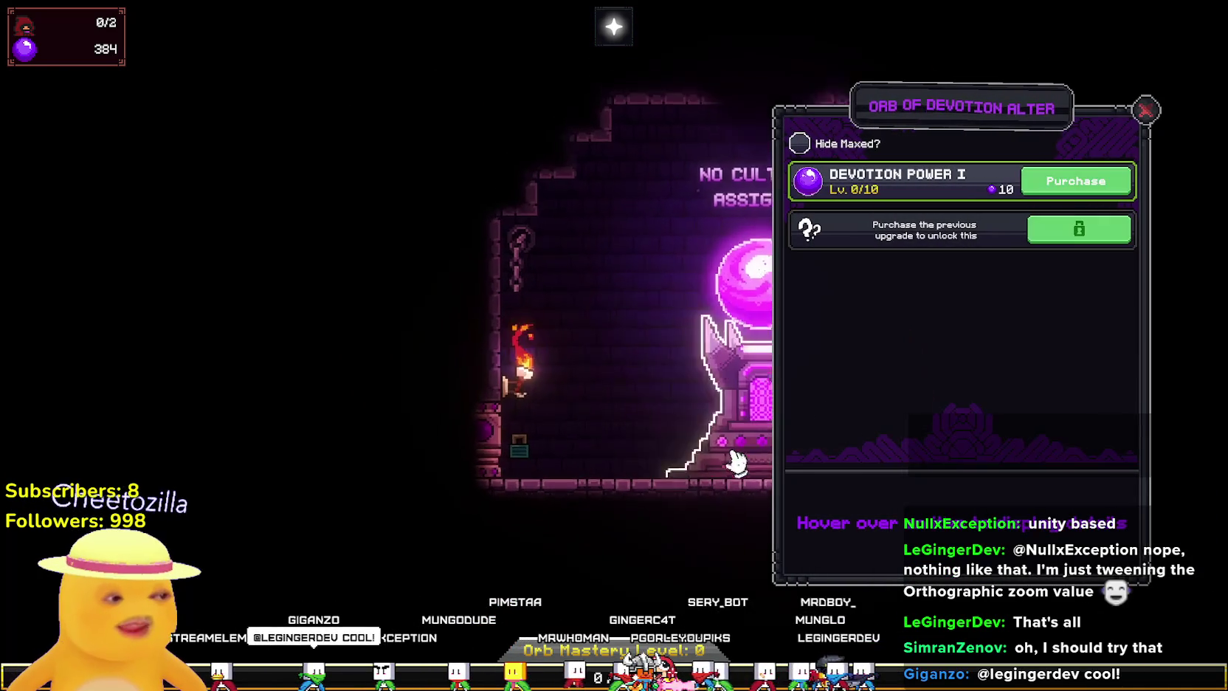
click(1145, 112)
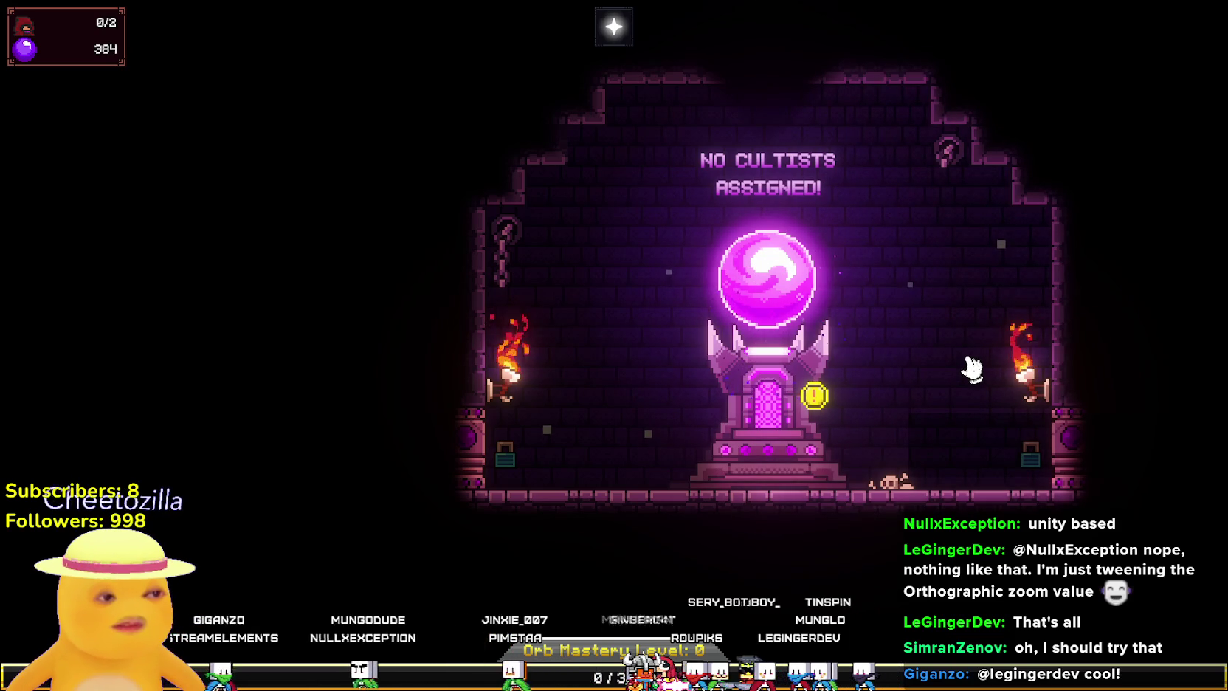
scroll(872, 446, up, 2)
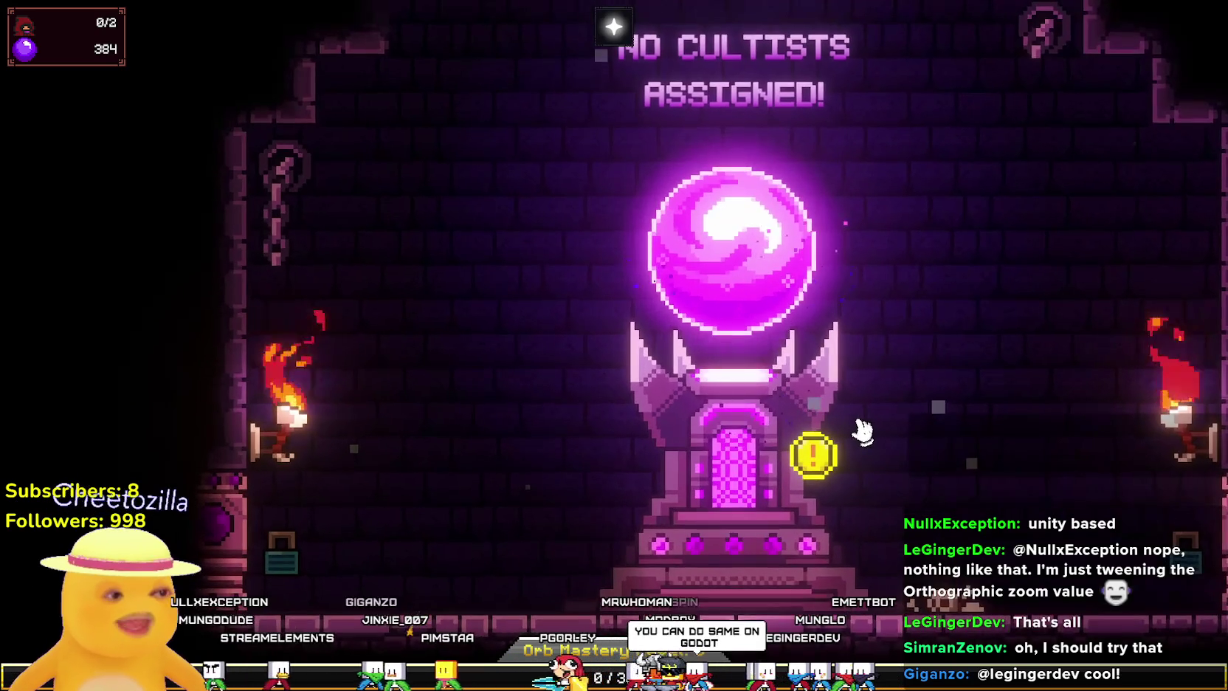
scroll(858, 431, down, 3)
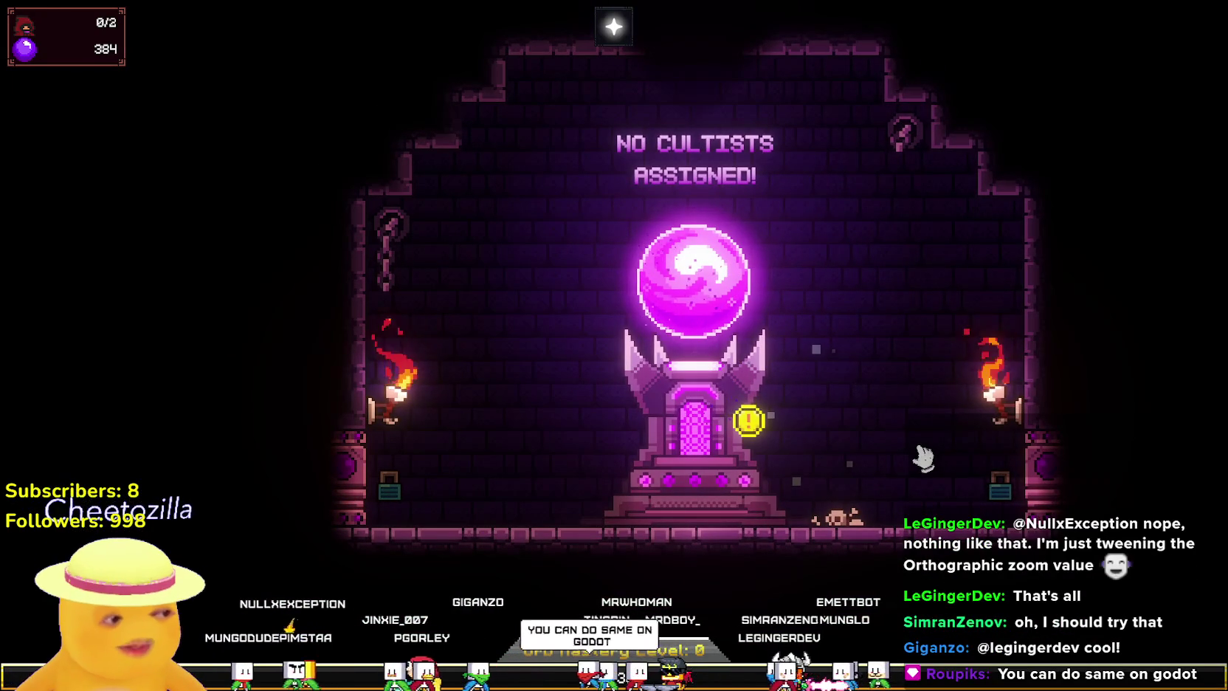
scroll(911, 413, up, 2)
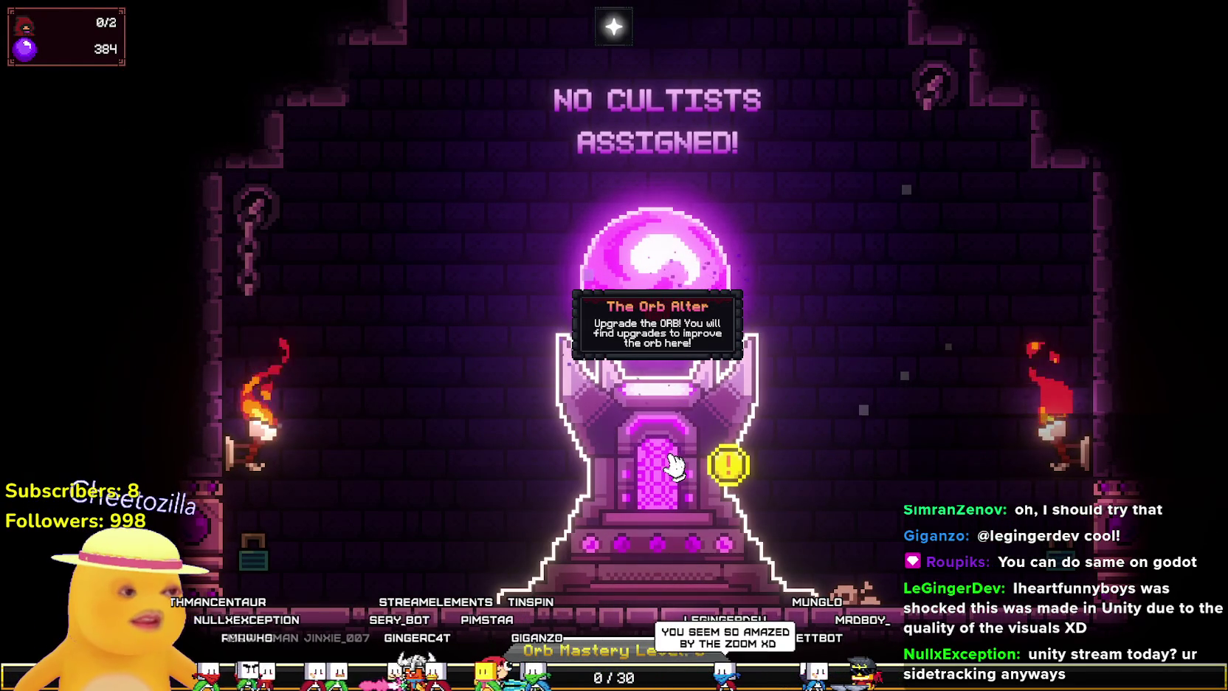
scroll(837, 480, down, 3)
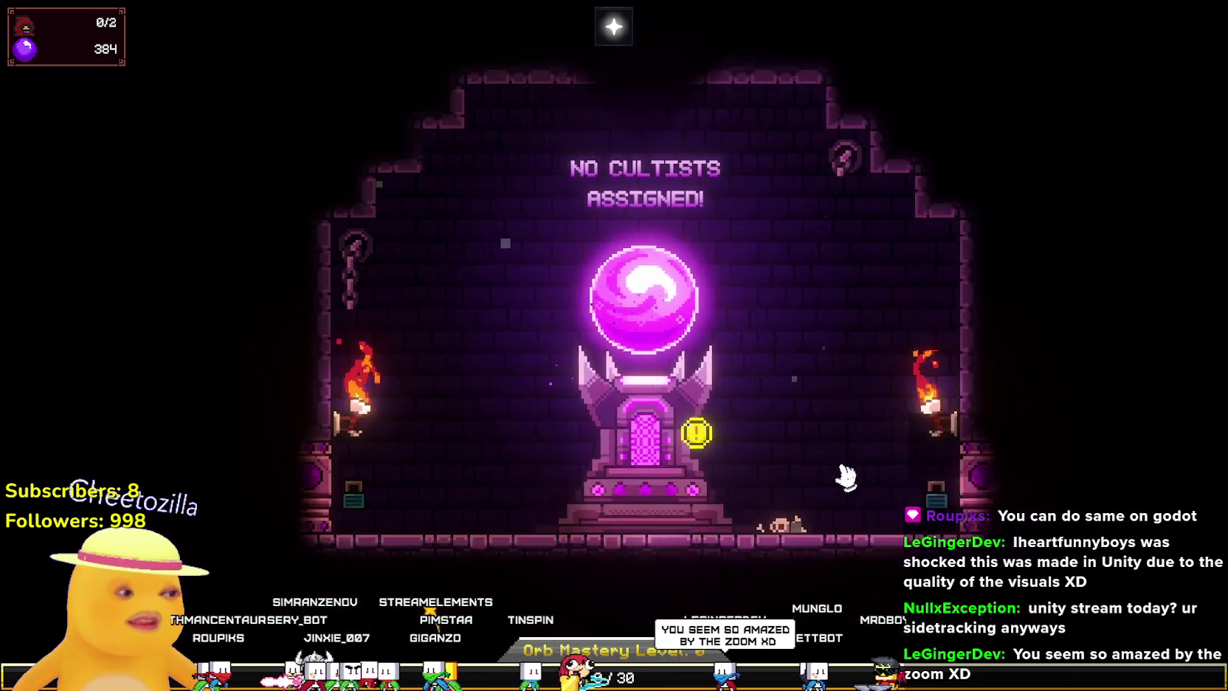
scroll(833, 450, up, 3)
scroll(833, 450, down, 5)
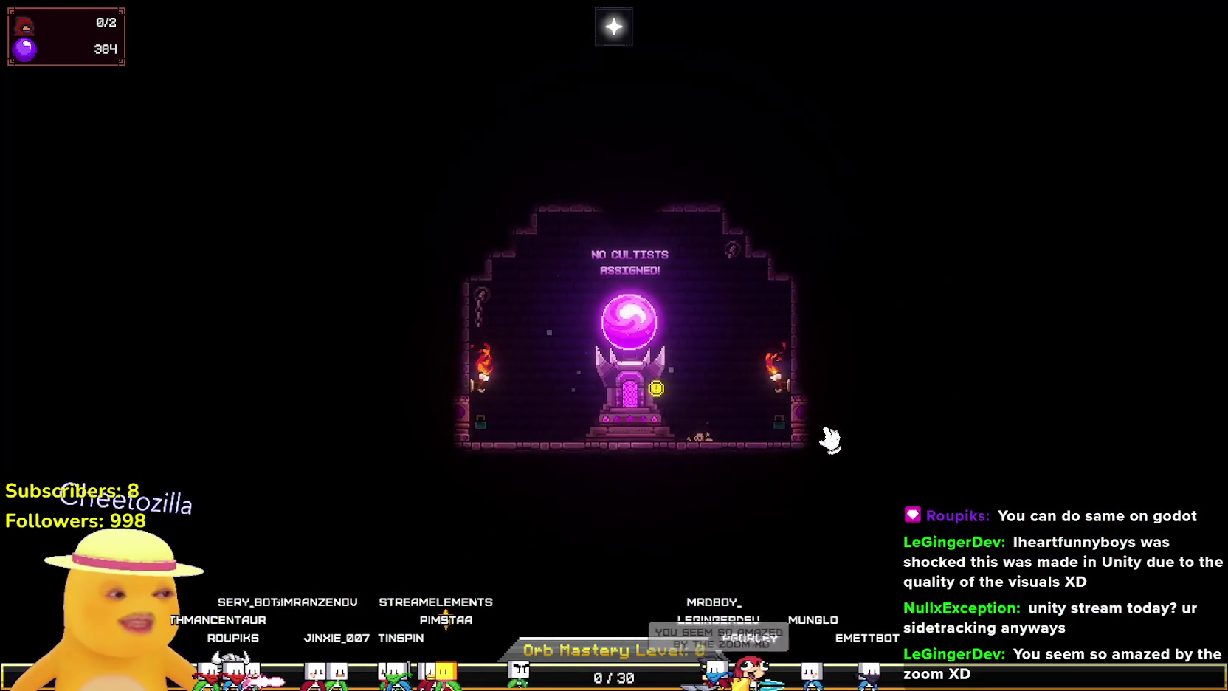
scroll(831, 439, up, 5)
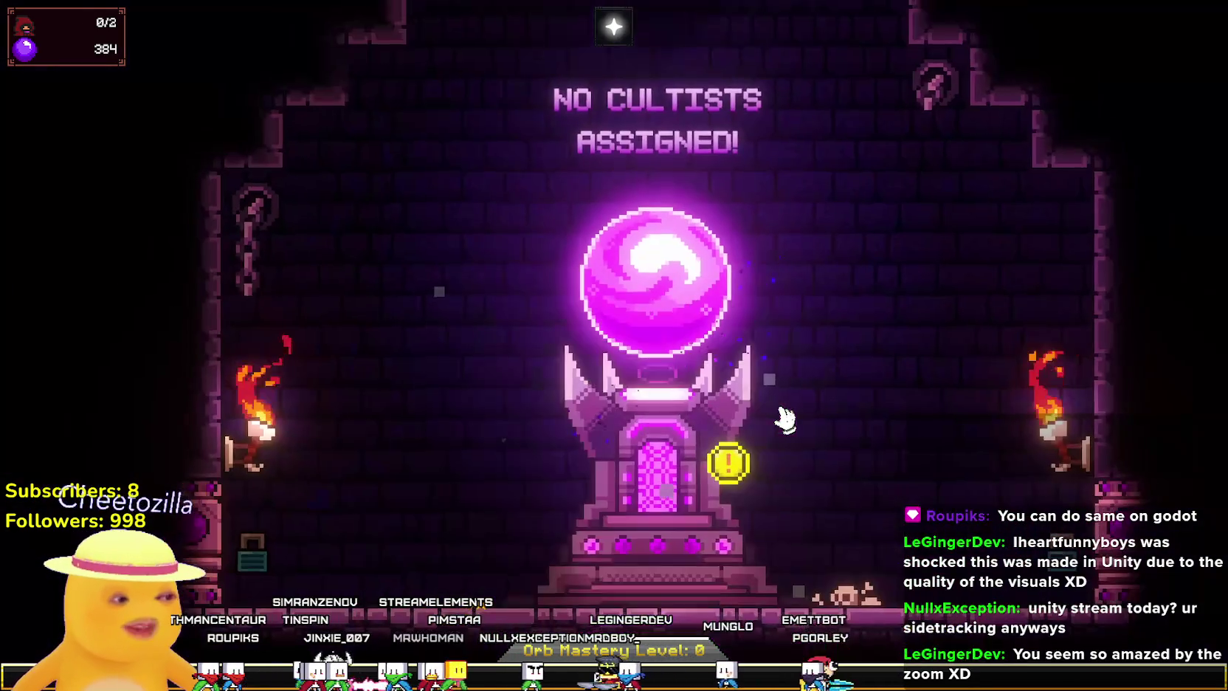
scroll(784, 419, up, 2)
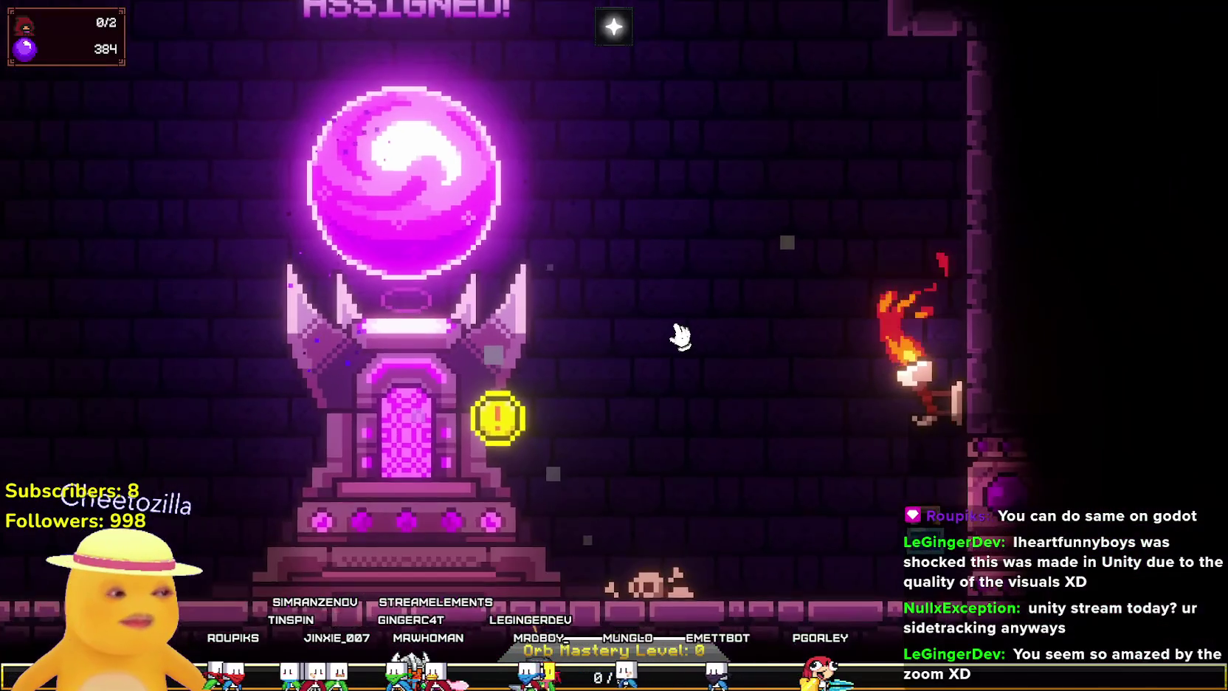
scroll(675, 343, down, 2)
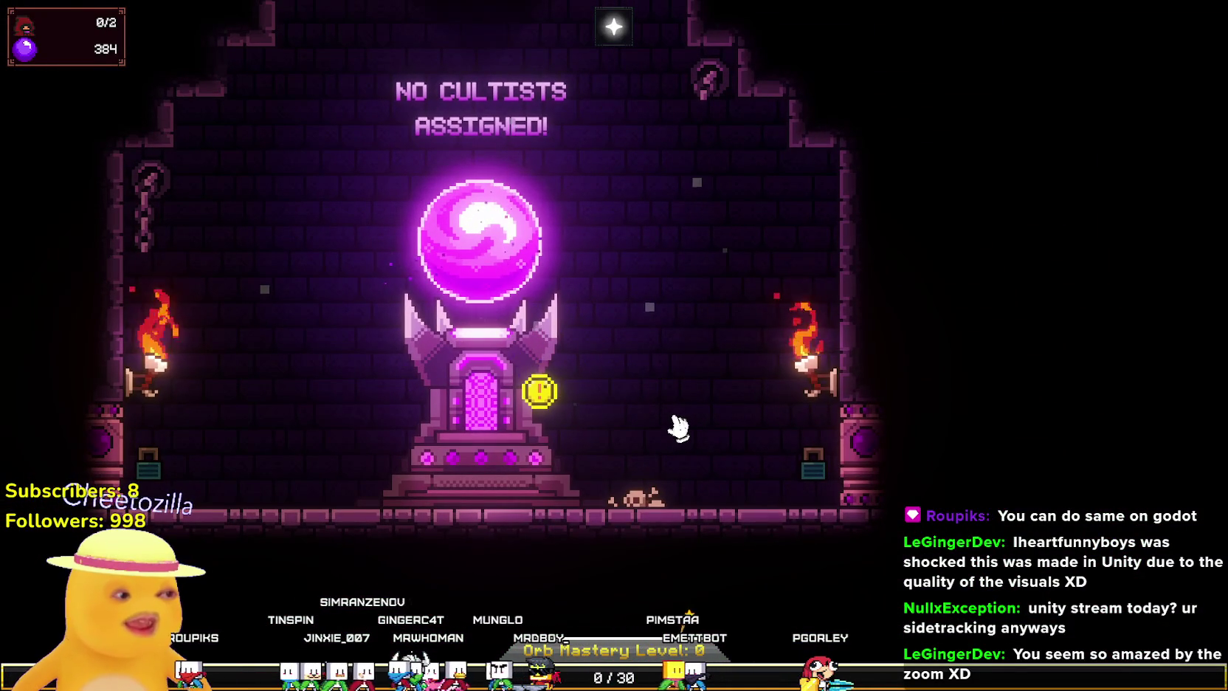
scroll(687, 407, up, 3)
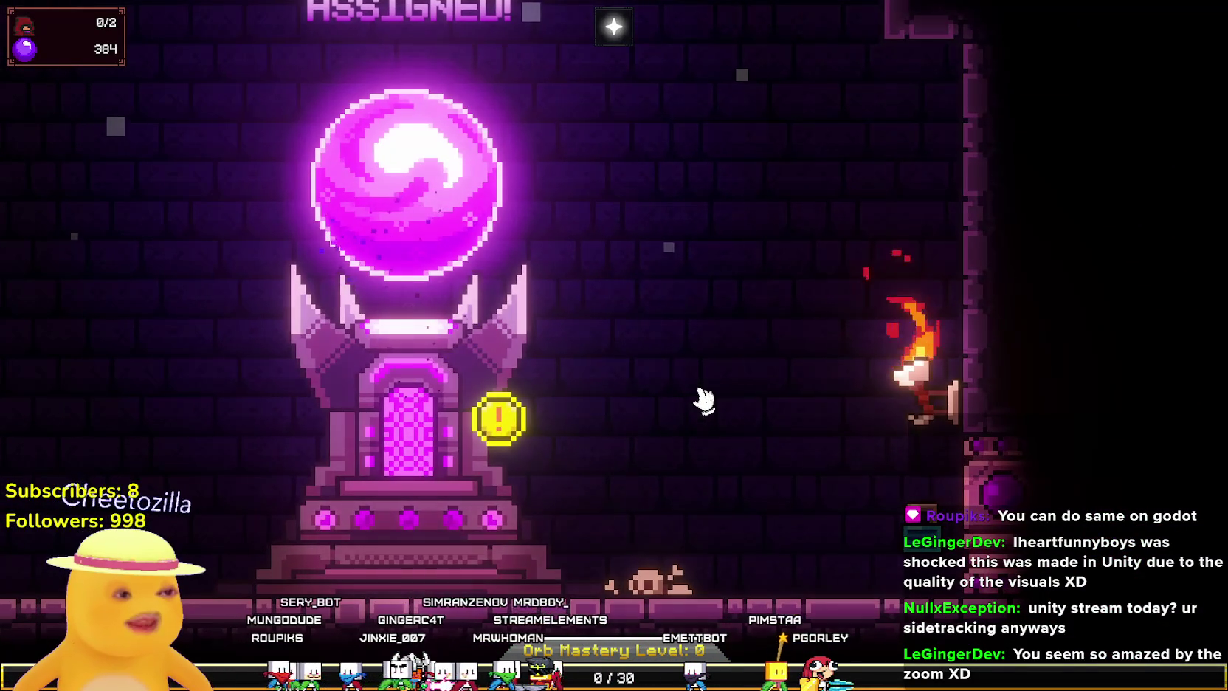
scroll(700, 406, down, 3)
scroll(699, 408, down, 2)
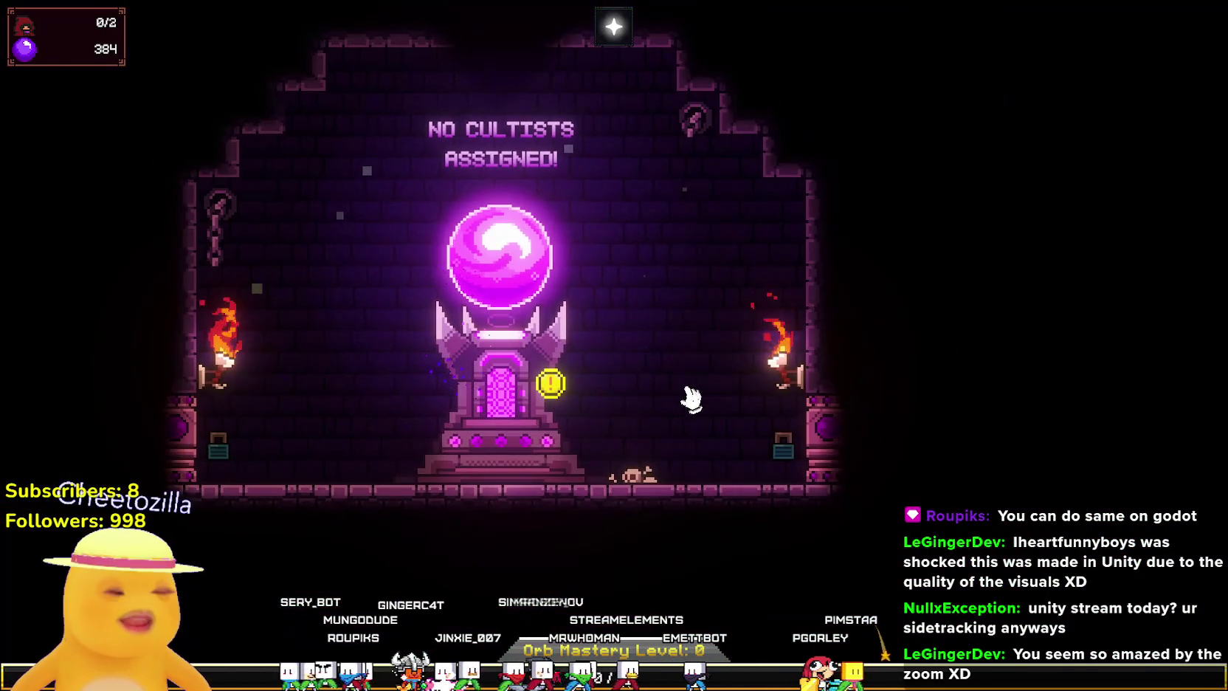
scroll(664, 392, up, 2)
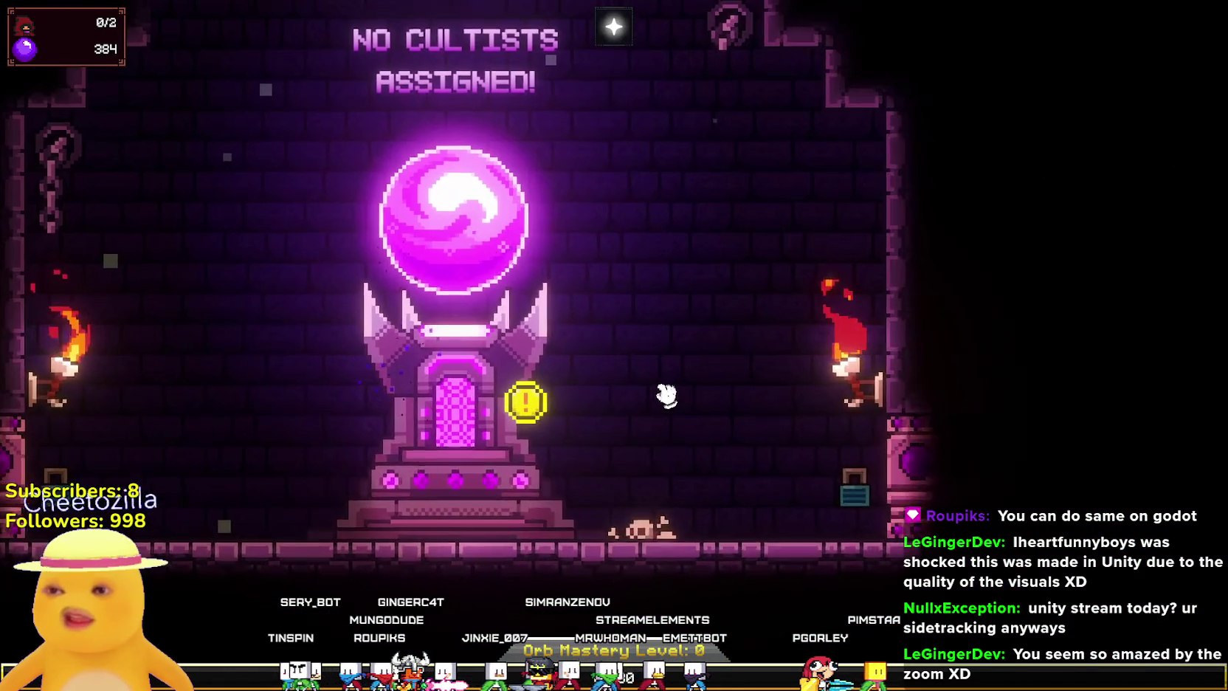
scroll(310, 446, up, 2)
scroll(437, 448, down, 3)
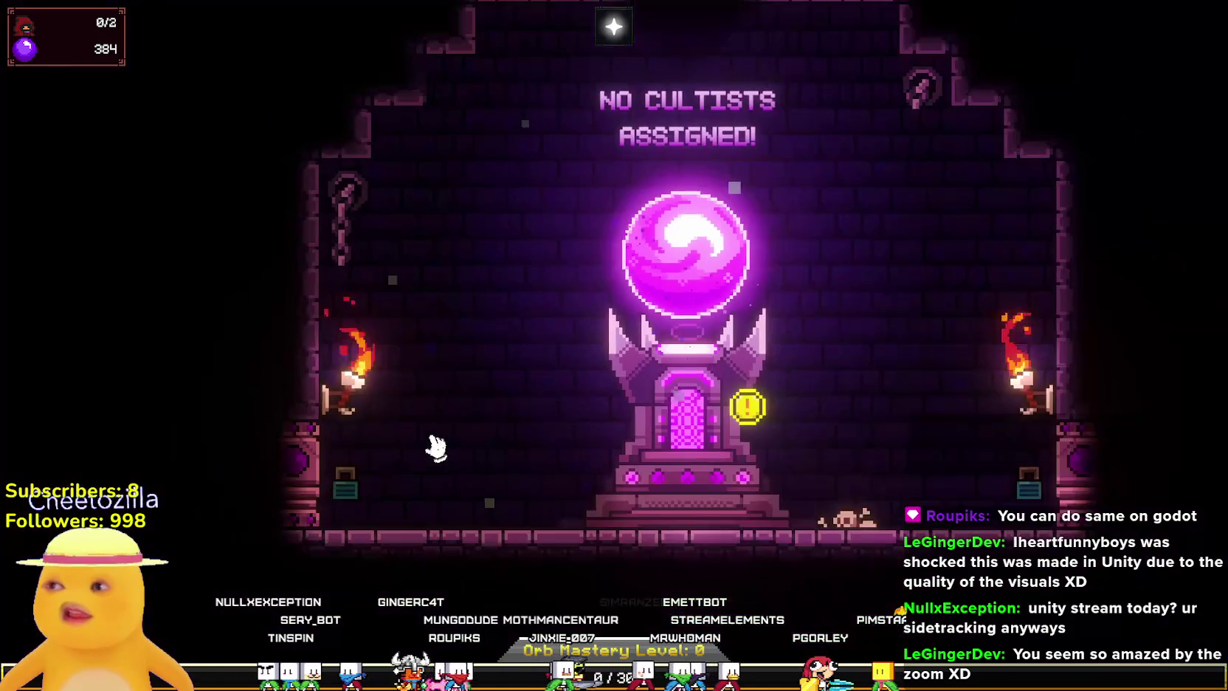
scroll(809, 398, down, 3)
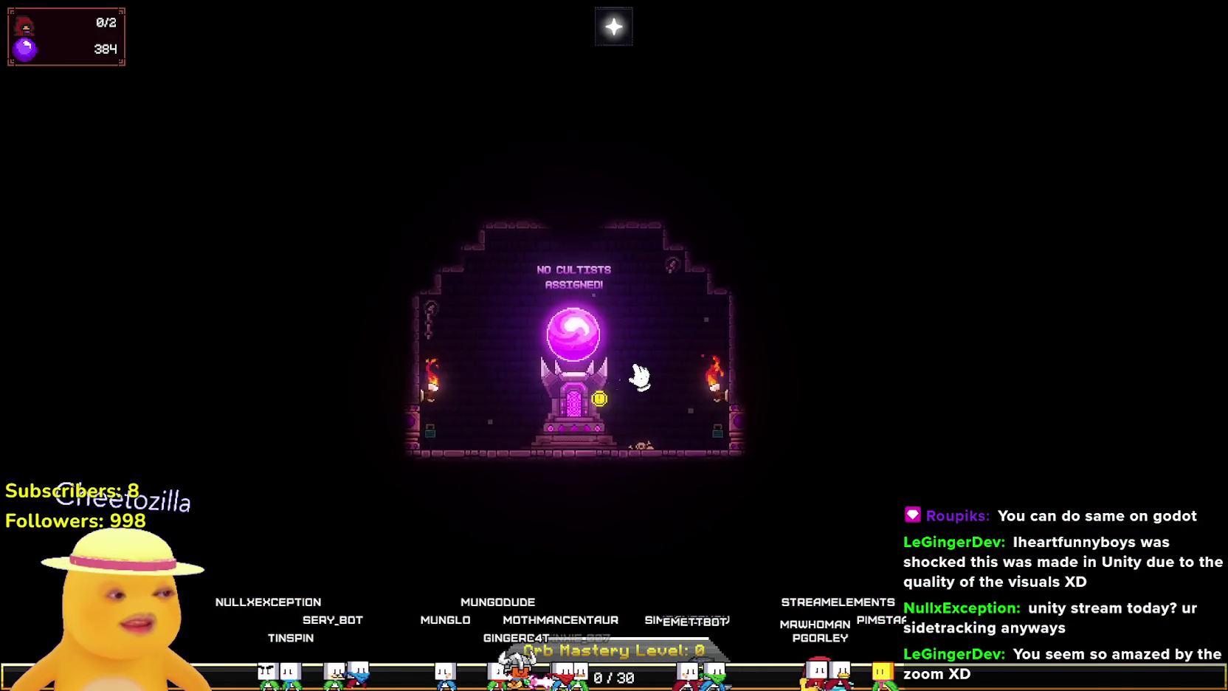
scroll(642, 375, up, 5)
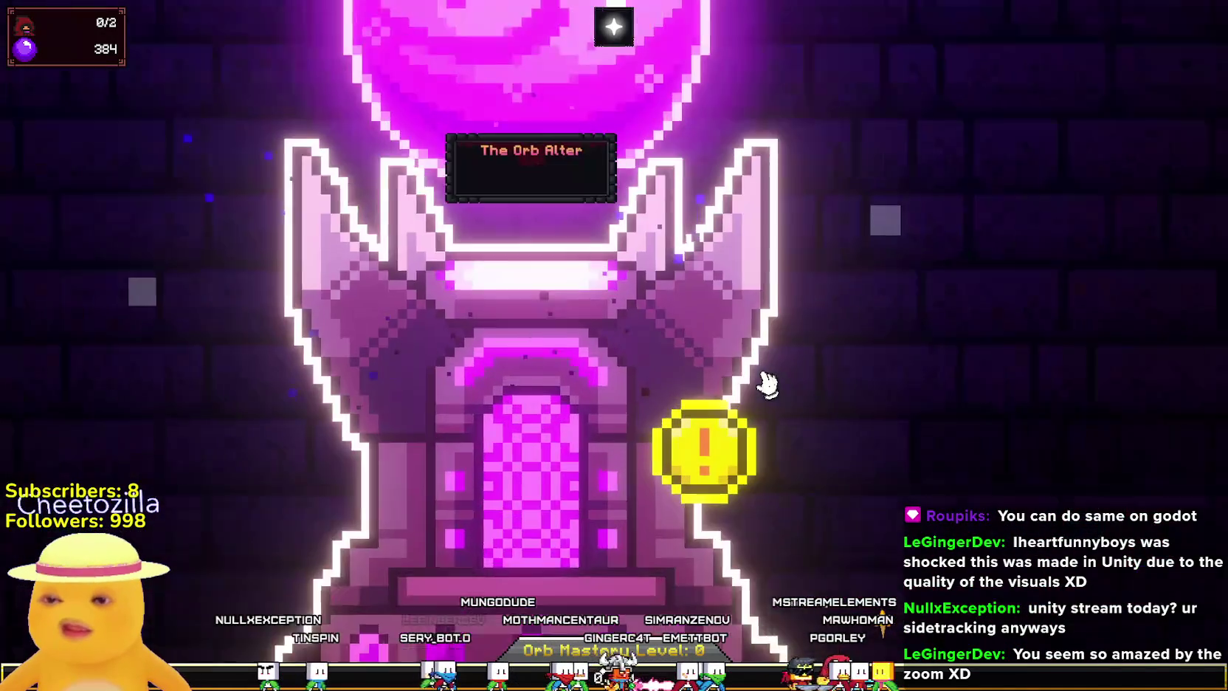
scroll(768, 382, down, 5)
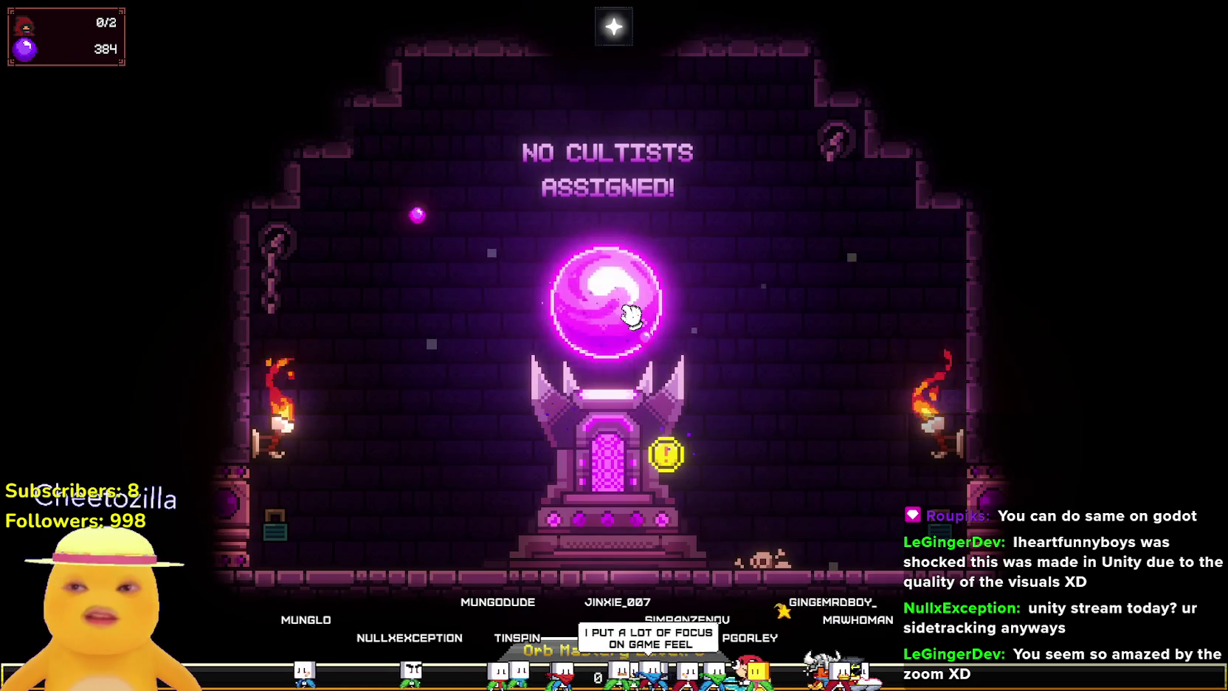
click(631, 313)
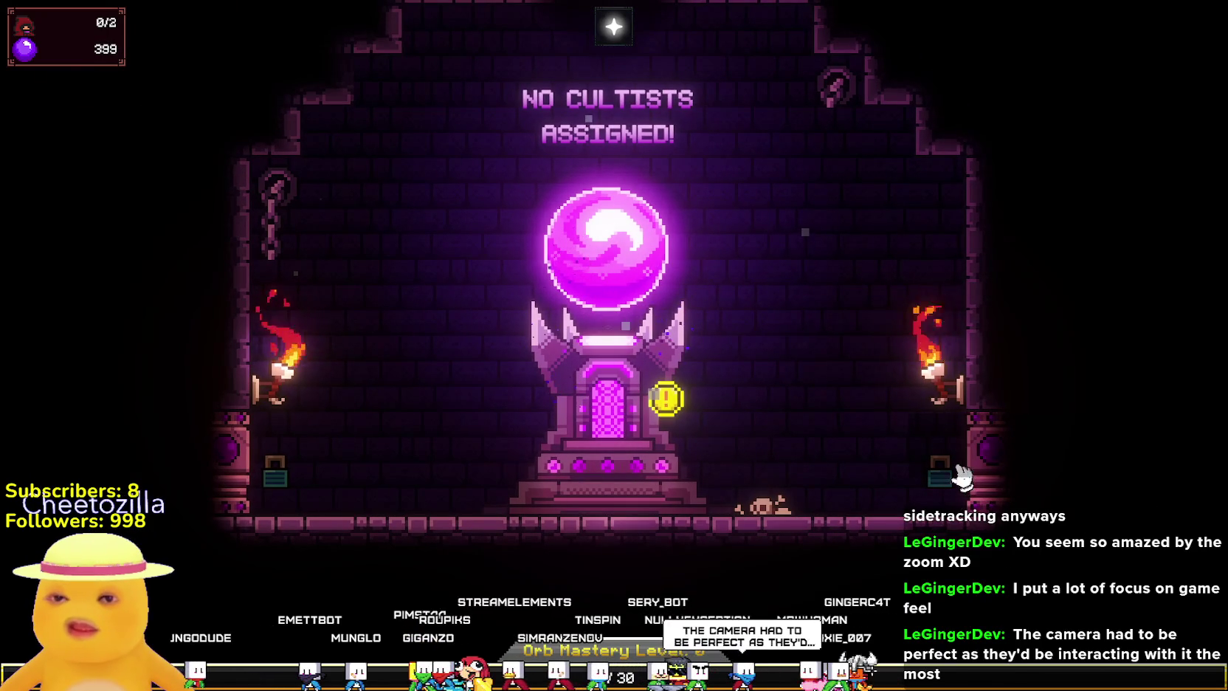
Open the Orb of Devotion altar's upgrade list, showing Devotion Power I for 10 devotion.
mouse_move(981, 466)
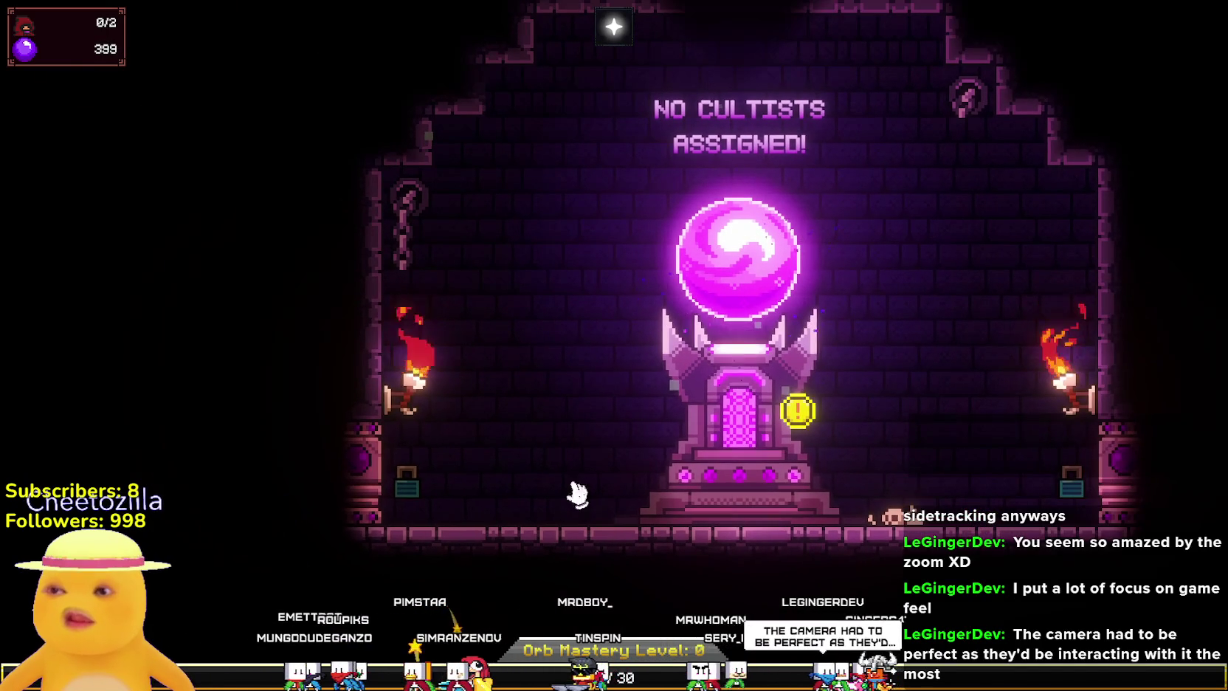
click(758, 317)
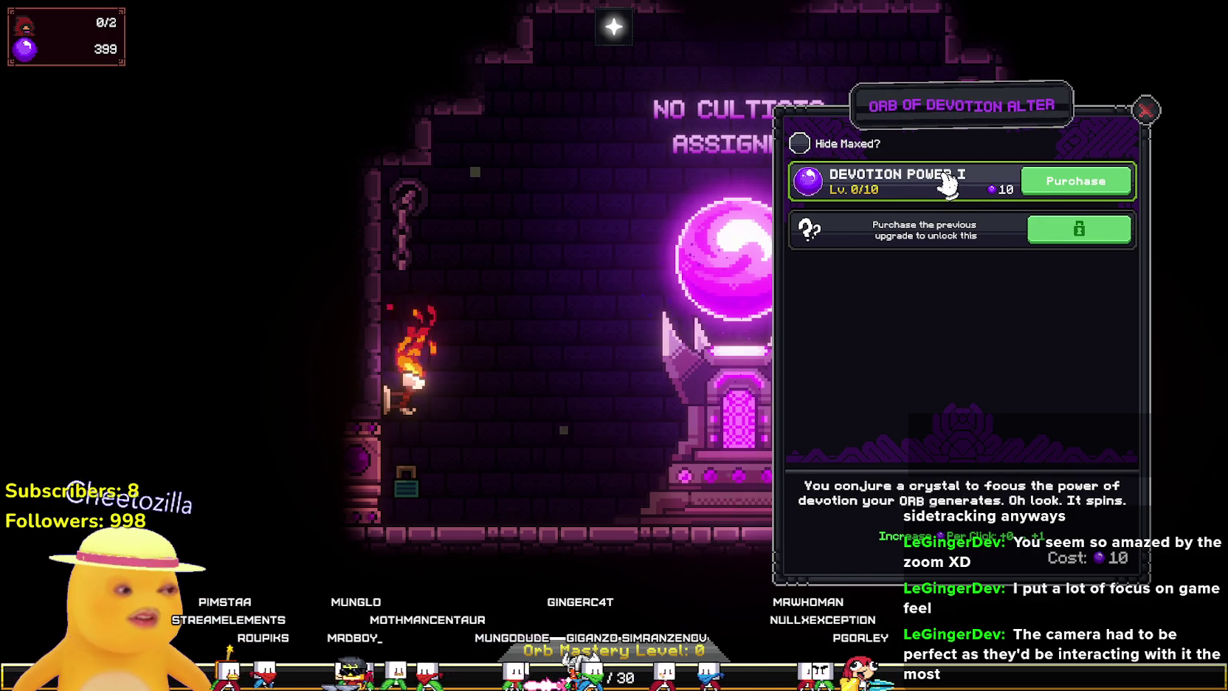
Buy Devotion Power I up to level 2 and Resonating Devotion to level 1.
click(1097, 183)
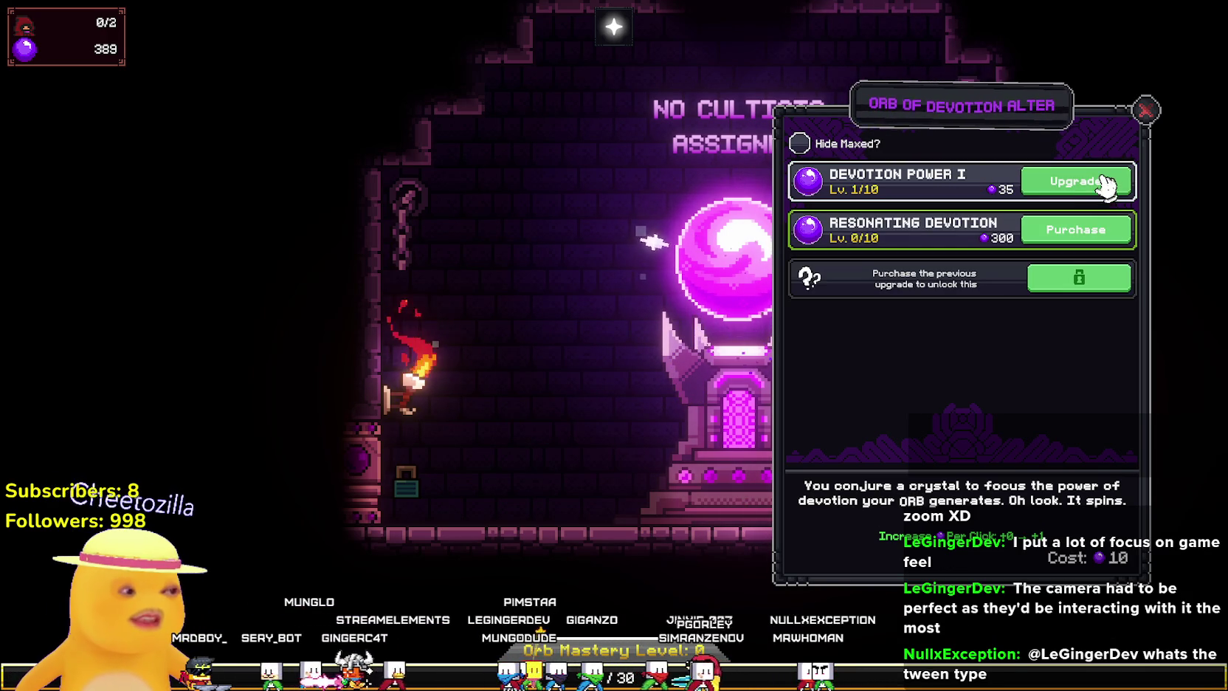
mouse_move(905, 229)
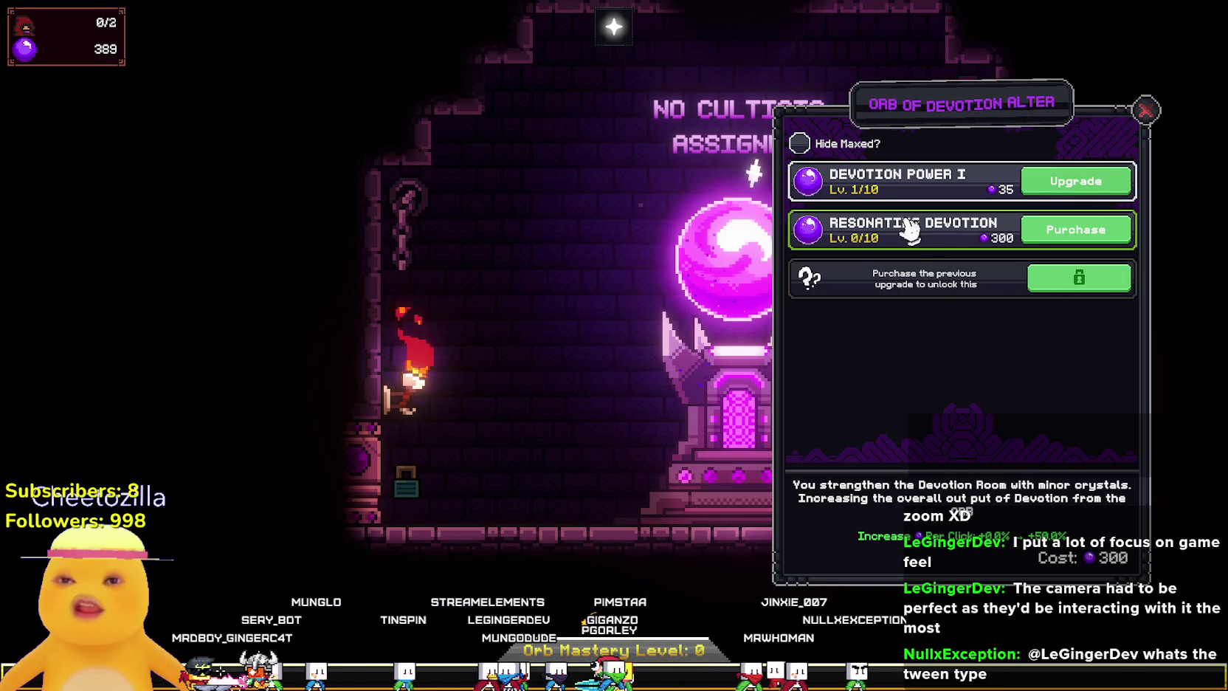
mouse_move(959, 184)
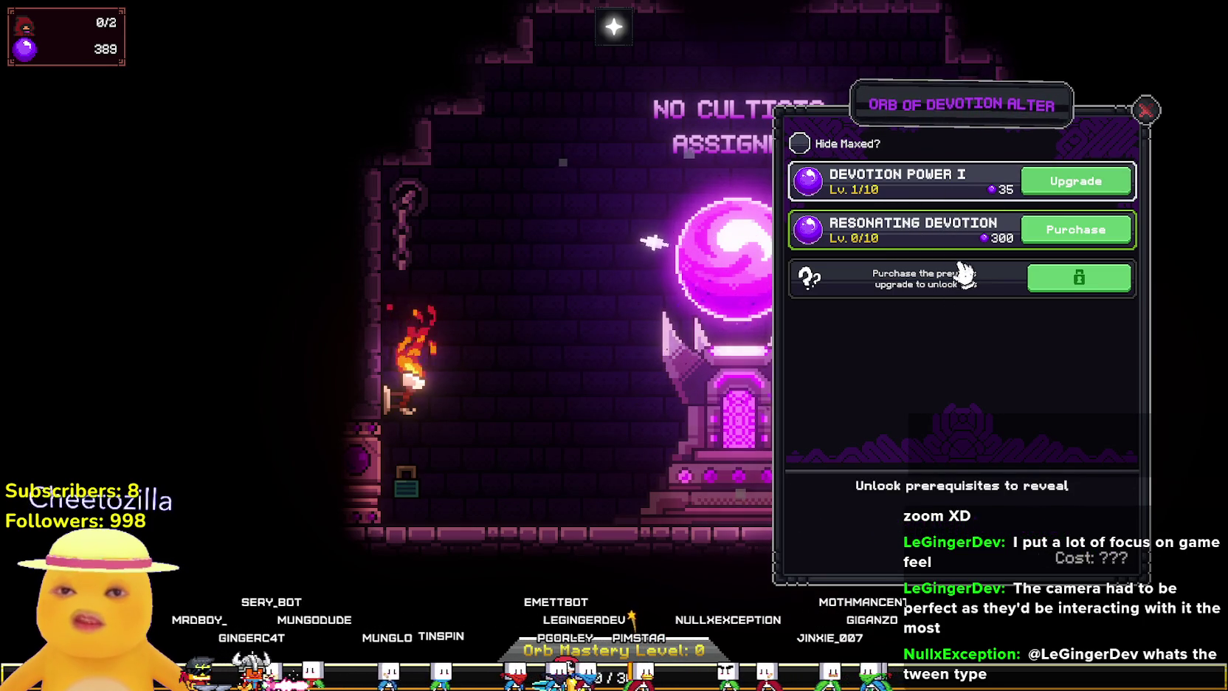
mouse_move(956, 243)
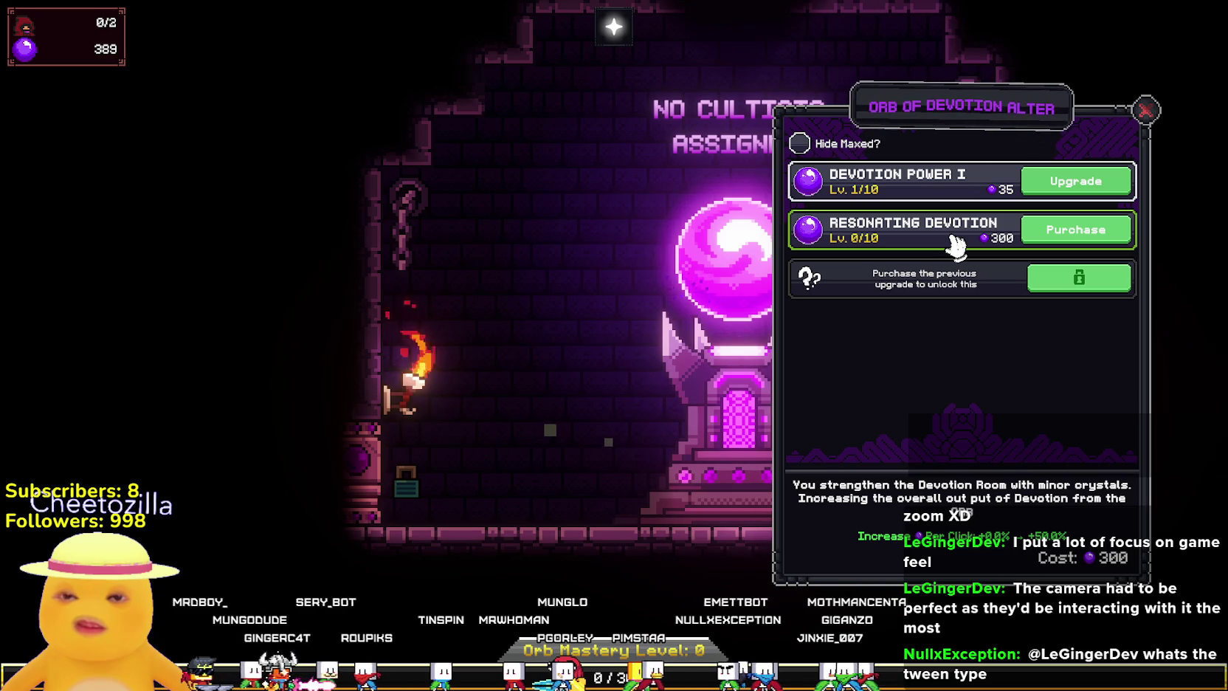
mouse_move(1032, 273)
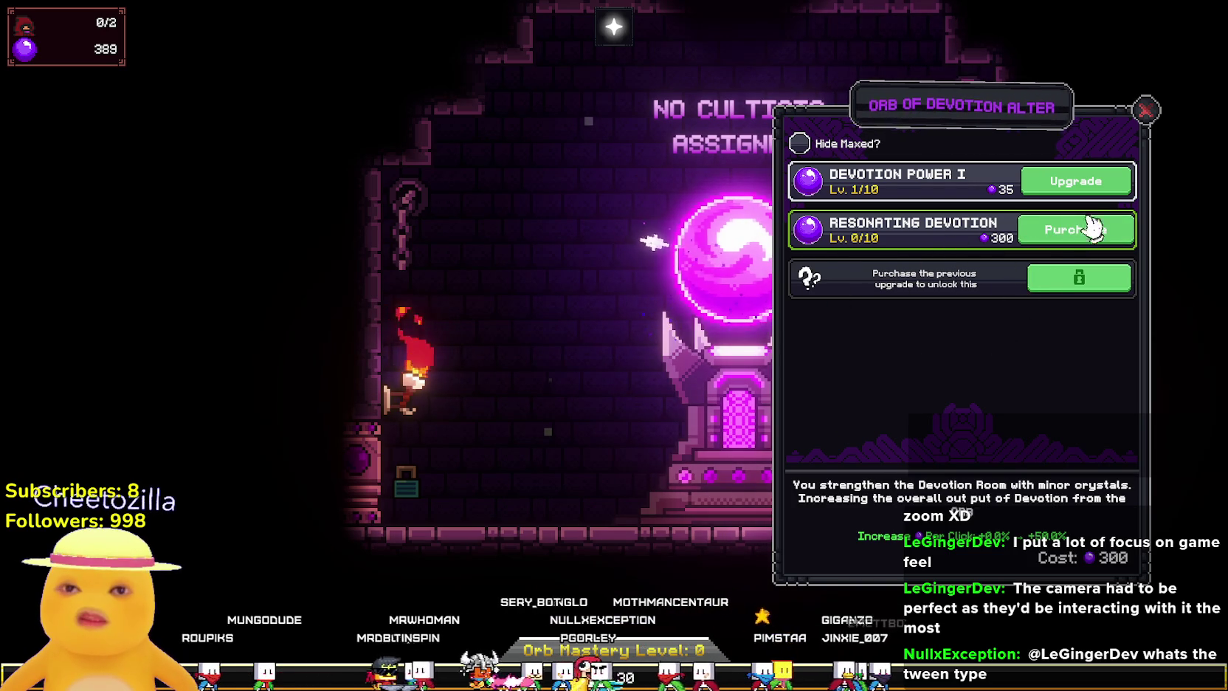
mouse_move(1113, 190)
mouse_move(952, 284)
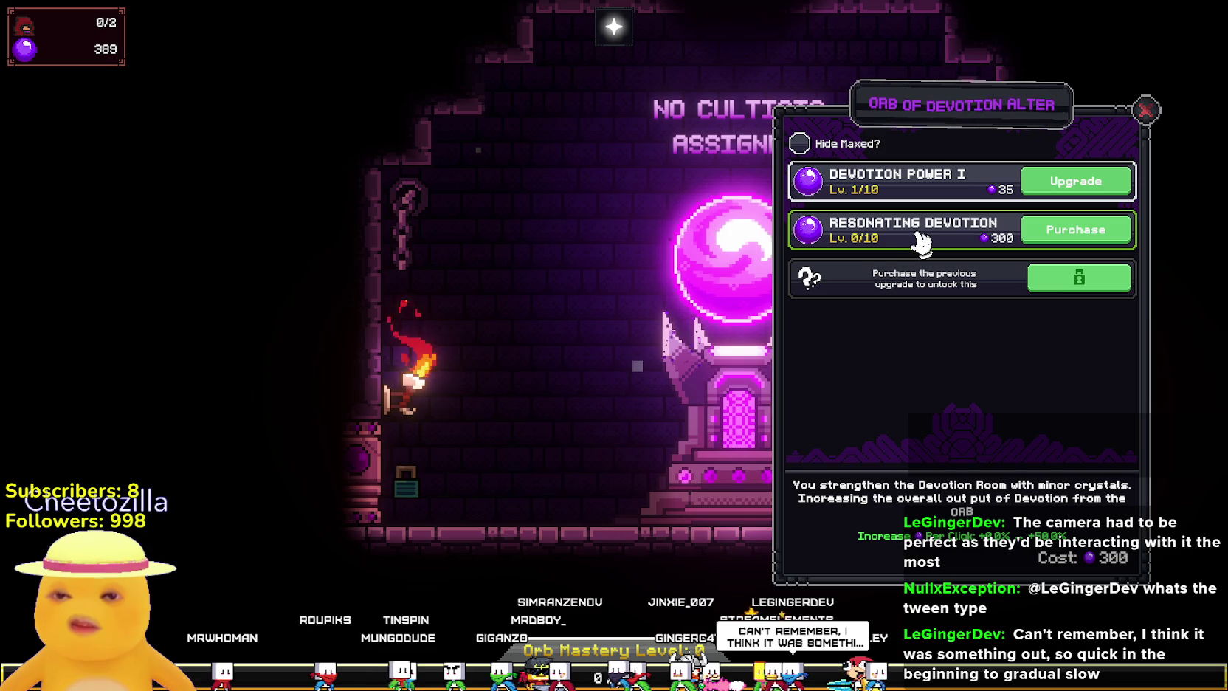
click(1076, 230)
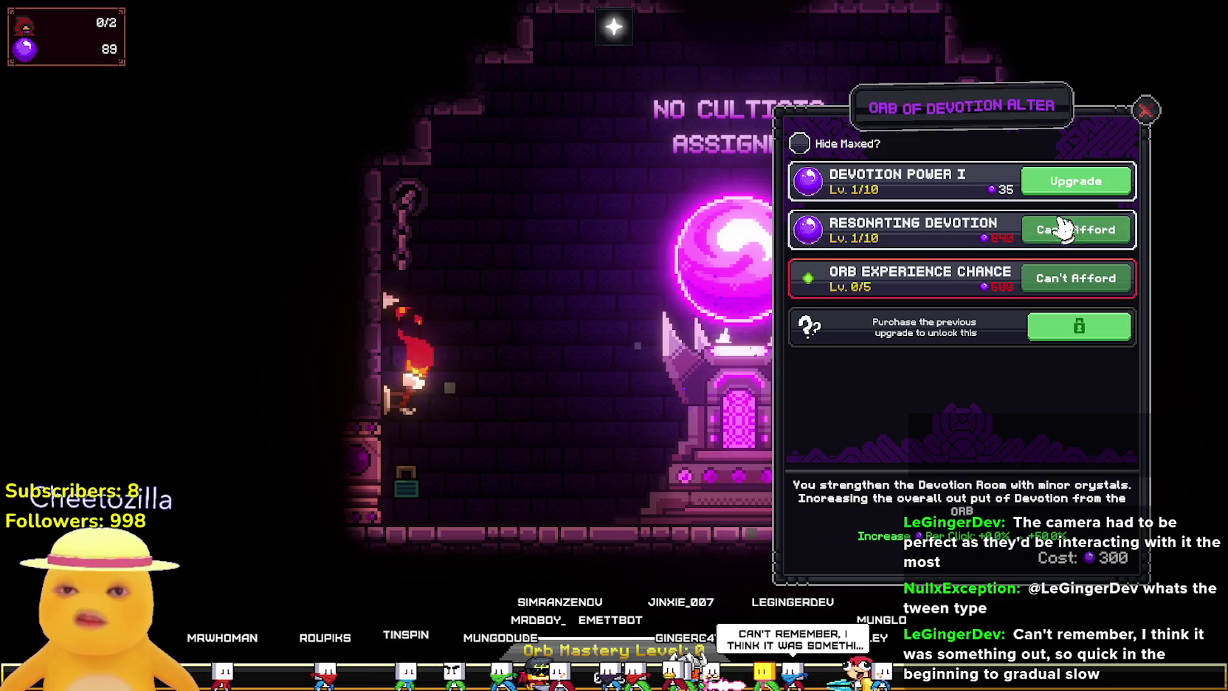
click(1067, 188)
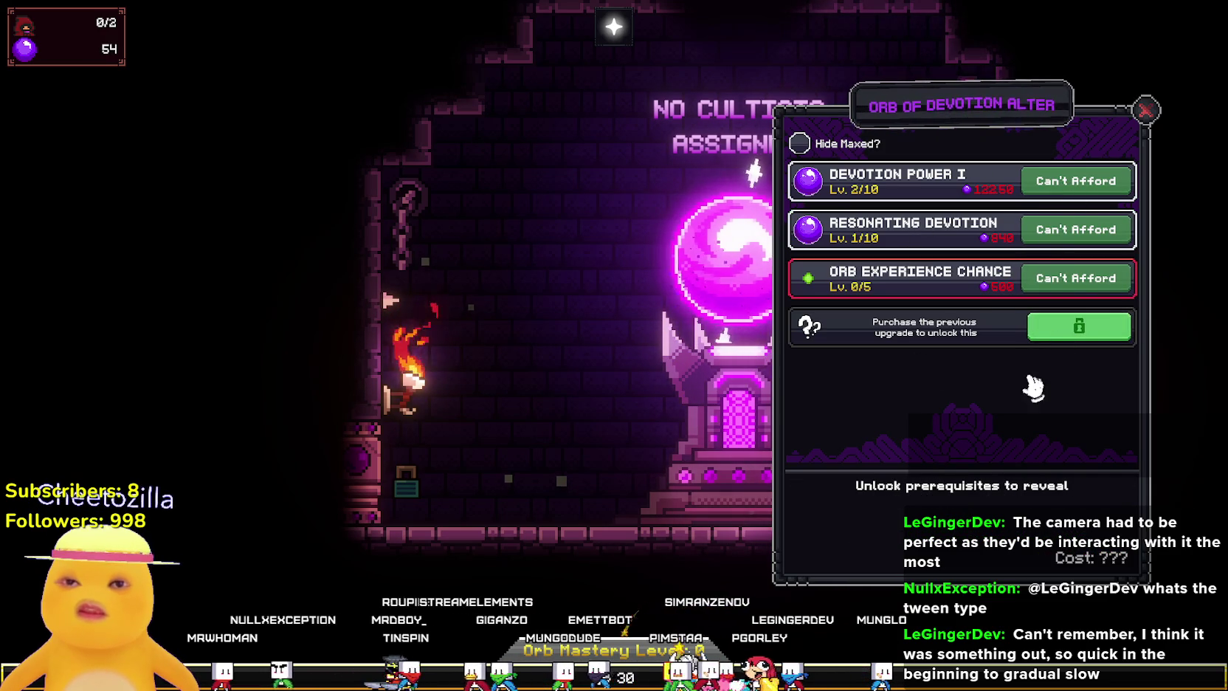
Close the altar upgrades and tap the orb repeatedly to rebuild devotion.
mouse_move(993, 277)
click(1146, 110)
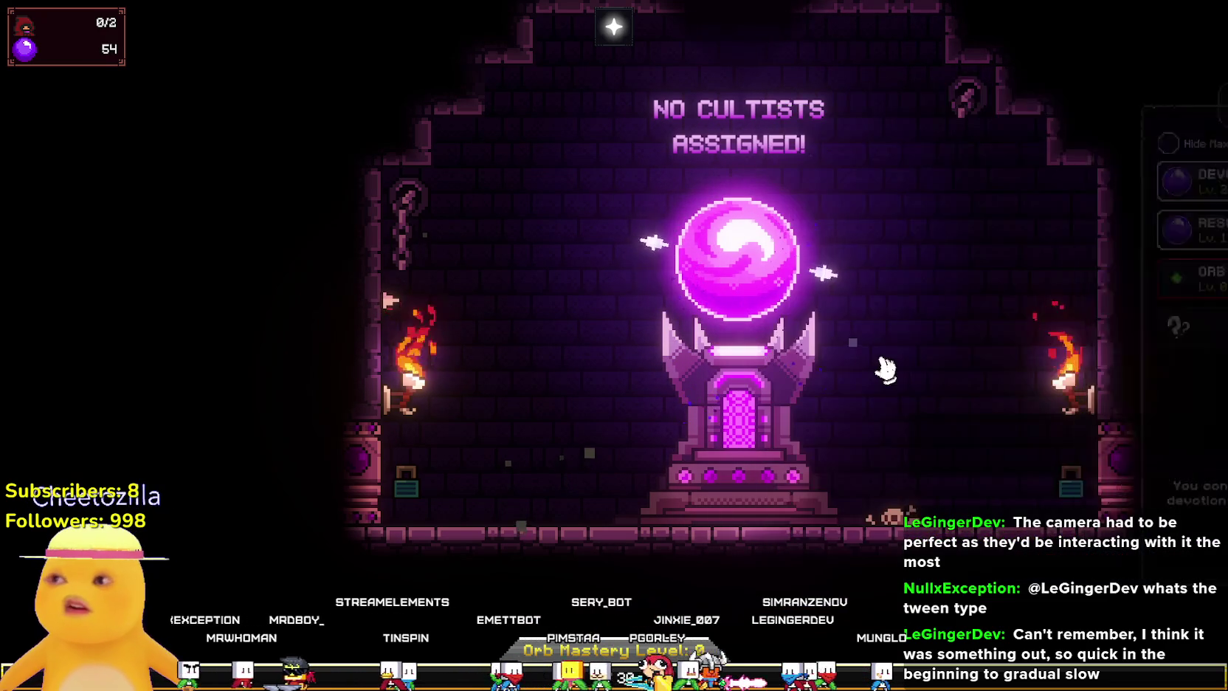
click(620, 286)
click(634, 313)
click(643, 316)
click(644, 313)
click(646, 310)
click(647, 307)
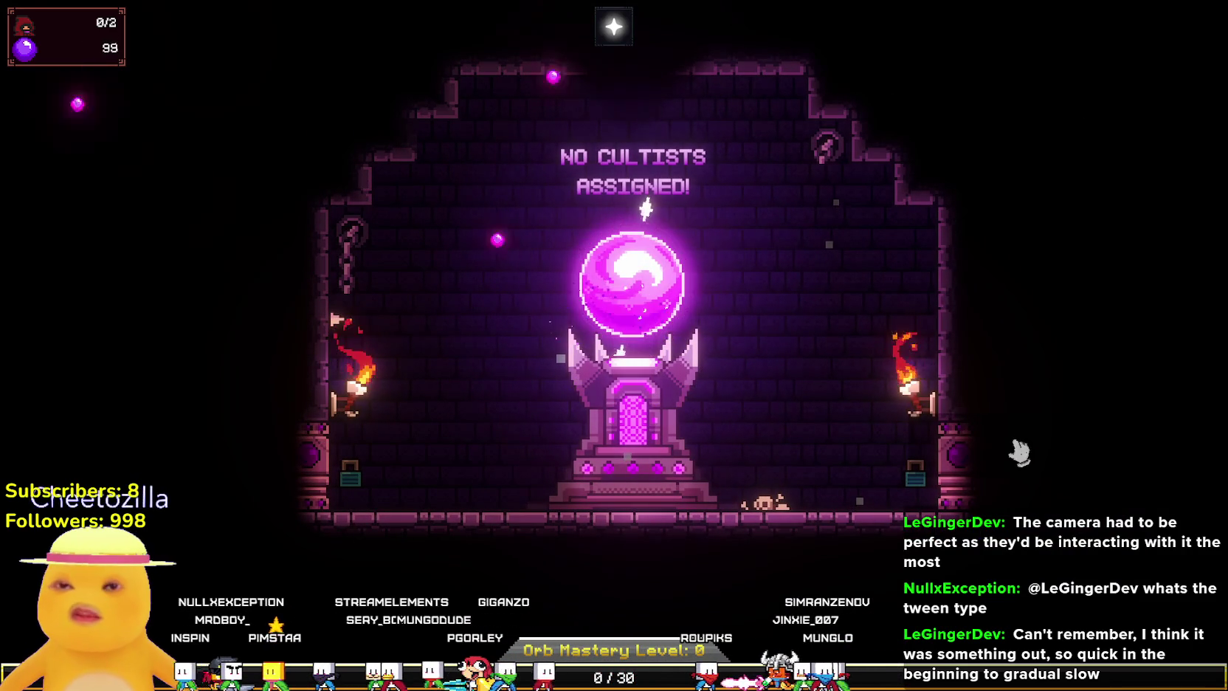
mouse_move(332, 471)
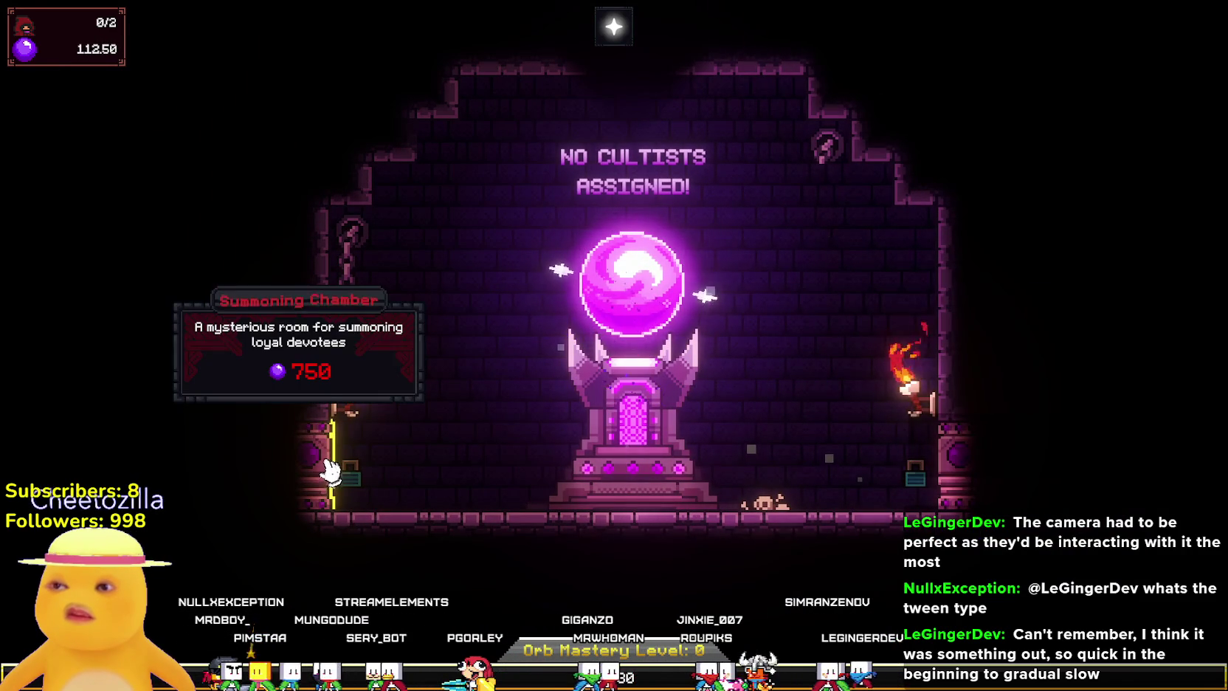
click(643, 279)
click(643, 279)
click(643, 279)
click(643, 279)
click(641, 277)
click(640, 275)
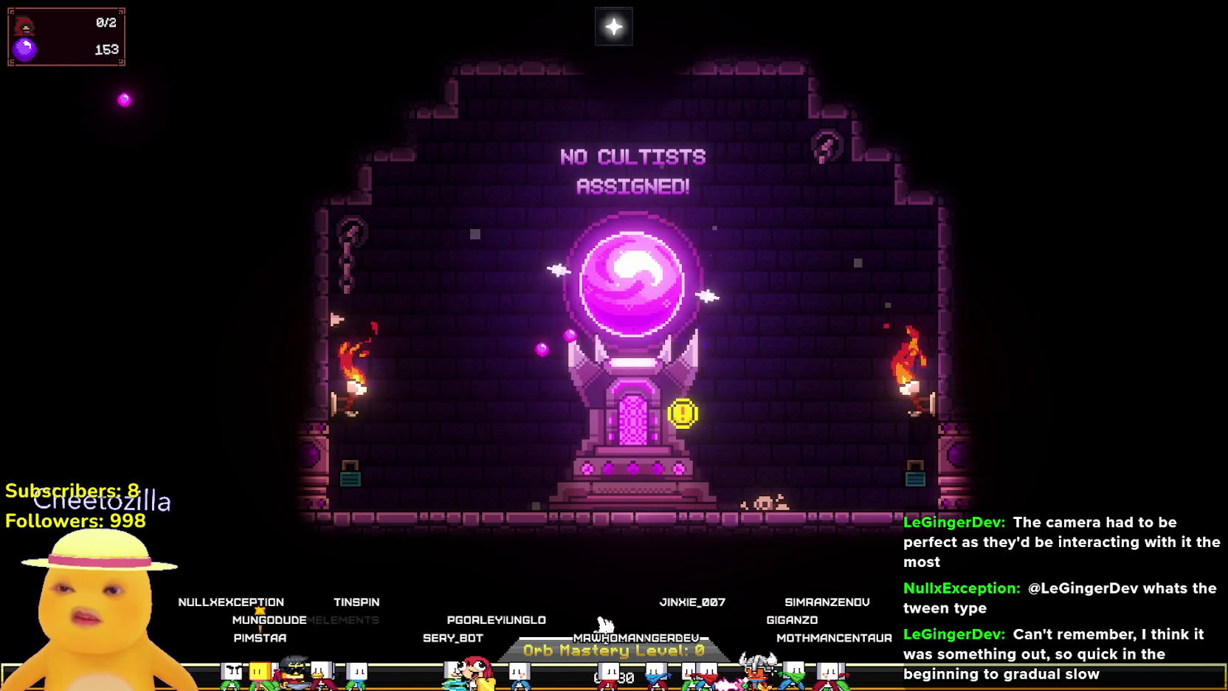
click(639, 274)
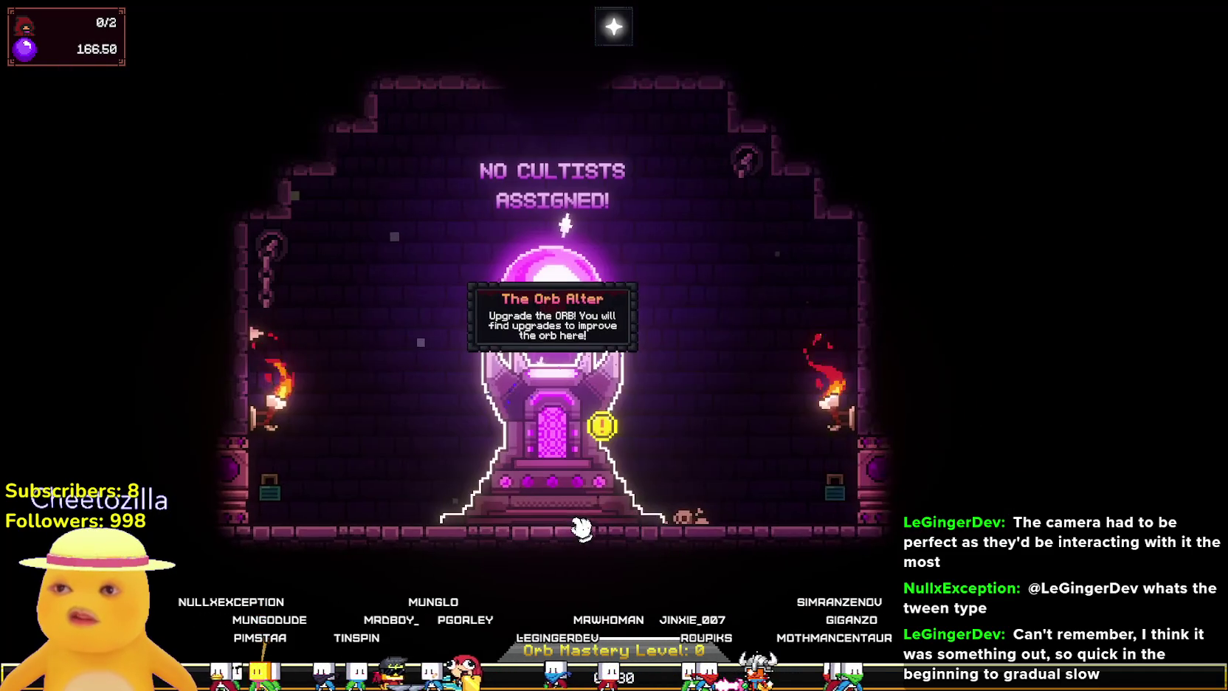
Raise Devotion Power I to level 3 at the altar and close the upgrade list.
click(691, 515)
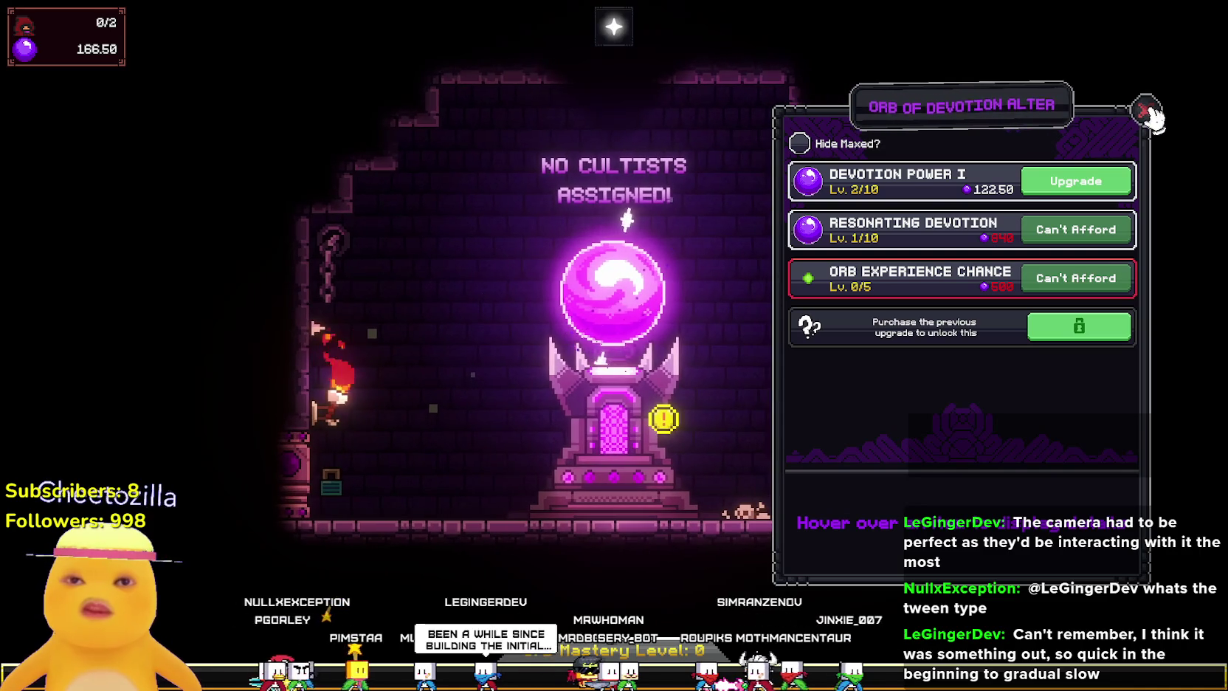
click(1074, 181)
click(1146, 112)
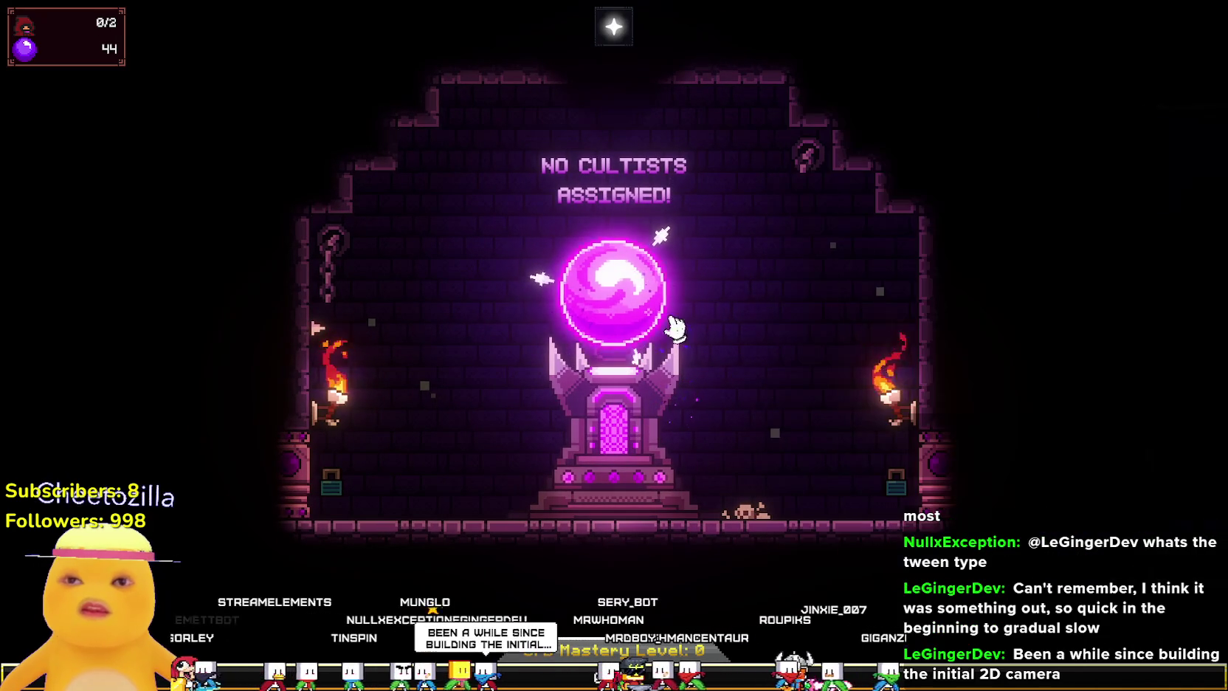
click(639, 313)
click(639, 312)
Tap the orb to gather devotion, briefly checking and closing the altar upgrade list.
click(640, 311)
click(639, 310)
click(639, 311)
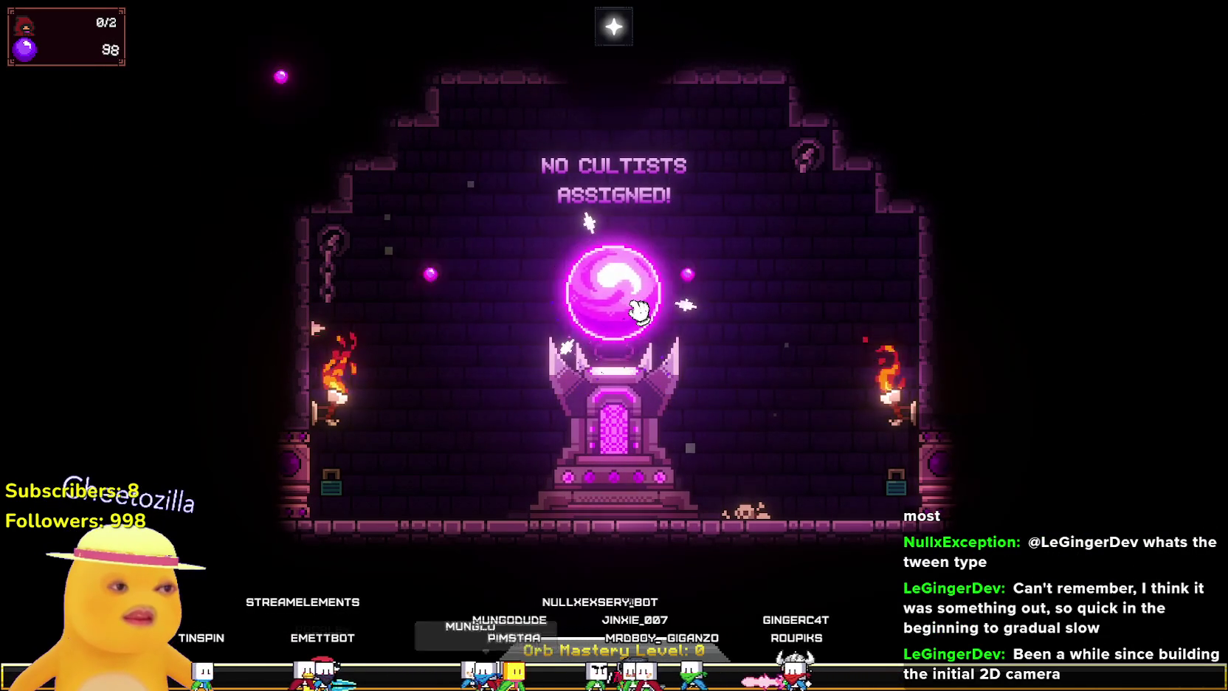
click(639, 311)
click(640, 310)
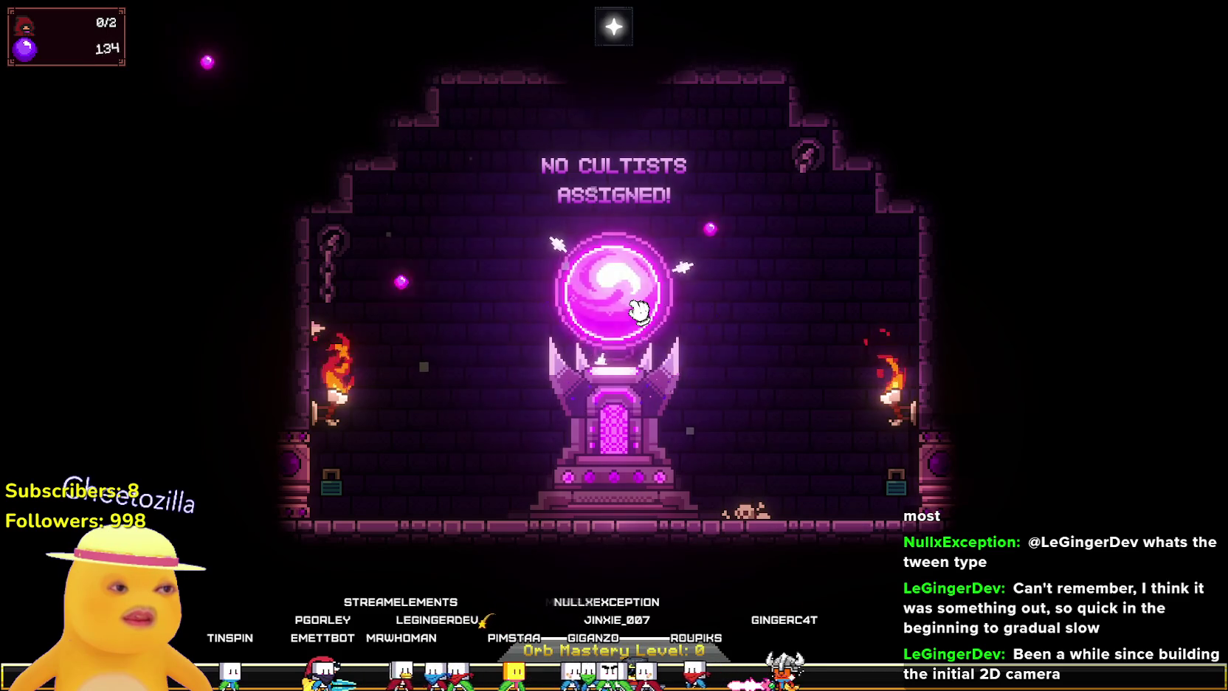
click(639, 311)
click(639, 310)
click(640, 311)
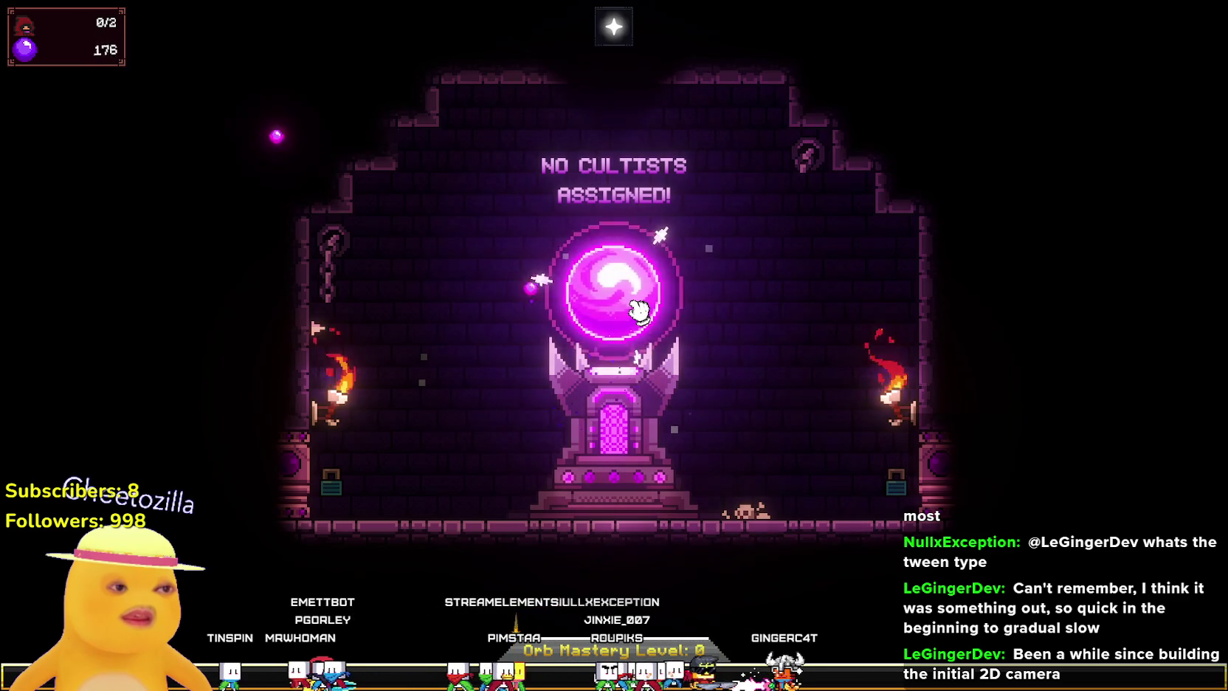
click(639, 311)
click(639, 311)
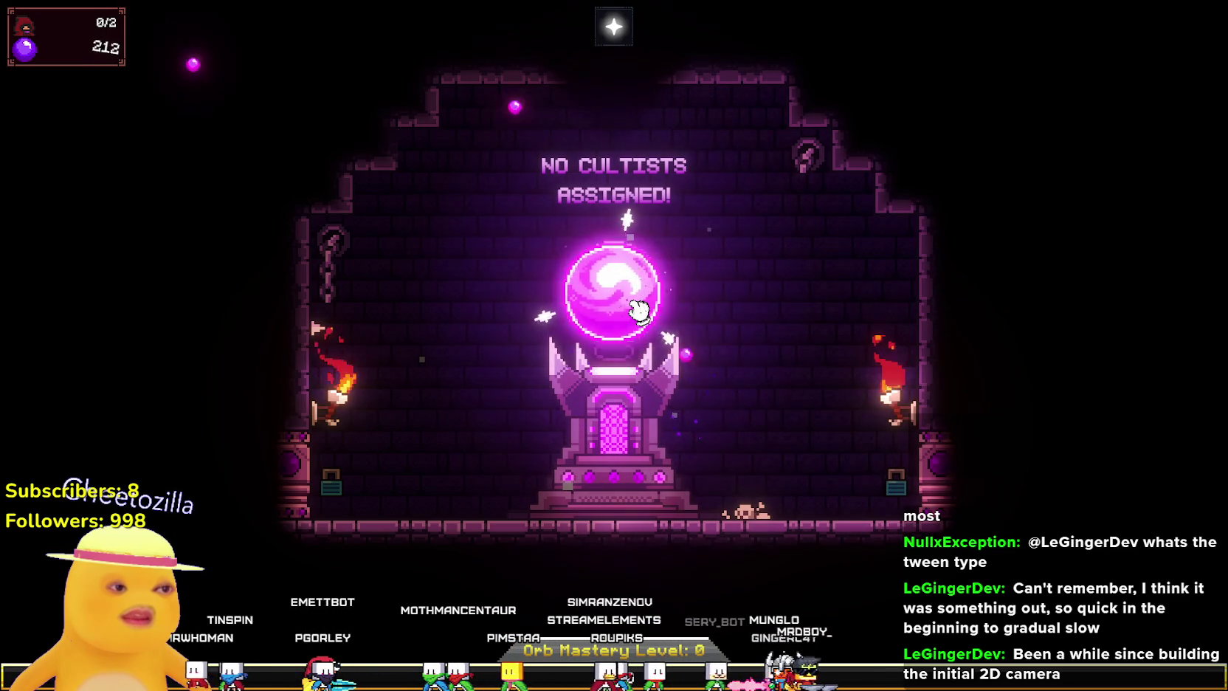
click(640, 311)
click(639, 310)
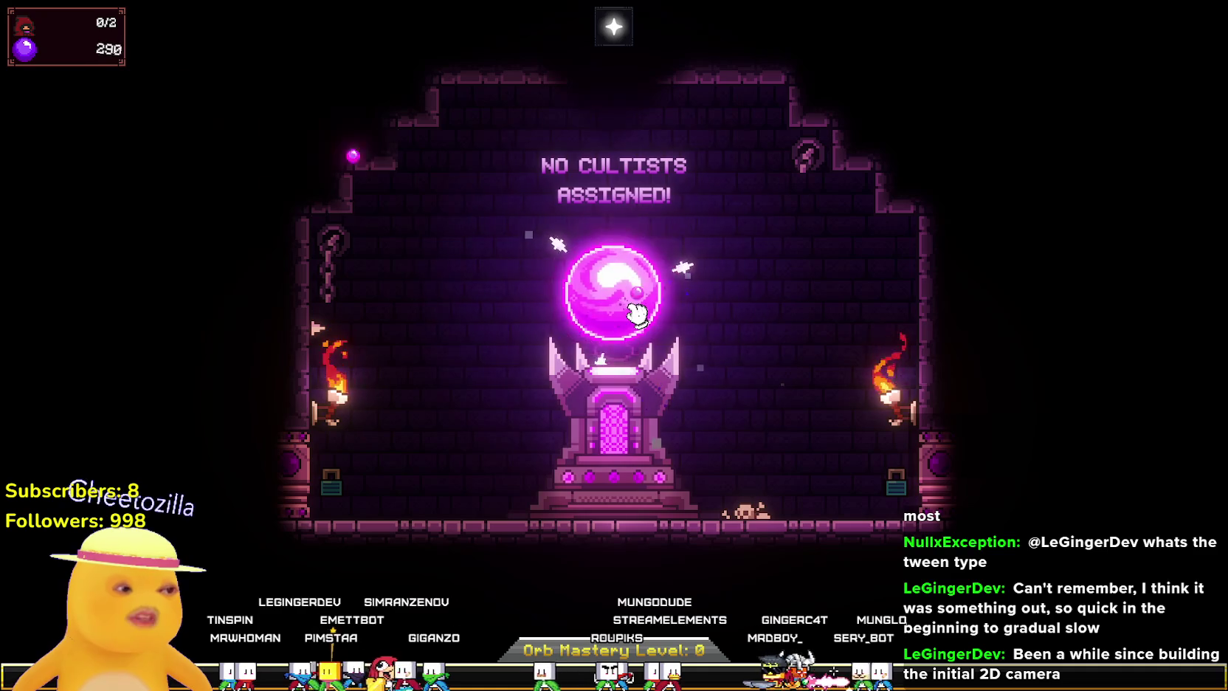
click(636, 316)
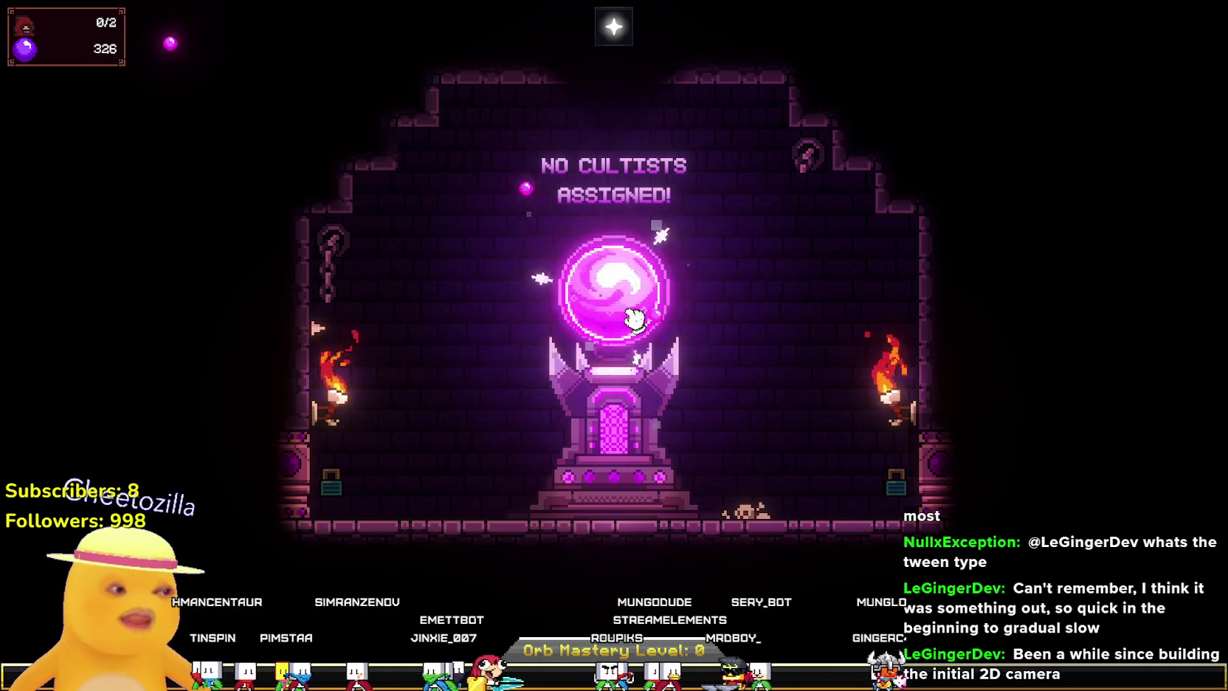
click(635, 318)
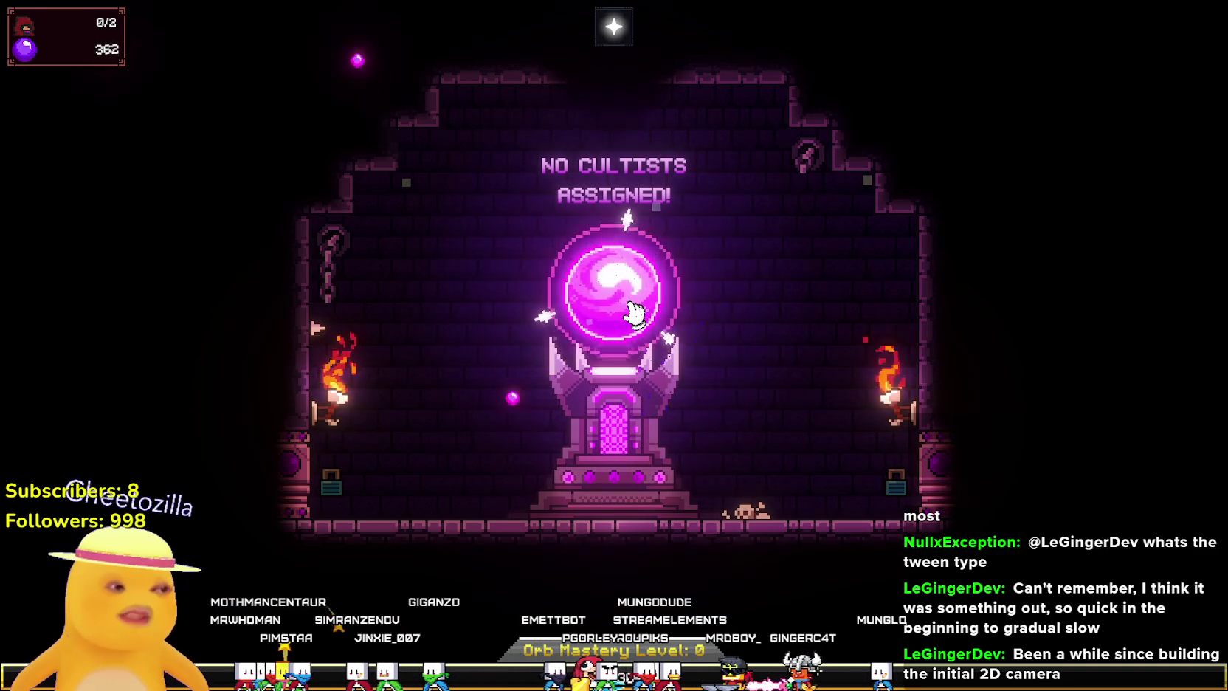
click(637, 286)
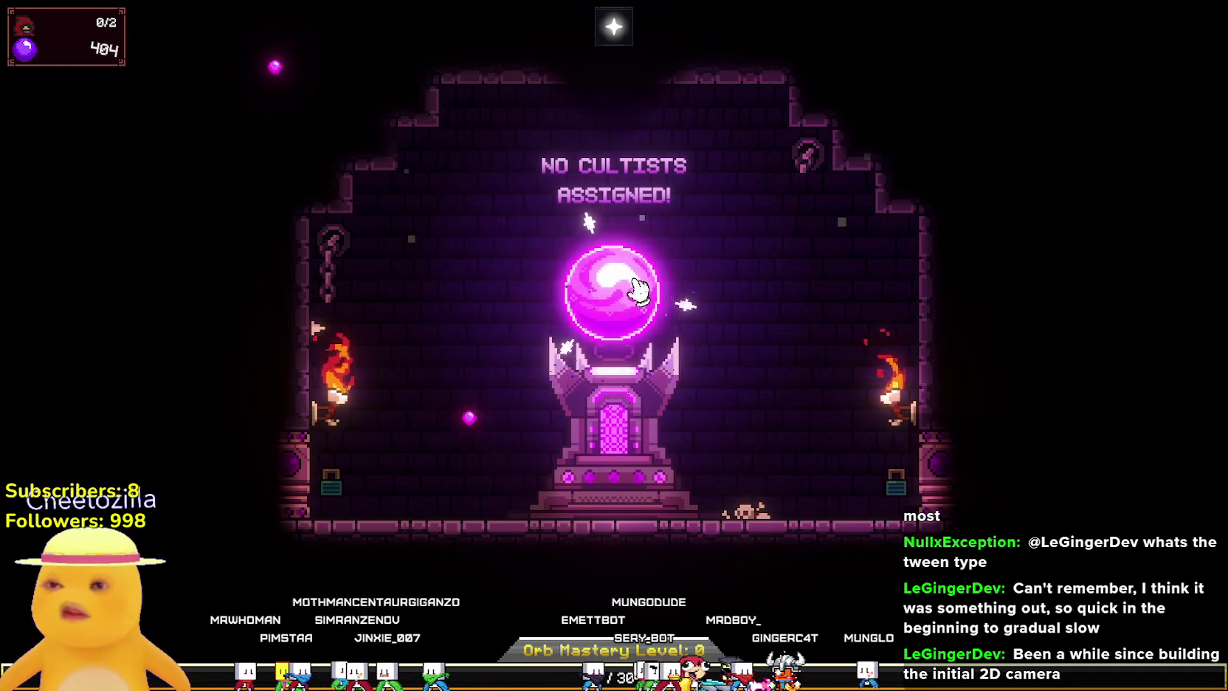
click(639, 307)
click(634, 310)
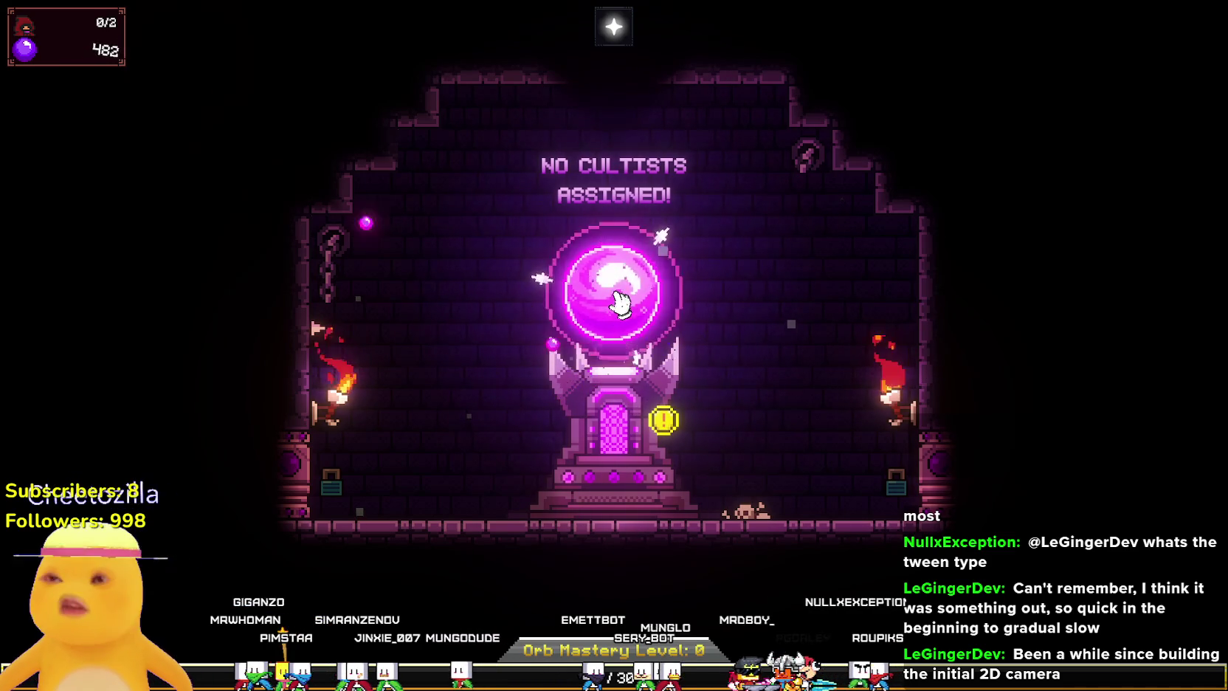
click(619, 310)
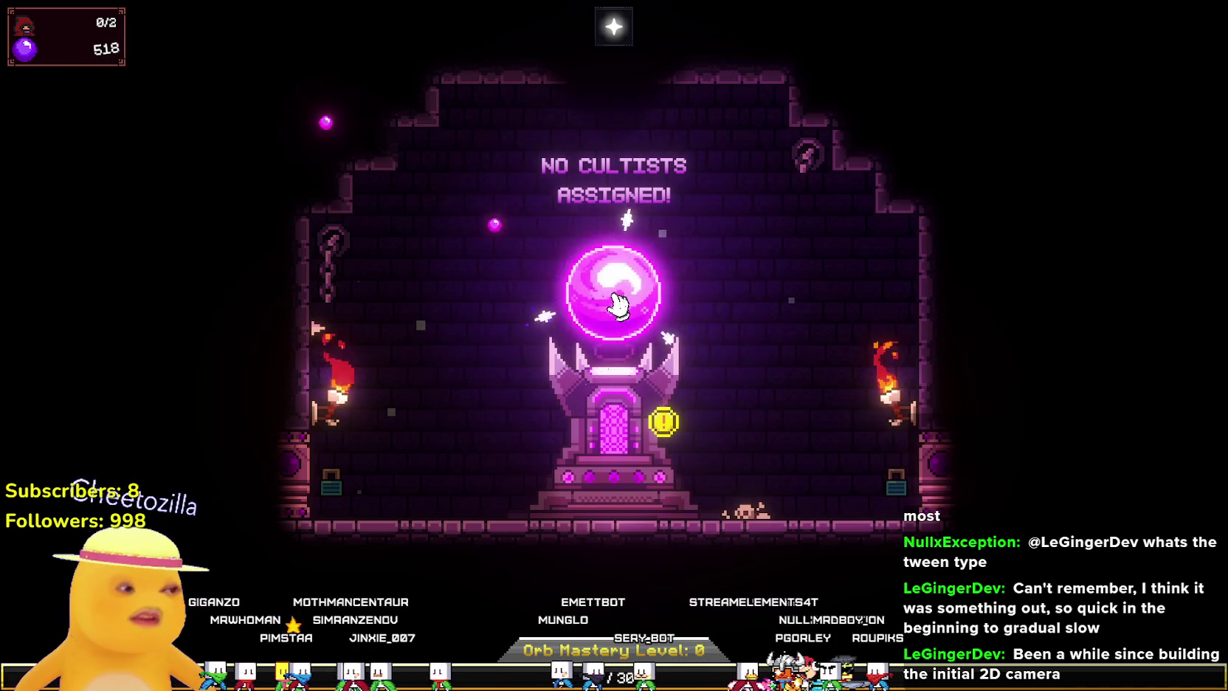
click(615, 325)
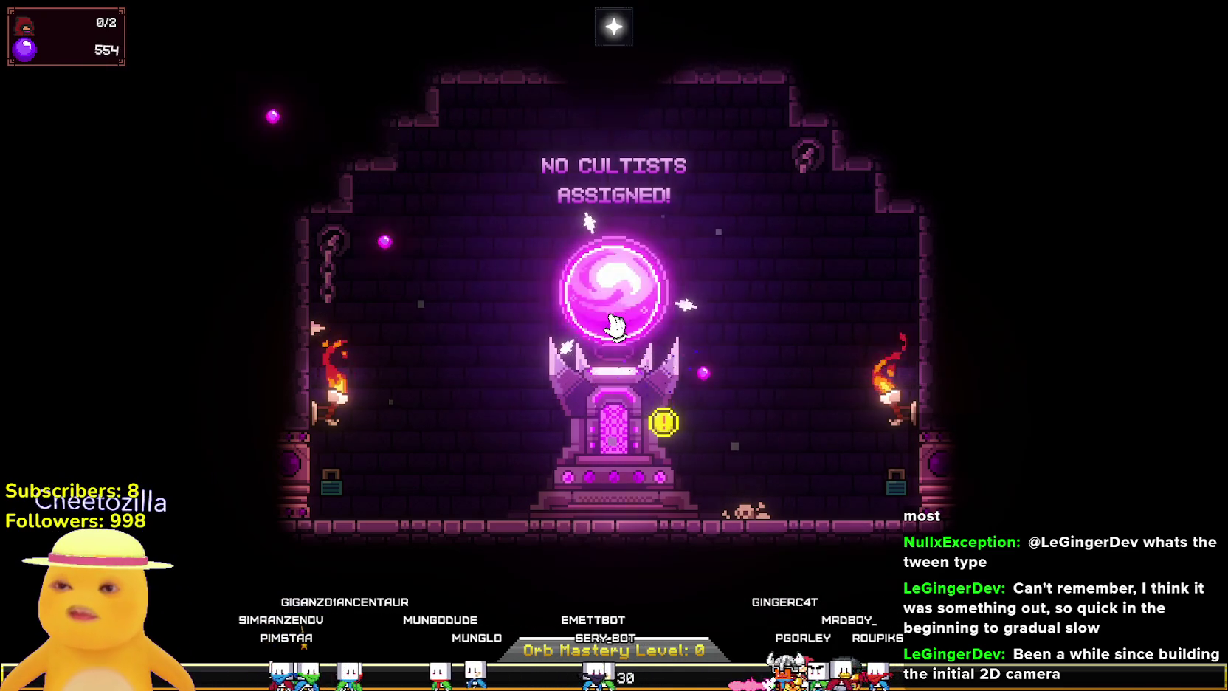
click(624, 310)
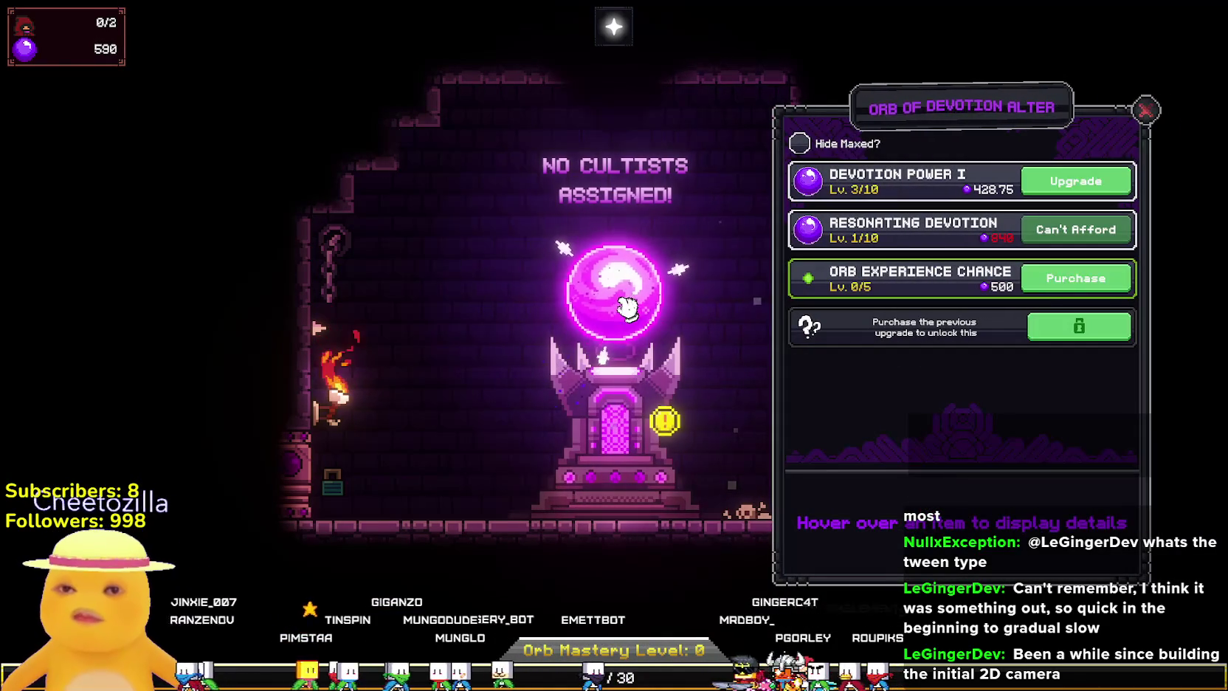
click(668, 293)
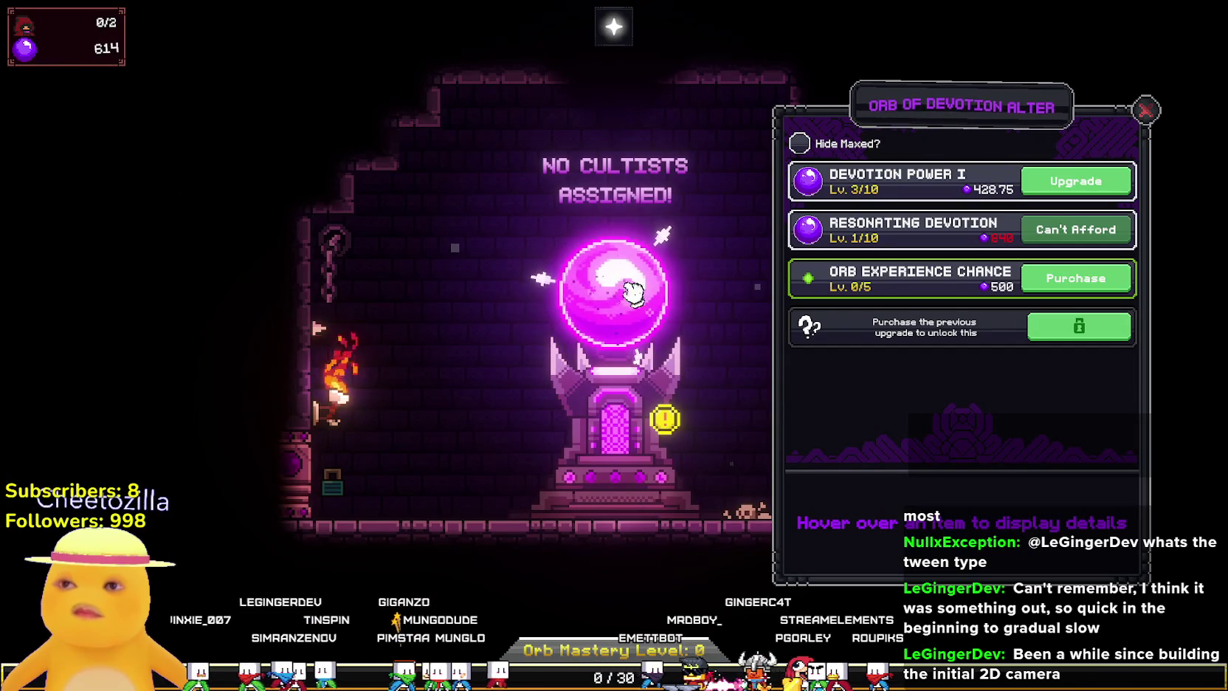
click(1146, 111)
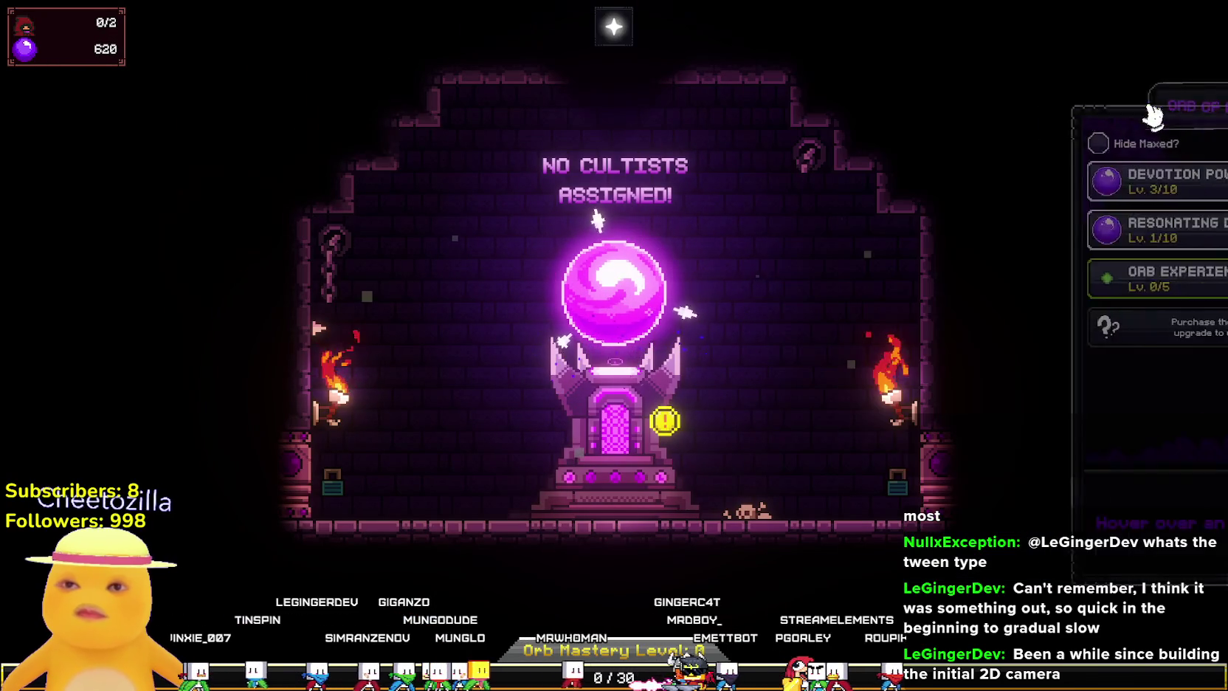
Gather devotion up to 890 and bring up the 750-cost Summoning Chamber unlock offer.
click(611, 310)
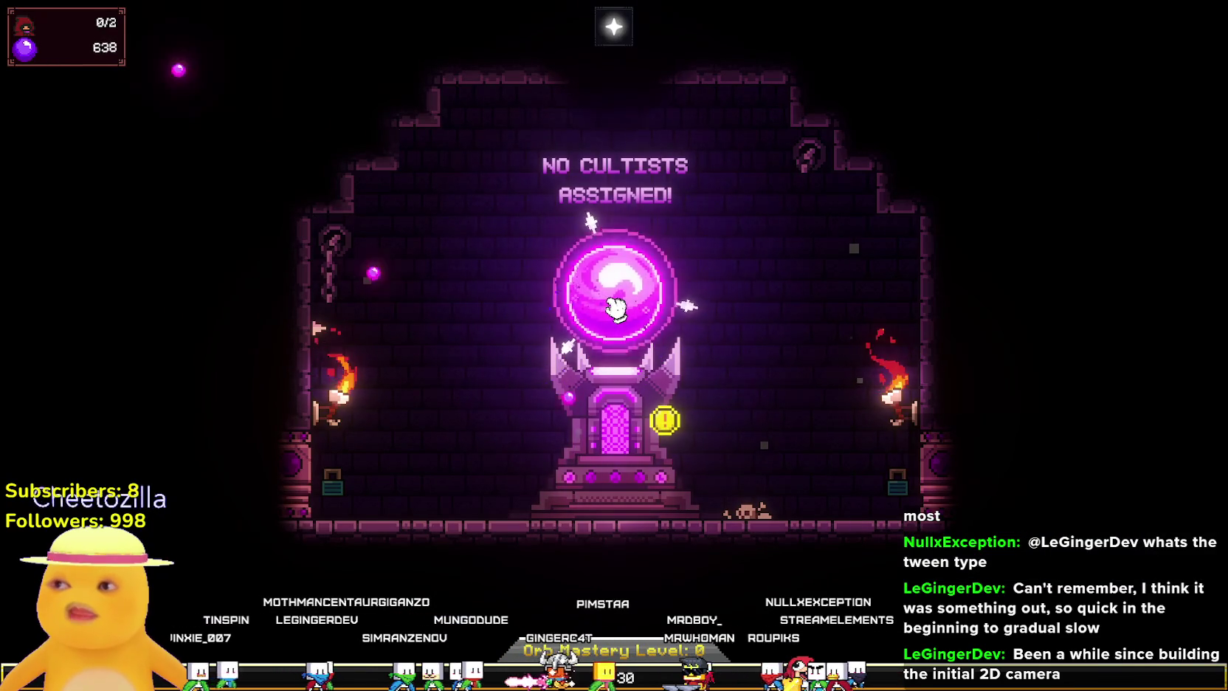
click(616, 308)
click(616, 309)
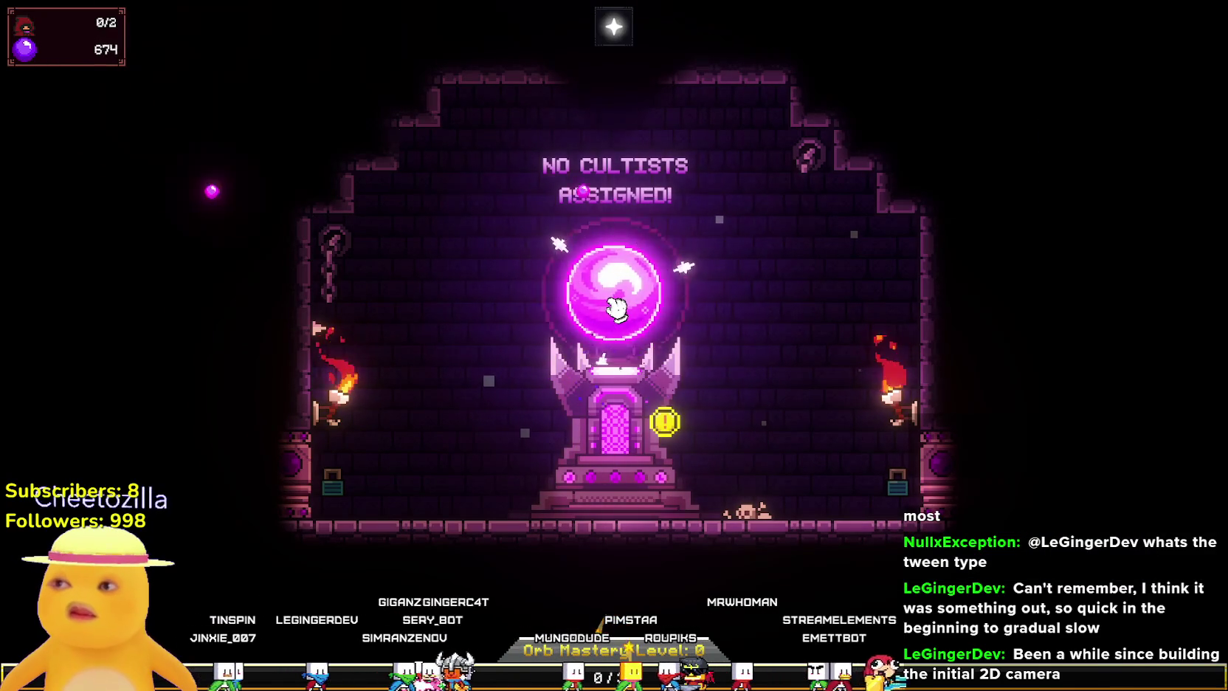
click(616, 308)
click(617, 308)
click(618, 309)
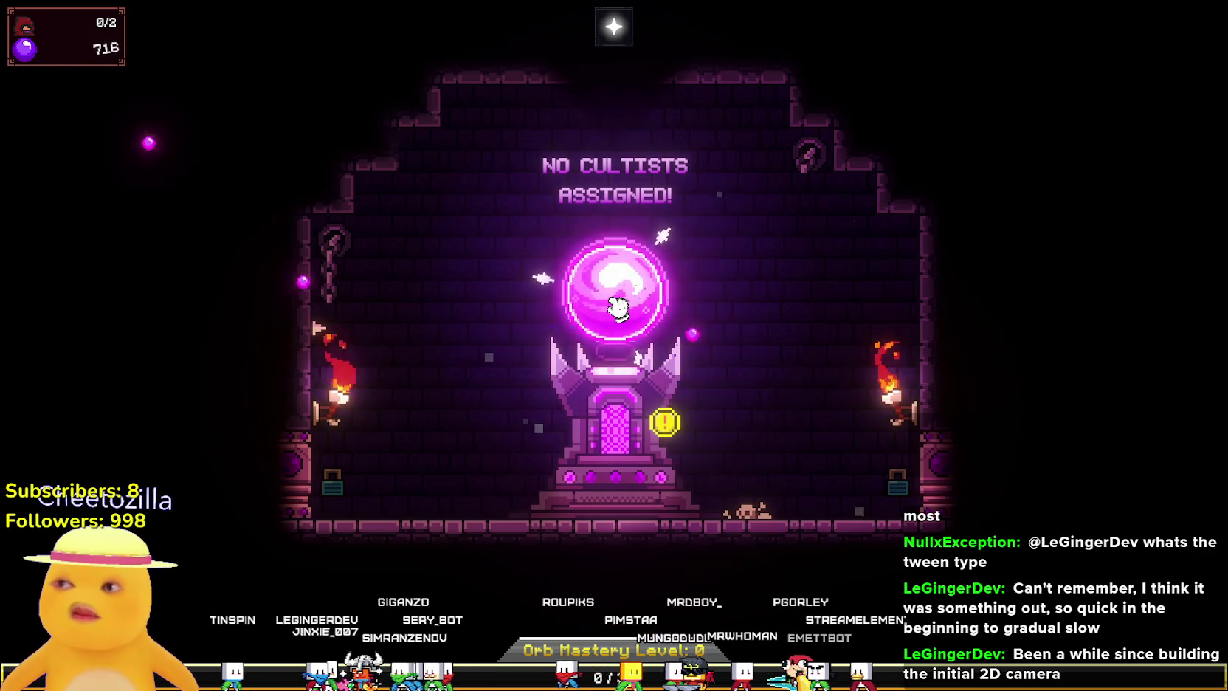
click(618, 308)
click(617, 309)
click(616, 310)
click(616, 311)
click(617, 310)
click(617, 310)
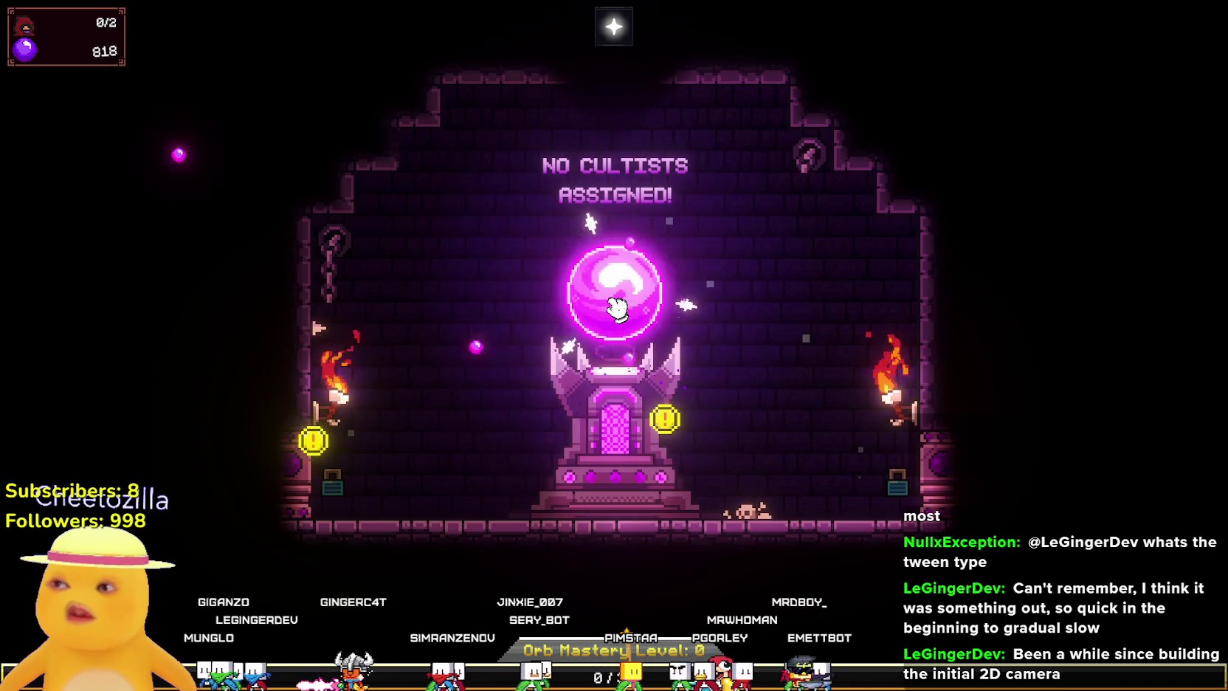
click(618, 310)
click(618, 309)
click(619, 308)
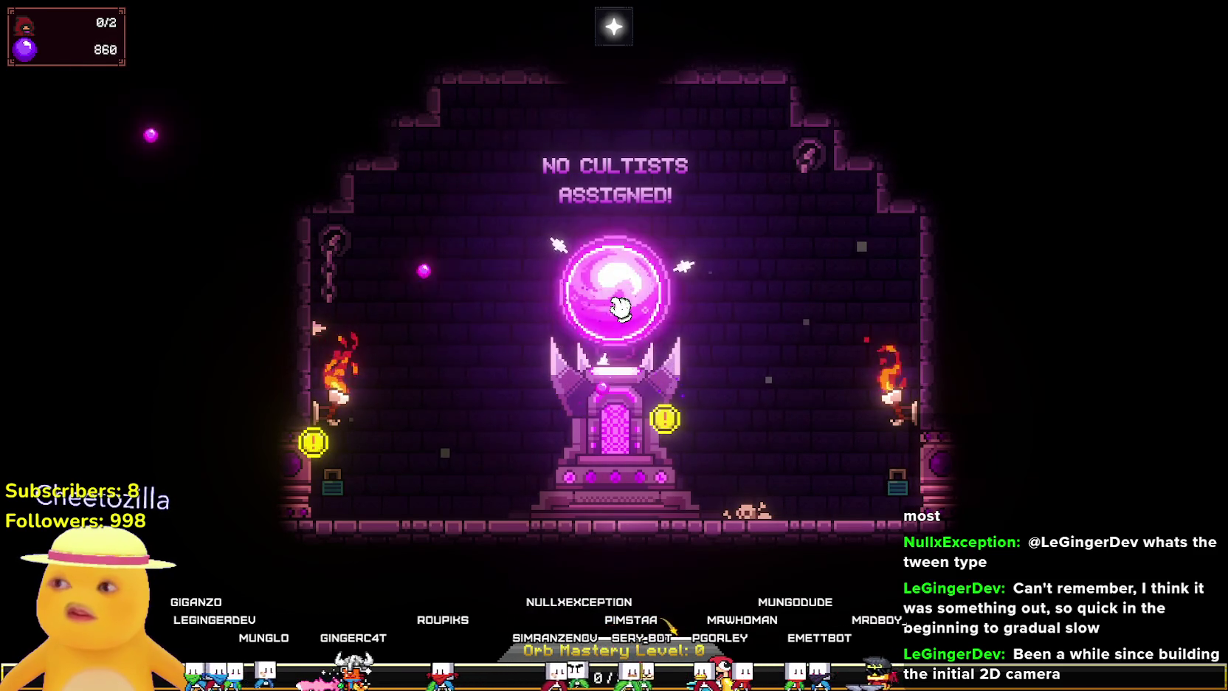
click(403, 448)
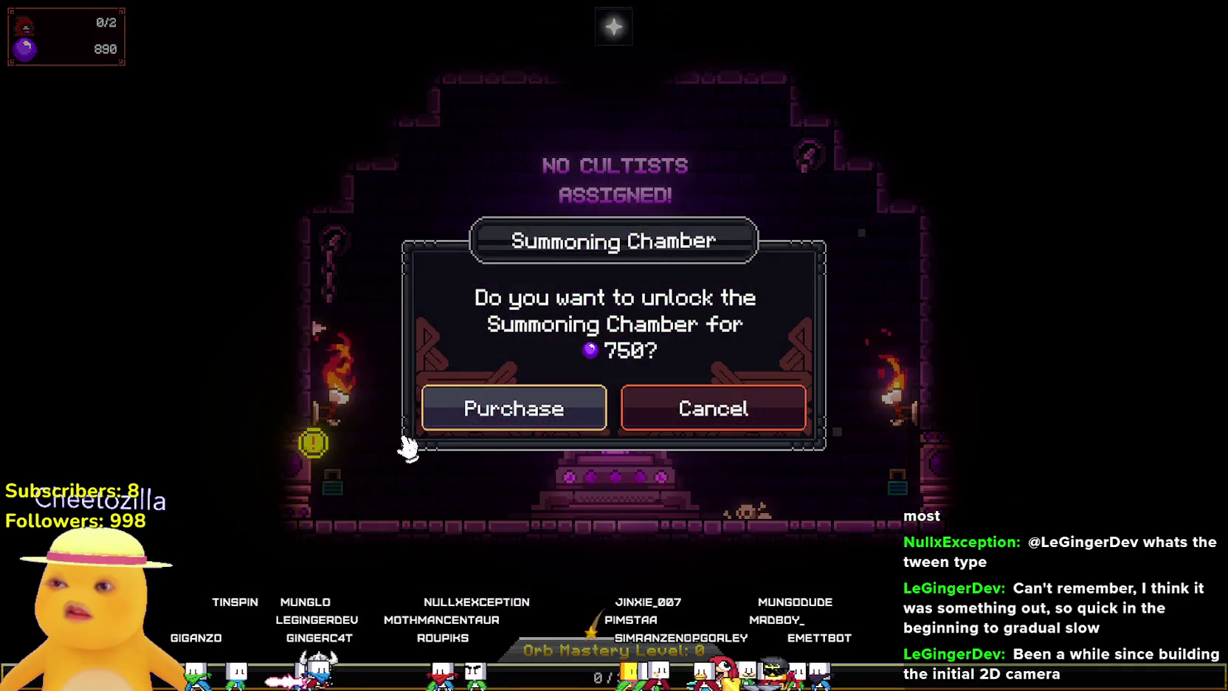
Purchase the Summoning Chamber for 750, leaving 140 devotion, and travel into its pentagram room.
click(460, 425)
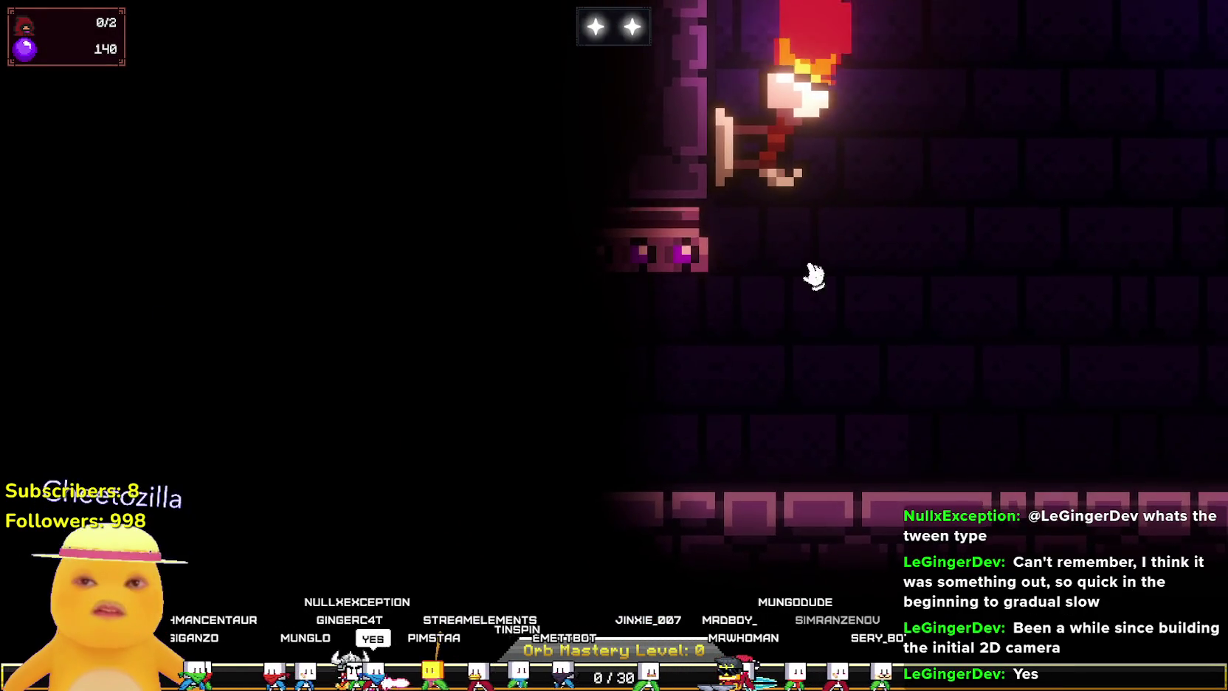
click(633, 27)
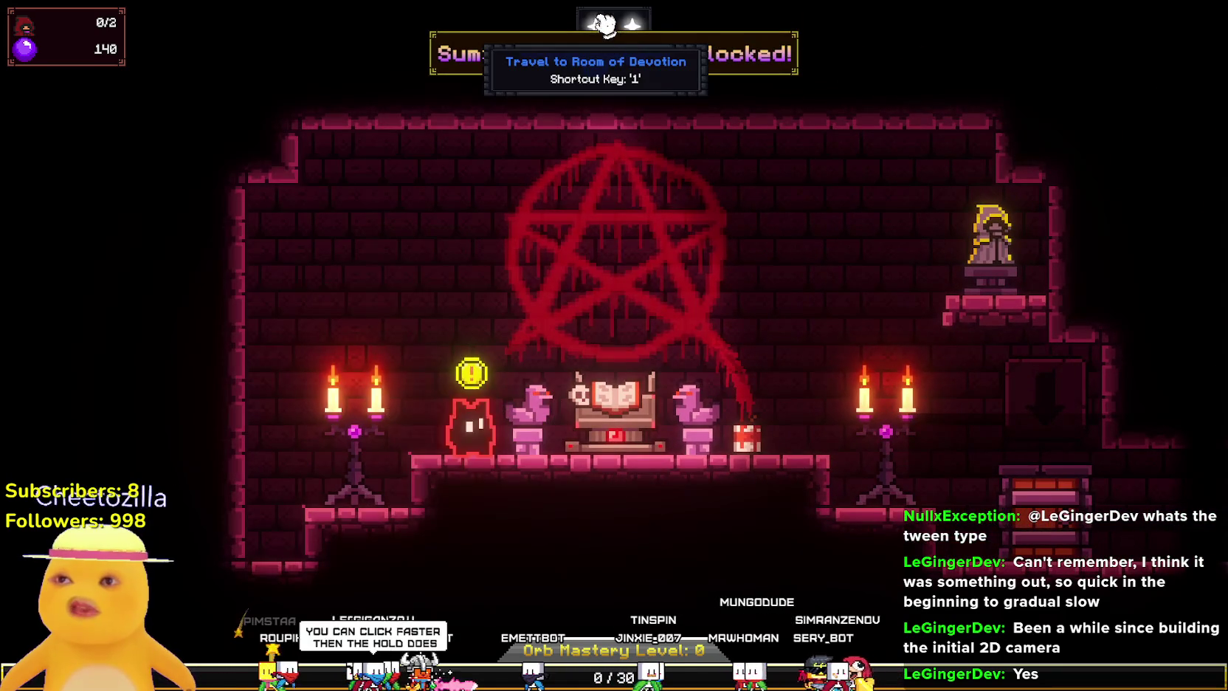
click(604, 24)
click(629, 34)
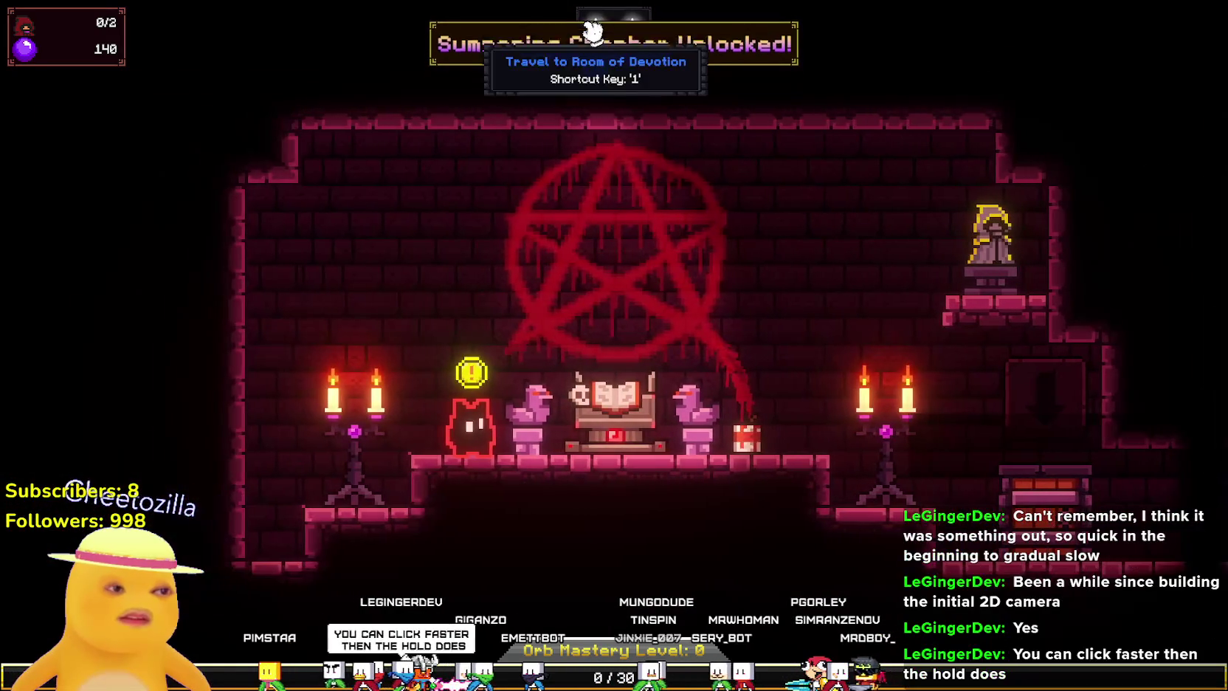
click(593, 29)
click(631, 27)
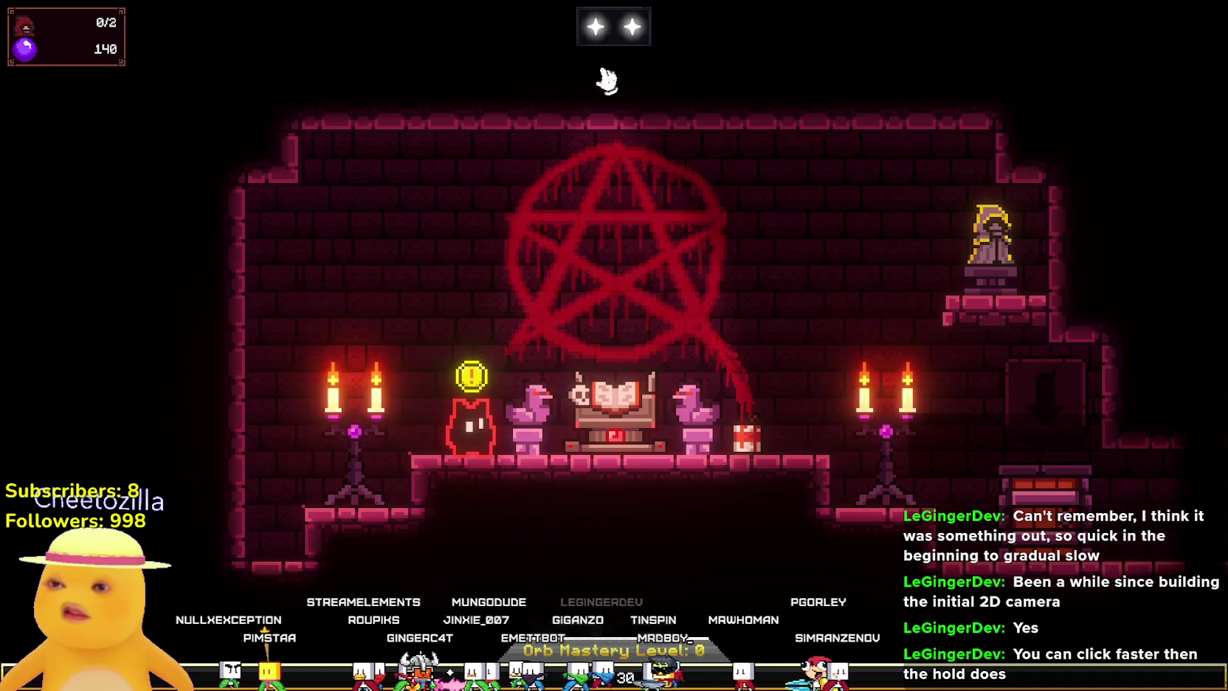
click(478, 424)
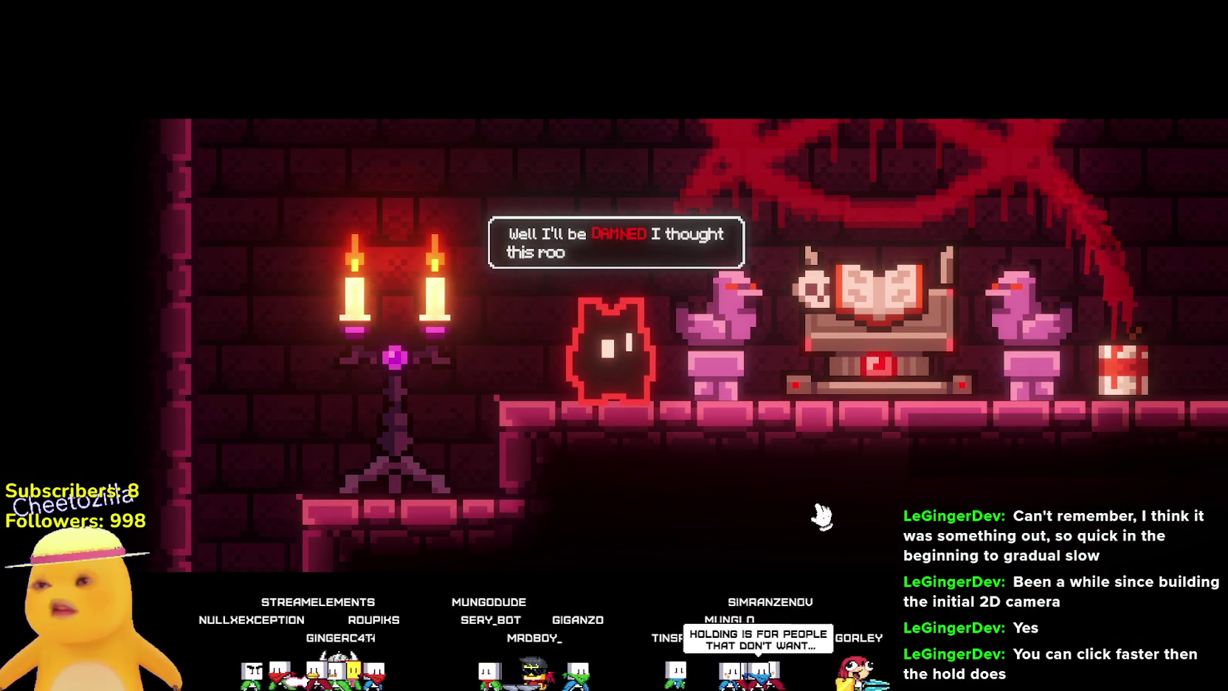
Read through the red cat's dialogue about needing orbs to summon basic cultists.
click(778, 453)
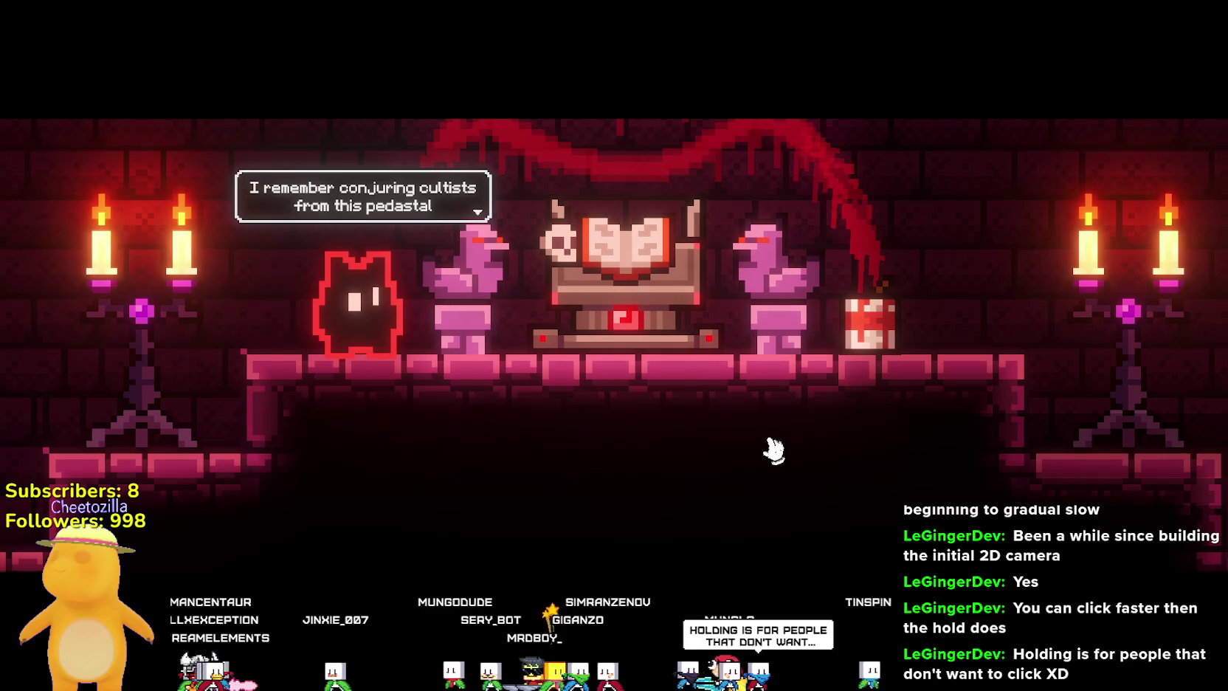
click(774, 451)
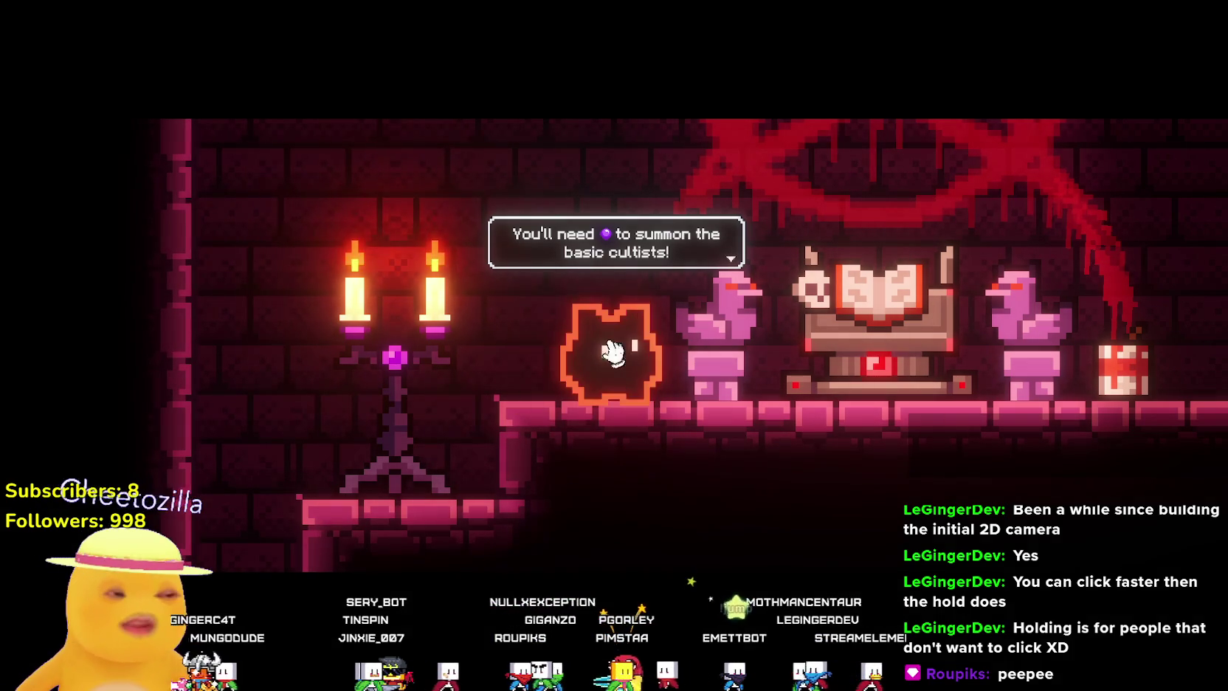
click(577, 352)
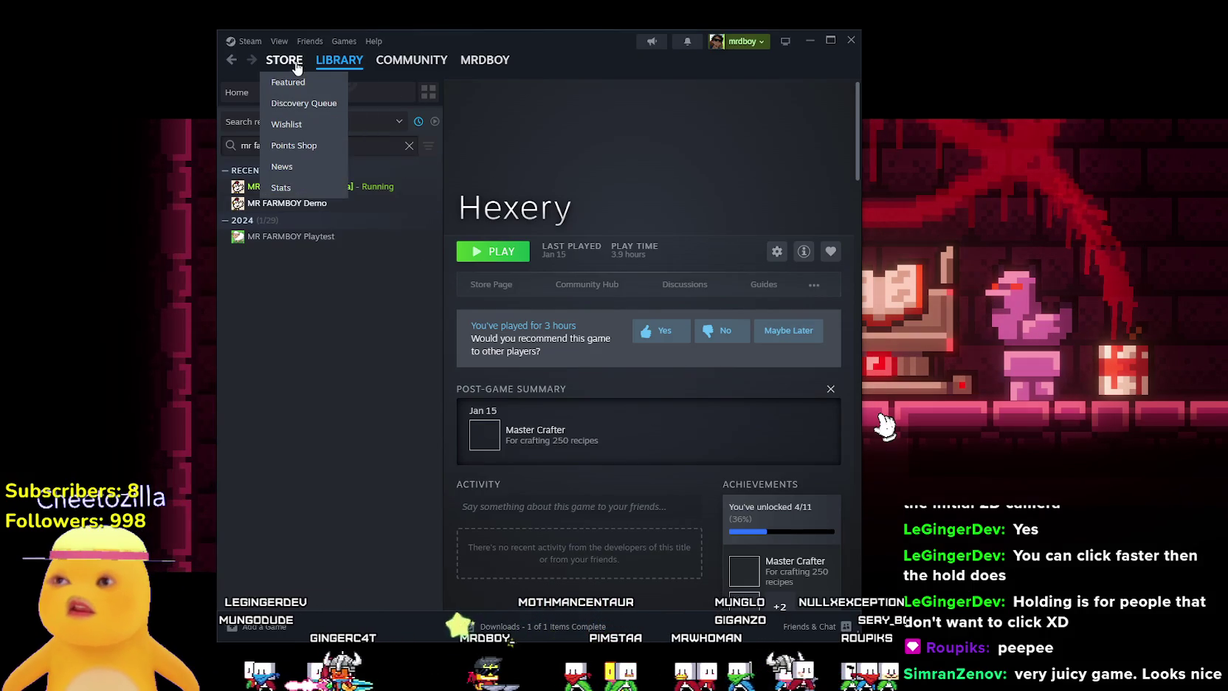
Search the Steam store for 'Dave the' and view DAVE THE DIVER's restaurant screenshot.
click(298, 67)
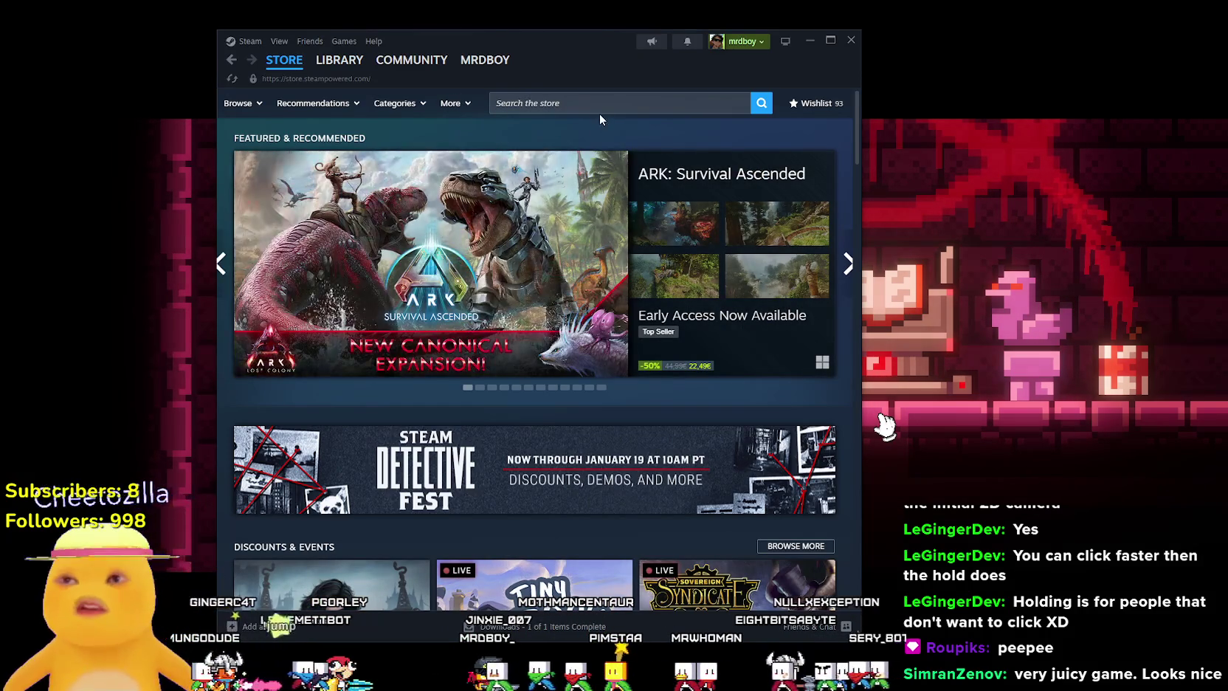
click(595, 109)
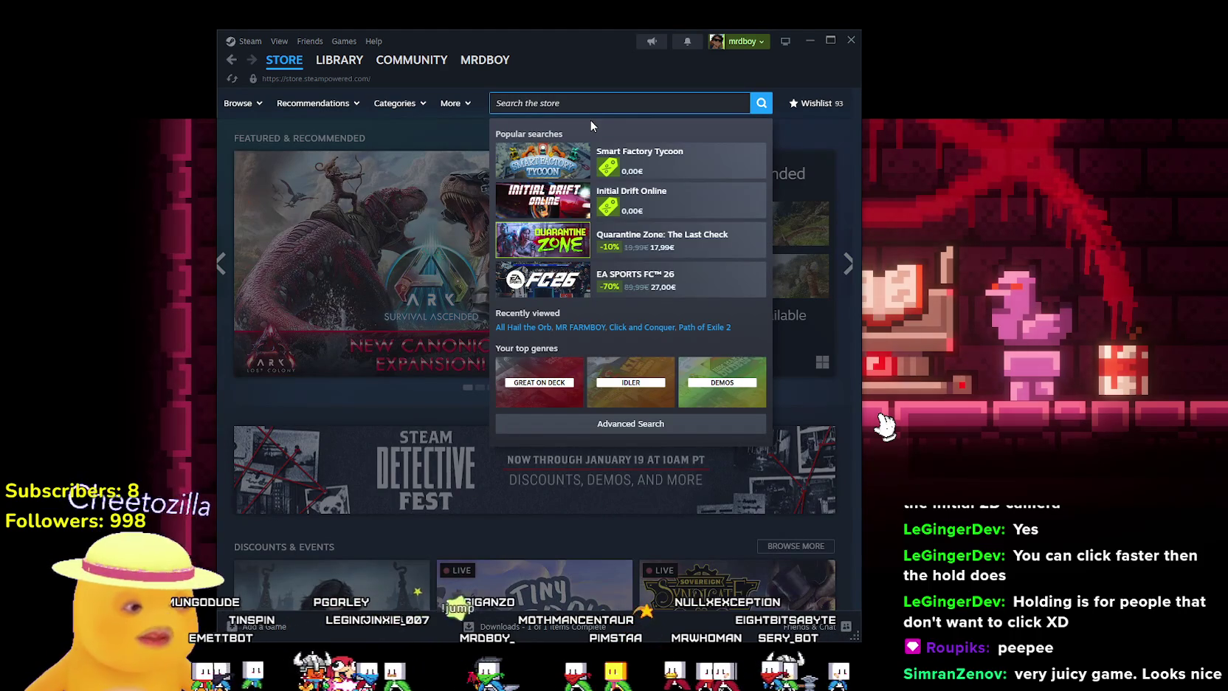
drag(526, 40, 791, 504)
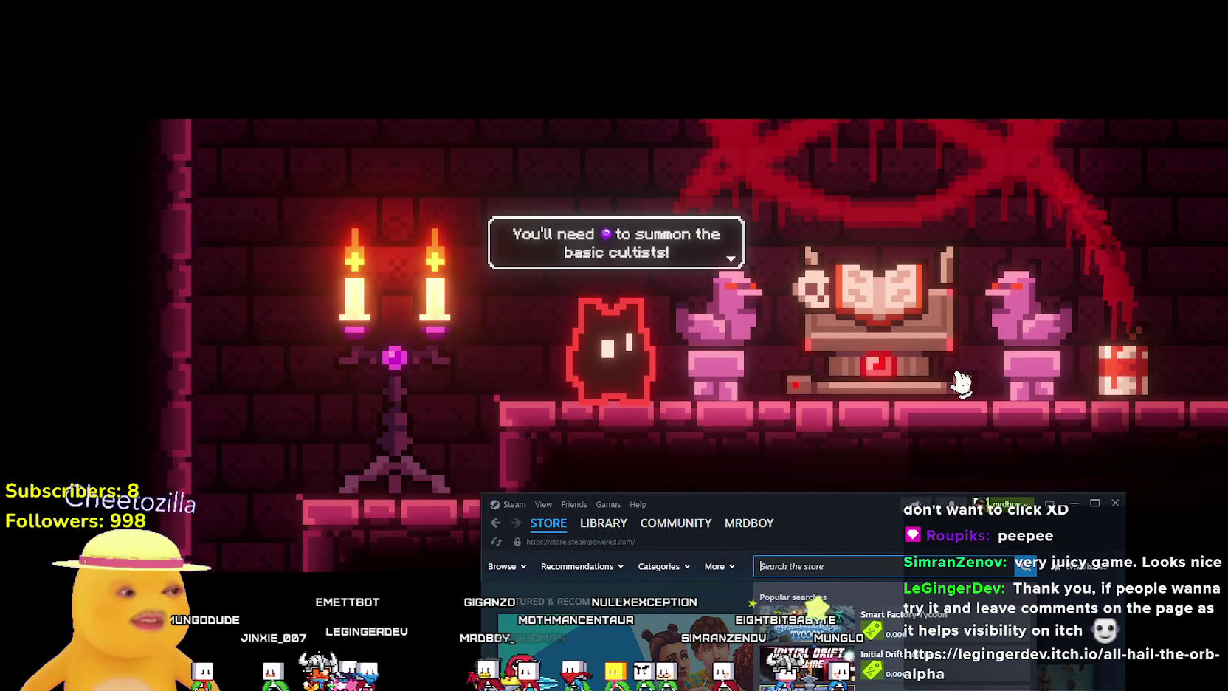
drag(854, 530, 739, 108)
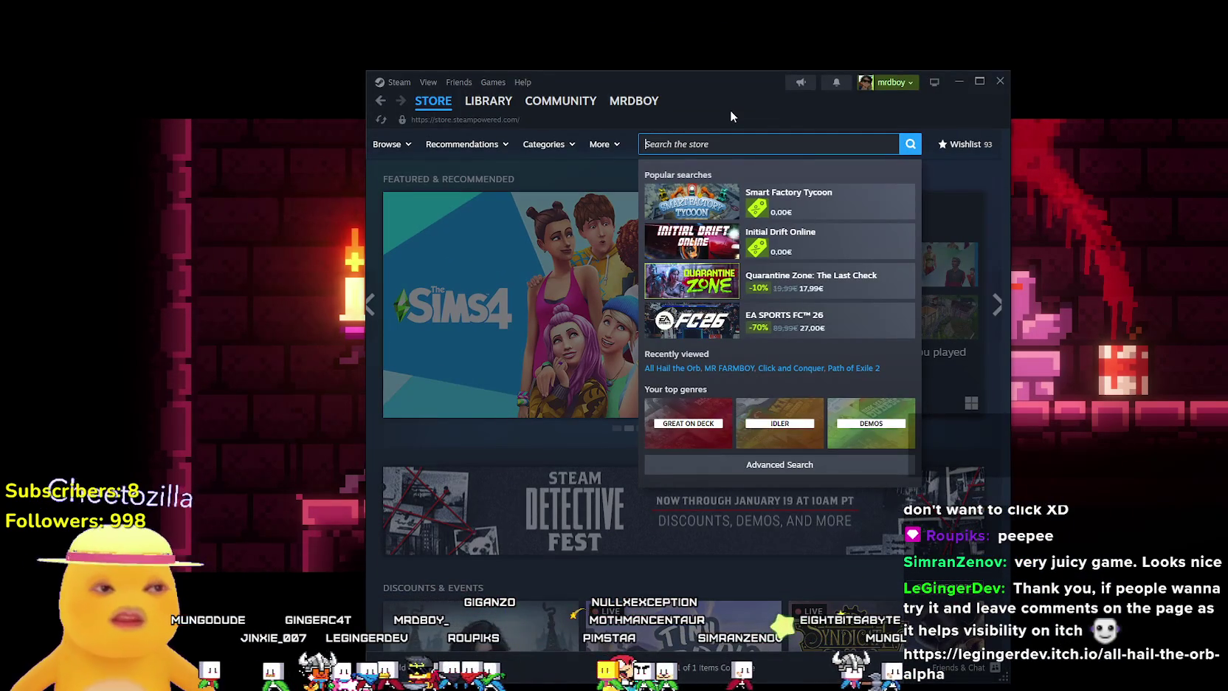
text(Dave t)
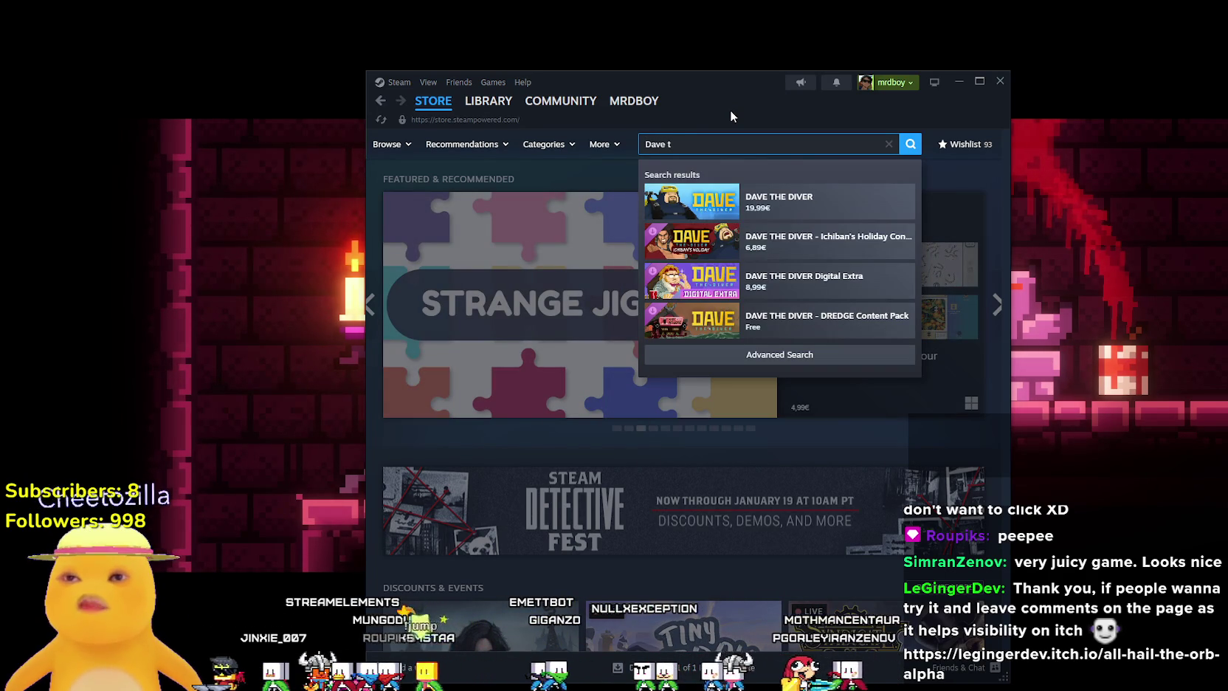
text(he)
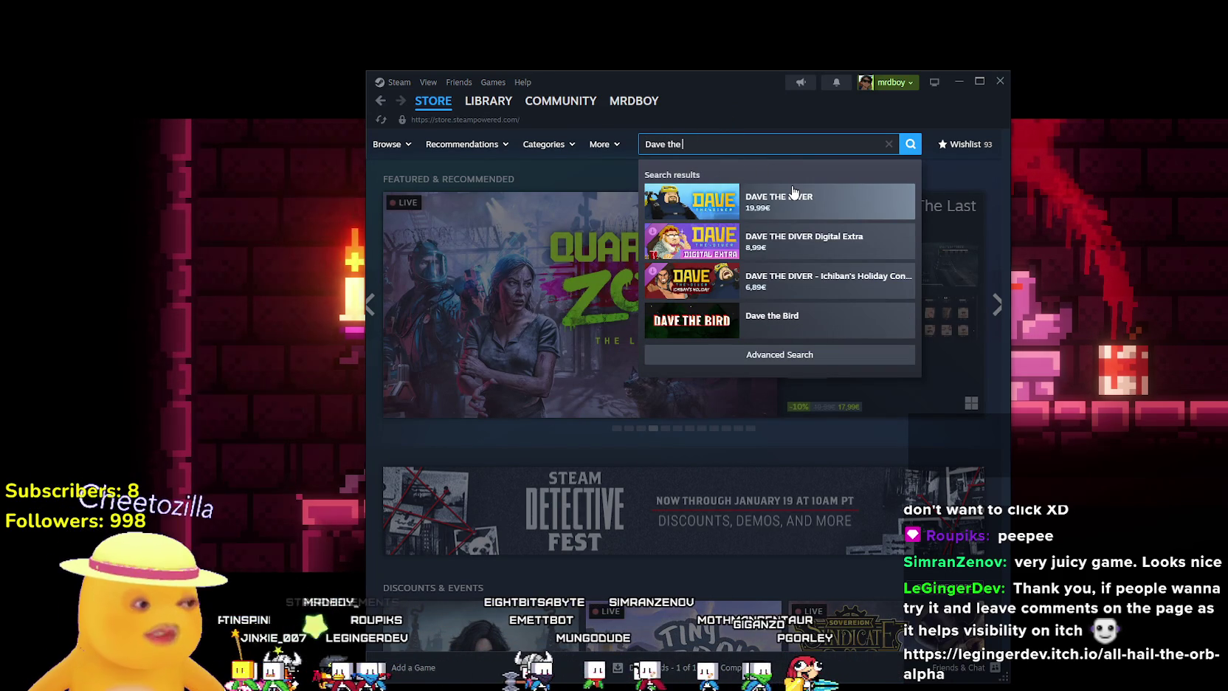
click(793, 194)
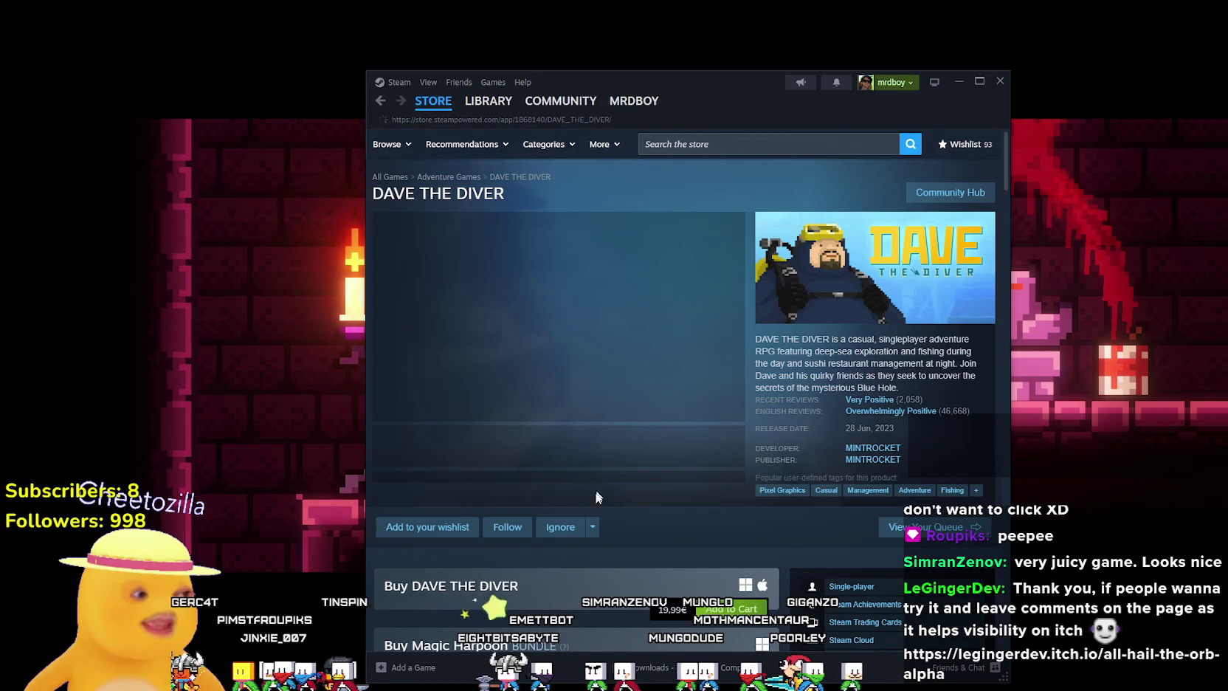
click(627, 445)
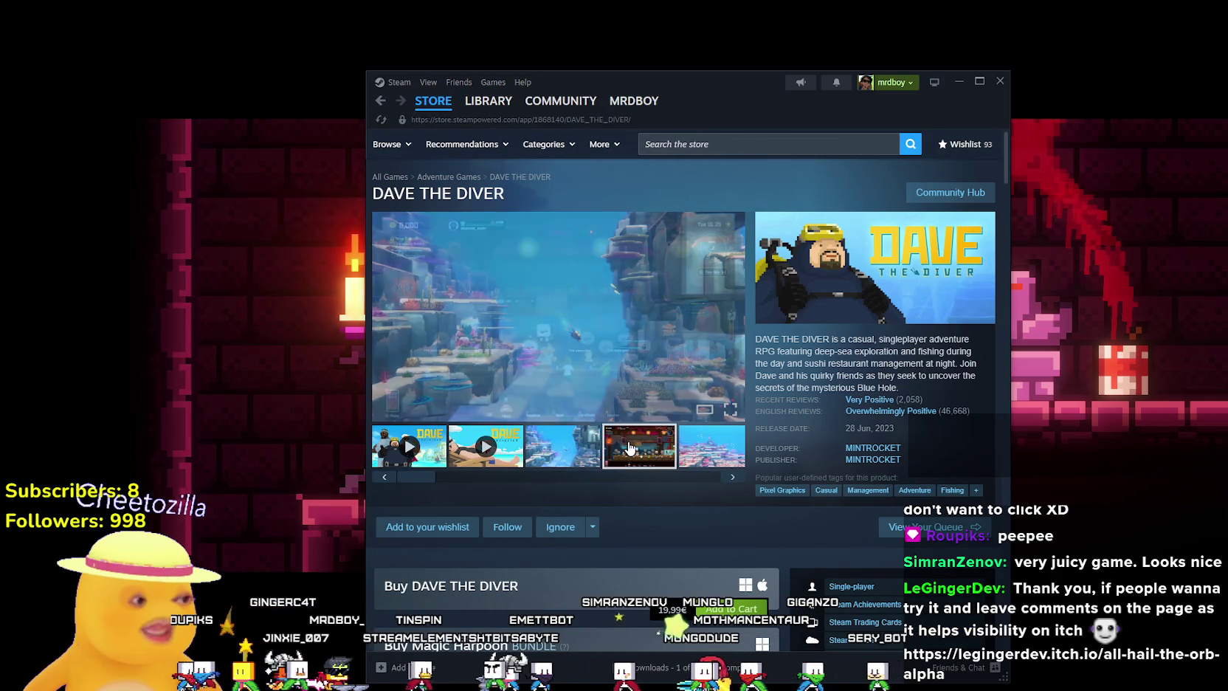
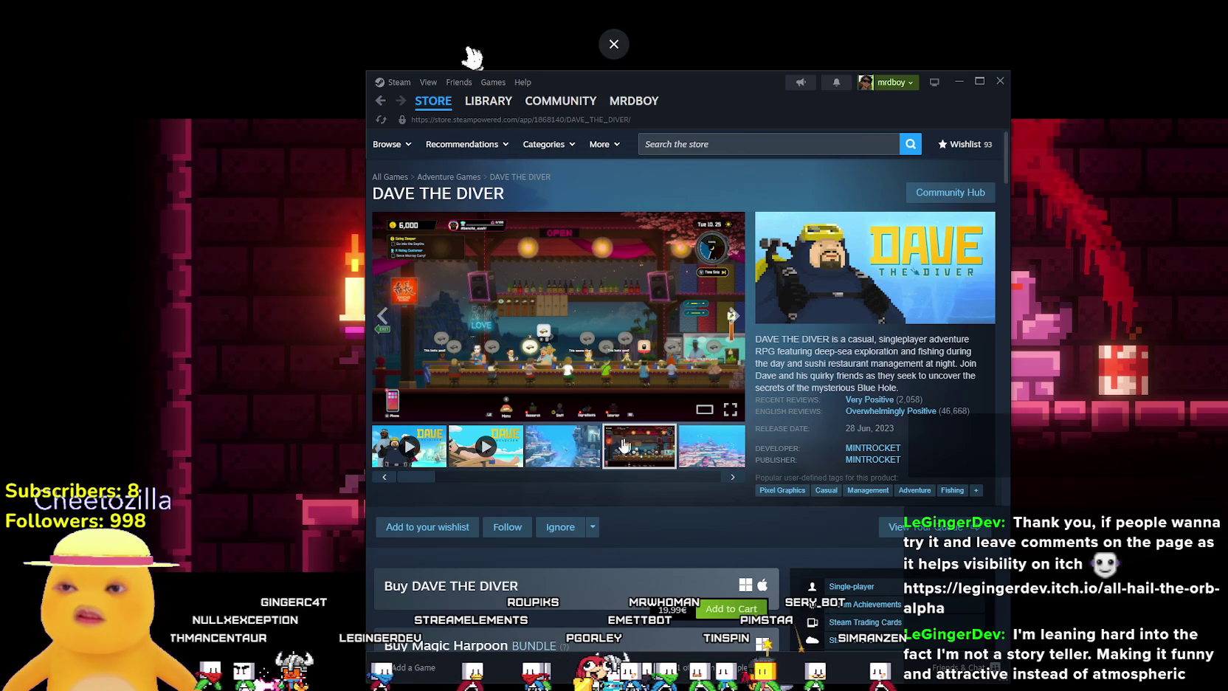
Leave the Steam store page, bring the All Hail the Orb window forward and continue the dialogue.
click(434, 102)
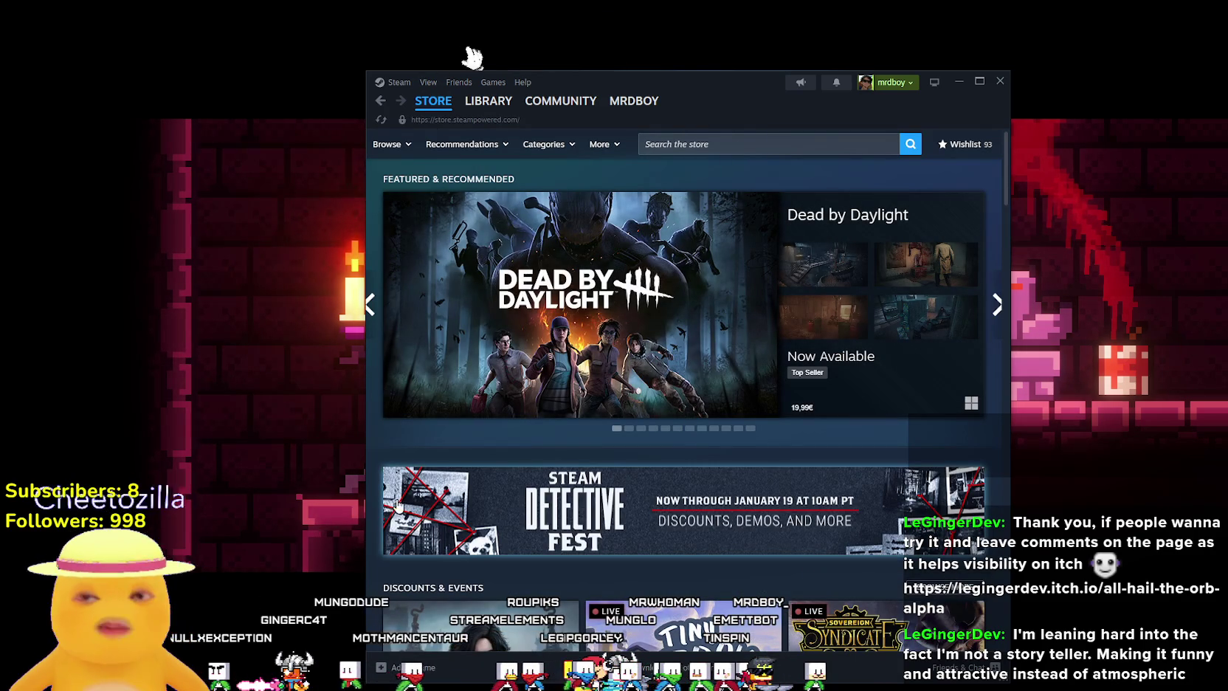
click(268, 417)
click(267, 417)
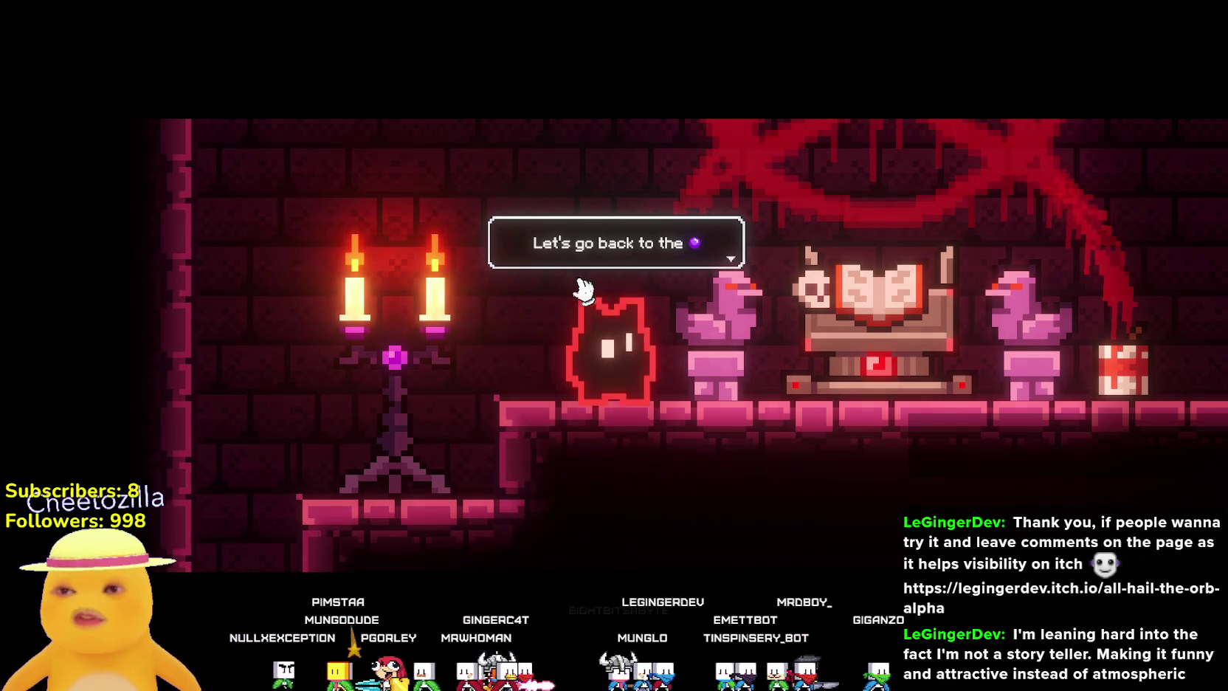
Advance through the guide's remaining dialogue lines until the altar room shows 140 Devotion.
click(629, 261)
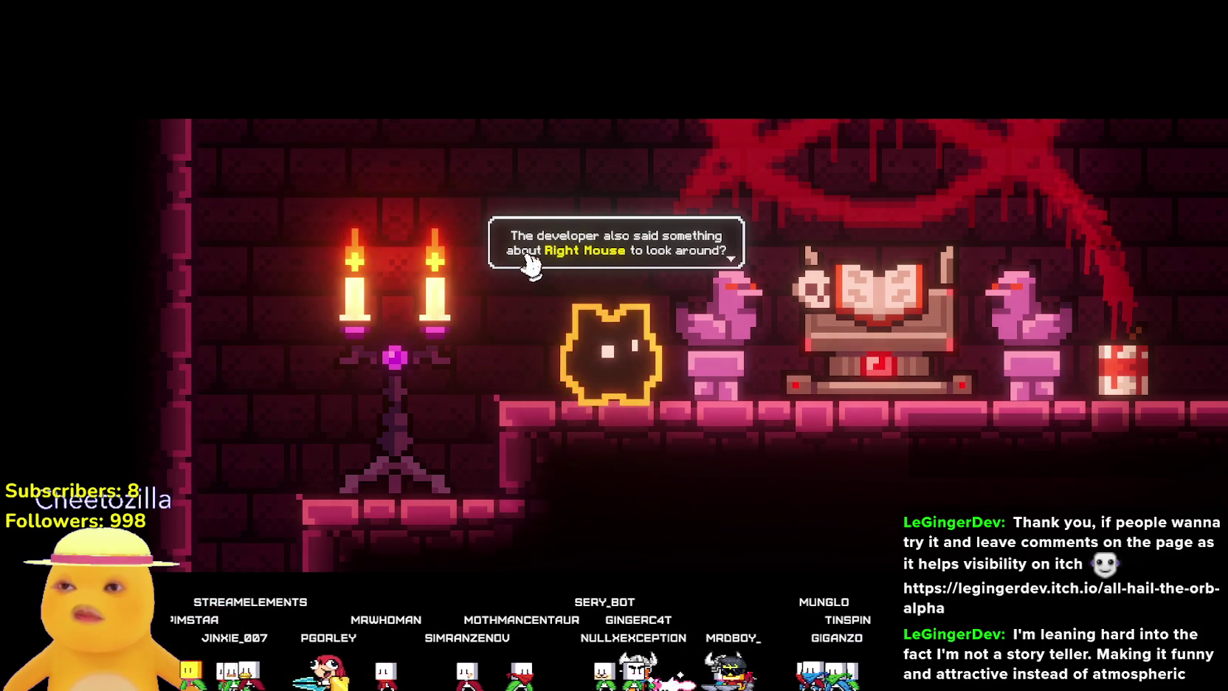
click(555, 562)
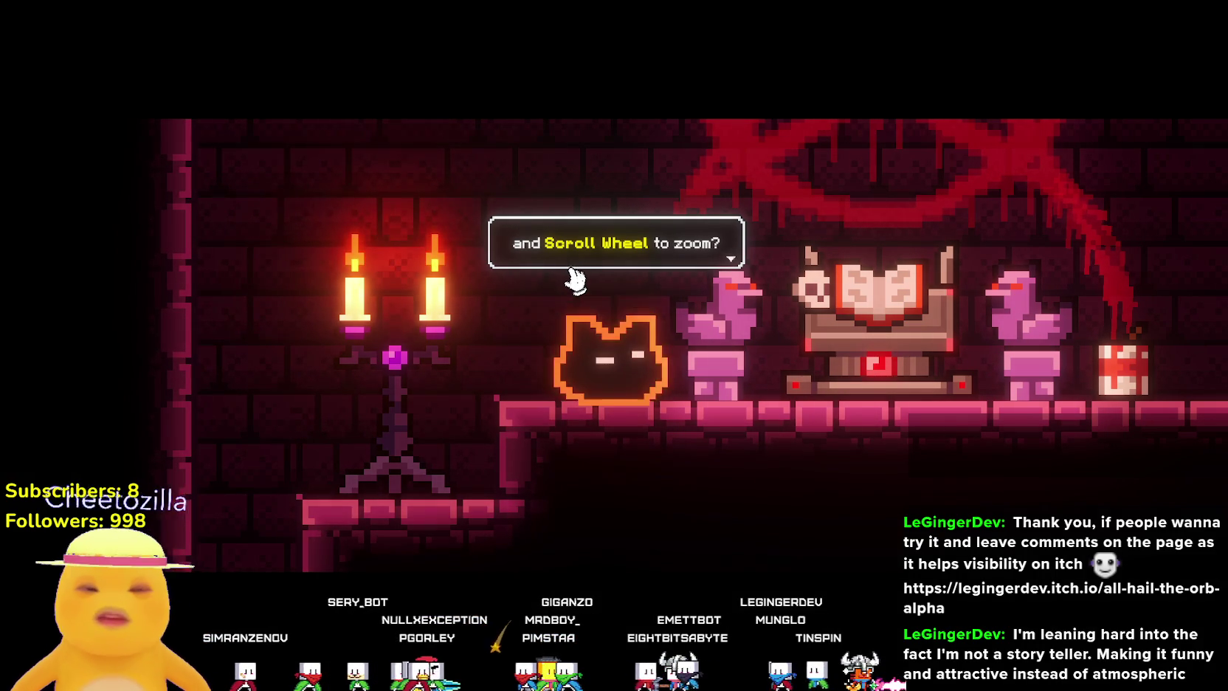
click(647, 287)
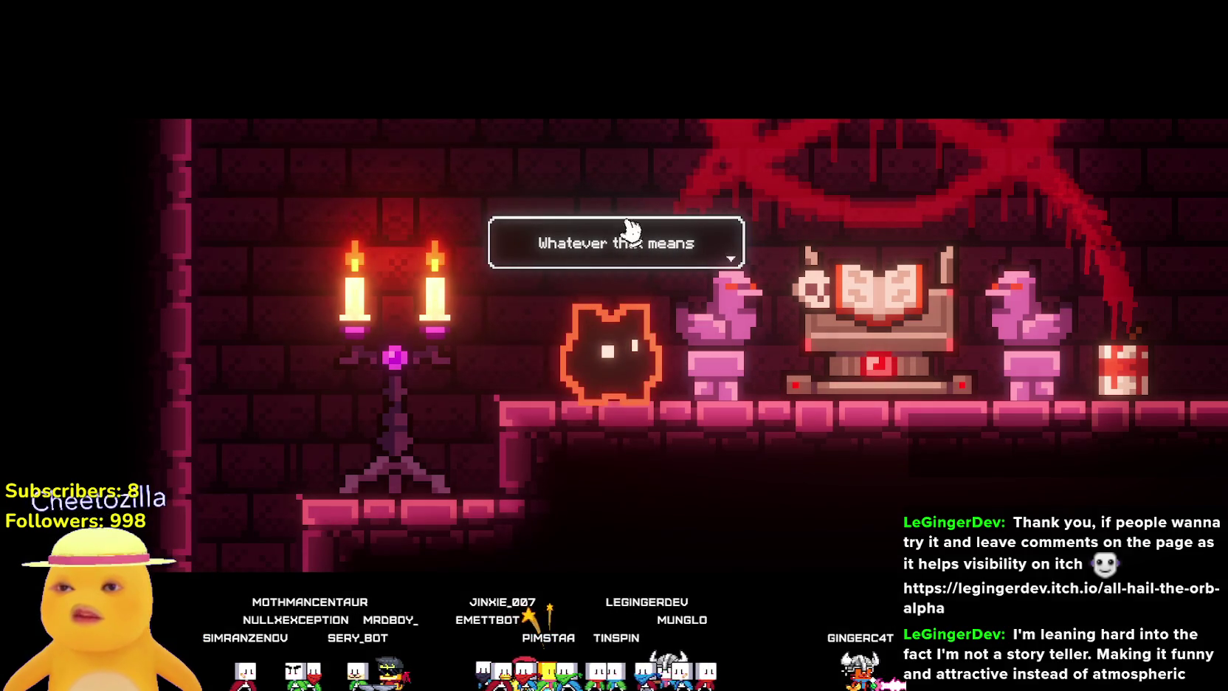
click(618, 246)
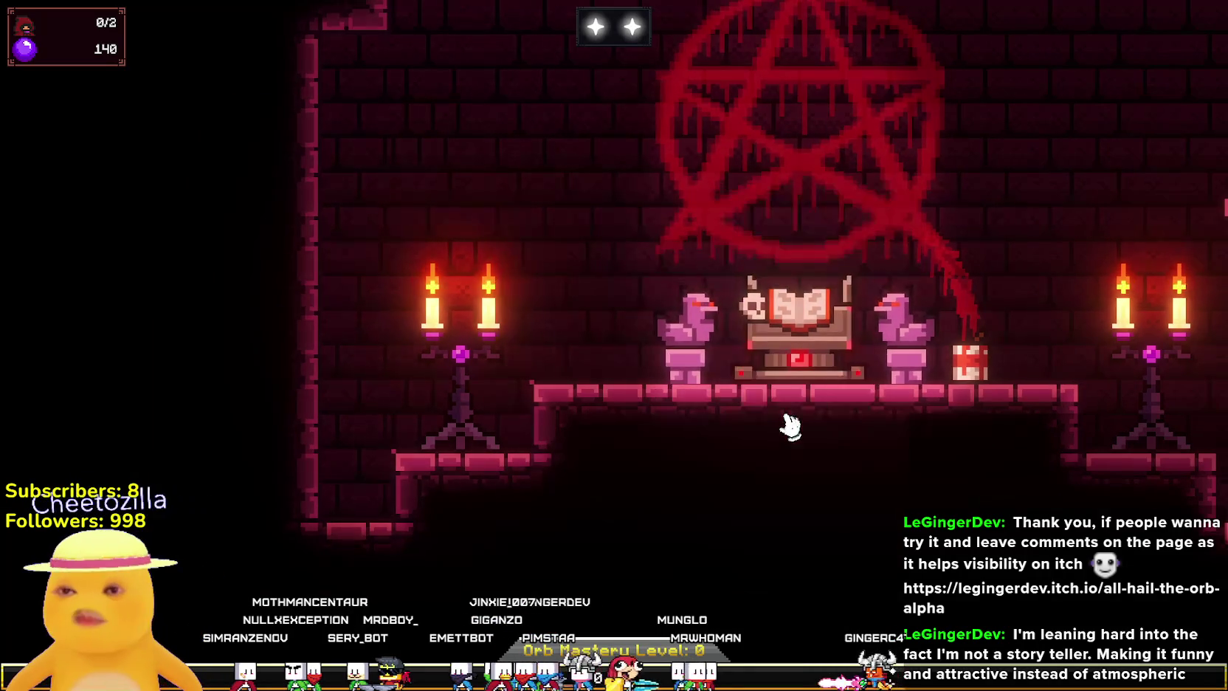
Pan across the altar room and check the Tome of Summoning's options before closing it.
scroll(592, 439, up, 3)
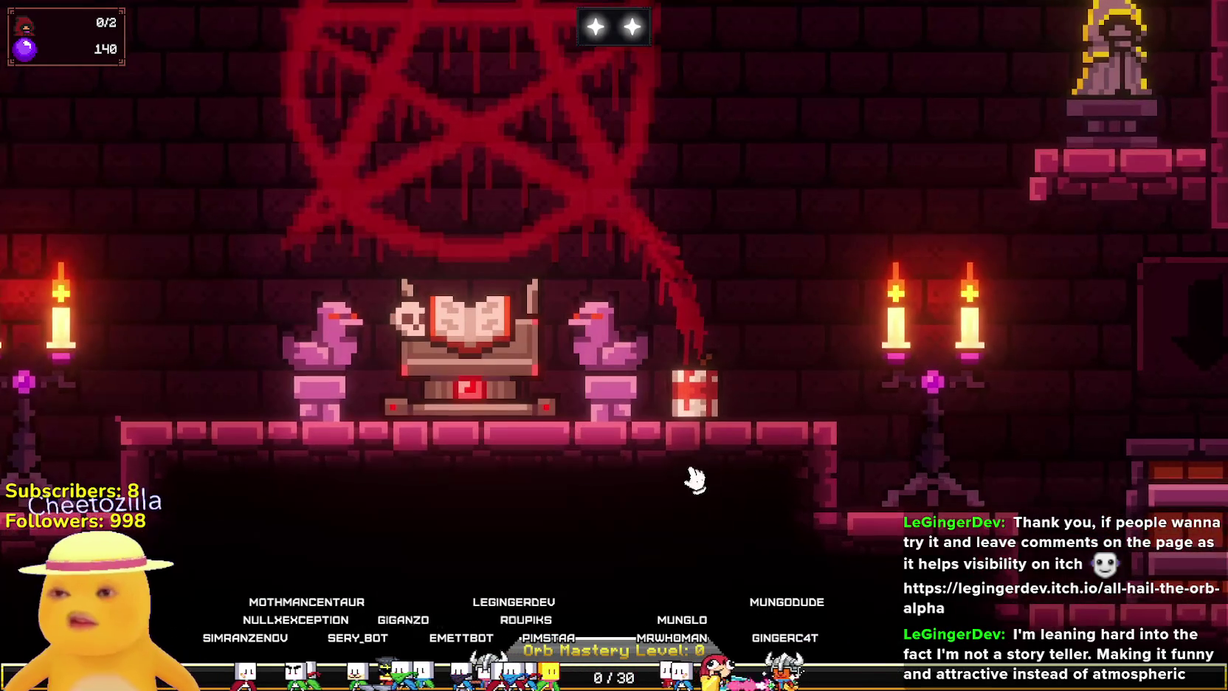
scroll(641, 483, down, 2)
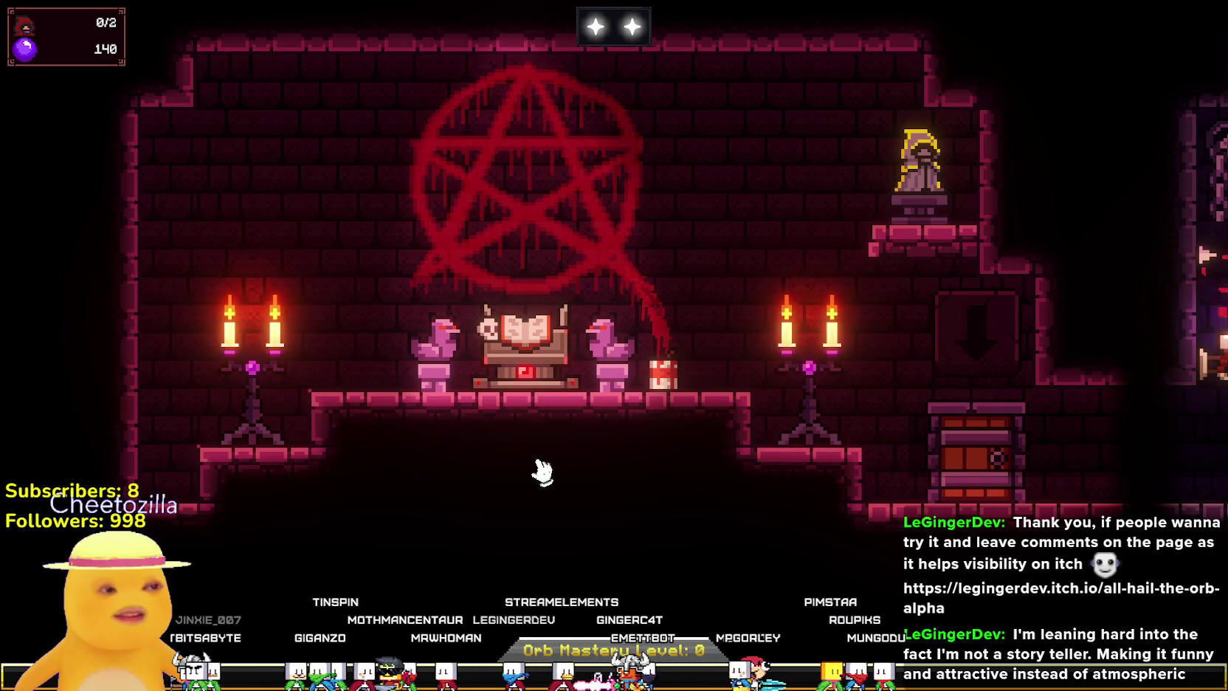
mouse_move(546, 470)
mouse_down()
mouse_move(661, 468)
mouse_move(650, 389)
mouse_move(680, 493)
mouse_move(699, 434)
mouse_up()
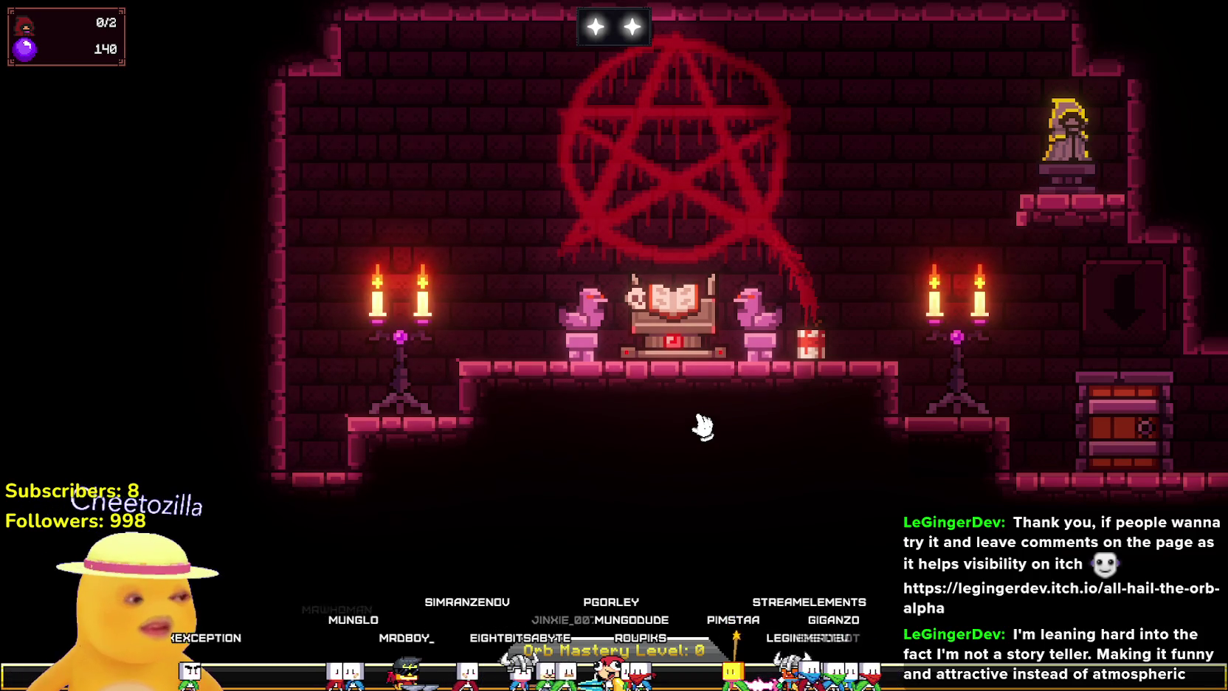
key(d)
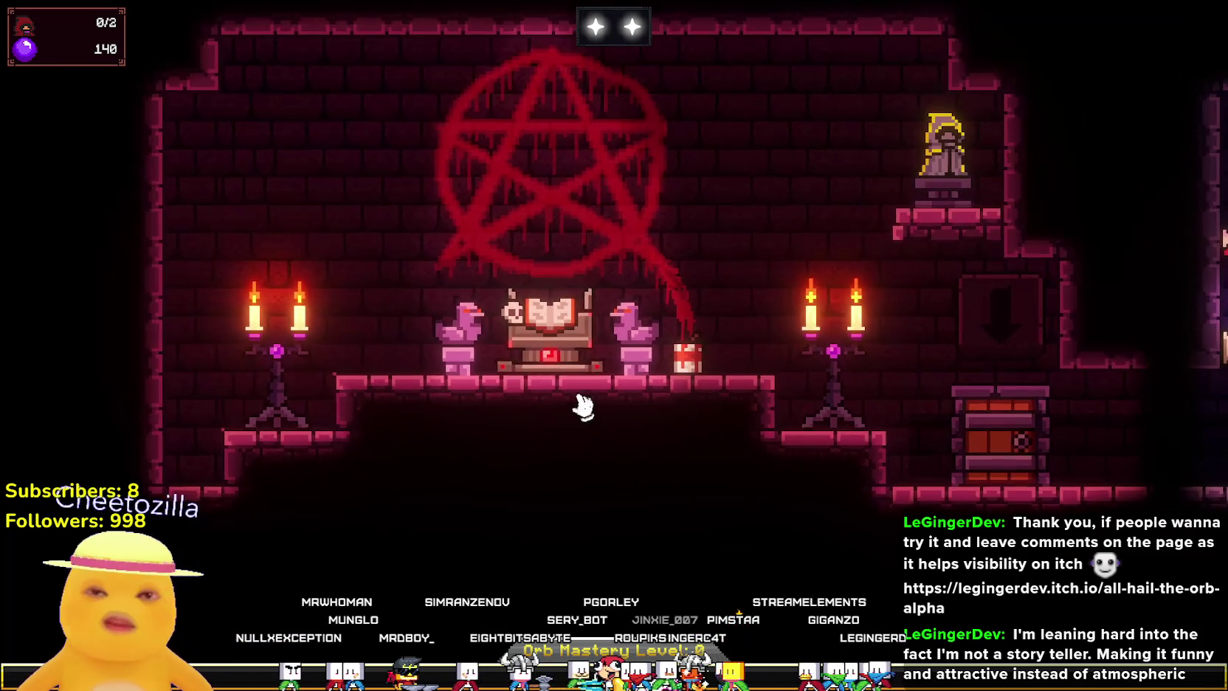
key(a)
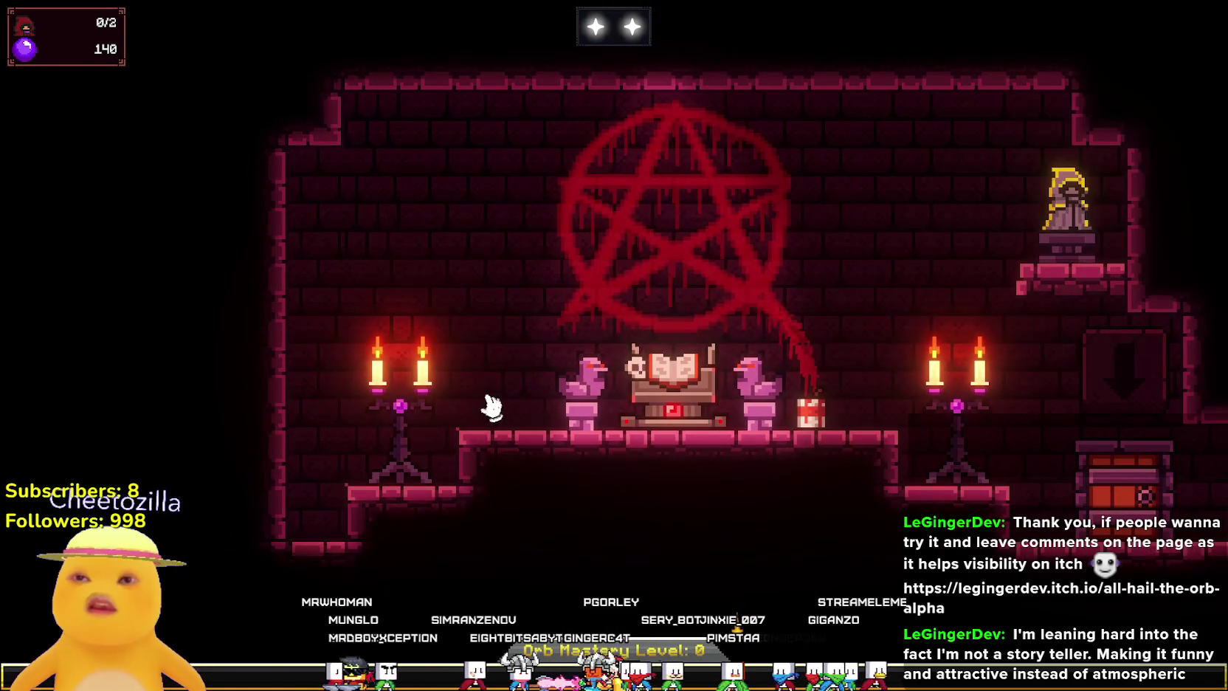
click(671, 369)
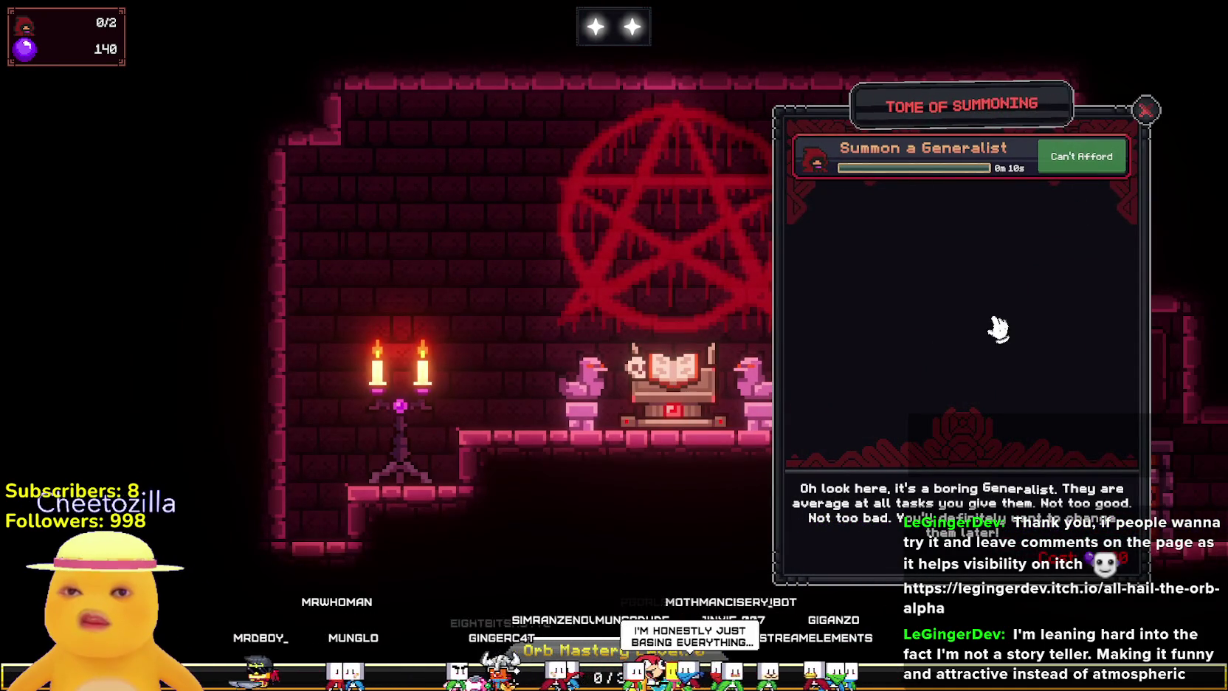
click(1145, 111)
Check the Cultist Upgrade Statue's upgrades, close them, and move over to the orb room.
key(d)
click(947, 209)
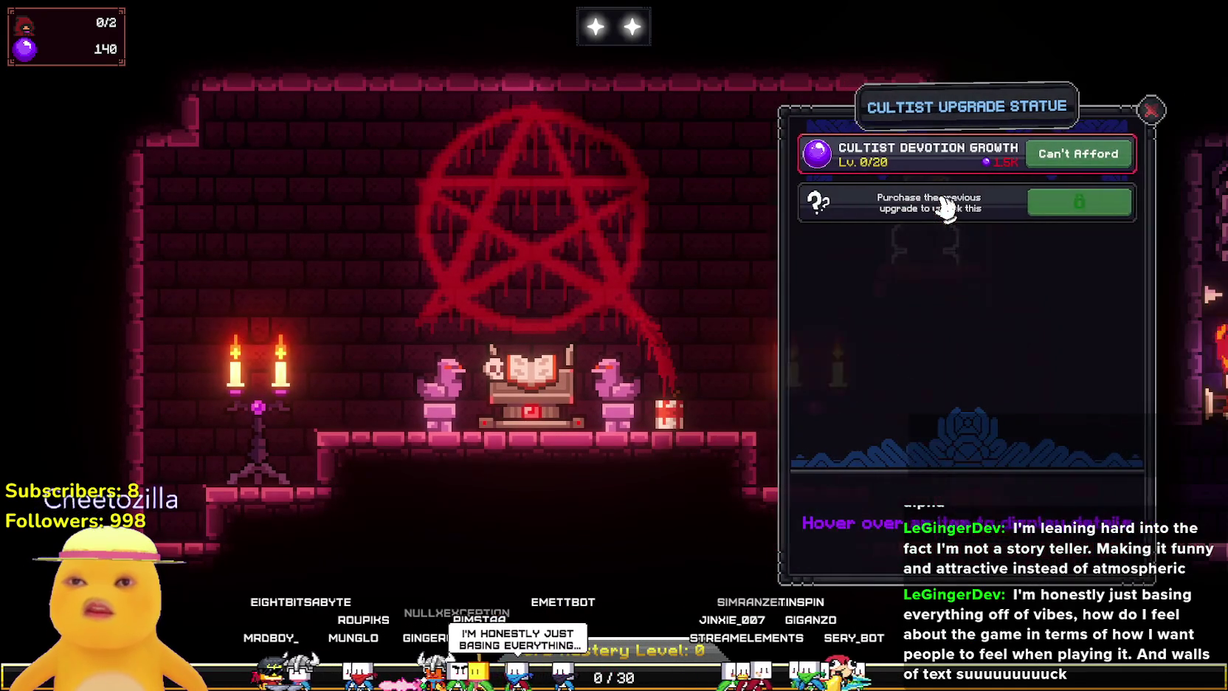
click(1151, 110)
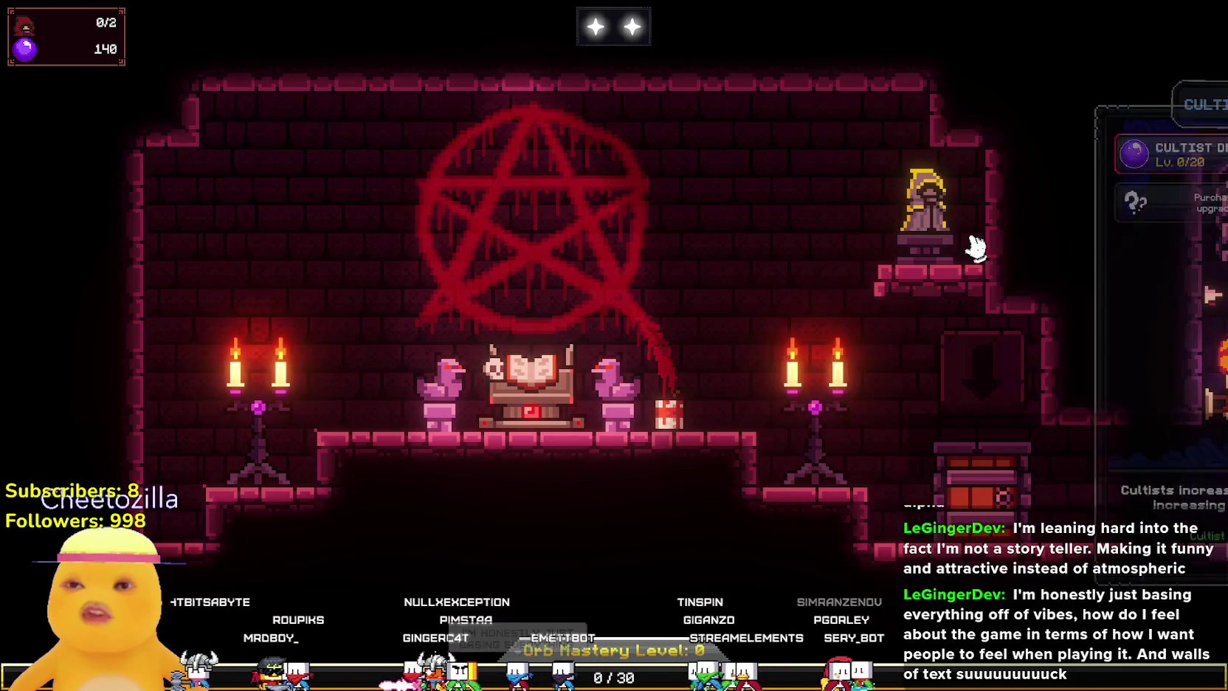
key(a)
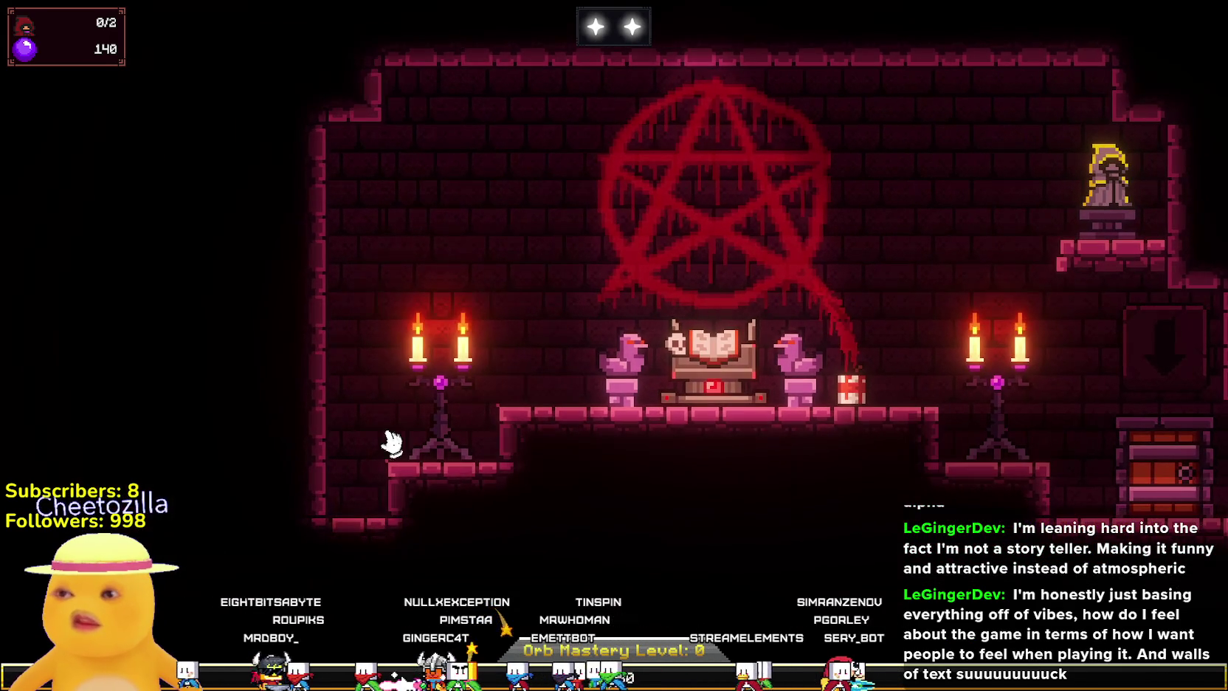
key(d)
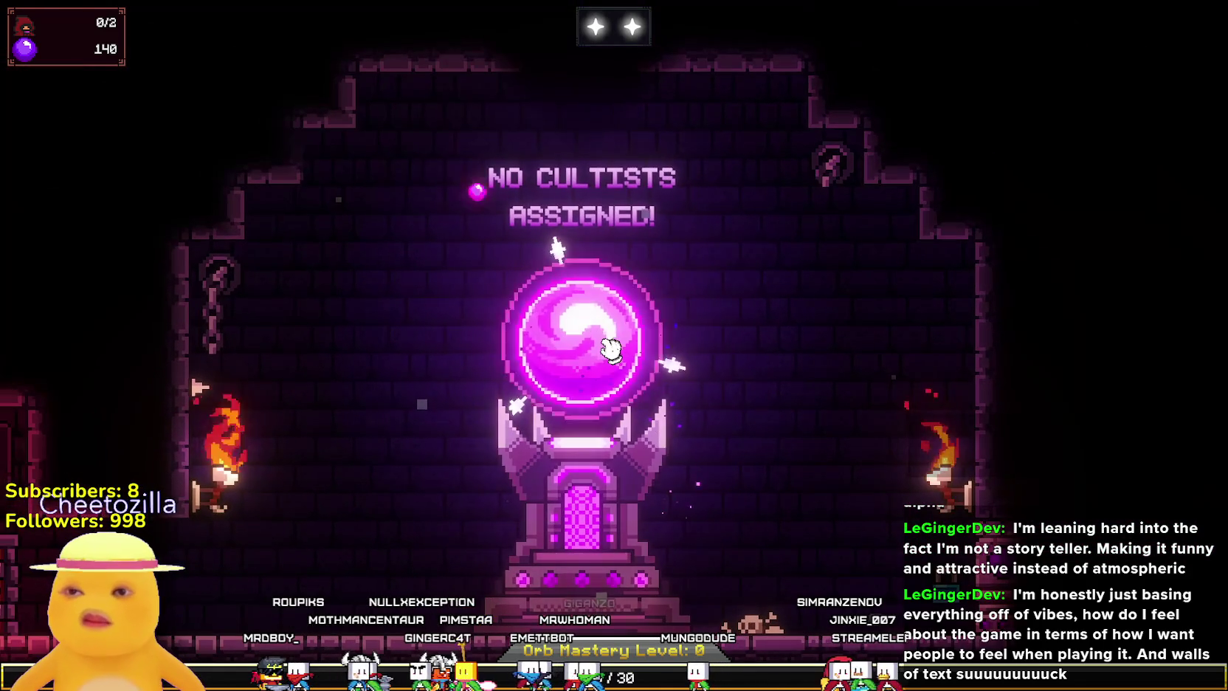
Tap the orb repeatedly until Devotion climbs from 140 to 1.03K.
click(611, 349)
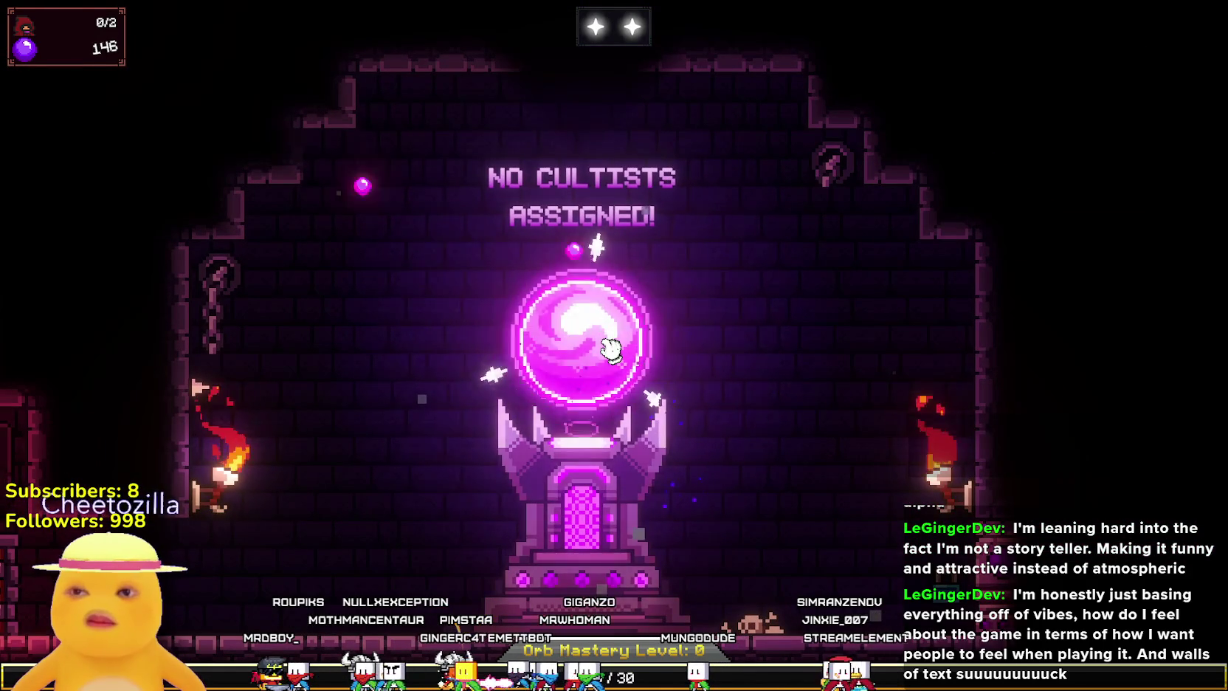
click(611, 349)
click(611, 349)
click(611, 349)
click(611, 349)
click(611, 349)
click(611, 349)
click(611, 349)
click(612, 350)
click(611, 349)
click(611, 350)
click(611, 349)
click(612, 350)
click(611, 350)
click(611, 349)
click(612, 349)
click(611, 349)
click(611, 349)
click(611, 349)
click(611, 349)
click(612, 349)
click(611, 349)
click(611, 349)
click(611, 349)
click(612, 349)
click(611, 349)
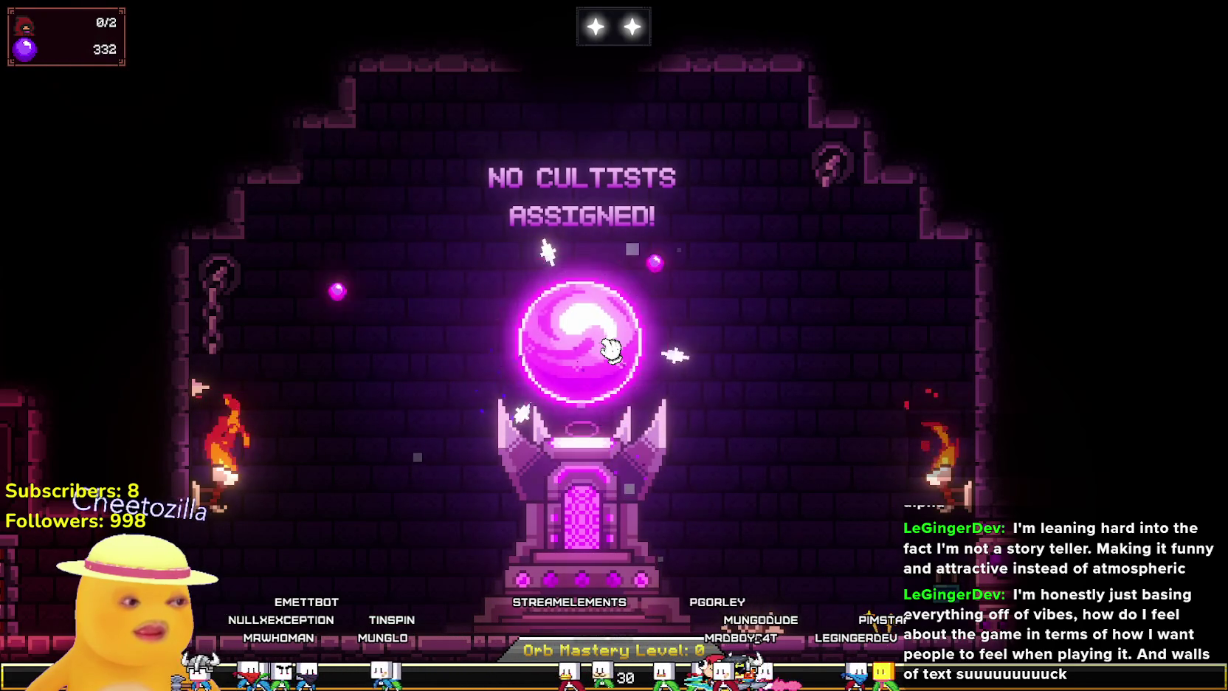
click(611, 349)
click(611, 350)
click(612, 349)
click(611, 349)
click(611, 349)
click(611, 349)
click(611, 349)
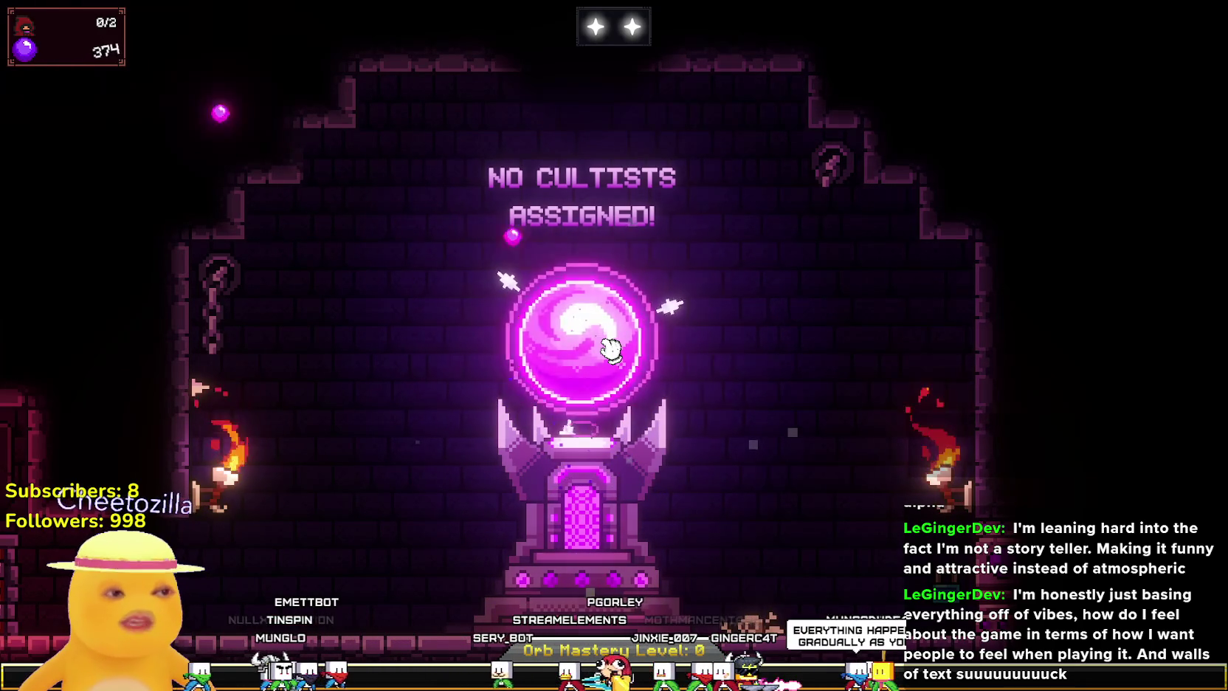
click(611, 349)
click(611, 349)
click(611, 349)
click(611, 349)
click(612, 348)
click(612, 349)
click(613, 355)
click(613, 356)
click(611, 353)
click(608, 347)
click(606, 342)
click(603, 339)
click(601, 338)
click(602, 342)
click(602, 342)
click(603, 342)
click(603, 343)
click(604, 344)
click(605, 345)
click(606, 344)
click(606, 343)
click(608, 342)
click(607, 343)
click(607, 343)
click(607, 344)
click(608, 346)
click(607, 344)
click(609, 343)
click(608, 344)
click(608, 344)
click(609, 345)
click(609, 347)
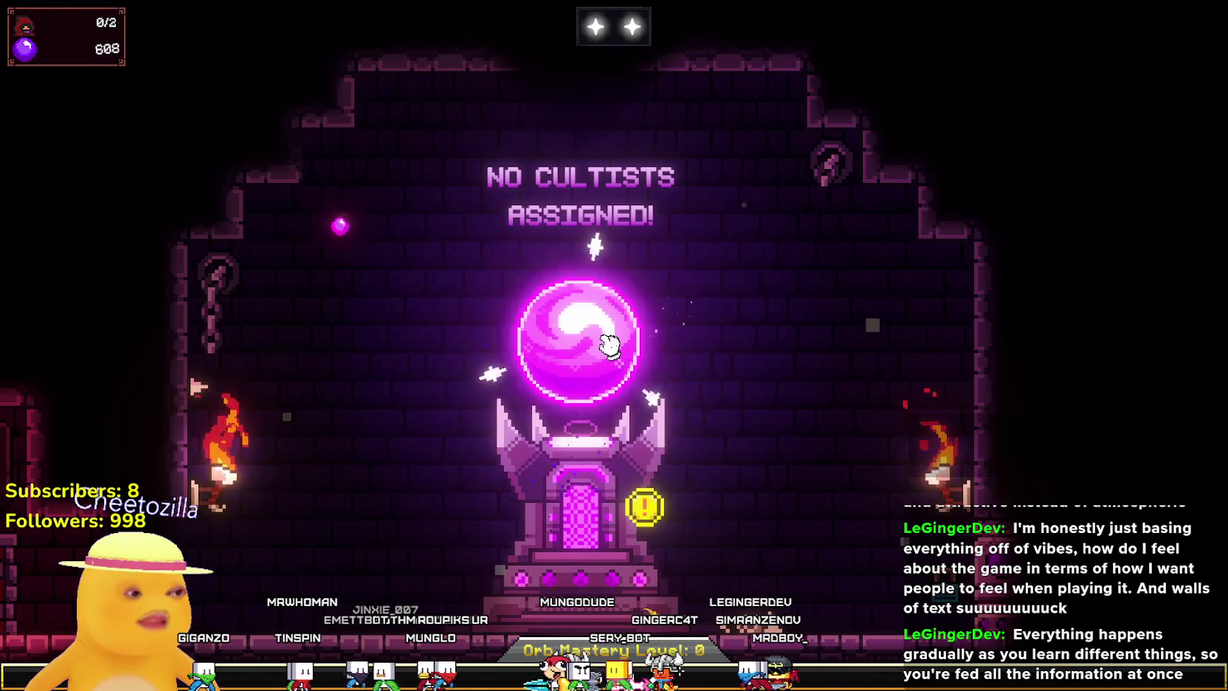
click(609, 346)
click(610, 346)
click(610, 345)
click(610, 345)
click(610, 346)
click(610, 346)
click(609, 346)
click(609, 345)
click(610, 345)
click(610, 345)
click(610, 345)
click(610, 345)
click(609, 346)
click(609, 345)
click(610, 346)
click(610, 345)
click(610, 346)
click(610, 344)
click(610, 345)
click(611, 344)
click(611, 344)
click(611, 344)
click(611, 344)
click(611, 344)
click(611, 344)
click(611, 344)
click(612, 344)
click(611, 344)
click(611, 344)
click(611, 344)
click(612, 344)
click(611, 344)
click(612, 344)
click(611, 347)
click(610, 347)
click(609, 353)
click(609, 352)
click(609, 352)
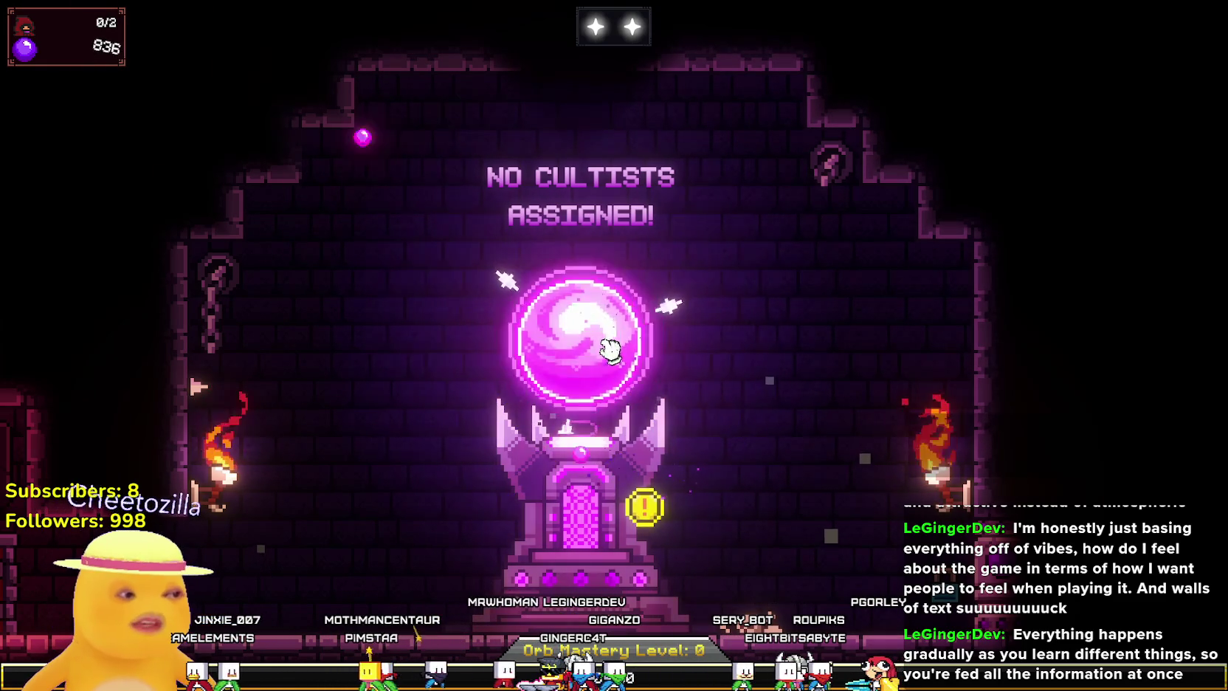
click(608, 353)
click(608, 353)
click(606, 356)
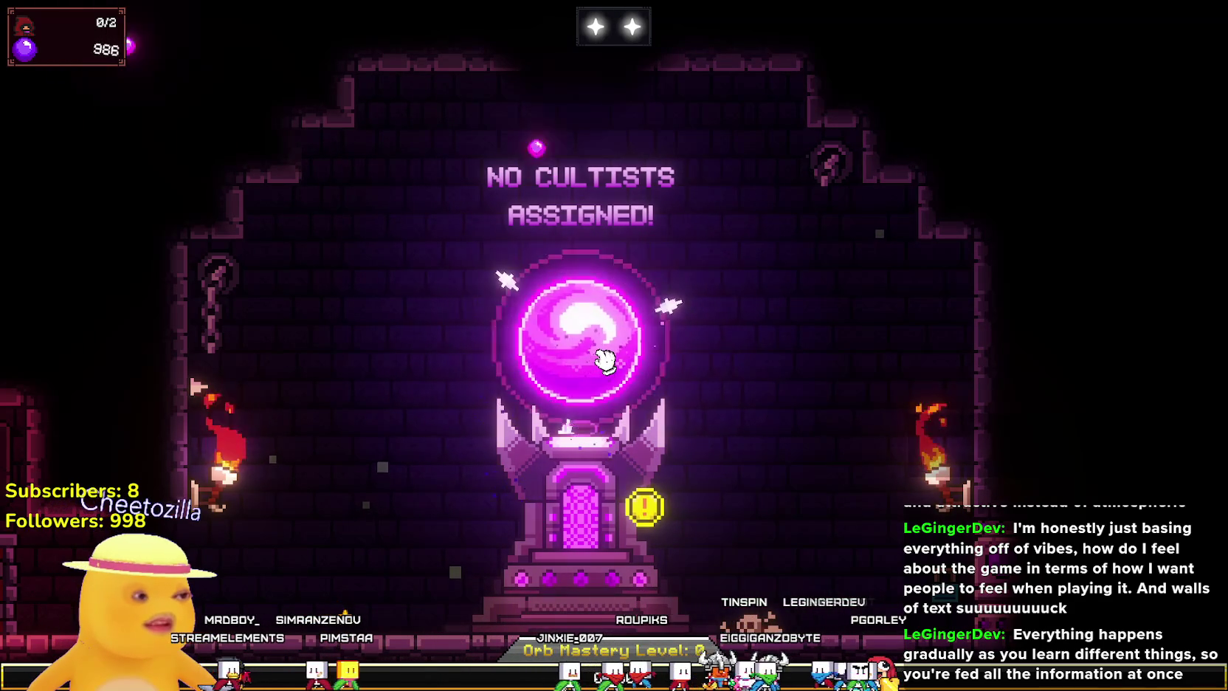
click(605, 360)
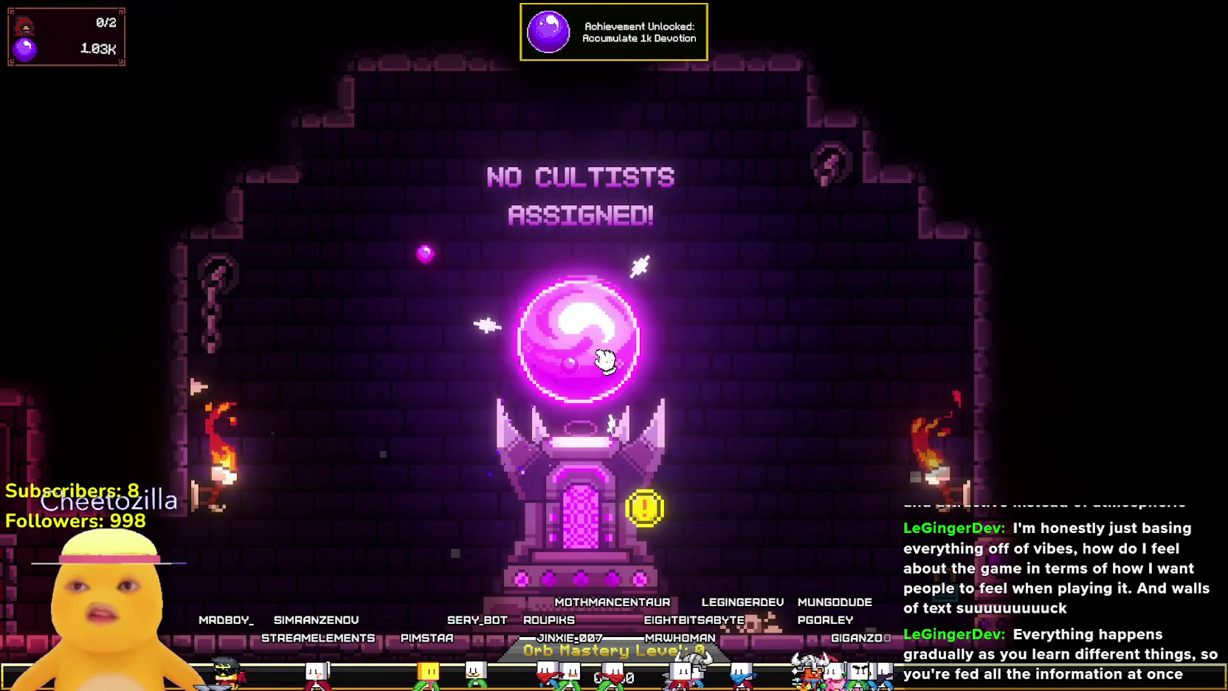
Summon a Generalist cultist at the altar, dismiss its info card, and talk to the guide.
click(15, 399)
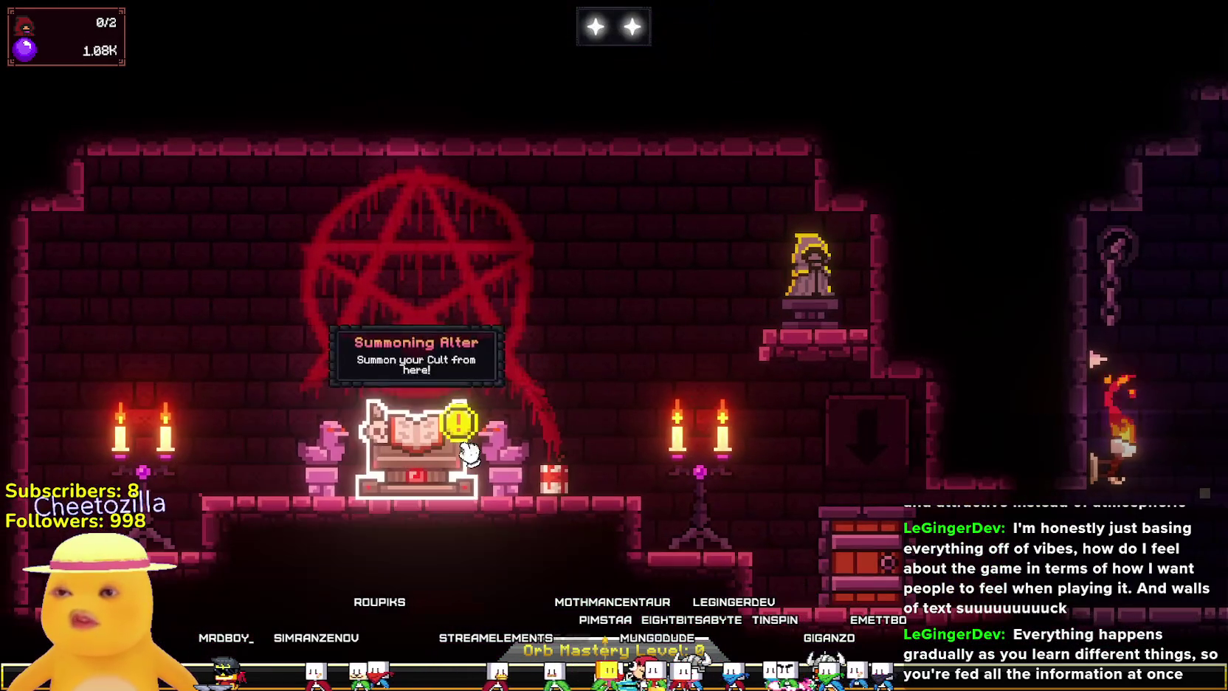
click(413, 440)
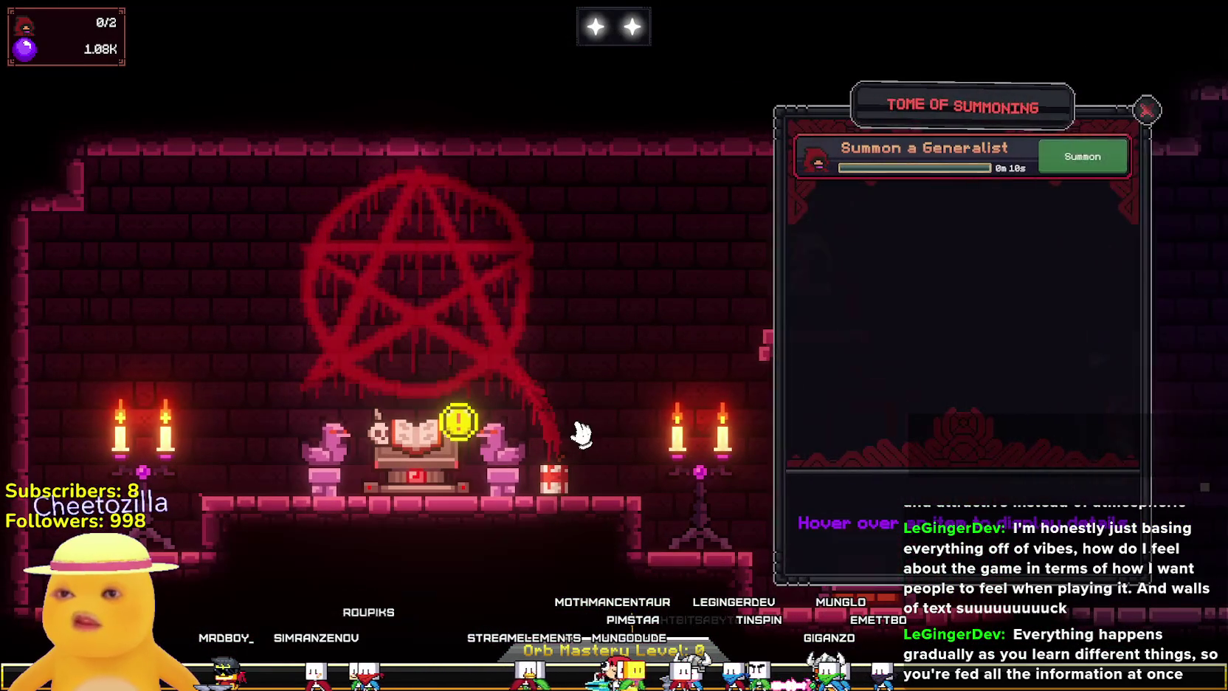
click(1063, 159)
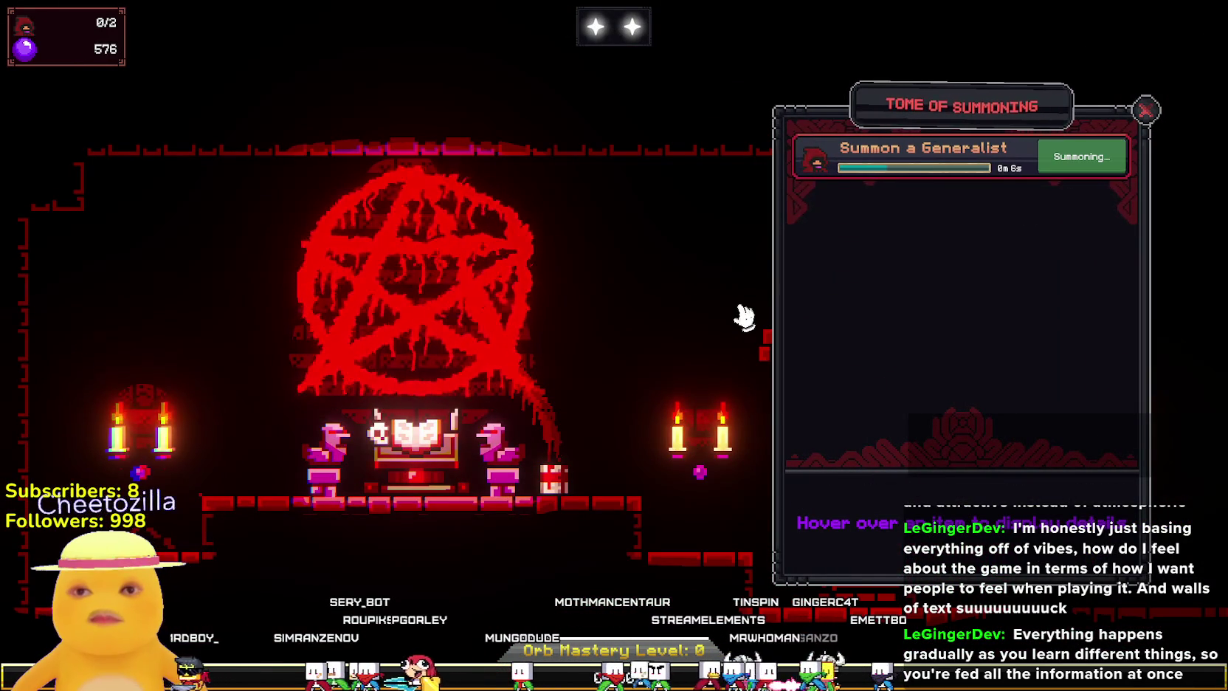
click(771, 324)
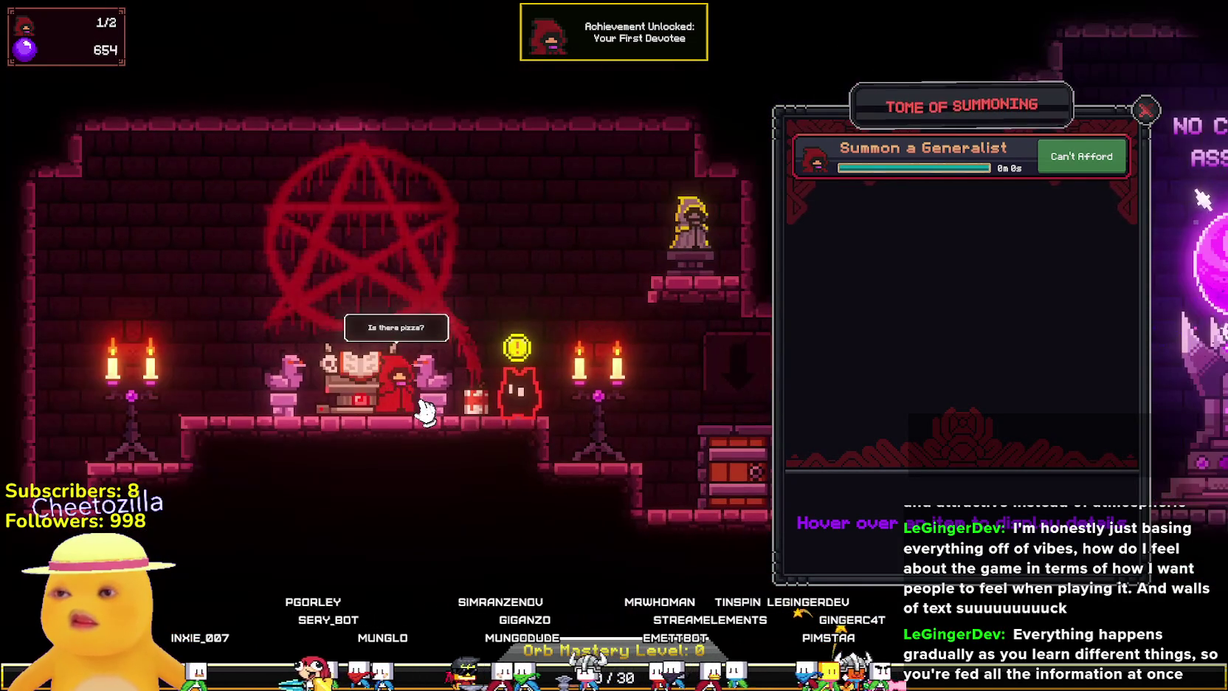
mouse_move(408, 405)
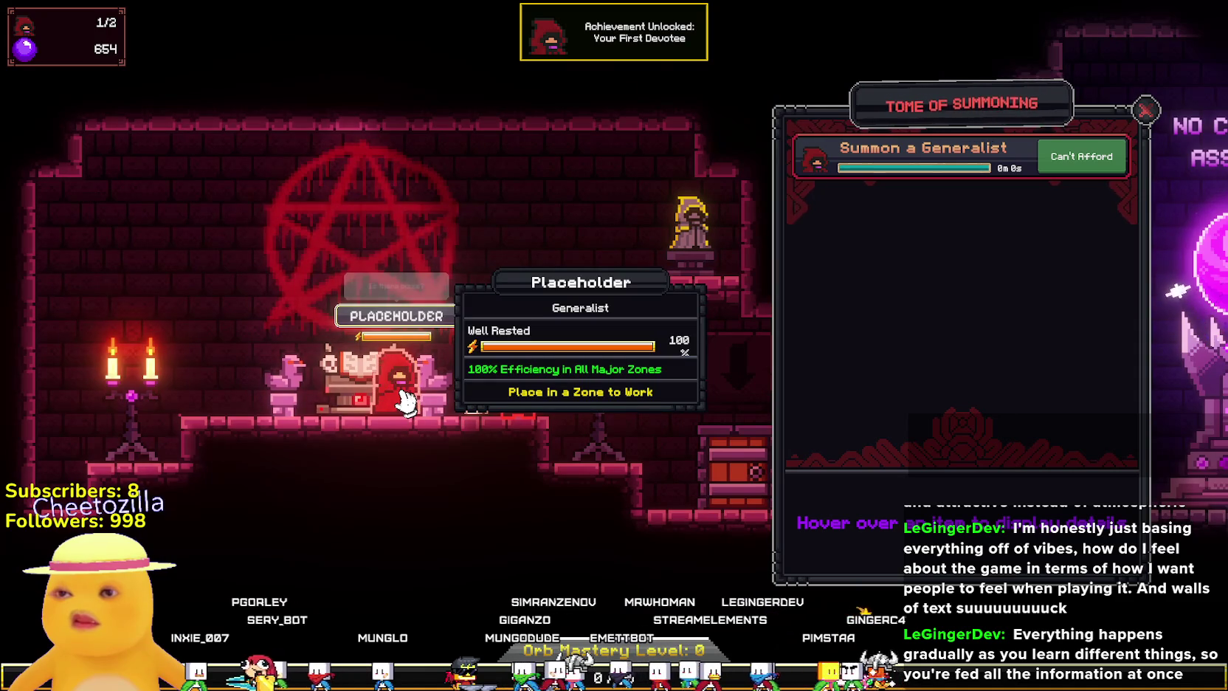
click(526, 391)
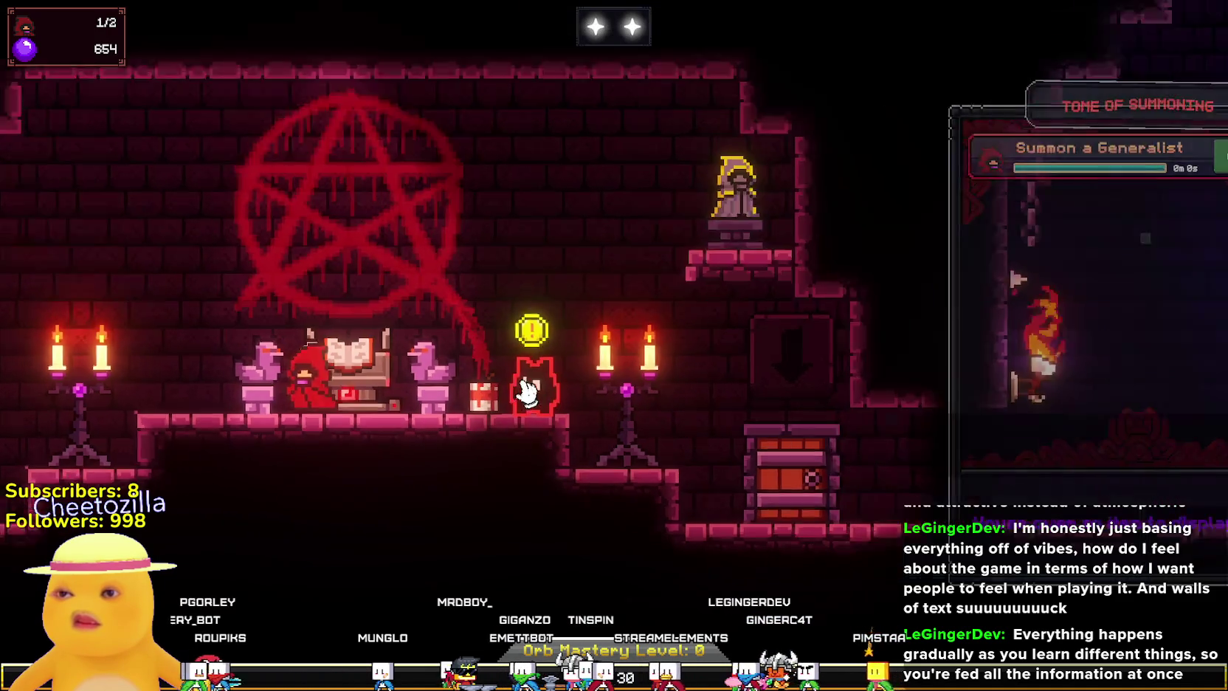
click(527, 392)
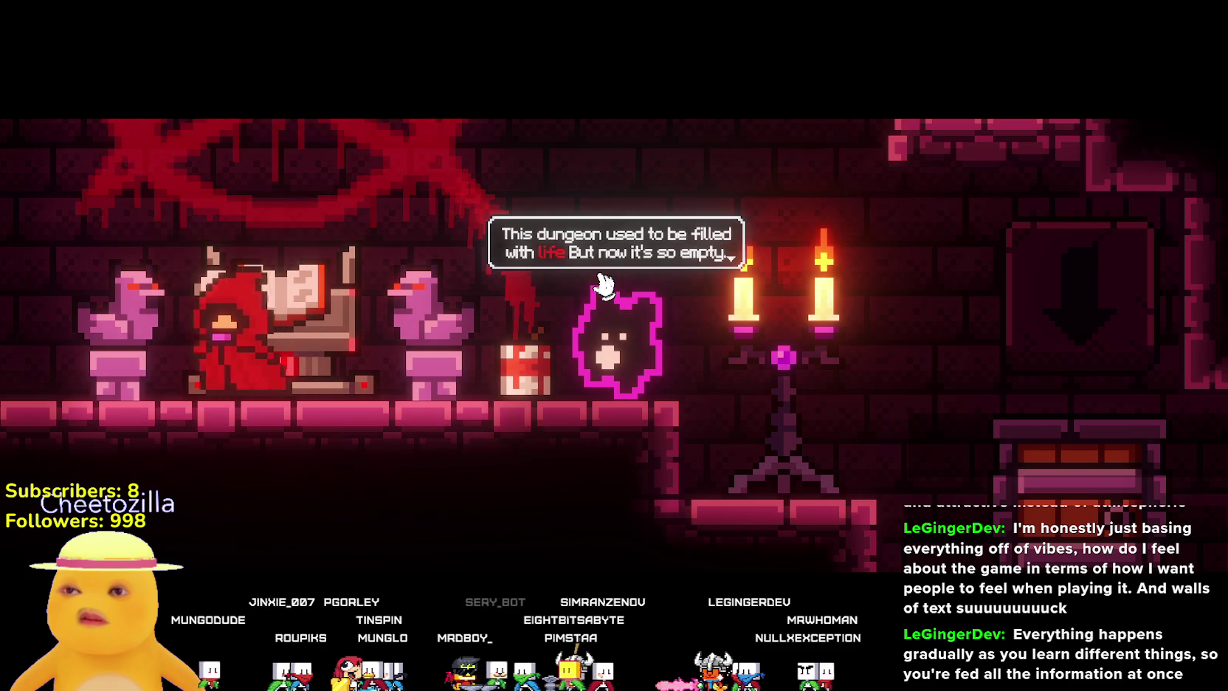
Advance the guide's remaining intro lines until it asks for the cultist at the orb.
click(629, 272)
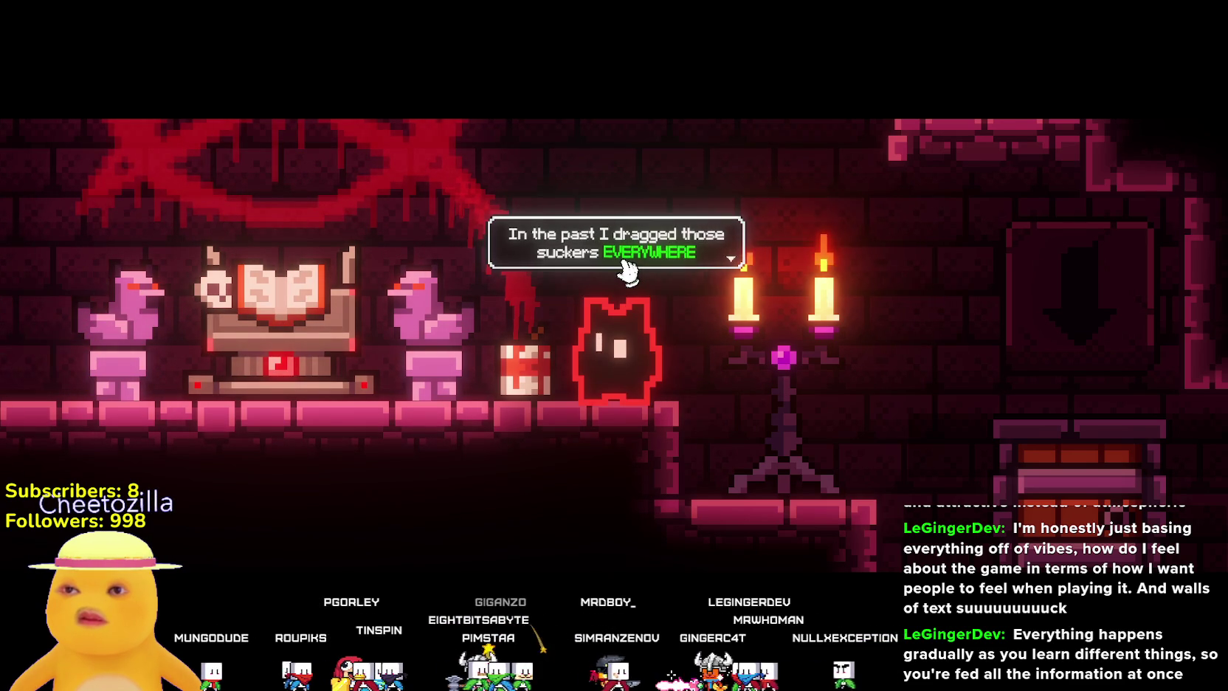
click(620, 275)
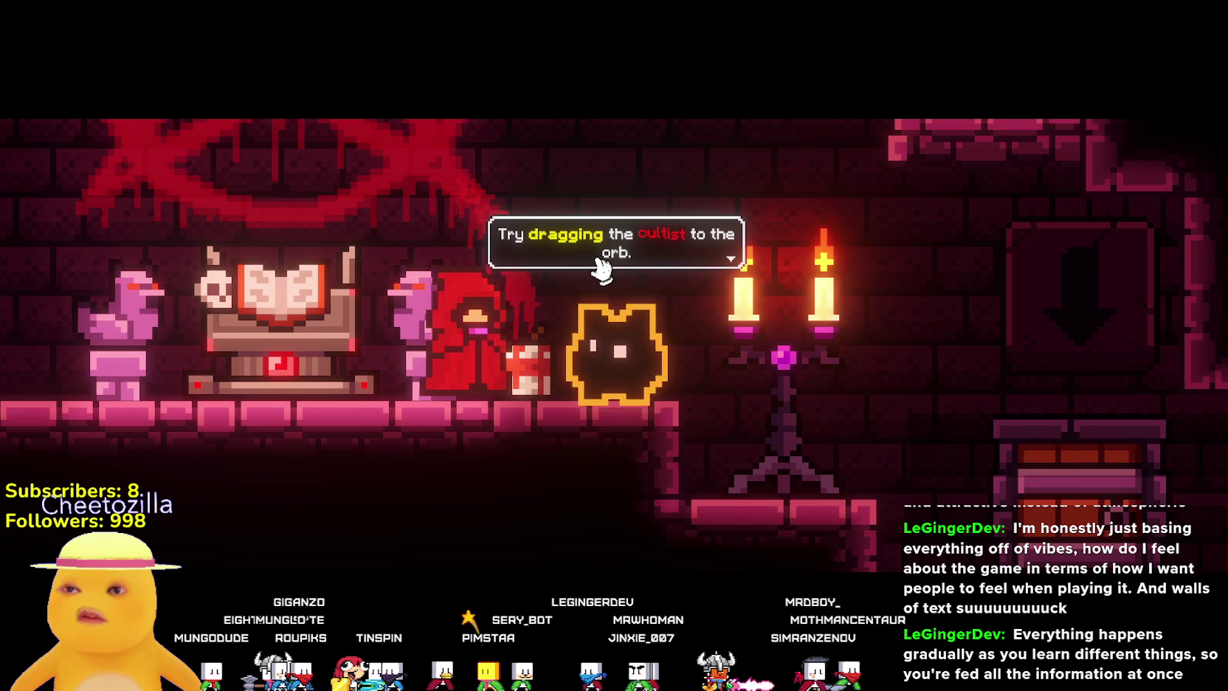
click(603, 277)
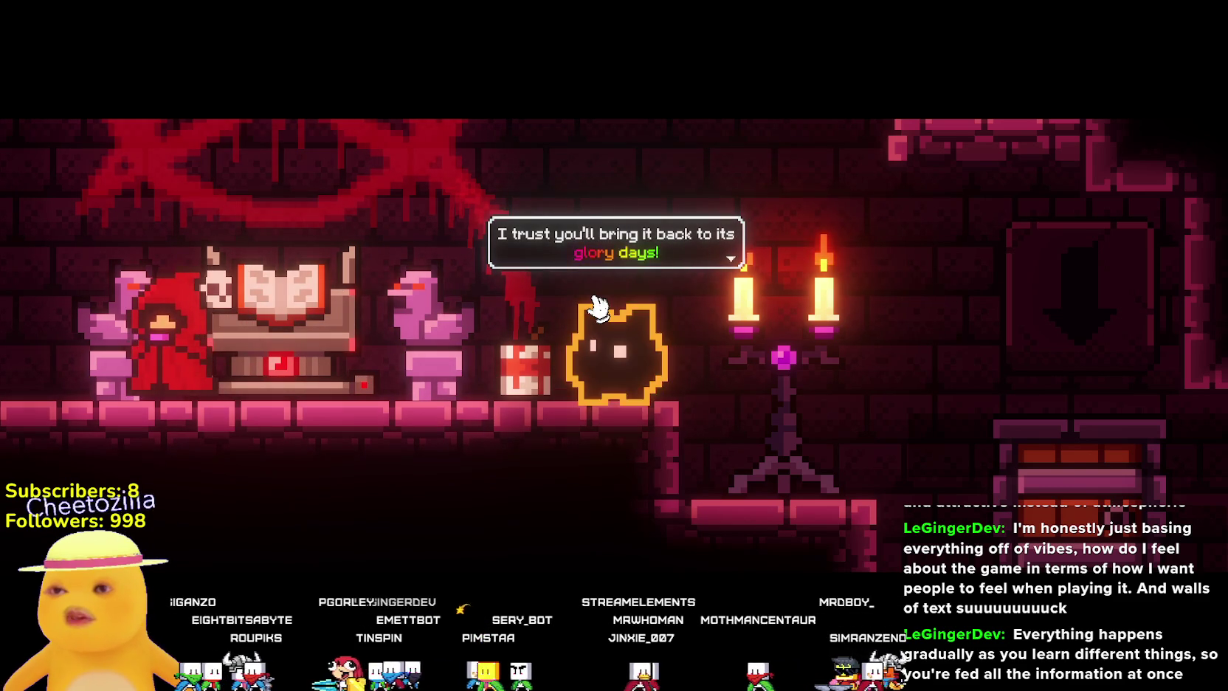
click(624, 265)
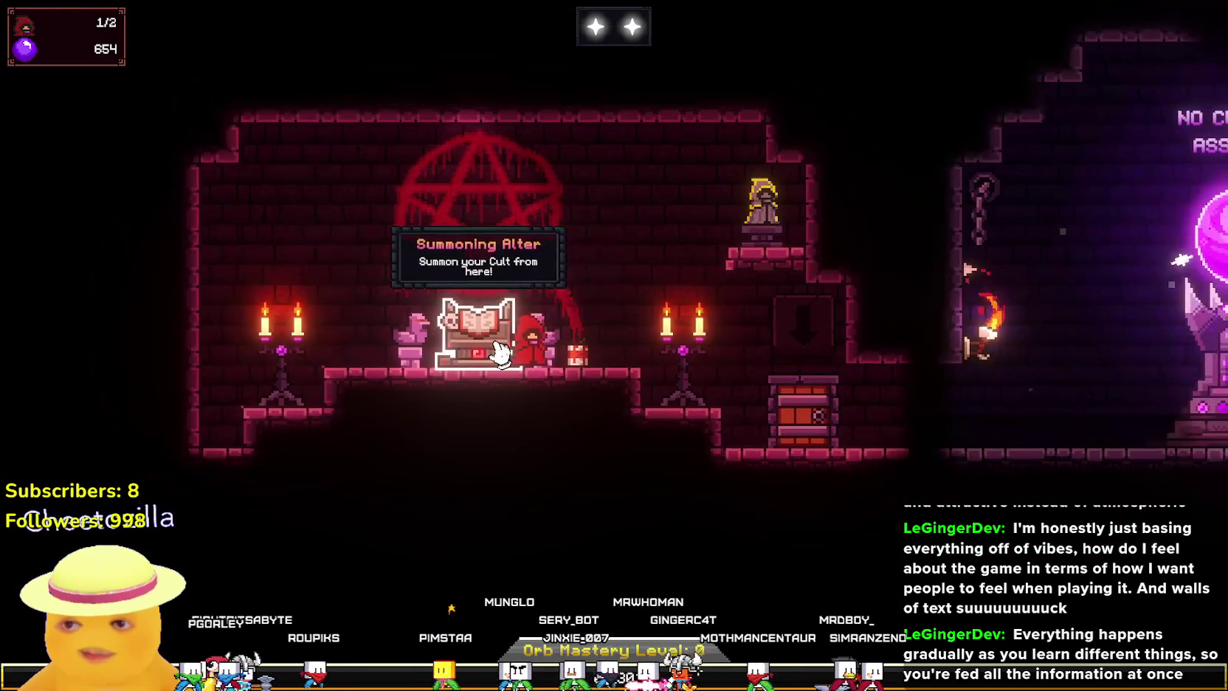
Assign the Generalist cultist to the orb (1/5 assigned) and briefly check the summoning tome.
mouse_move(526, 341)
mouse_down()
mouse_move(765, 407)
mouse_move(1077, 439)
mouse_move(1206, 425)
mouse_move(1118, 455)
mouse_move(1136, 443)
mouse_up()
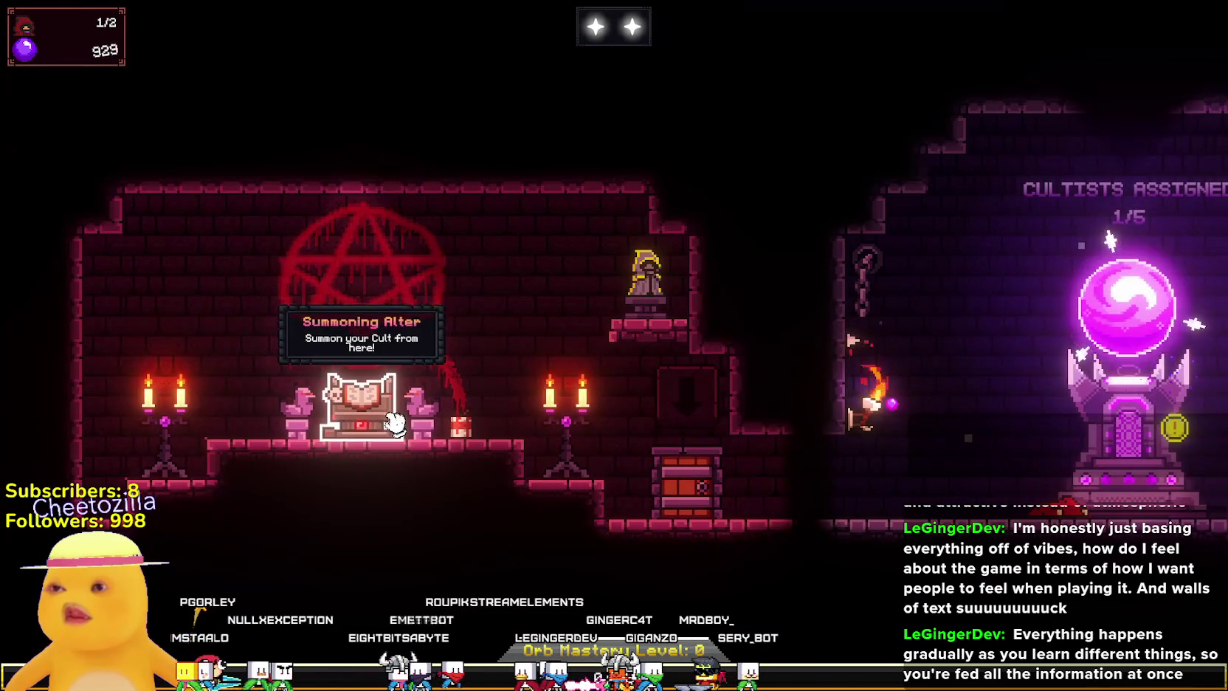
click(389, 422)
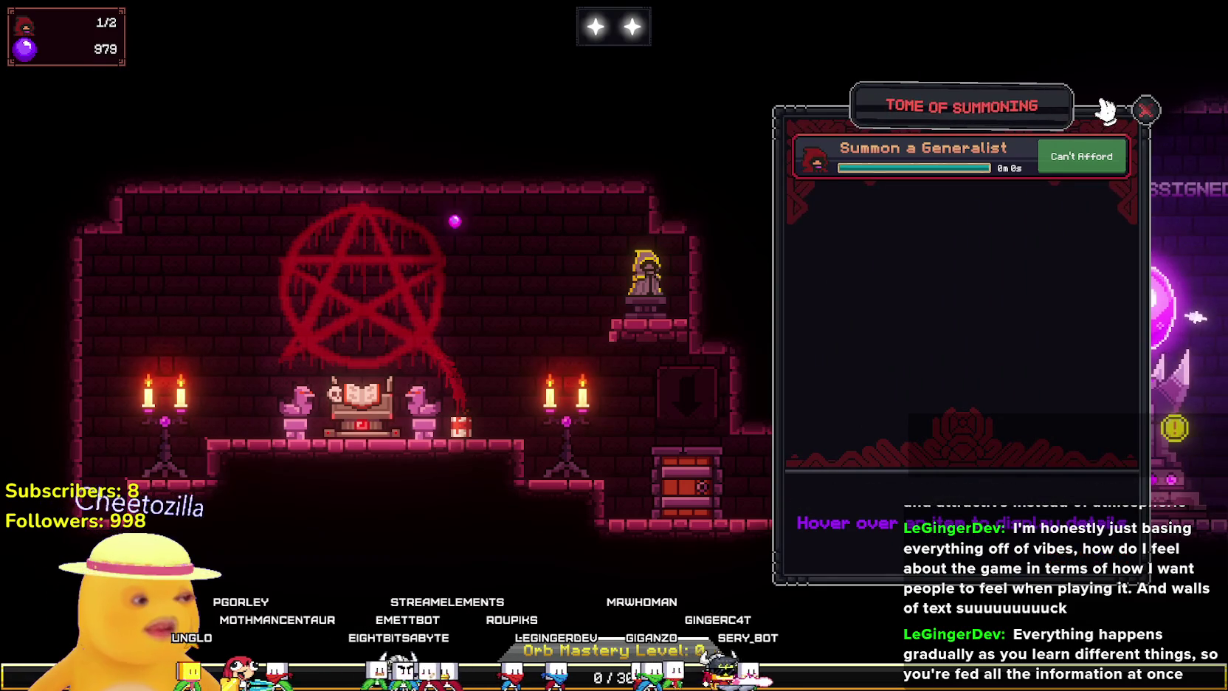
mouse_move(1017, 180)
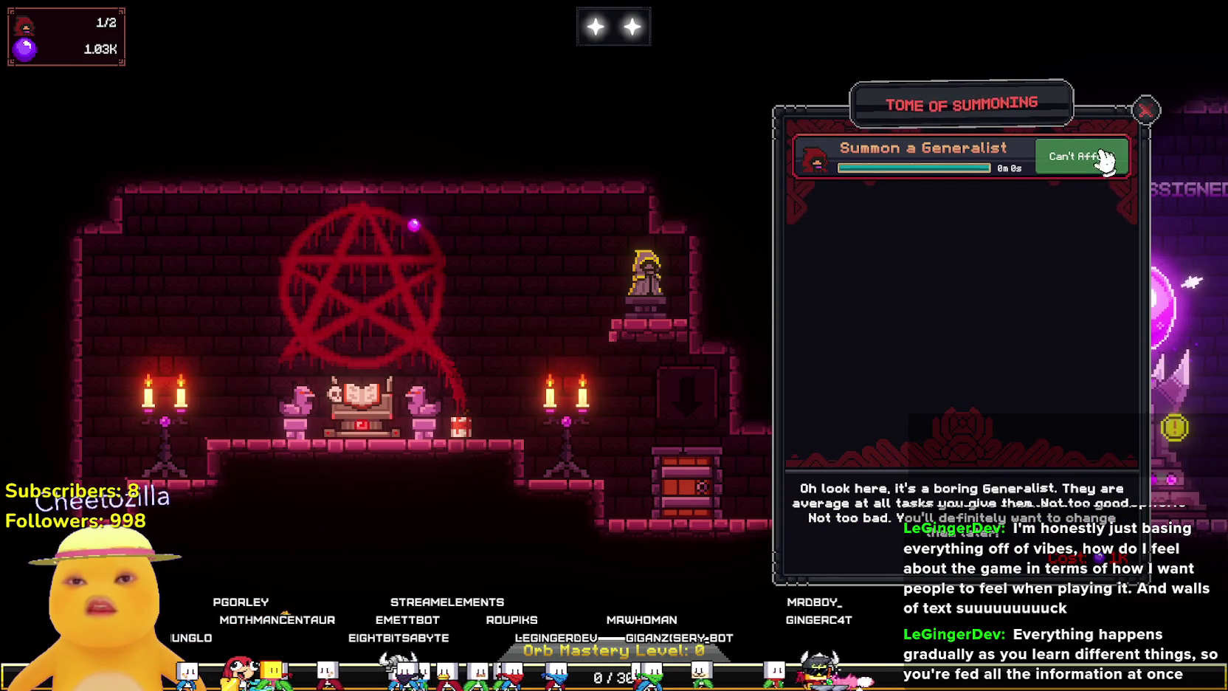
click(1145, 111)
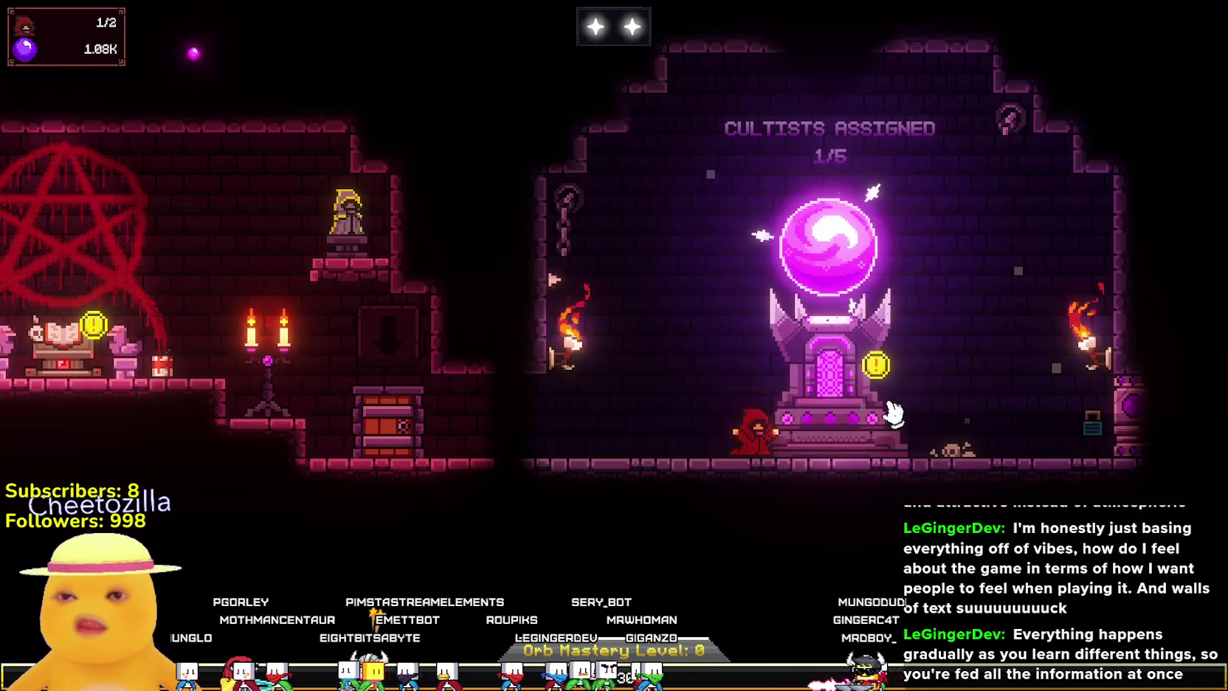
Buy Orb Experience Chance at the Orb Altar, raising it to level 1/5.
click(889, 407)
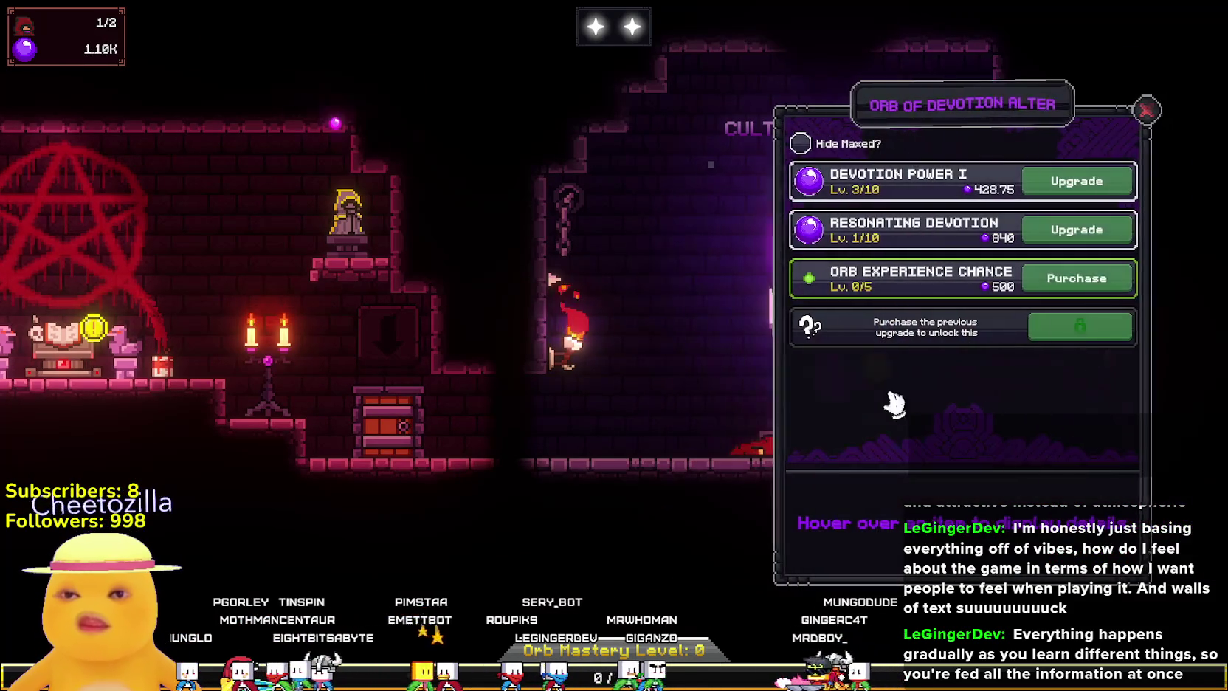
click(1126, 290)
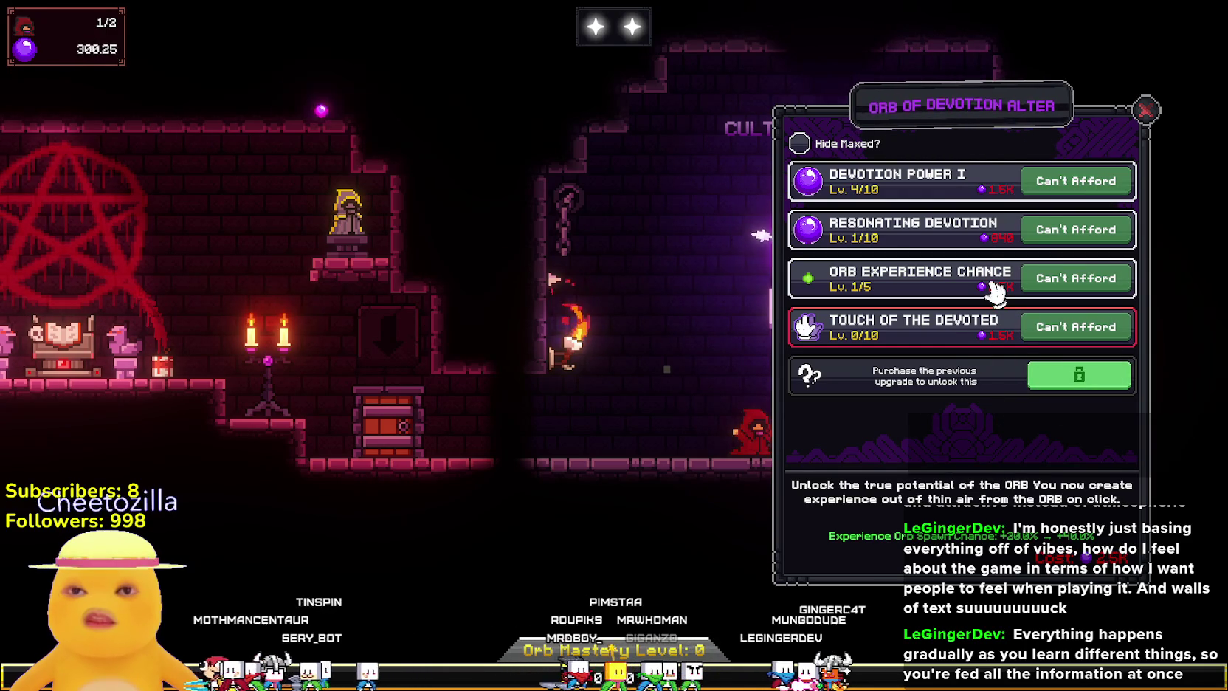
click(1140, 111)
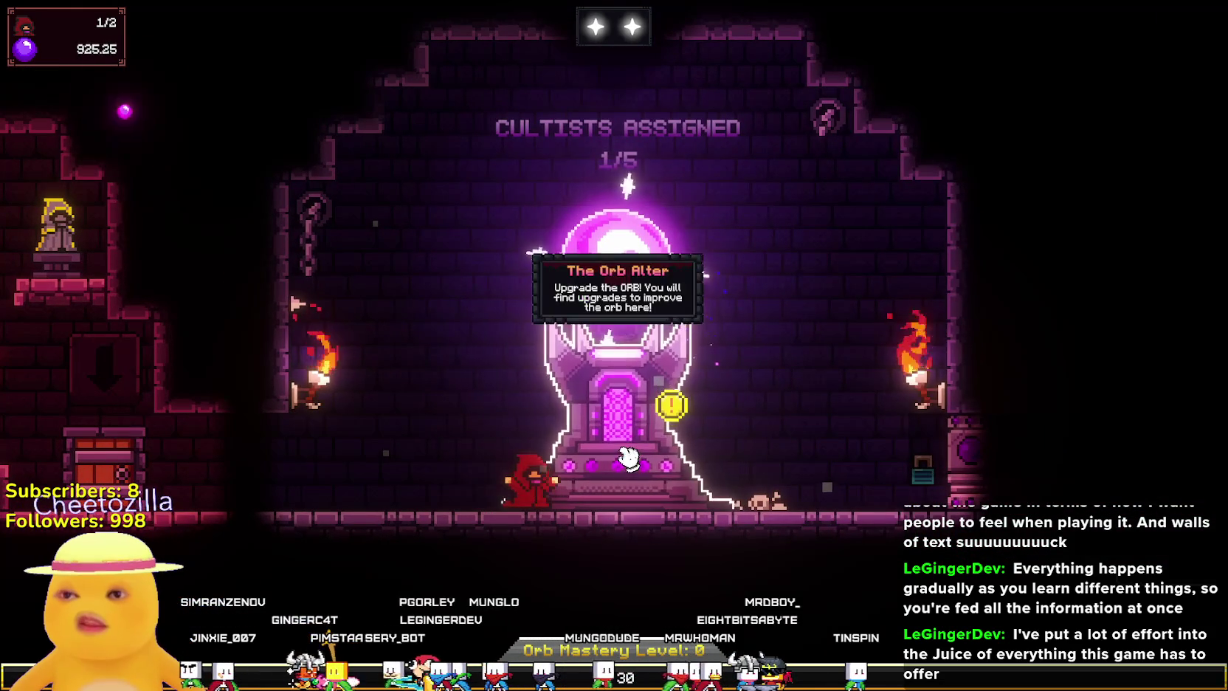
click(618, 369)
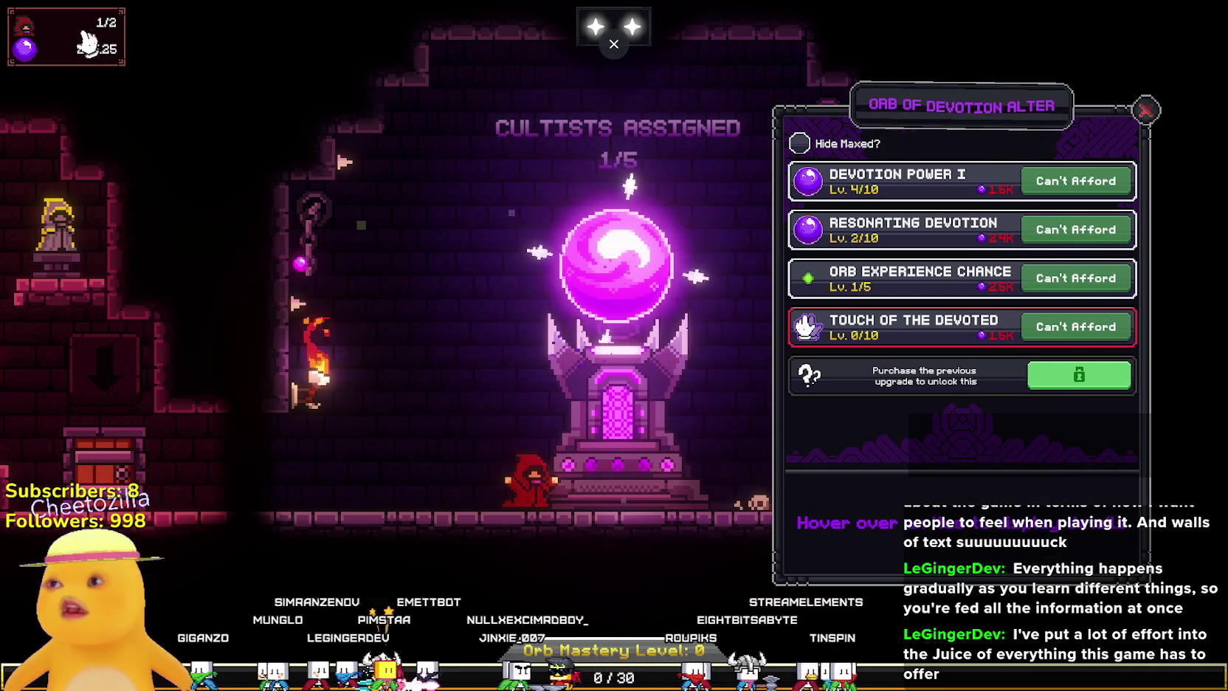
mouse_move(90, 34)
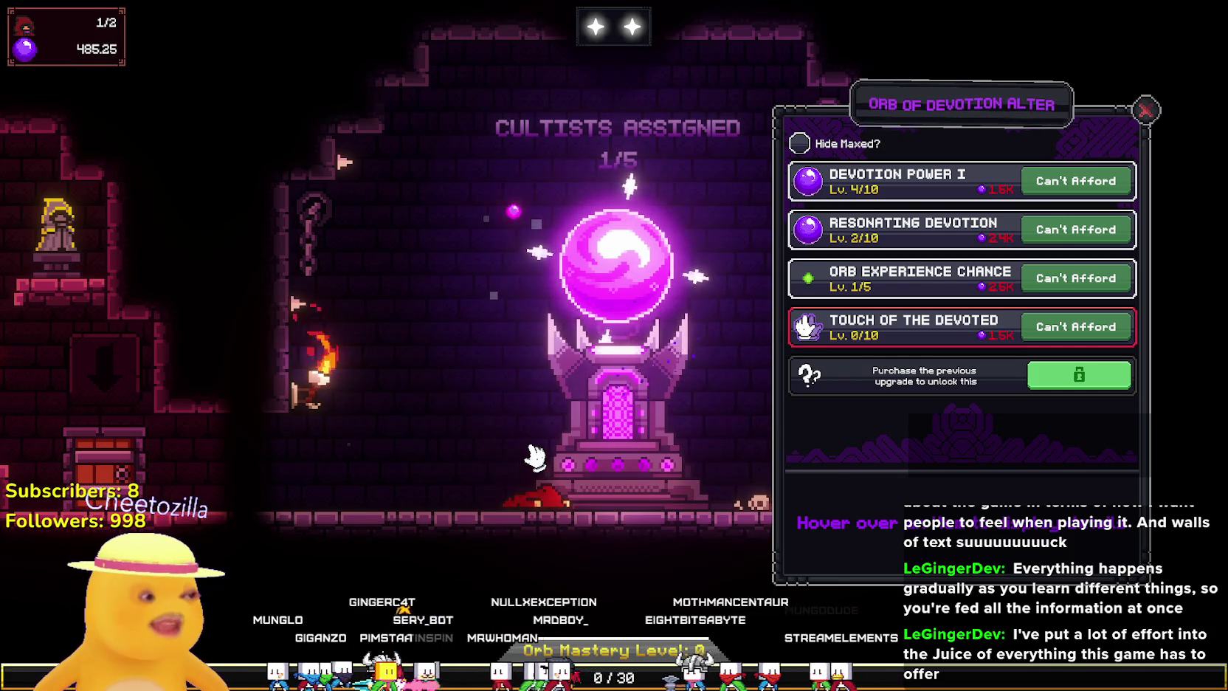
mouse_move(1000, 126)
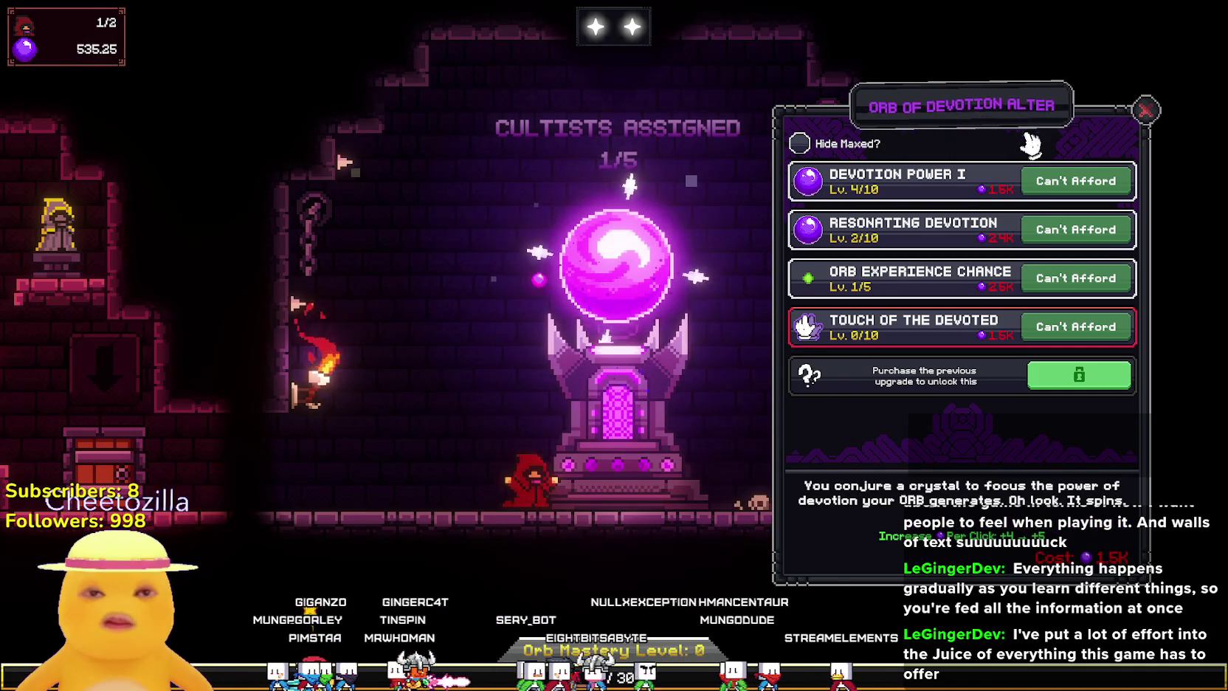
click(1143, 111)
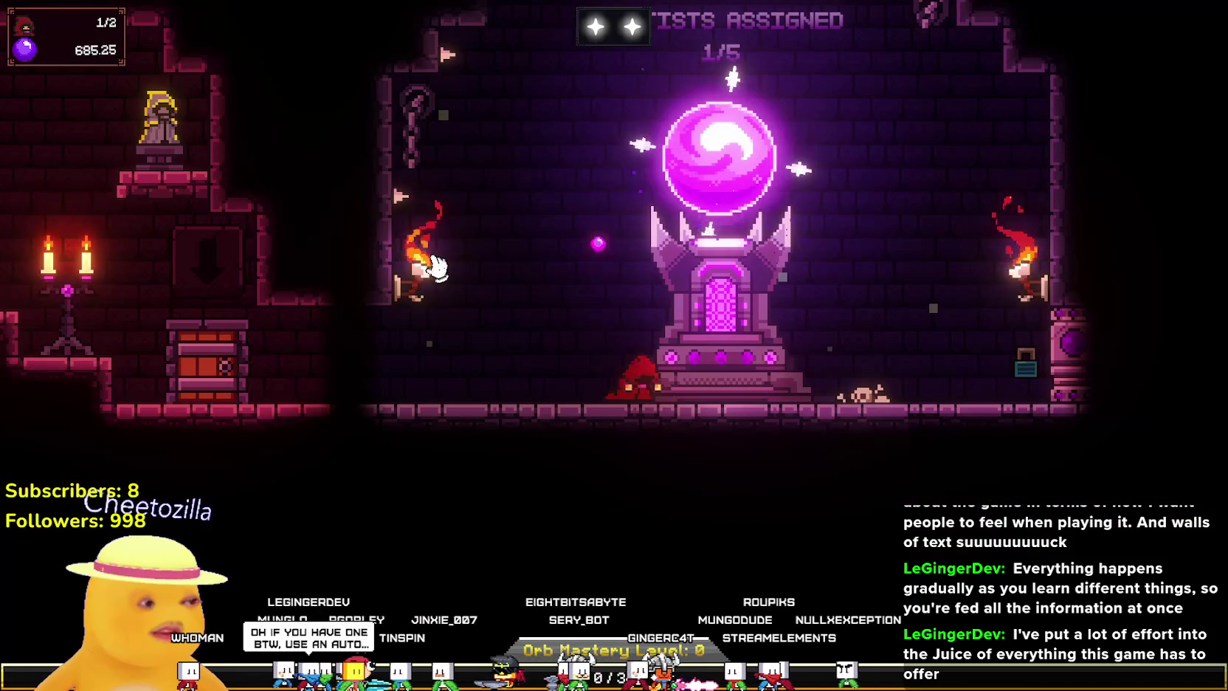
mouse_move(562, 265)
mouse_down()
mouse_move(351, 339)
mouse_move(850, 333)
mouse_up()
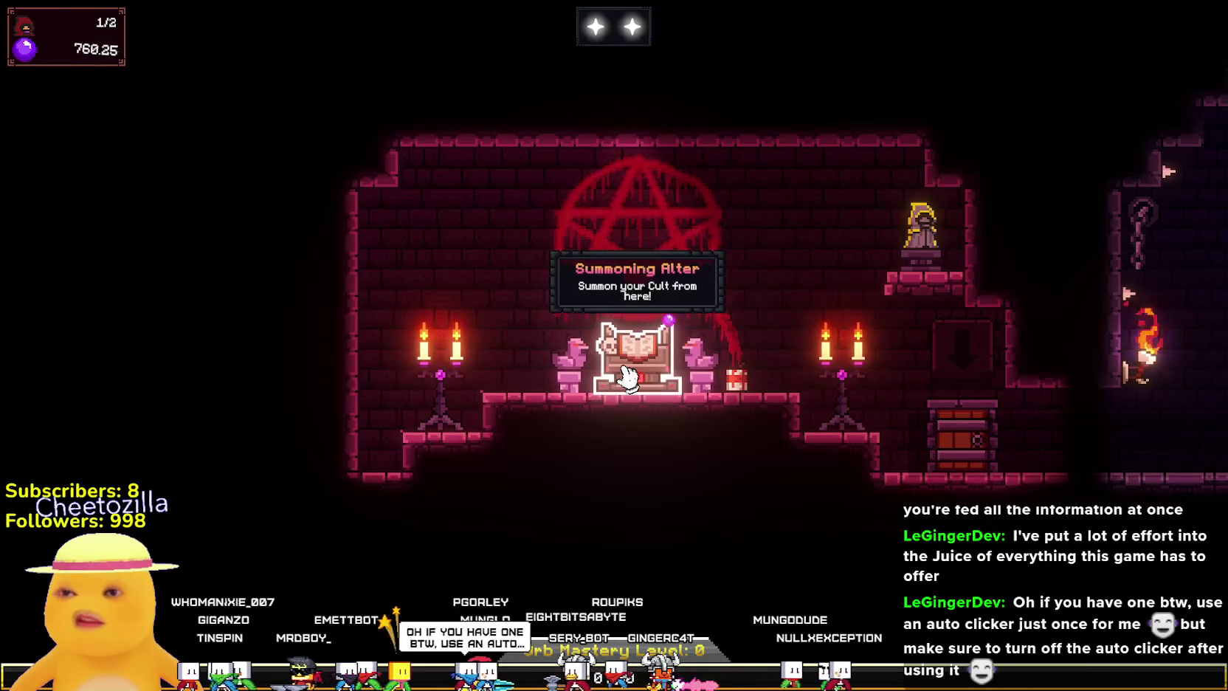
click(626, 376)
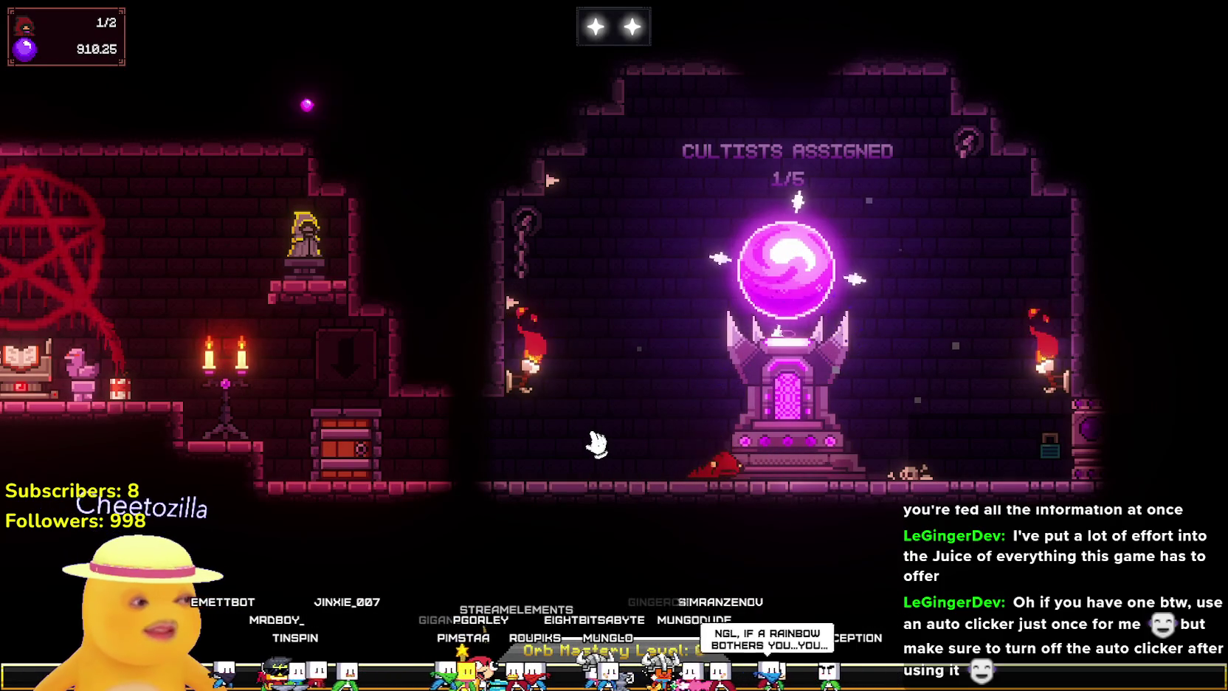
drag(598, 446, 822, 452)
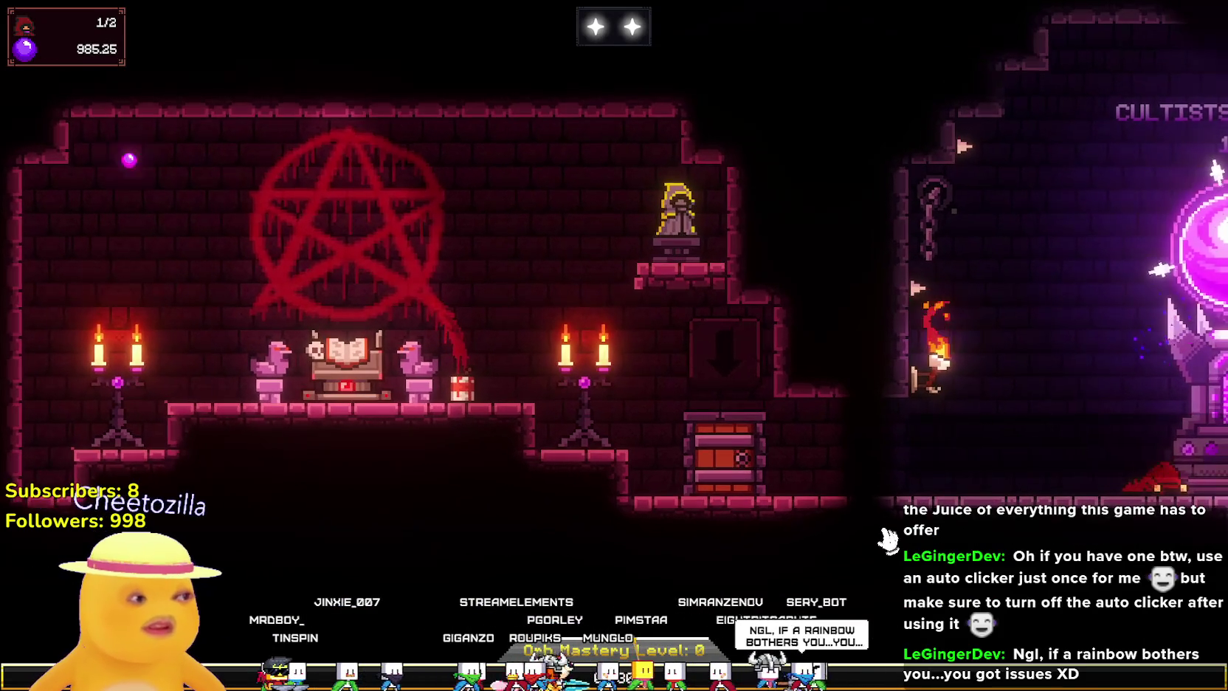
mouse_move(888, 541)
mouse_down()
mouse_move(540, 534)
mouse_move(738, 487)
mouse_move(778, 502)
mouse_move(647, 462)
mouse_up()
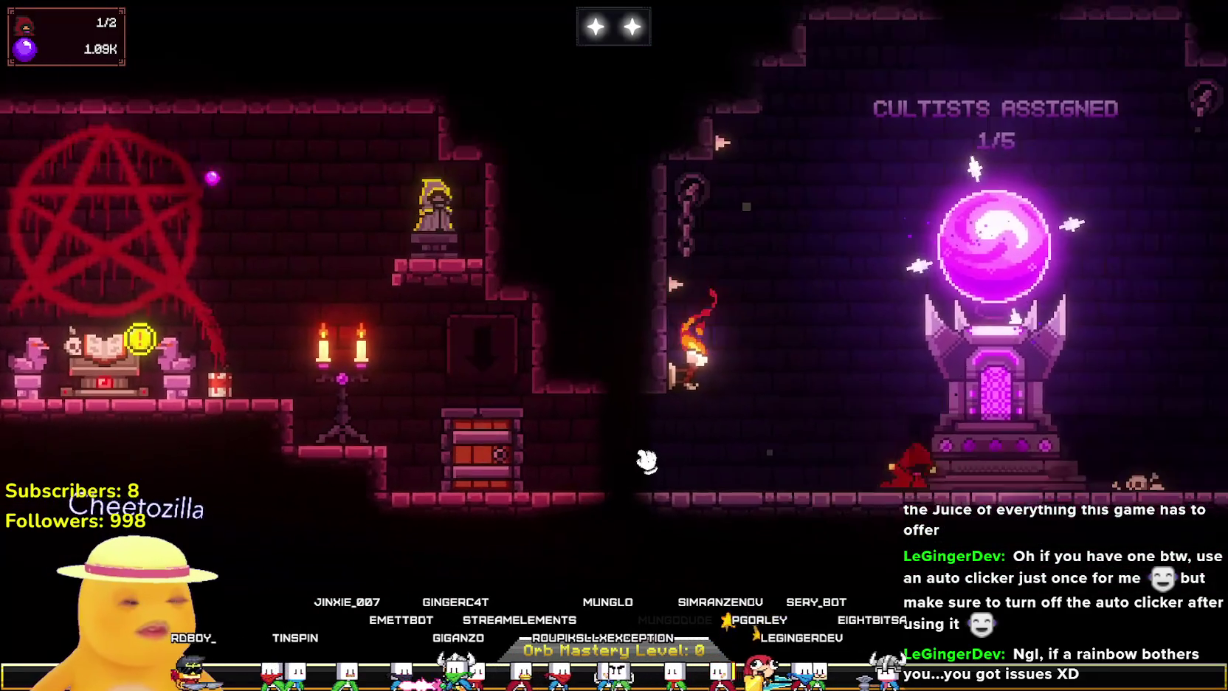
Summon a second Generalist cultist from the Tome of Summoning, bringing cultists to 2/2.
key(a)
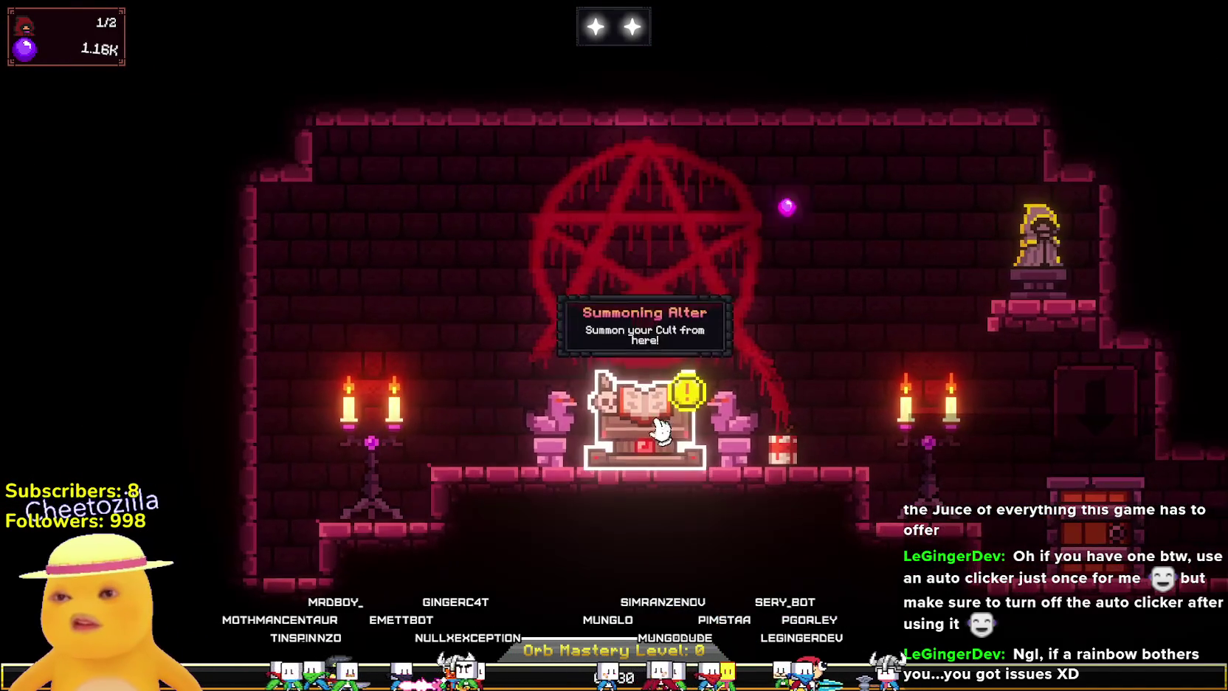
click(634, 391)
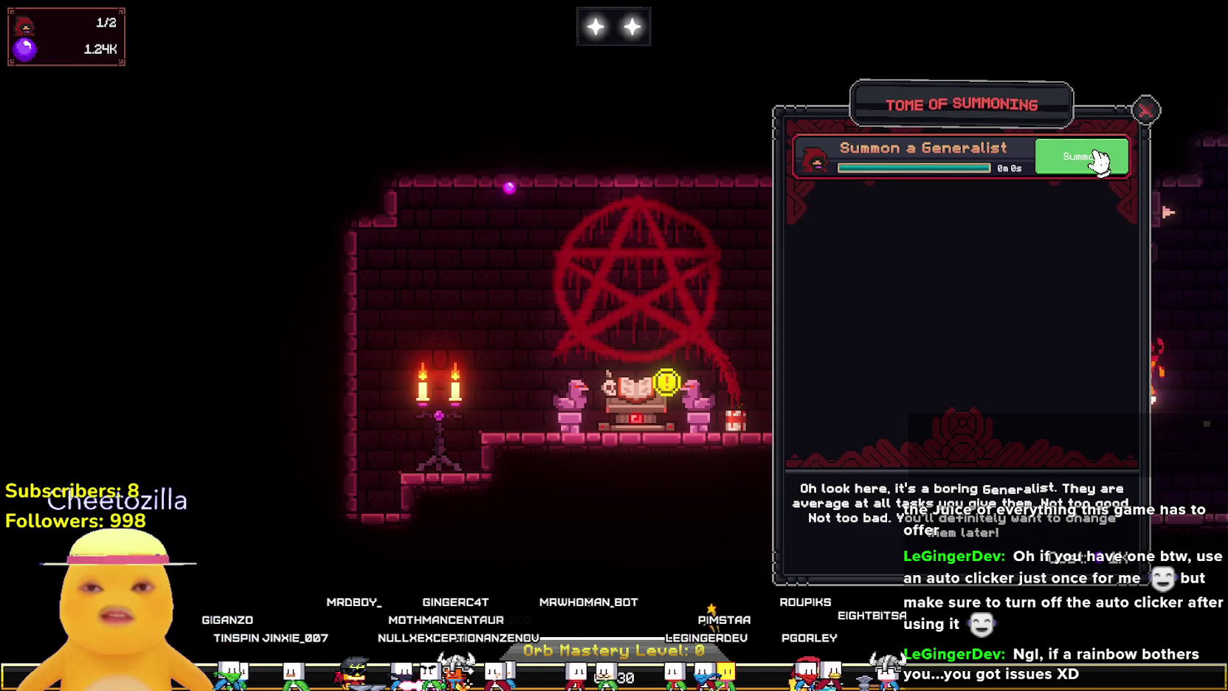
click(1098, 158)
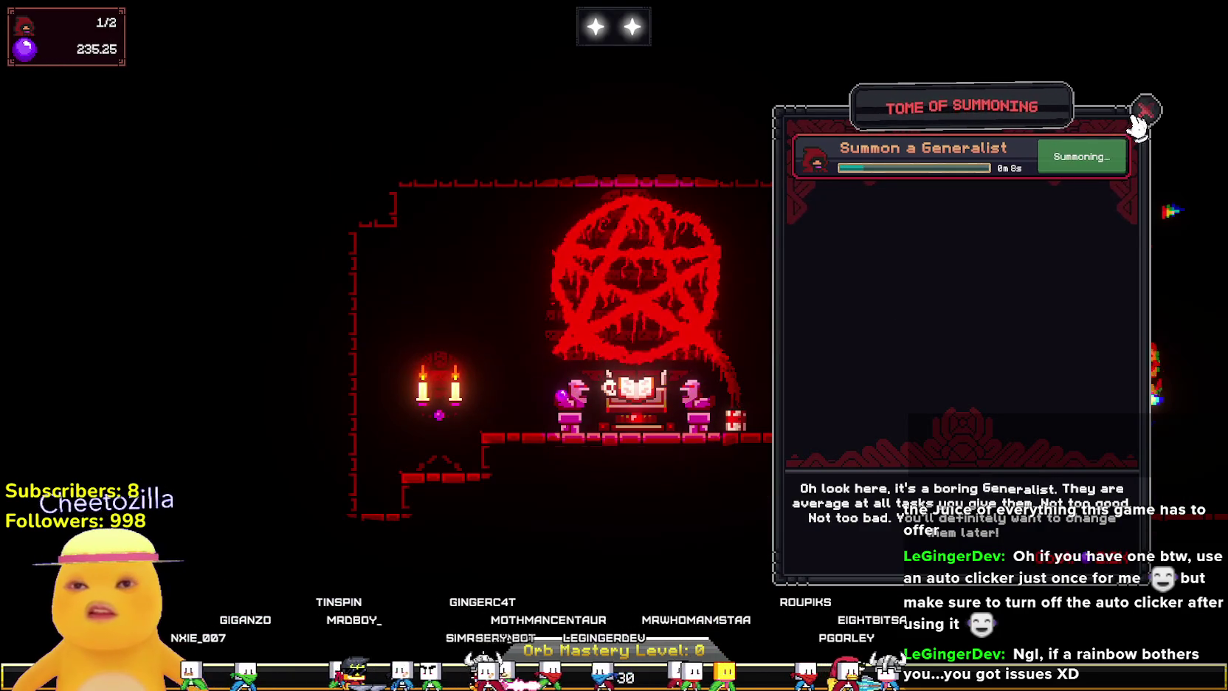
click(1144, 112)
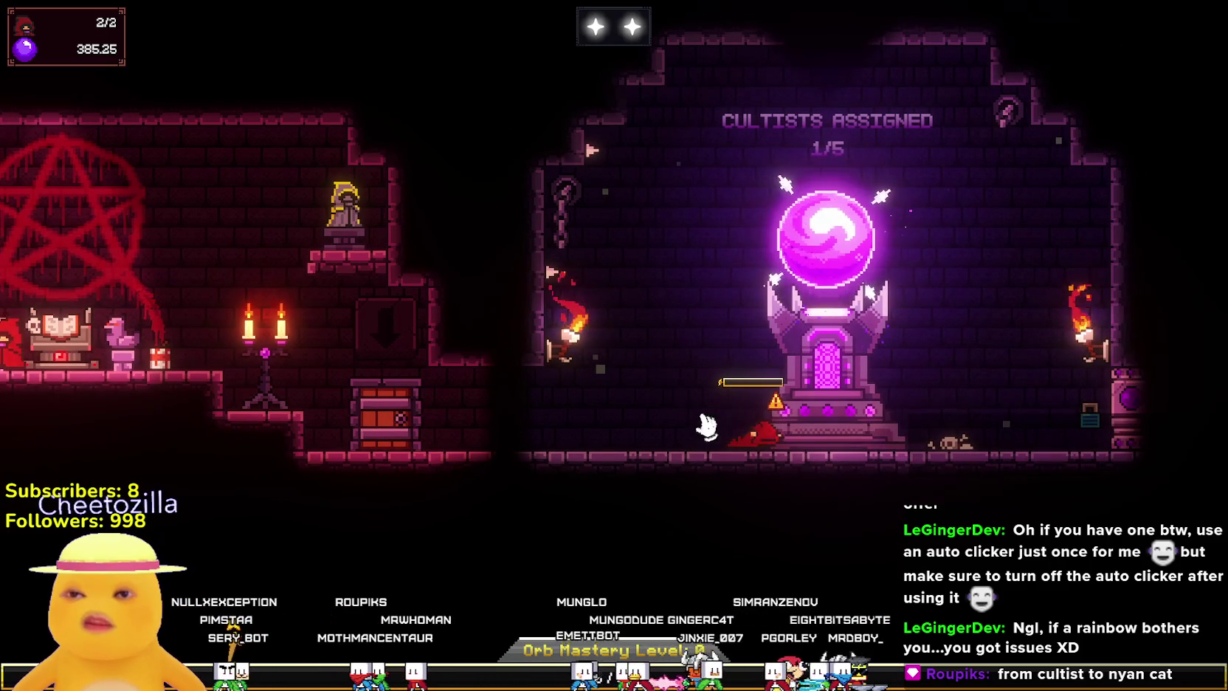
Move the drained cultist off the Devotion Zone to rest, then bring up Settings with Esc.
mouse_move(749, 437)
mouse_down()
mouse_move(760, 445)
mouse_move(746, 414)
mouse_move(707, 439)
mouse_move(670, 442)
mouse_move(672, 255)
mouse_move(789, 391)
mouse_up()
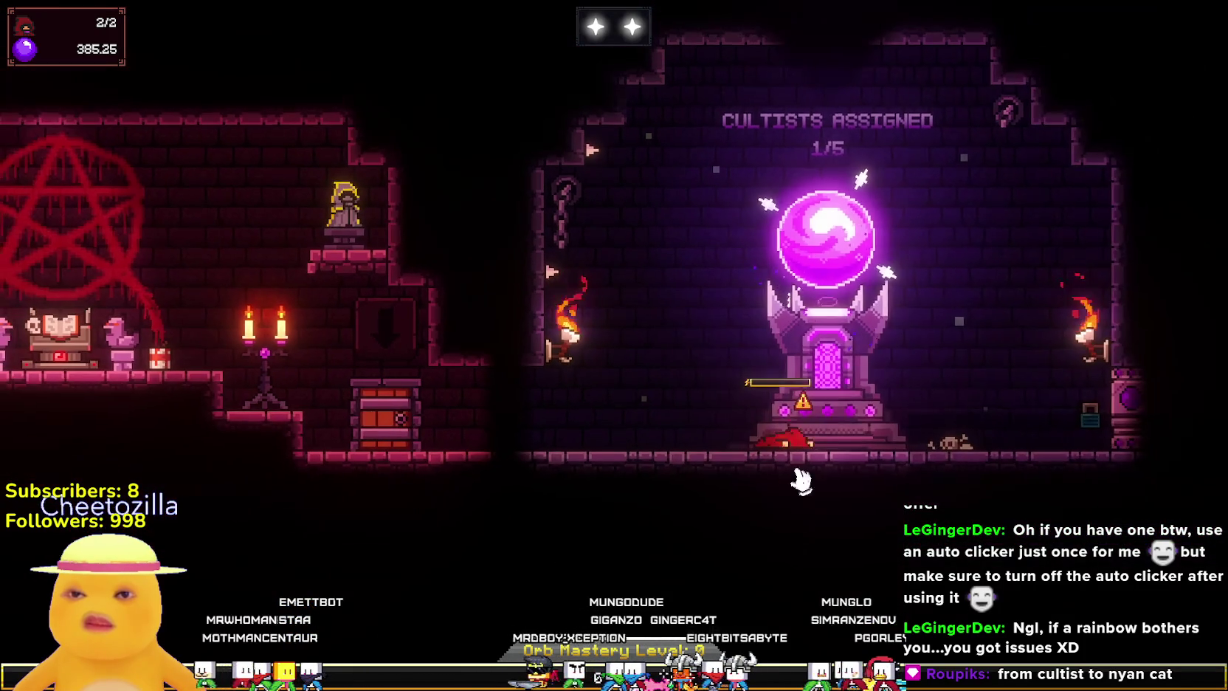
mouse_move(777, 447)
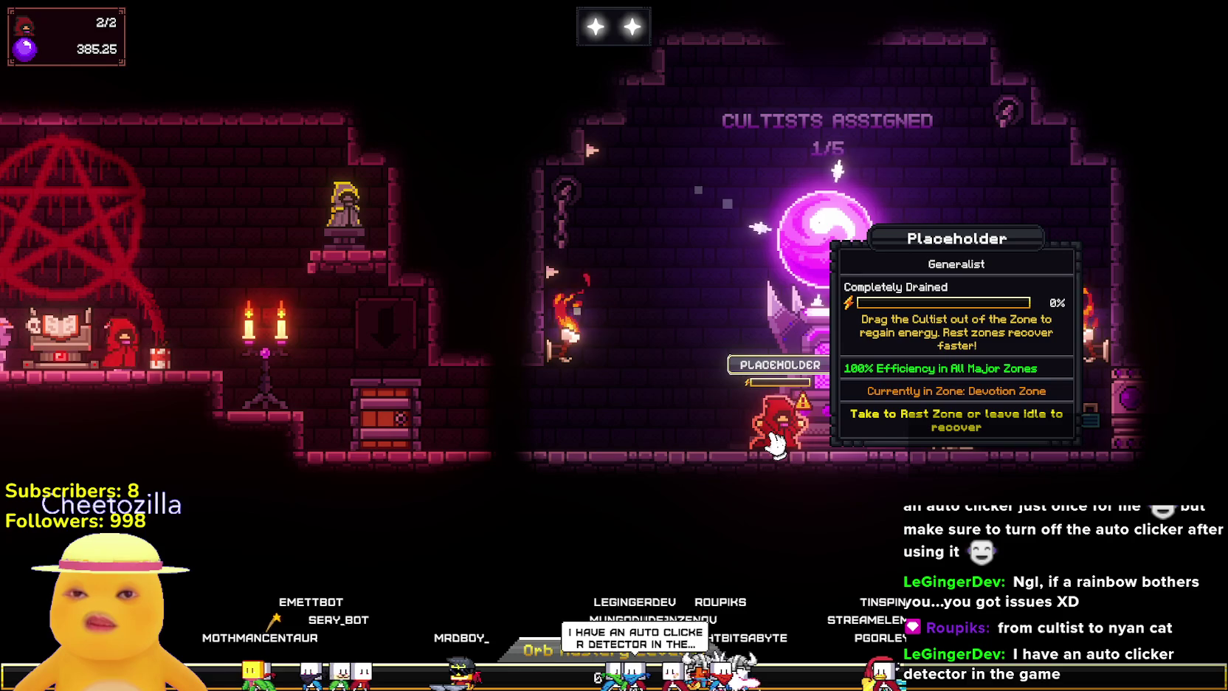
mouse_move(777, 443)
mouse_down()
mouse_move(598, 488)
mouse_move(598, 502)
mouse_up()
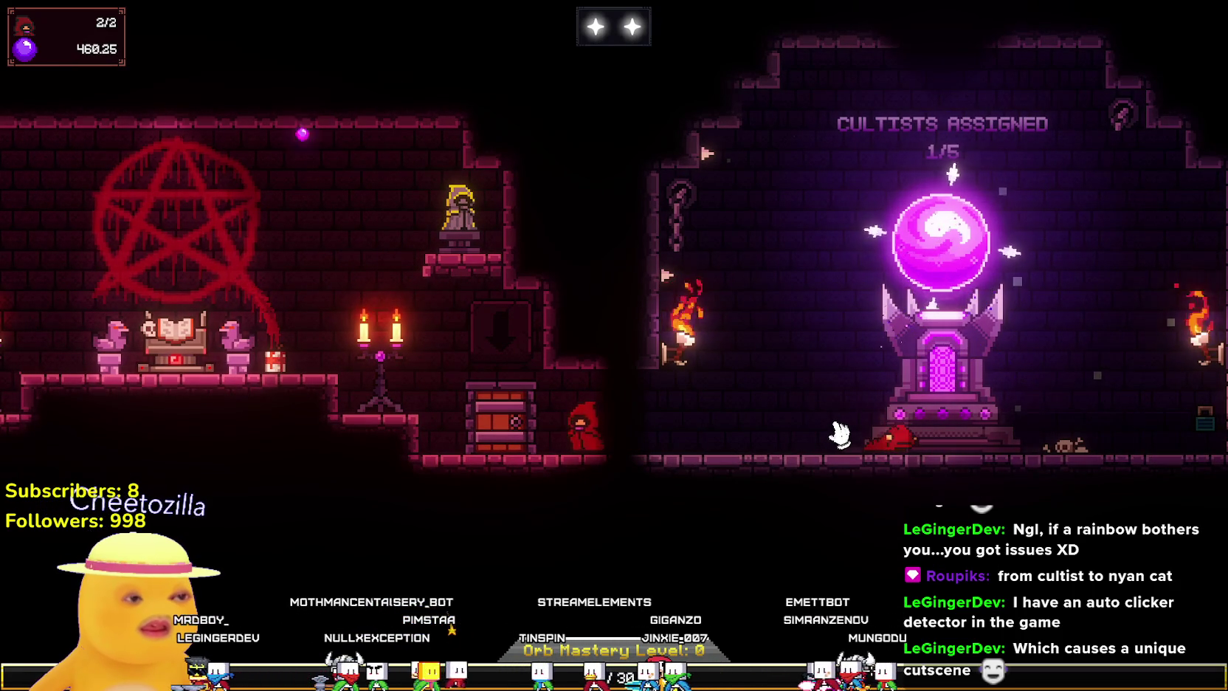
drag(838, 434, 611, 450)
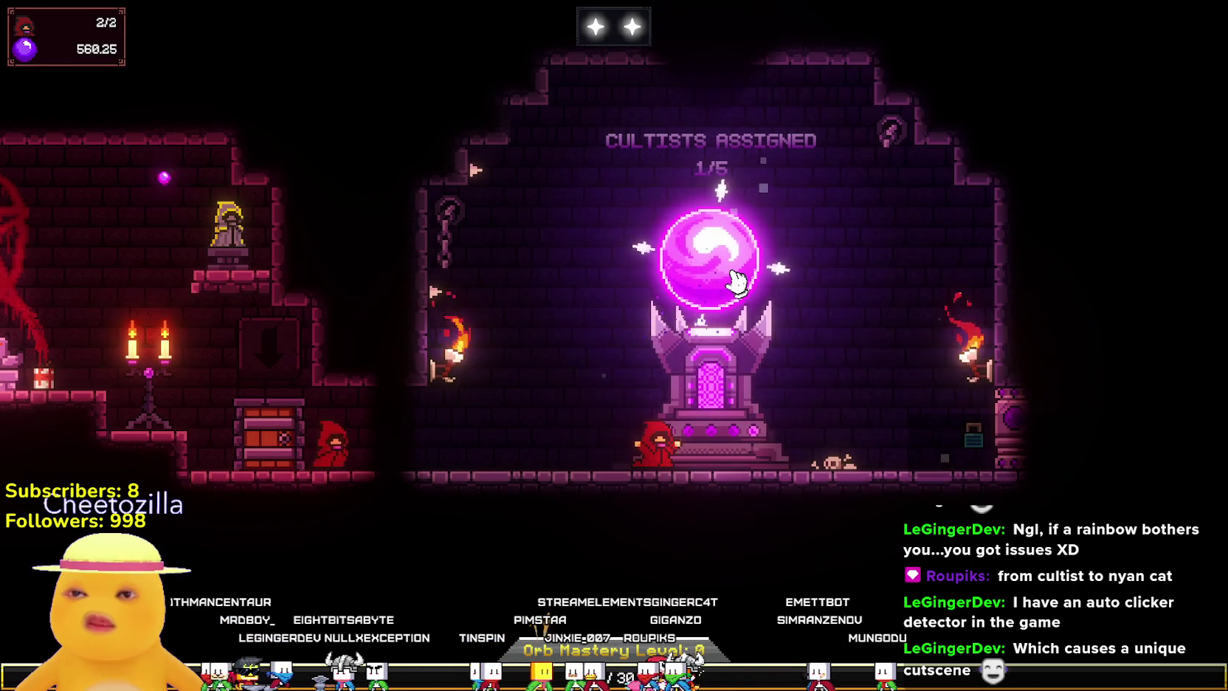
key(Escape)
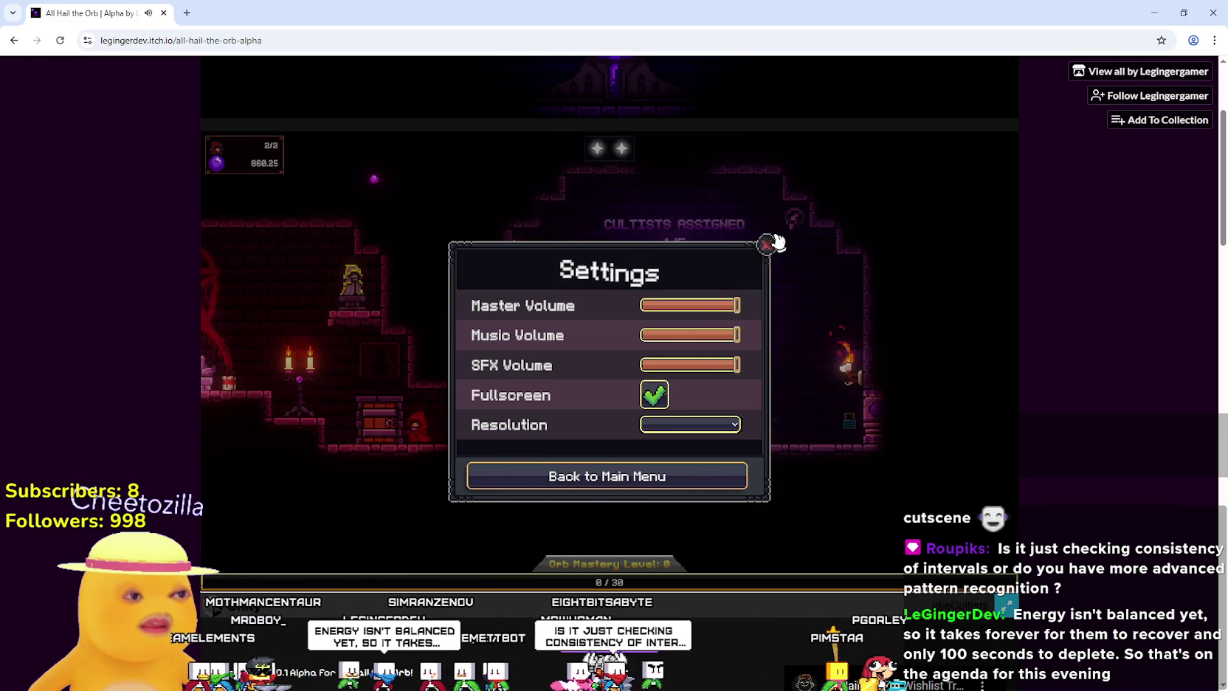
Close the game's Settings dialog and return the game to fullscreen.
click(771, 244)
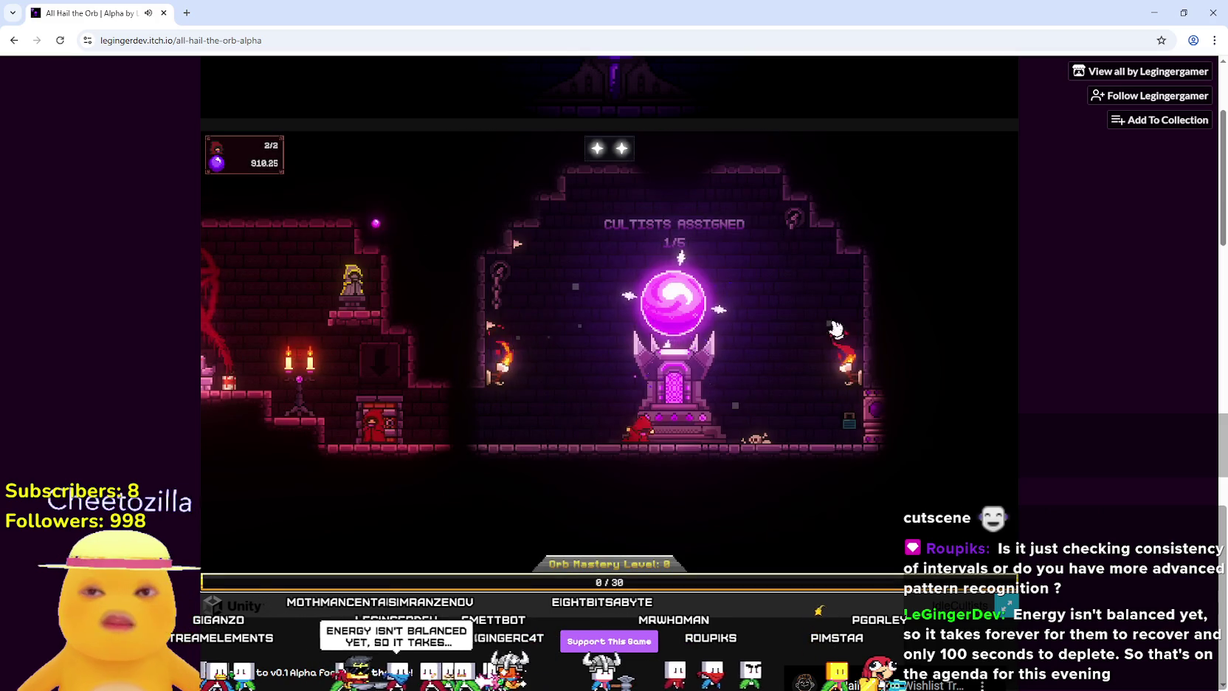
click(1007, 607)
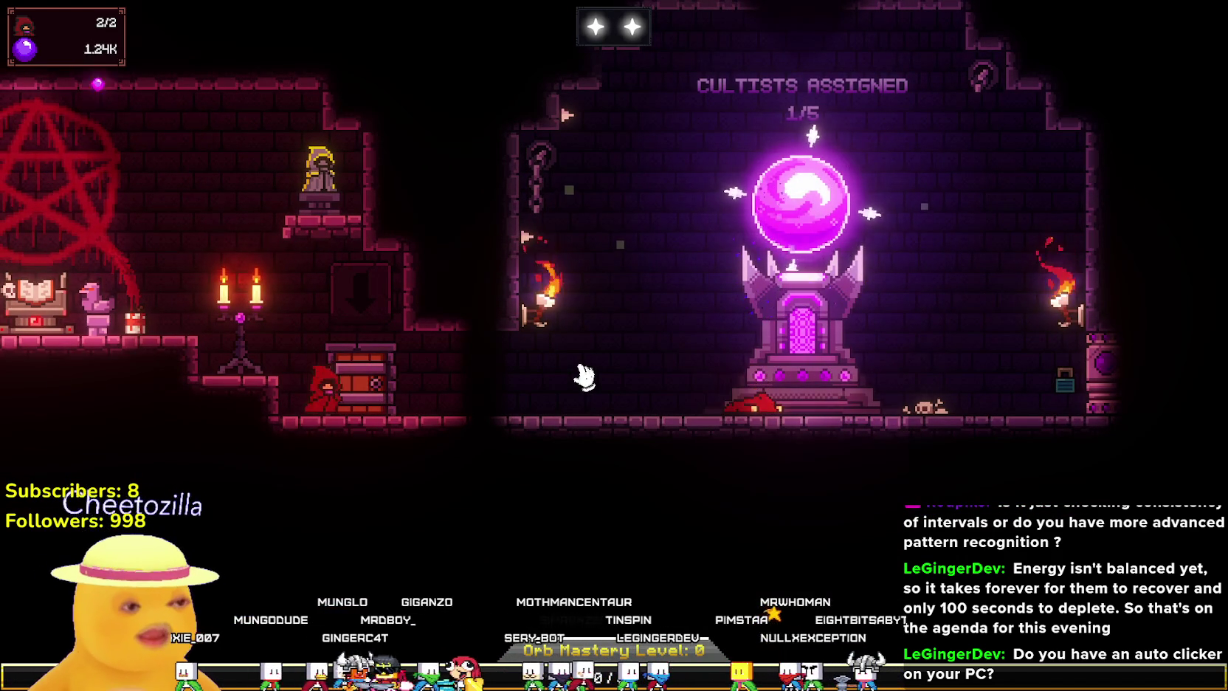
Buy the Touch of the Devoted upgrade at the orb altar and close its panel.
drag(578, 377, 635, 391)
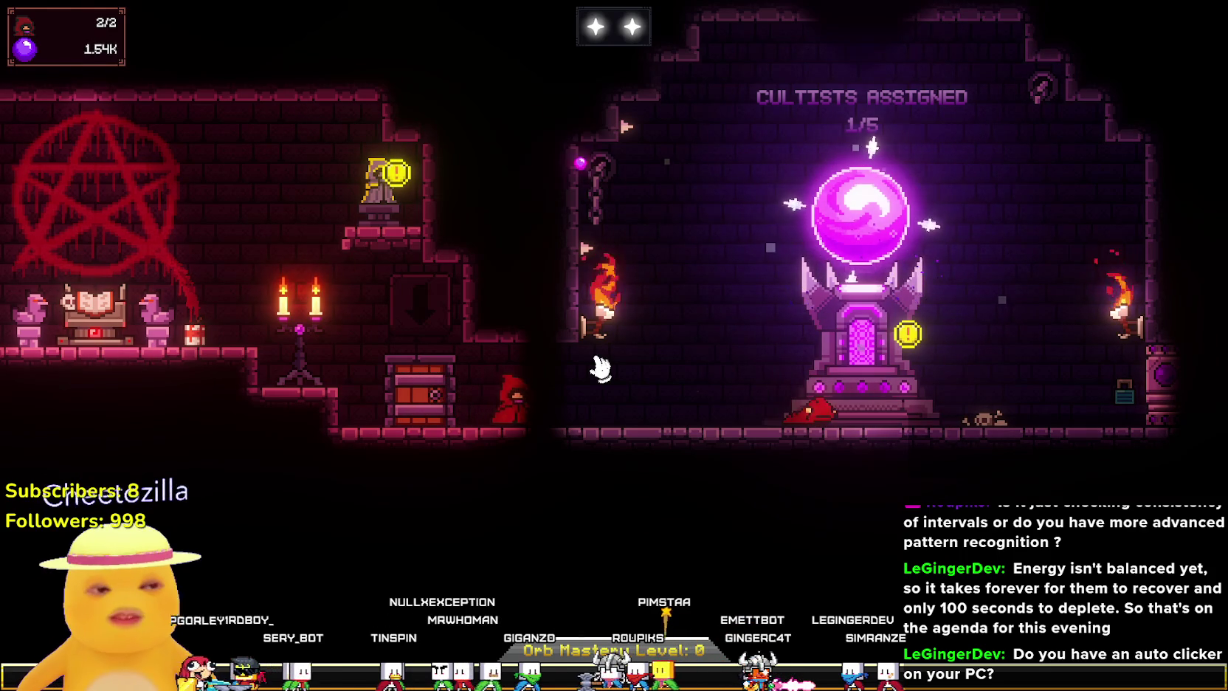
drag(751, 380, 556, 351)
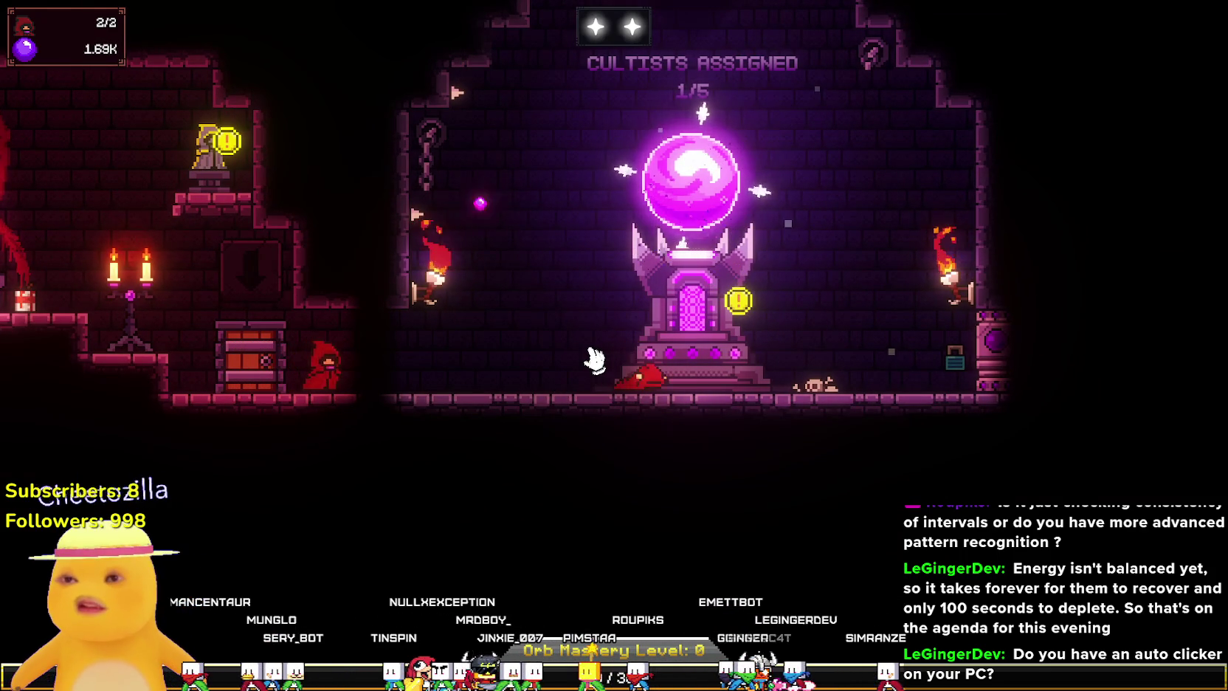
click(667, 360)
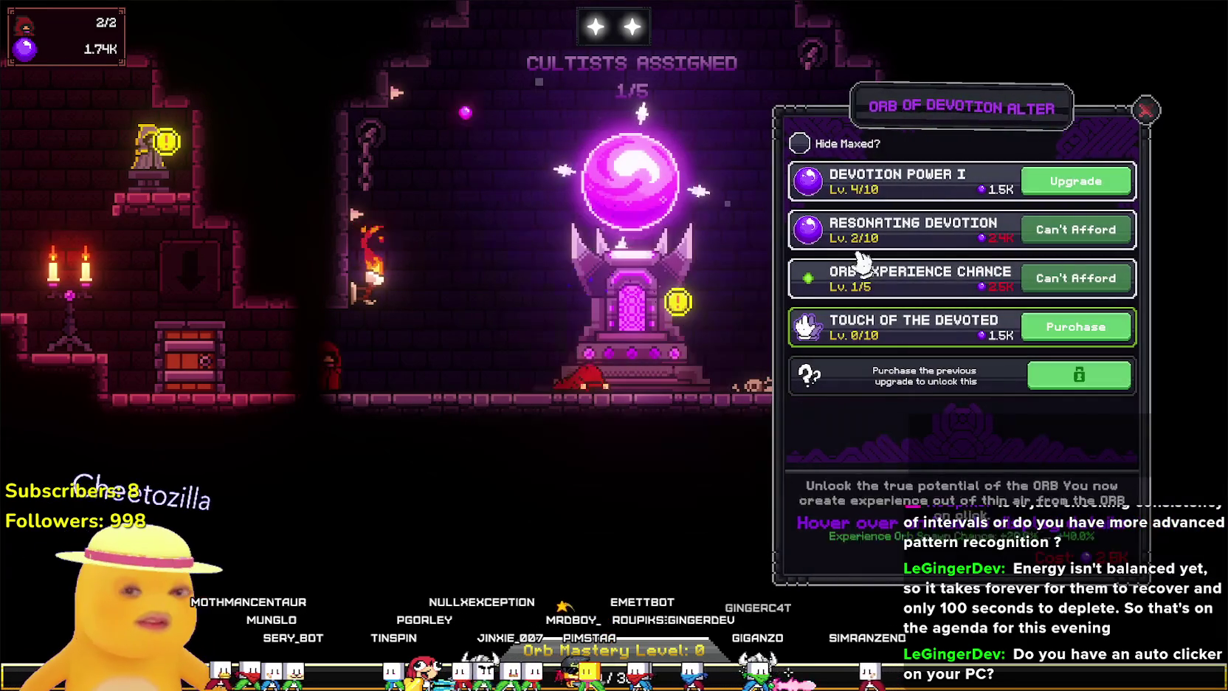
click(1085, 329)
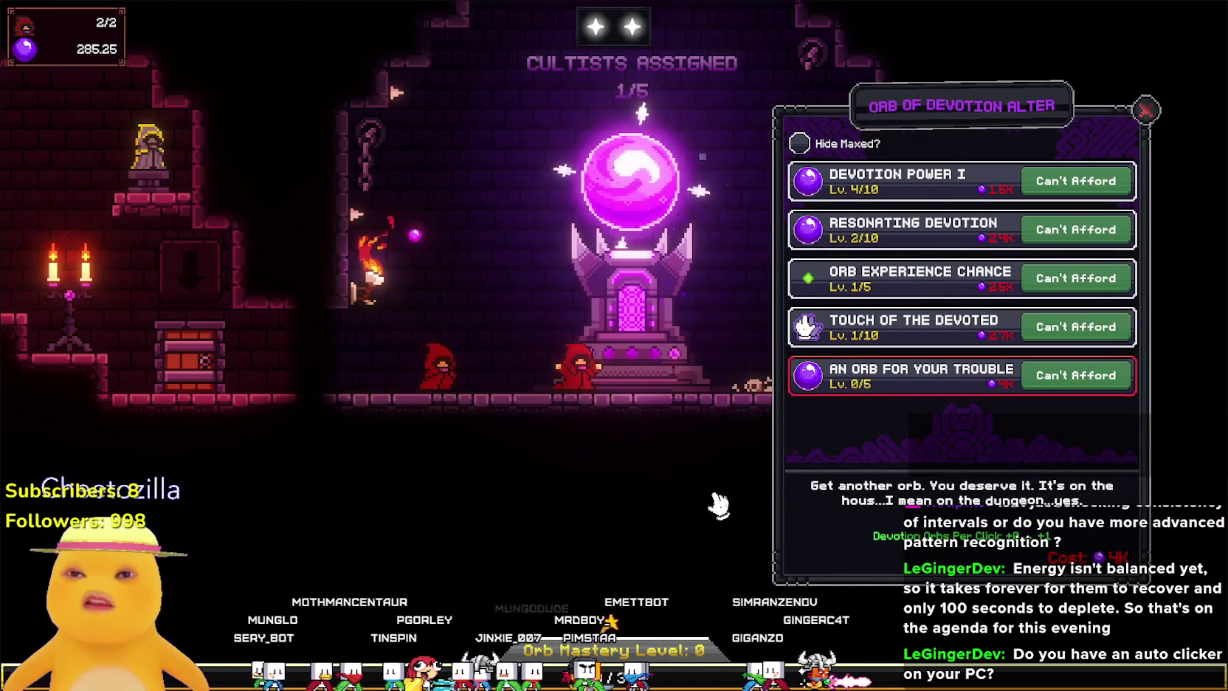
key(a)
click(1145, 111)
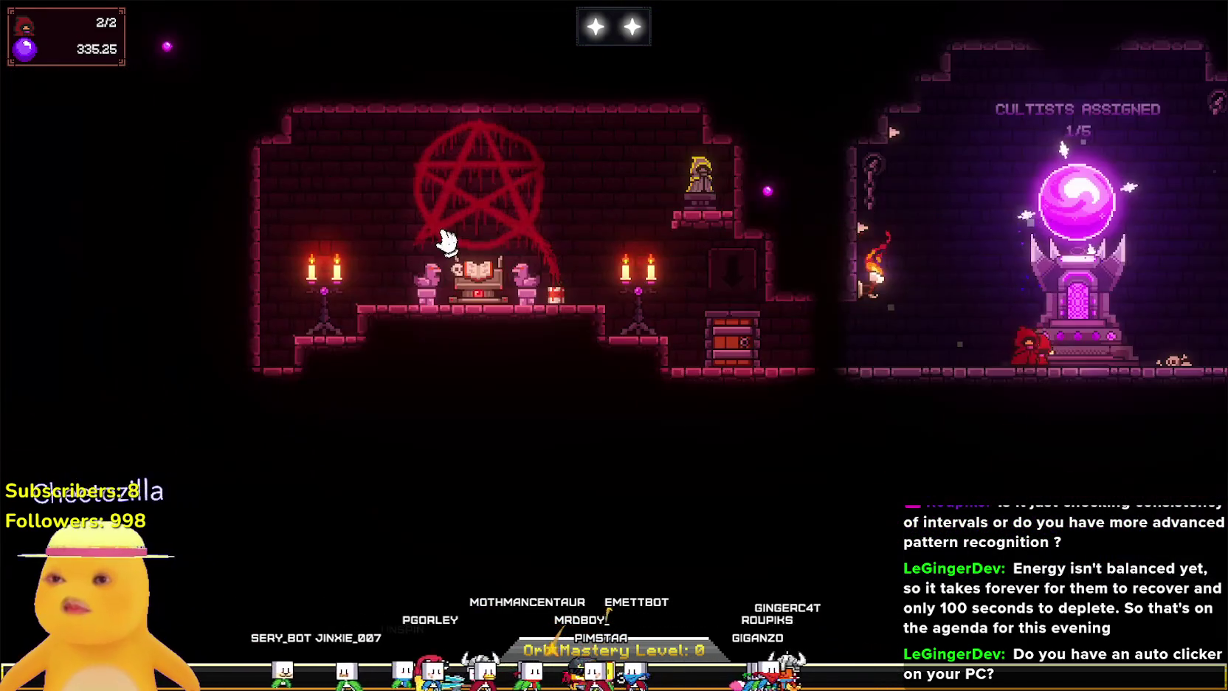
Check the Tome of Summoning and the orb altar upgrades, closing both without buying.
click(446, 240)
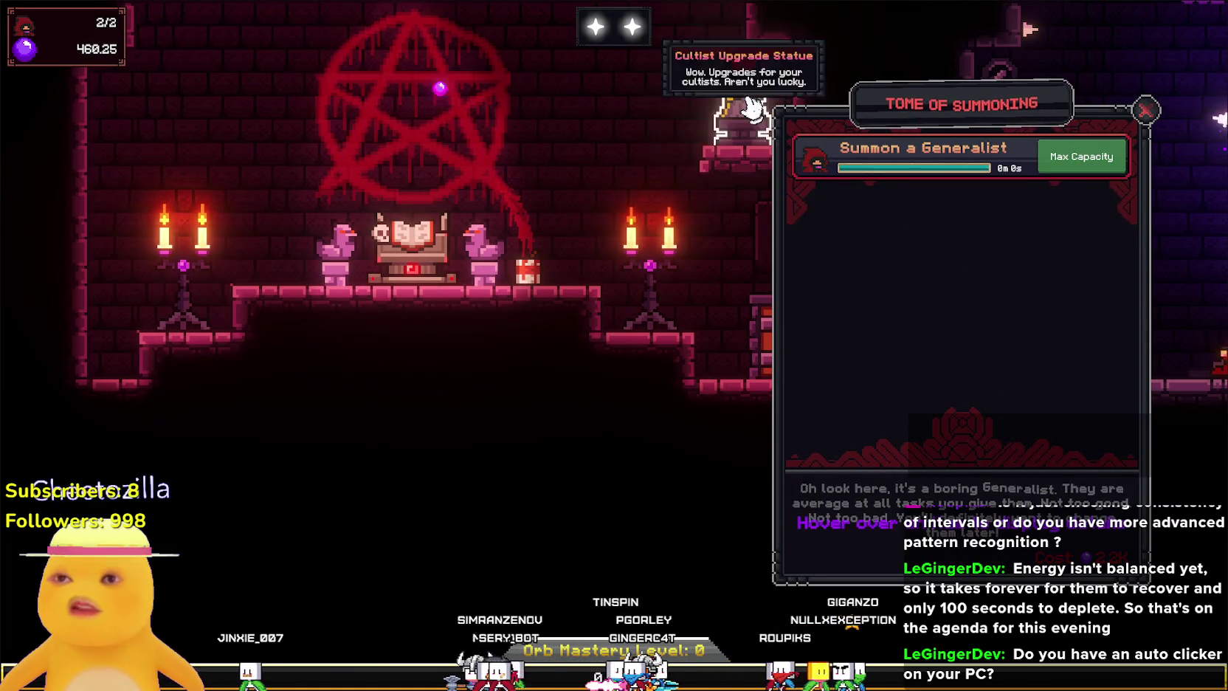
click(1143, 109)
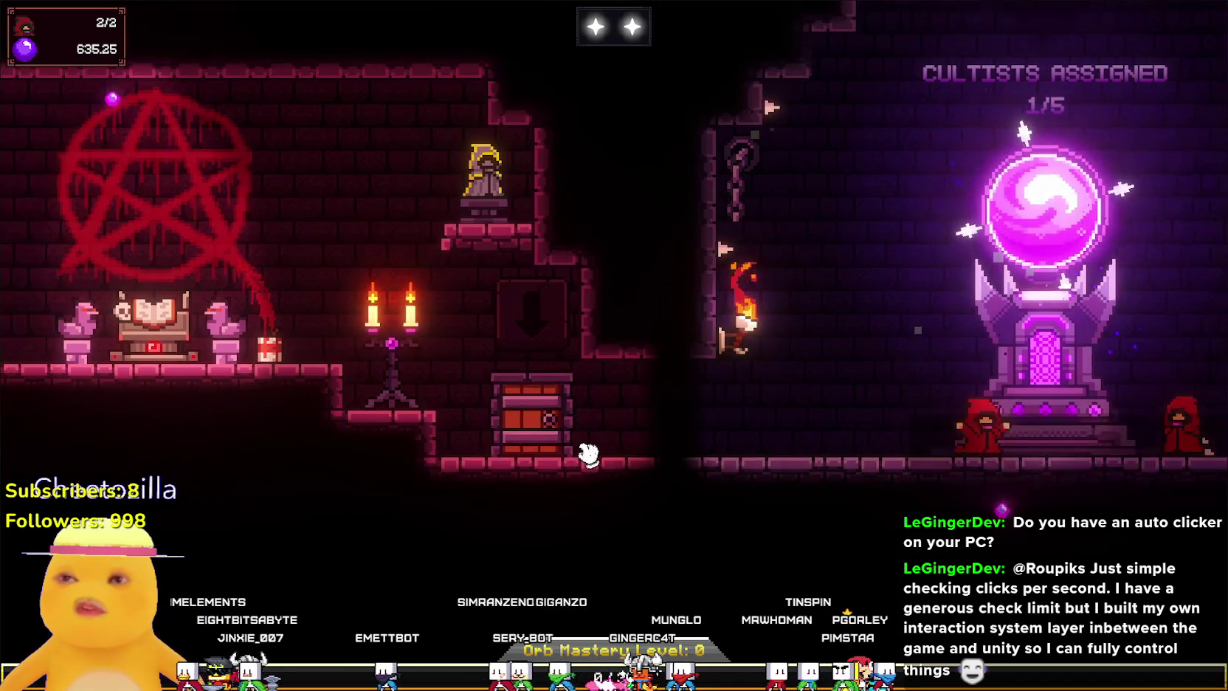
mouse_move(569, 181)
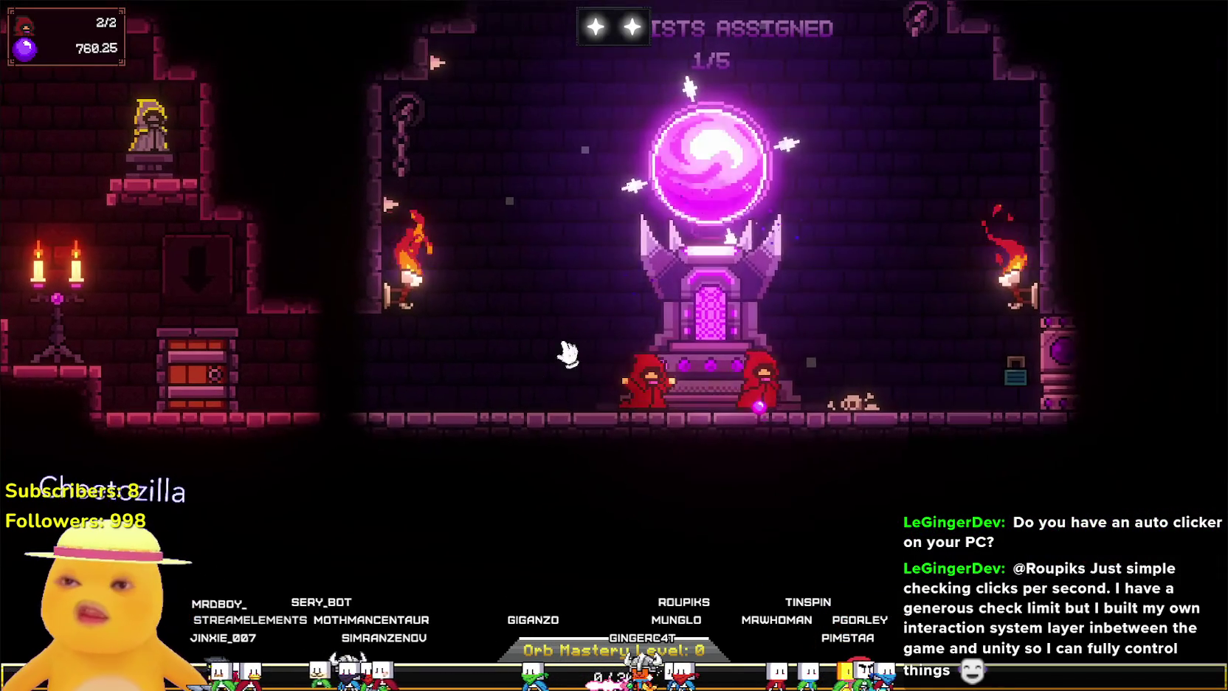
click(709, 295)
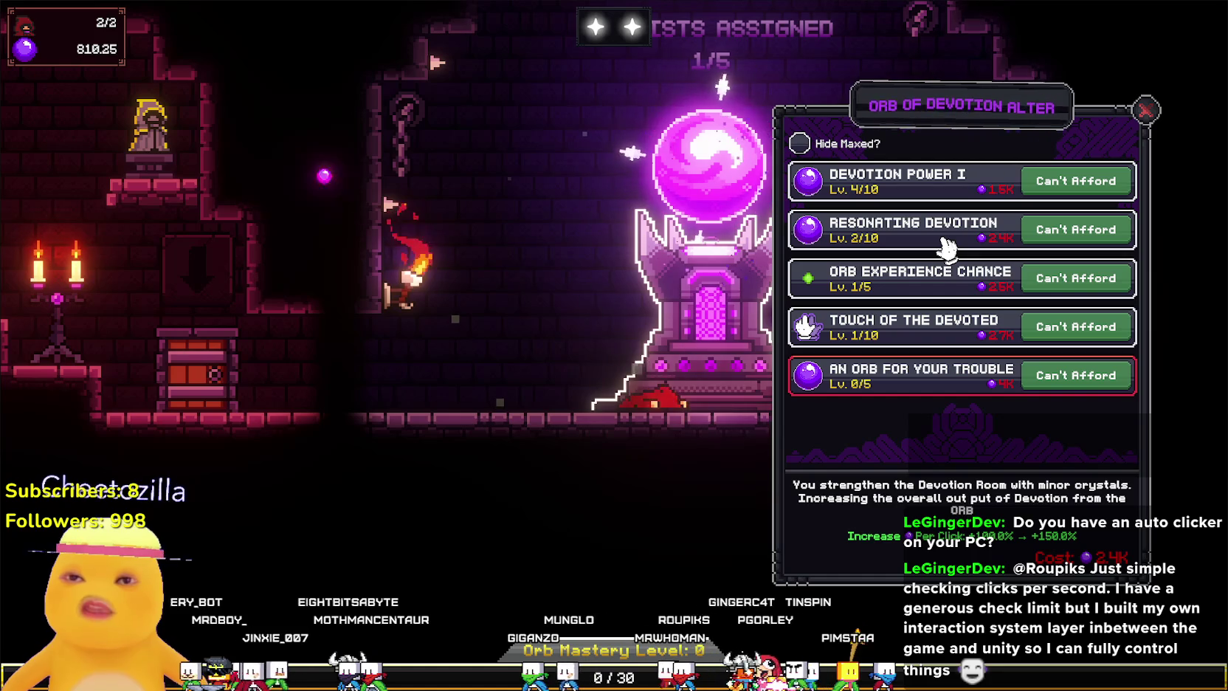
key(Escape)
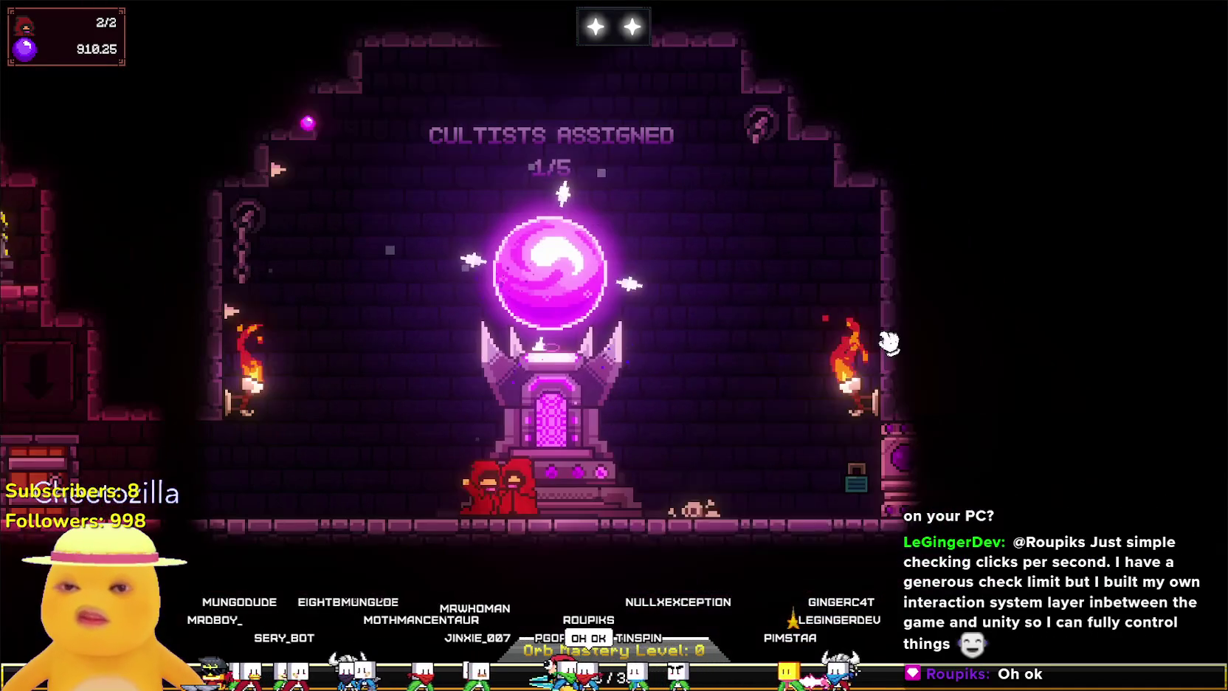
Check the tired cultist's energy while panning and zooming around the rooms.
mouse_move(886, 461)
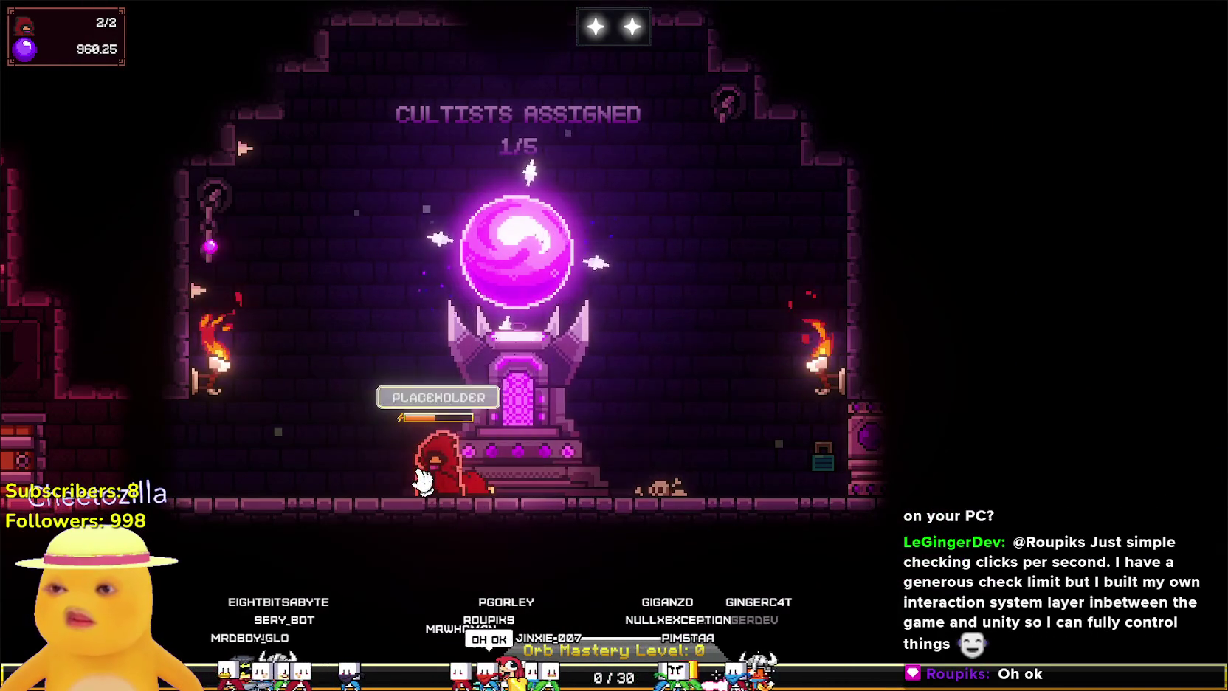
mouse_move(426, 480)
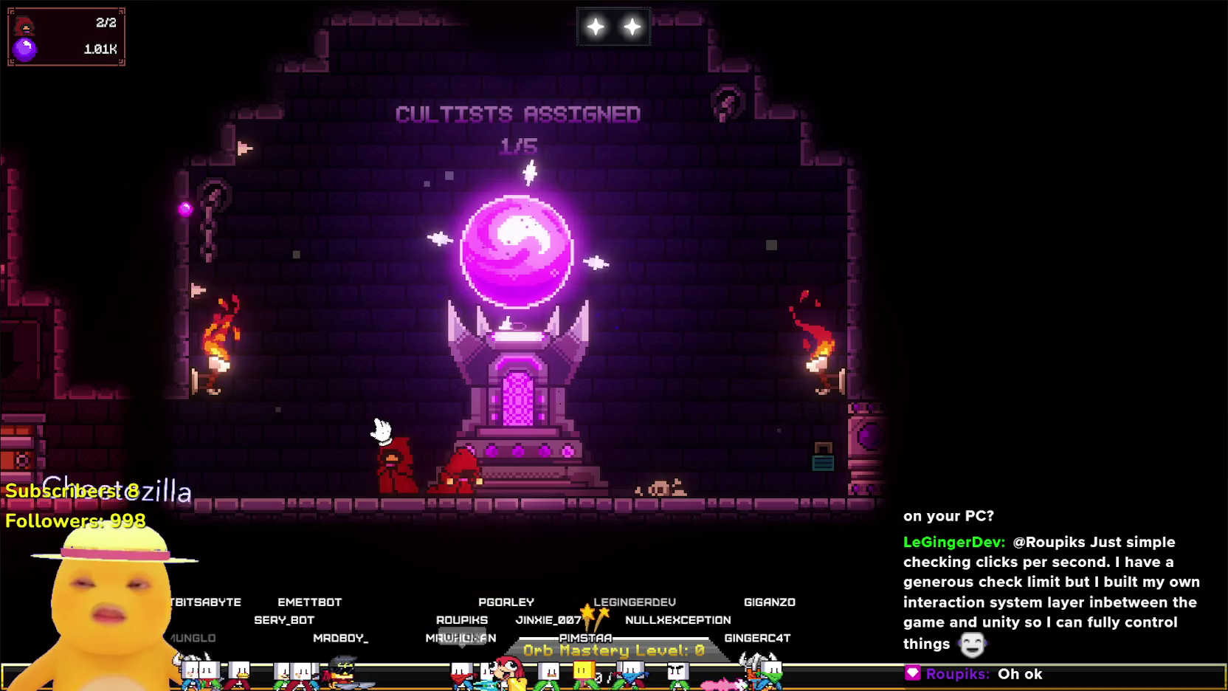
mouse_move(381, 428)
mouse_down()
mouse_move(436, 340)
mouse_move(495, 336)
mouse_up()
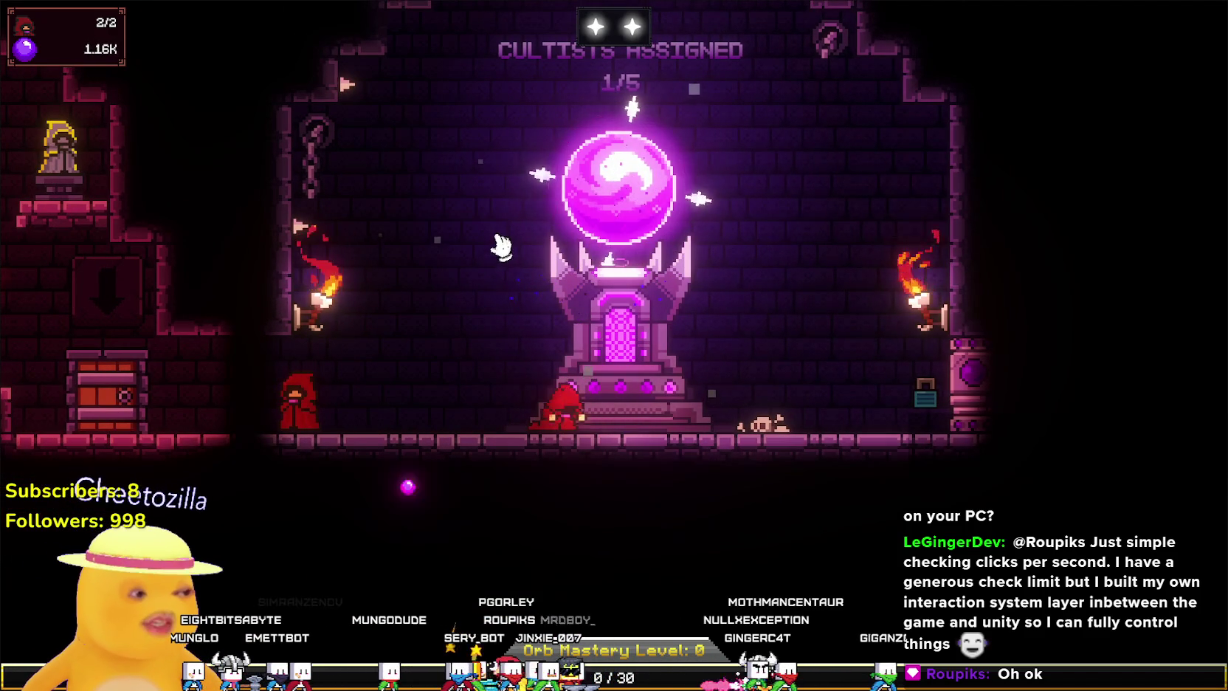
mouse_move(219, 417)
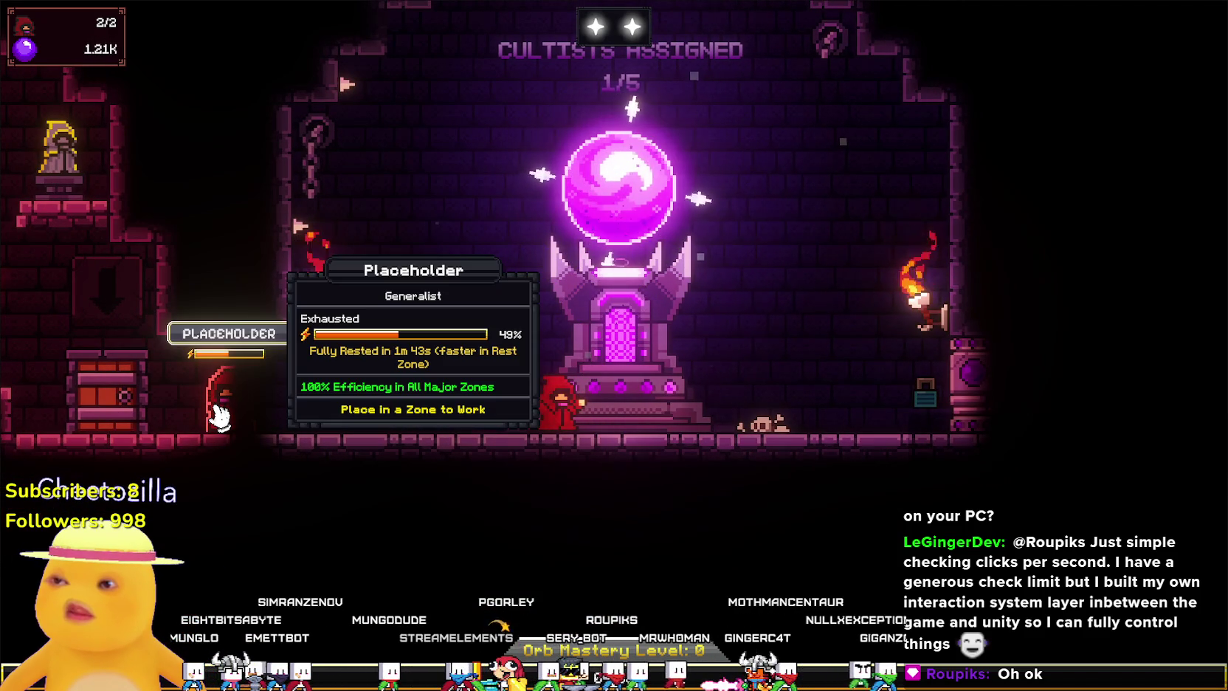
mouse_move(219, 417)
mouse_down()
mouse_move(493, 496)
mouse_move(705, 515)
mouse_up()
scroll(502, 411, up, 2)
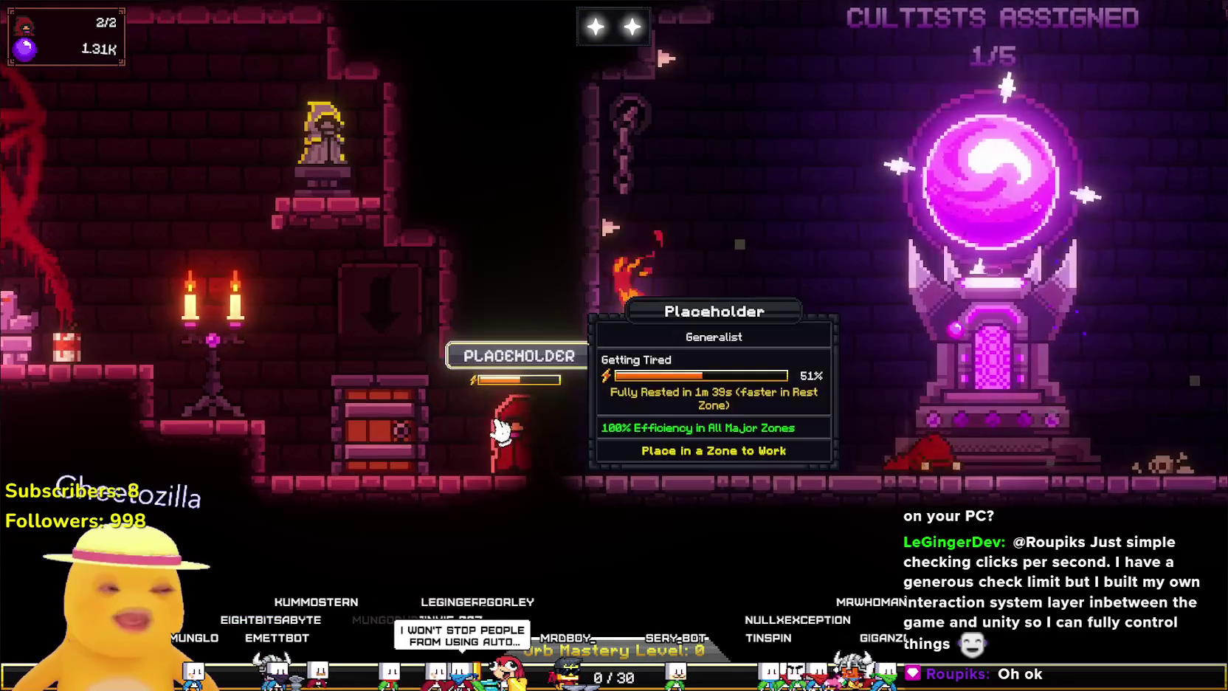
scroll(502, 430, down, 2)
scroll(510, 413, up, 2)
scroll(513, 403, down, 2)
Pull the tired cultist off the orb altar onto the floor, leaving none assigned.
mouse_move(567, 491)
mouse_down()
mouse_move(750, 509)
mouse_move(852, 537)
mouse_up()
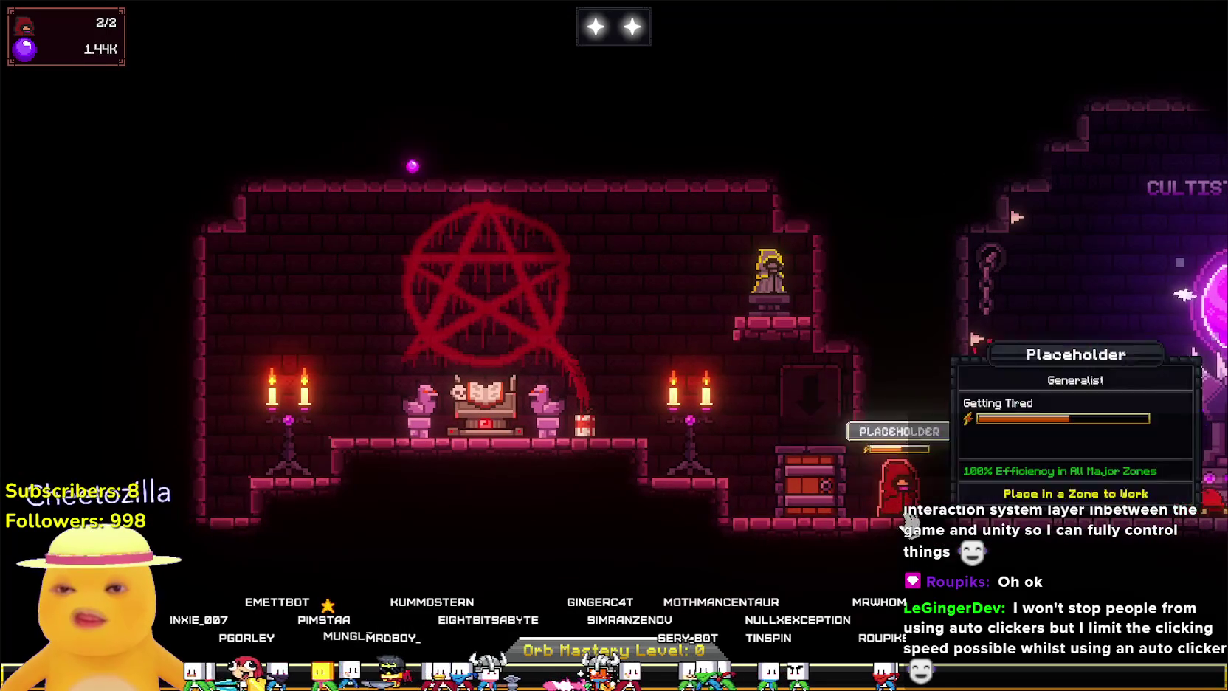
drag(1070, 536, 657, 470)
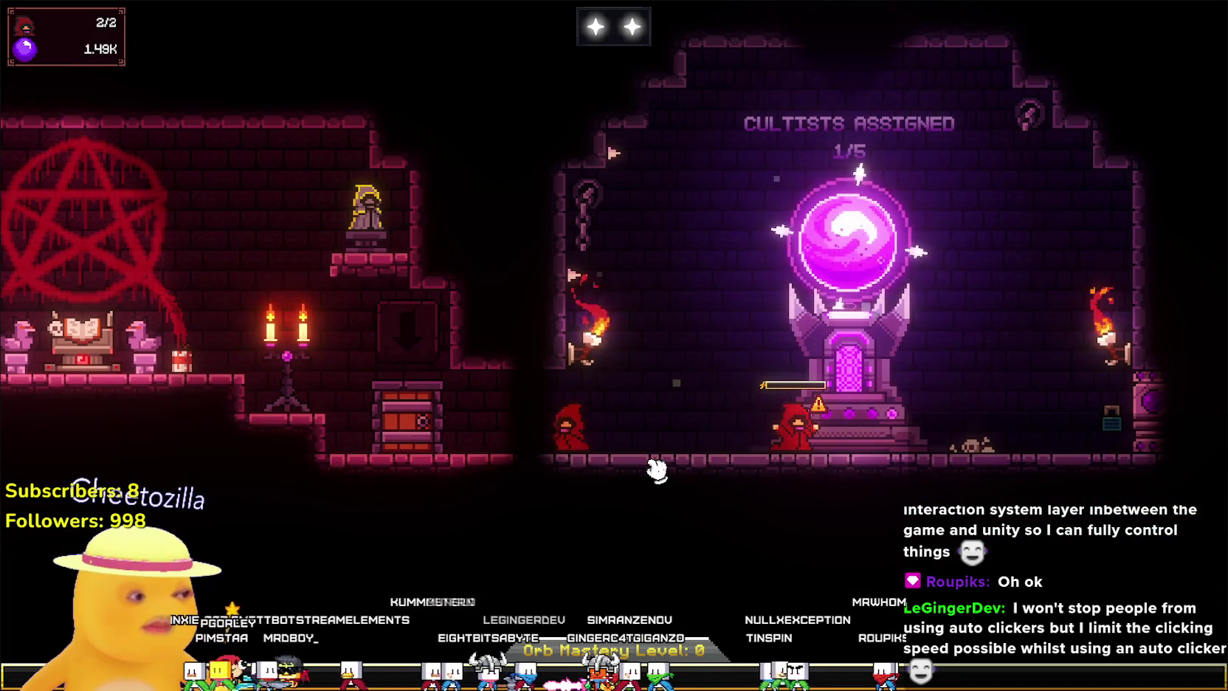
scroll(657, 469, down, 1)
scroll(809, 496, up, 1)
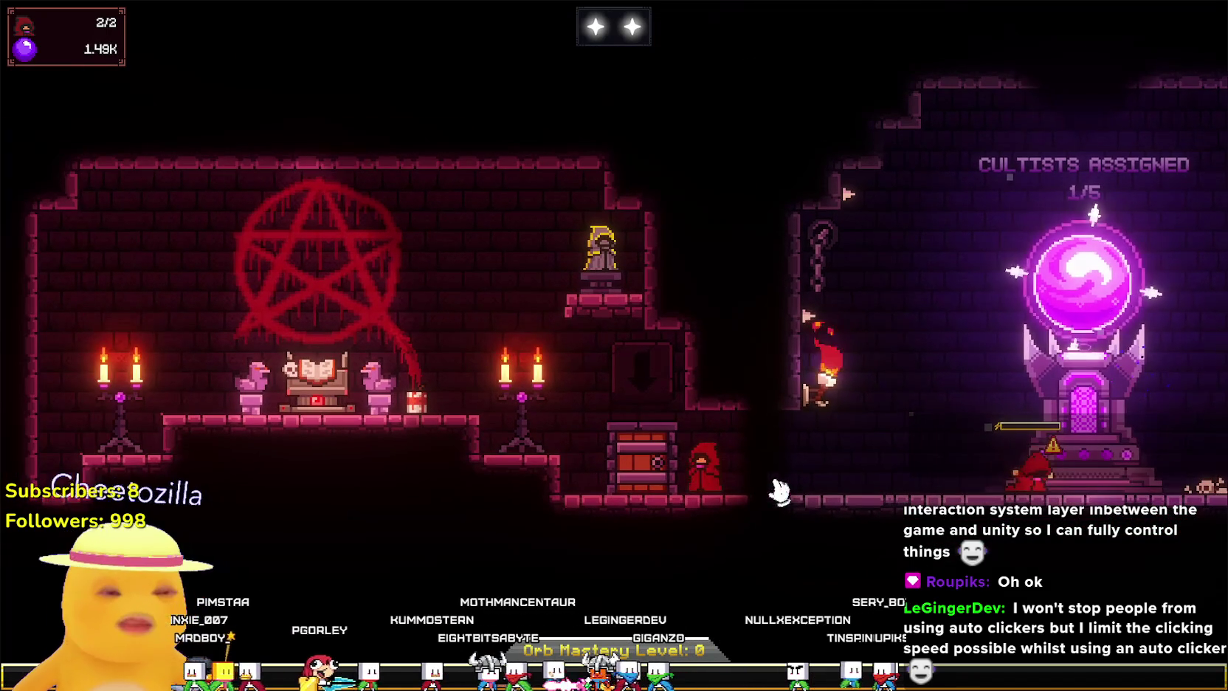
mouse_move(696, 476)
mouse_move(696, 476)
mouse_down()
mouse_move(754, 523)
mouse_move(570, 505)
mouse_move(432, 399)
mouse_up()
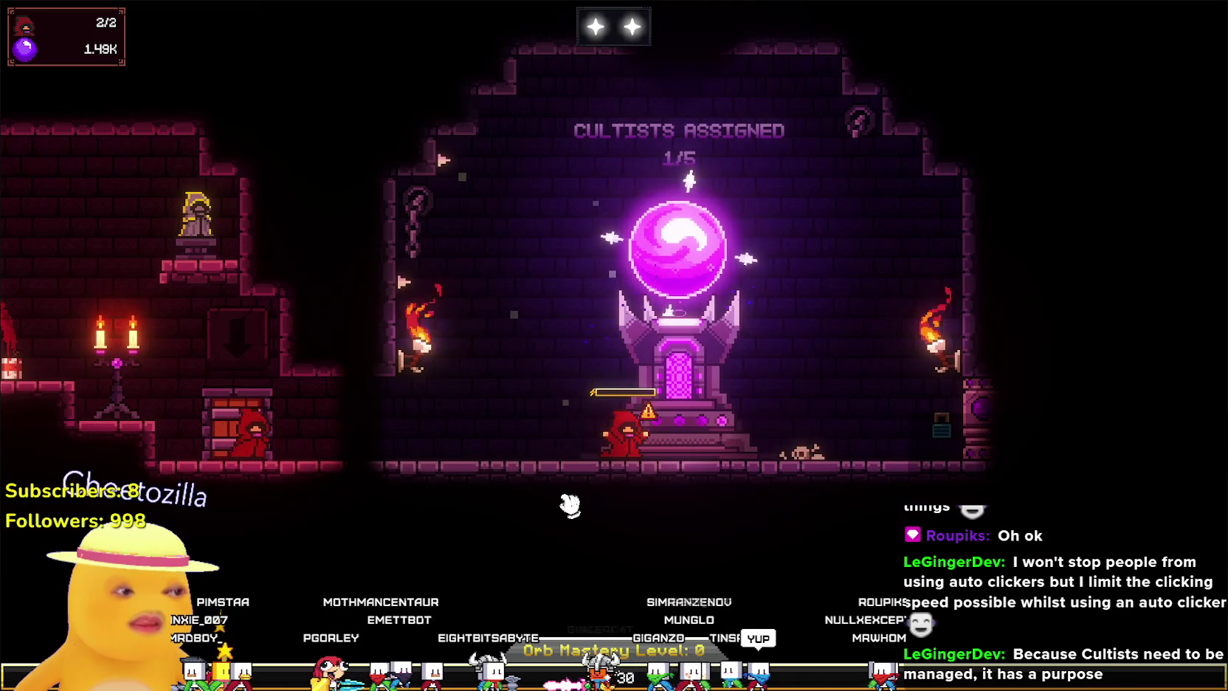
scroll(562, 477, up, 2)
drag(305, 515, 611, 548)
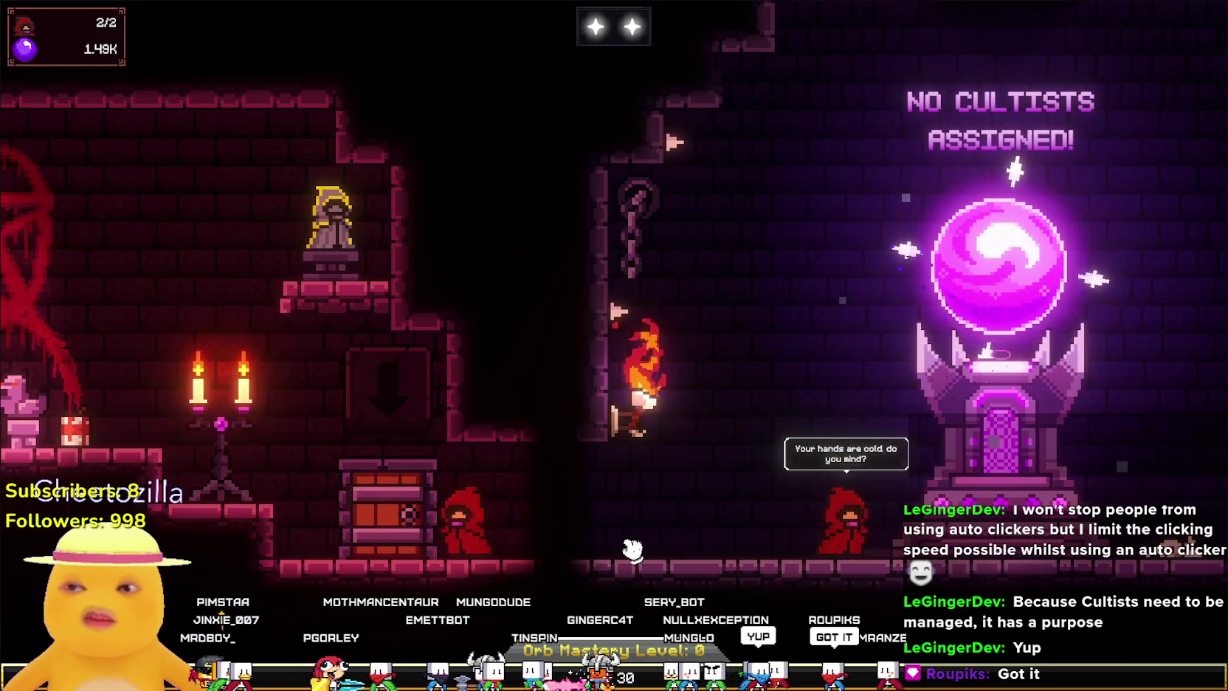
mouse_move(443, 520)
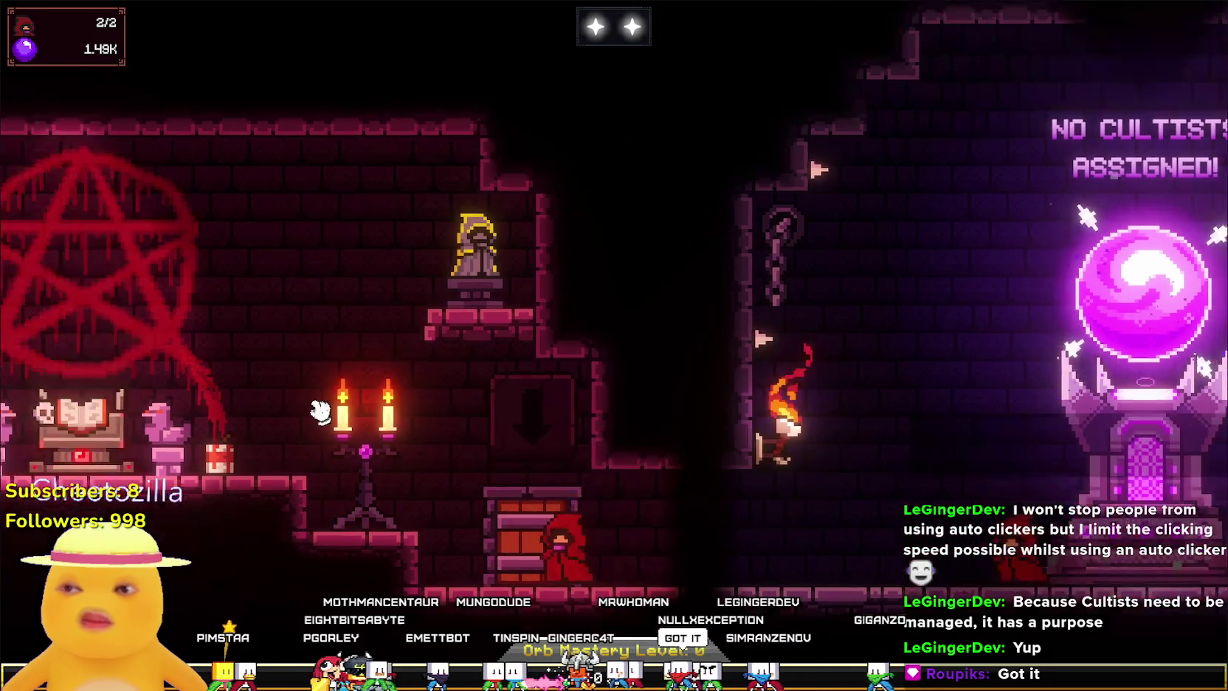
drag(443, 520, 876, 344)
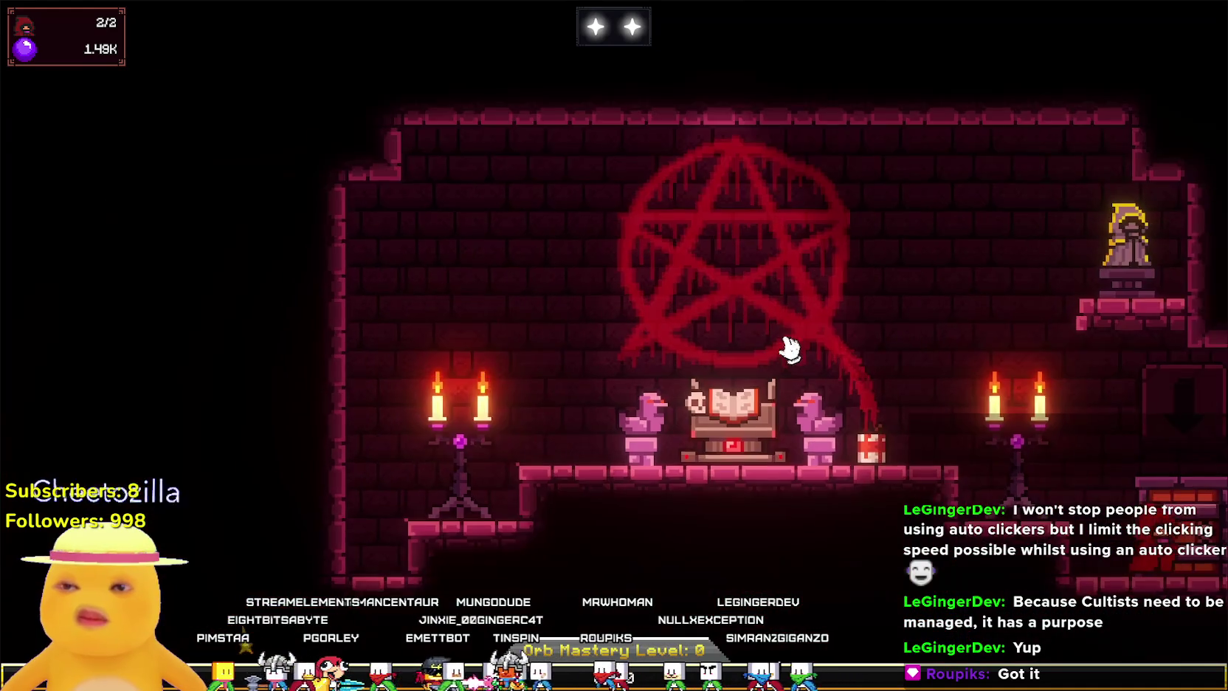
mouse_move(787, 349)
mouse_down()
mouse_move(427, 360)
mouse_move(126, 417)
mouse_move(507, 313)
mouse_up()
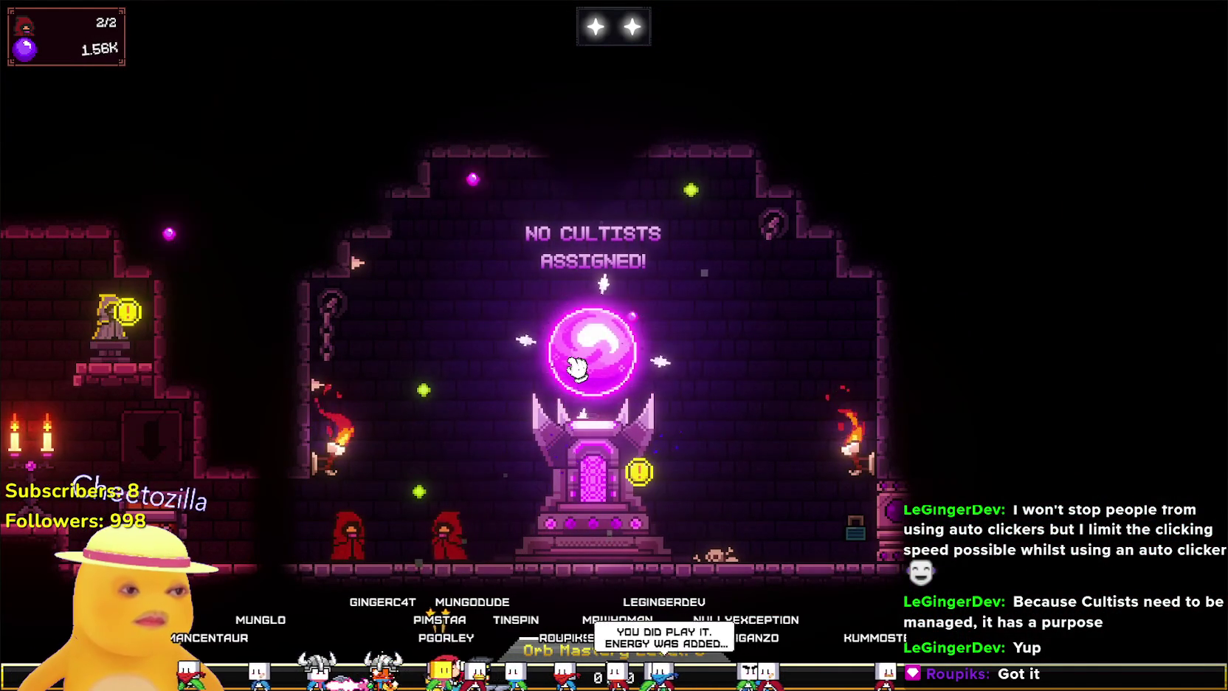
Tap the orb repeatedly to raise the Devotion count.
click(577, 367)
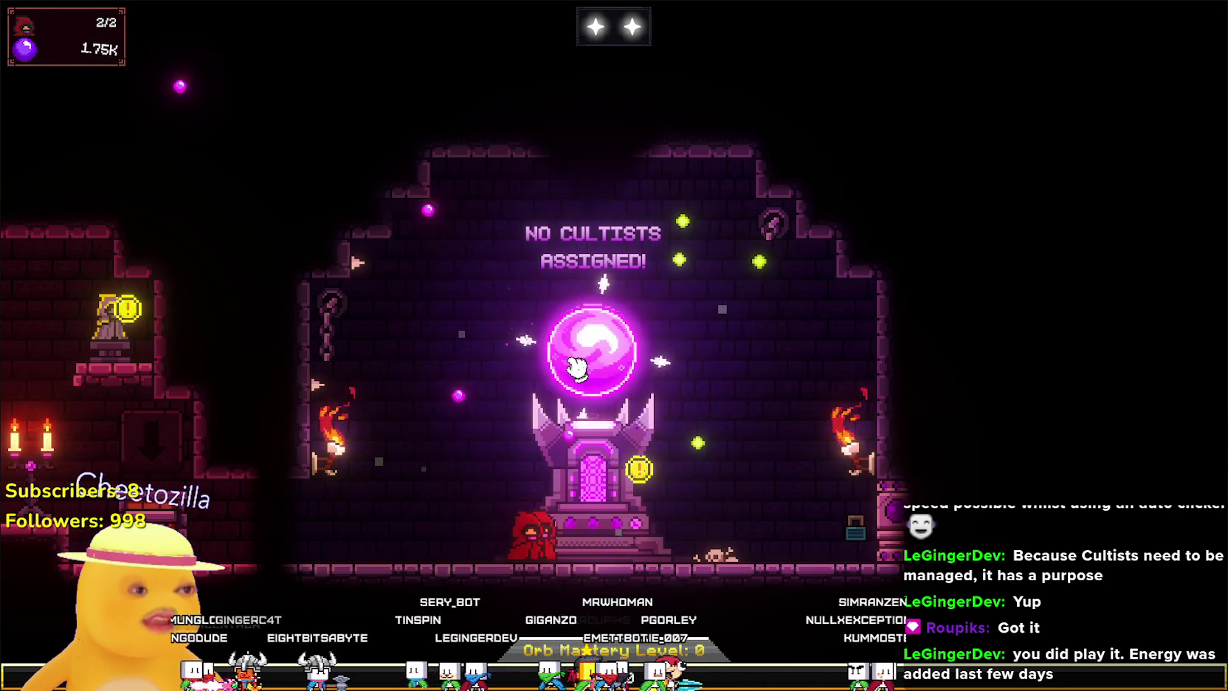
click(577, 367)
click(576, 367)
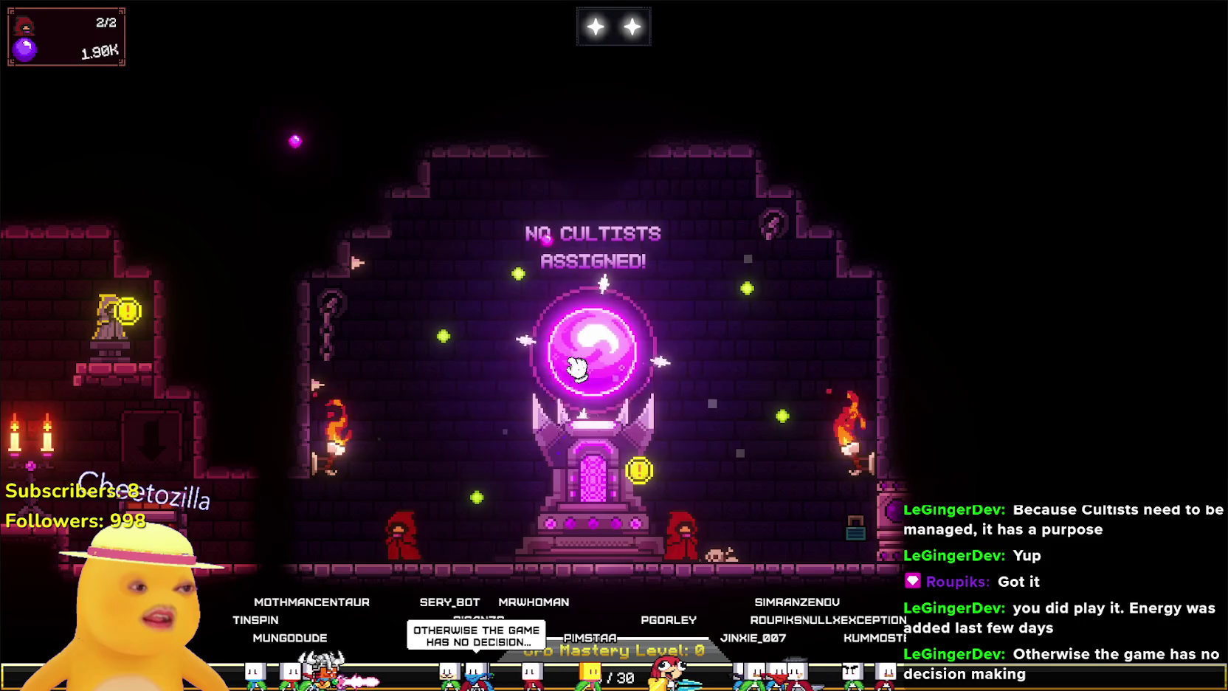
click(576, 367)
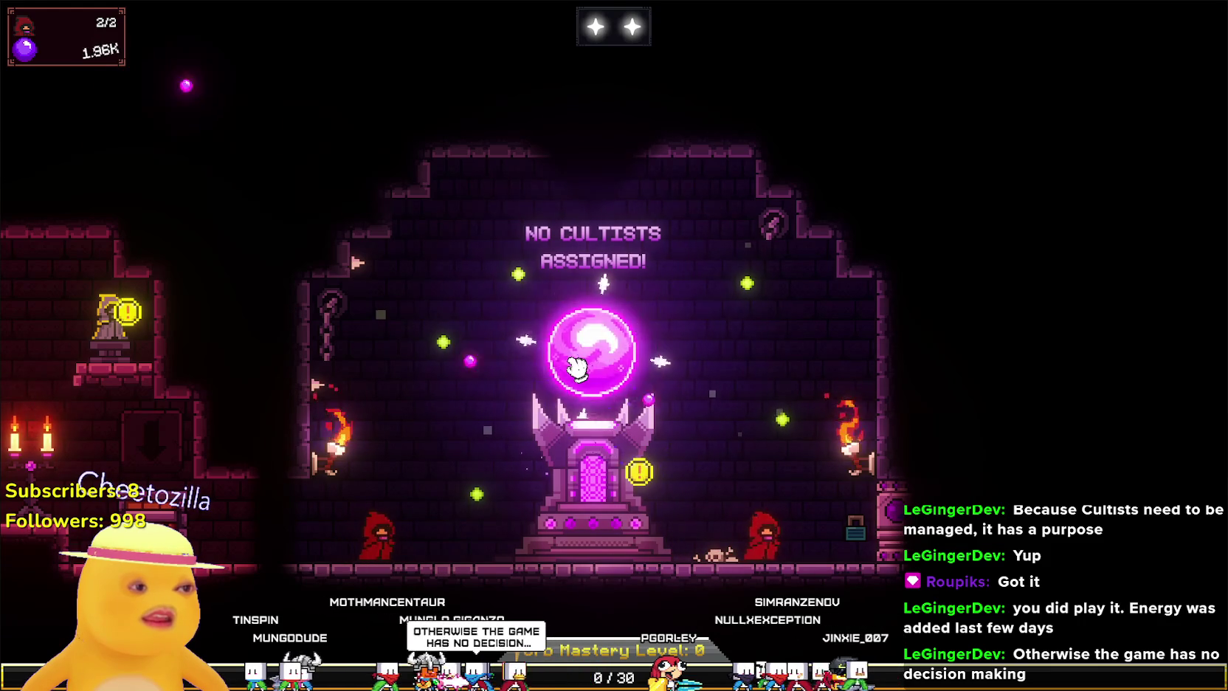
click(576, 367)
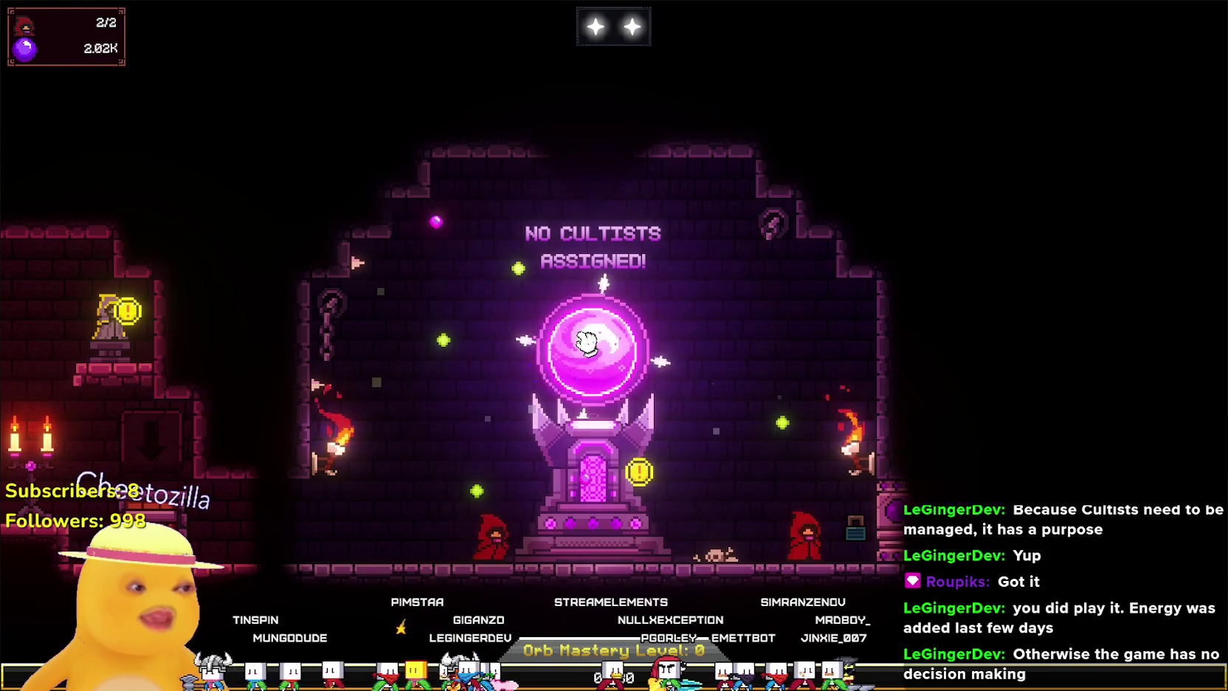
Review the orb altar upgrades without buying, then open the Cultist Upgrade Statue panel.
click(562, 457)
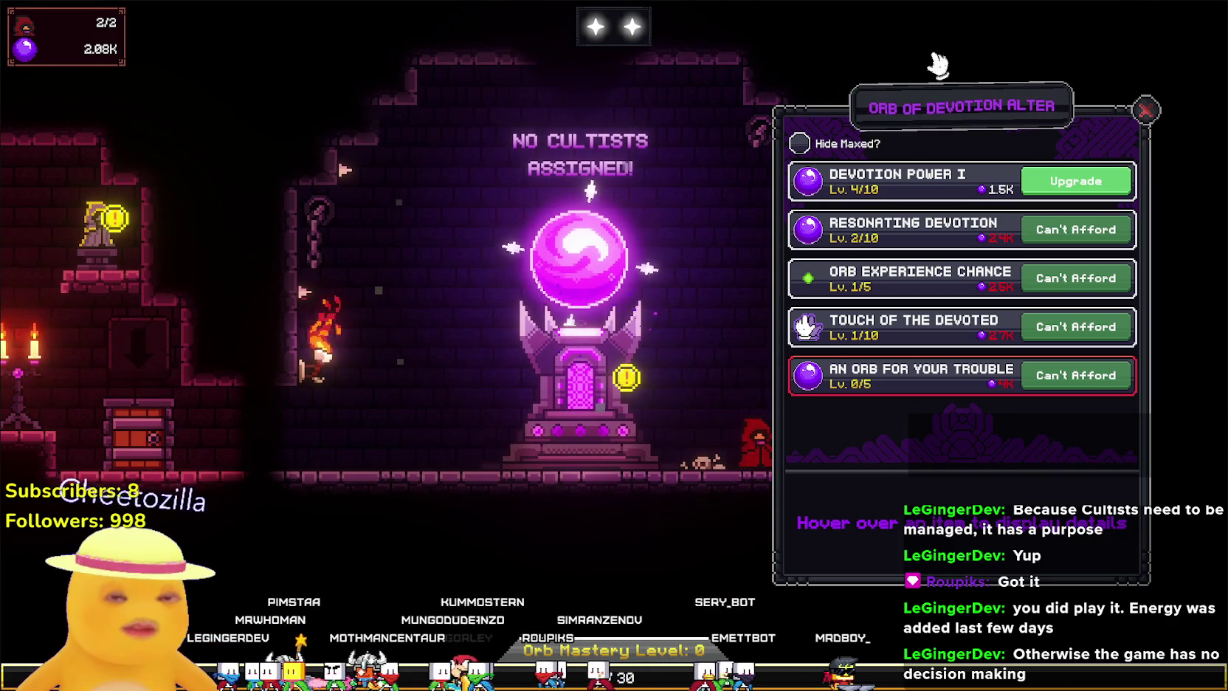
click(1143, 108)
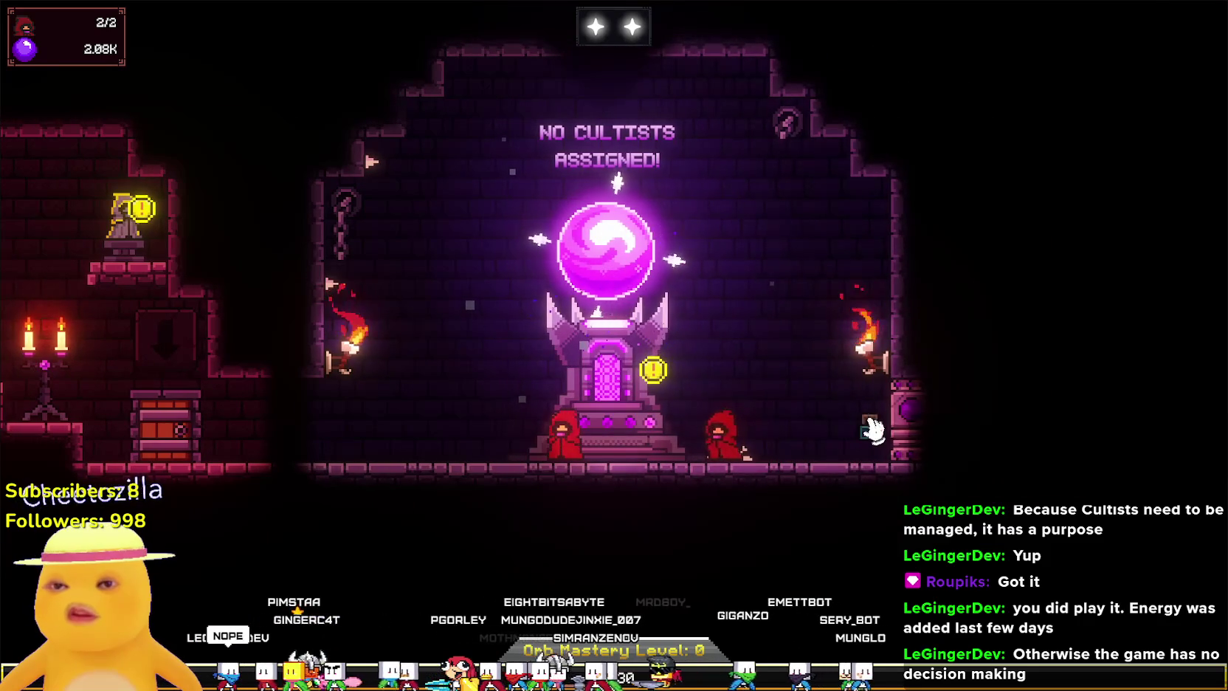
mouse_move(893, 421)
key(a)
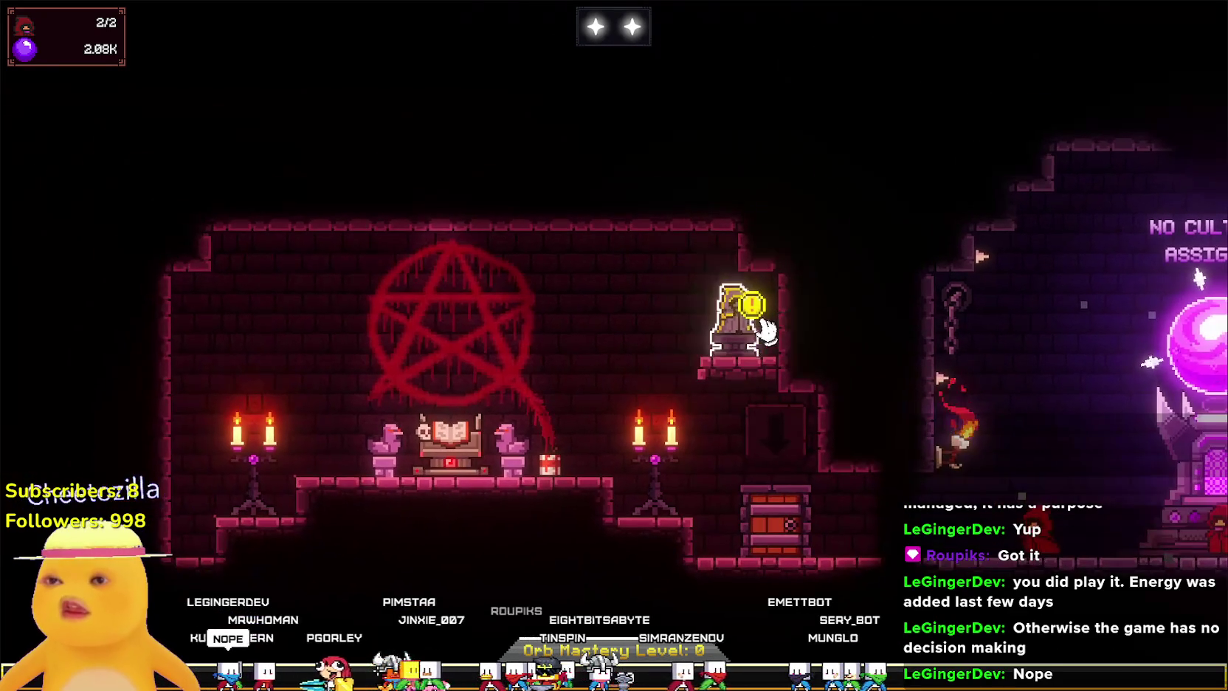
click(768, 331)
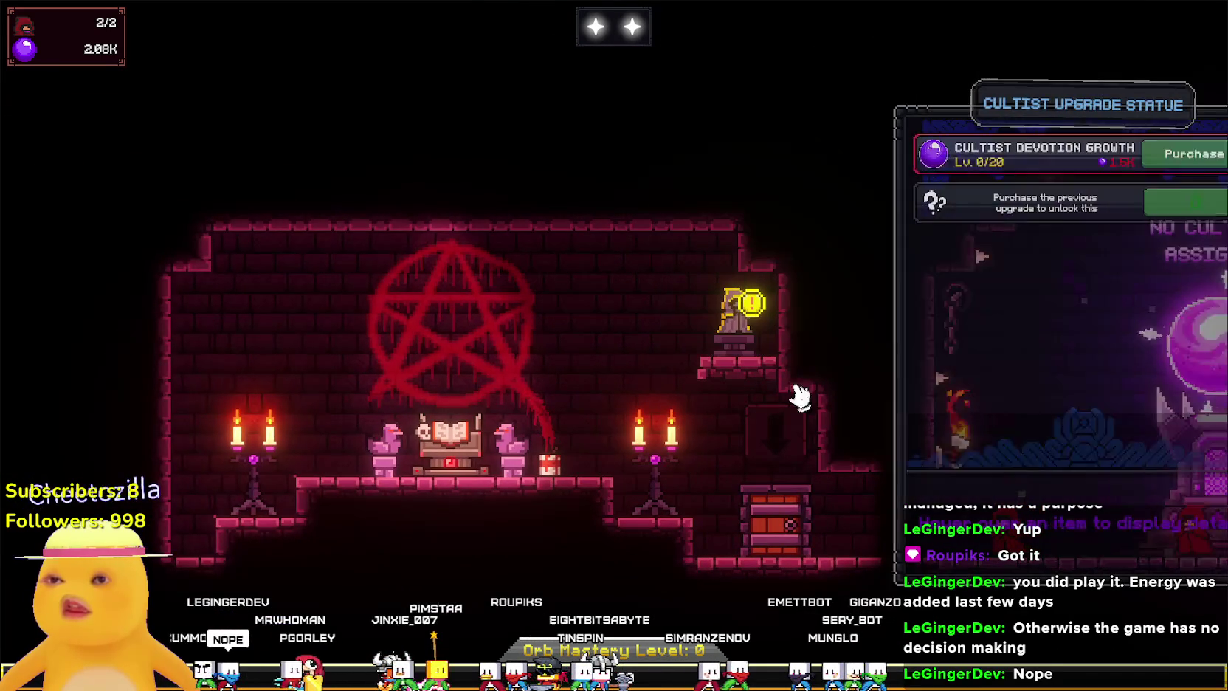
Buy Cultist Devotion Growth to Lv. 1/20 and glance at the Tome of Summoning.
click(1072, 152)
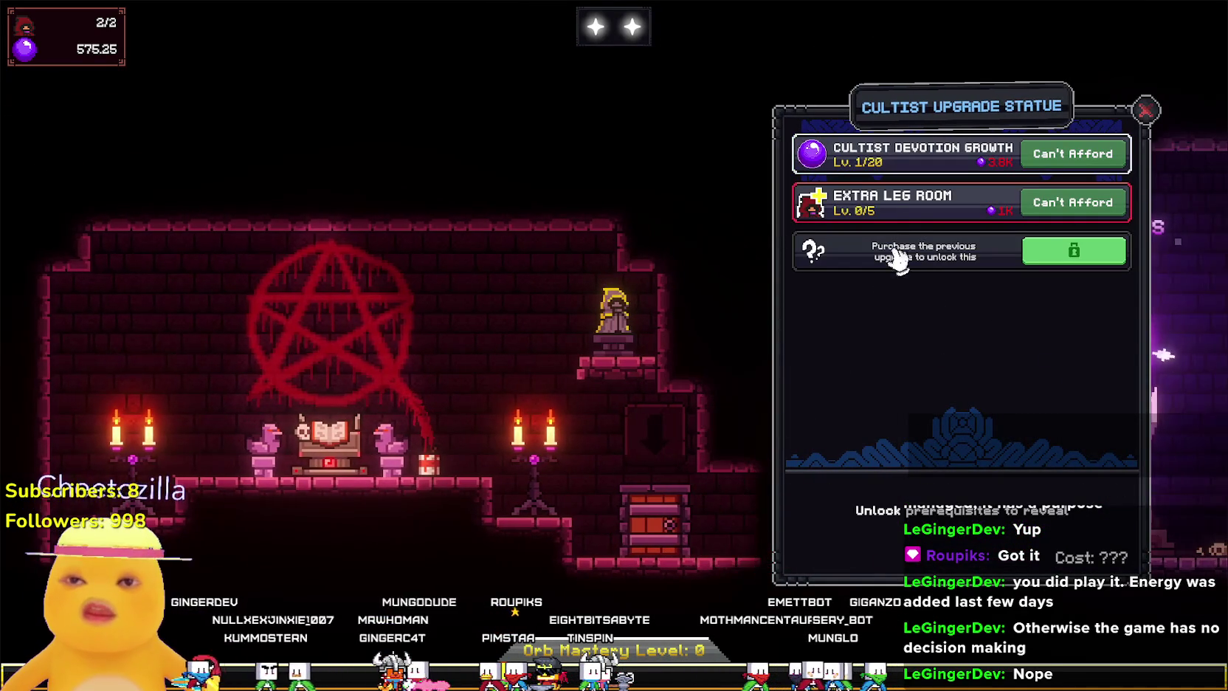
click(442, 377)
key(d)
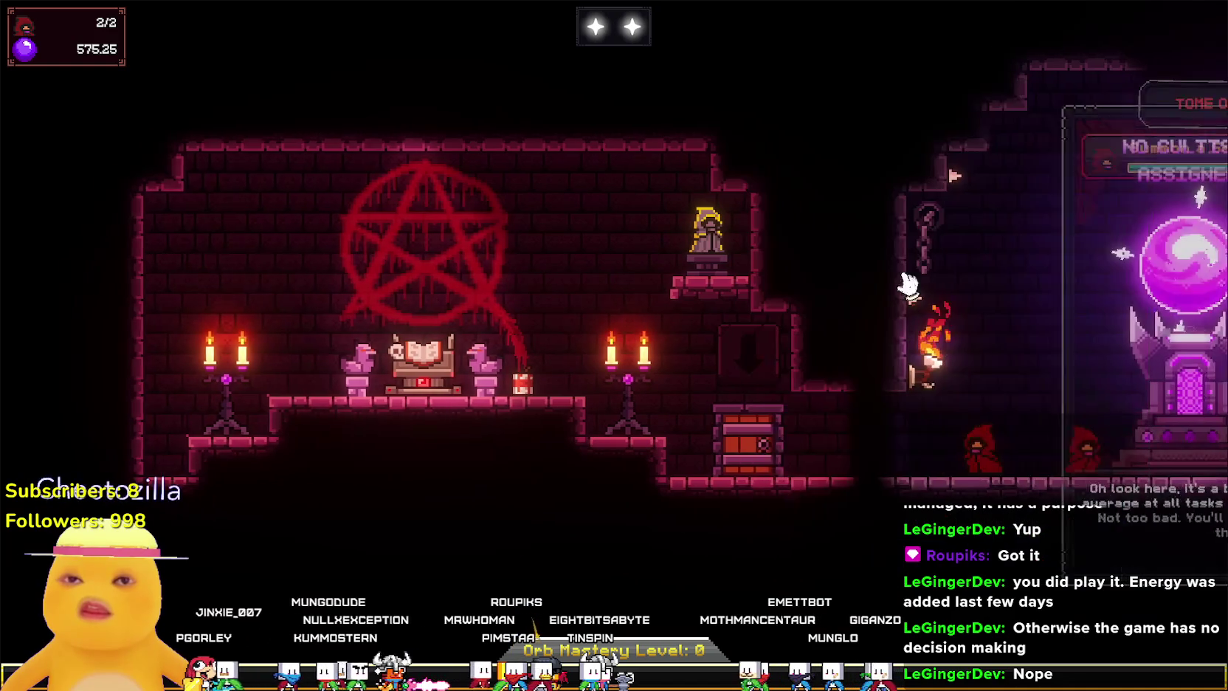
Recheck the orb altar upgrades, then read the left cultist's card (Generalist, Well Rested).
click(472, 355)
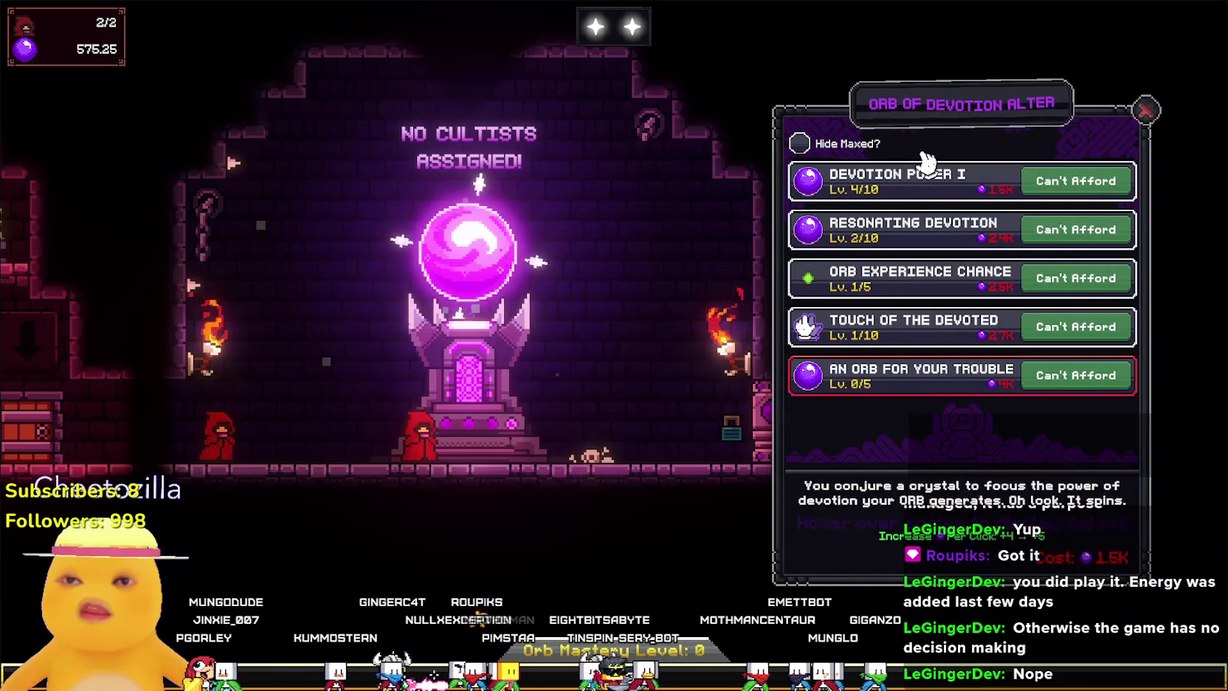
click(1148, 118)
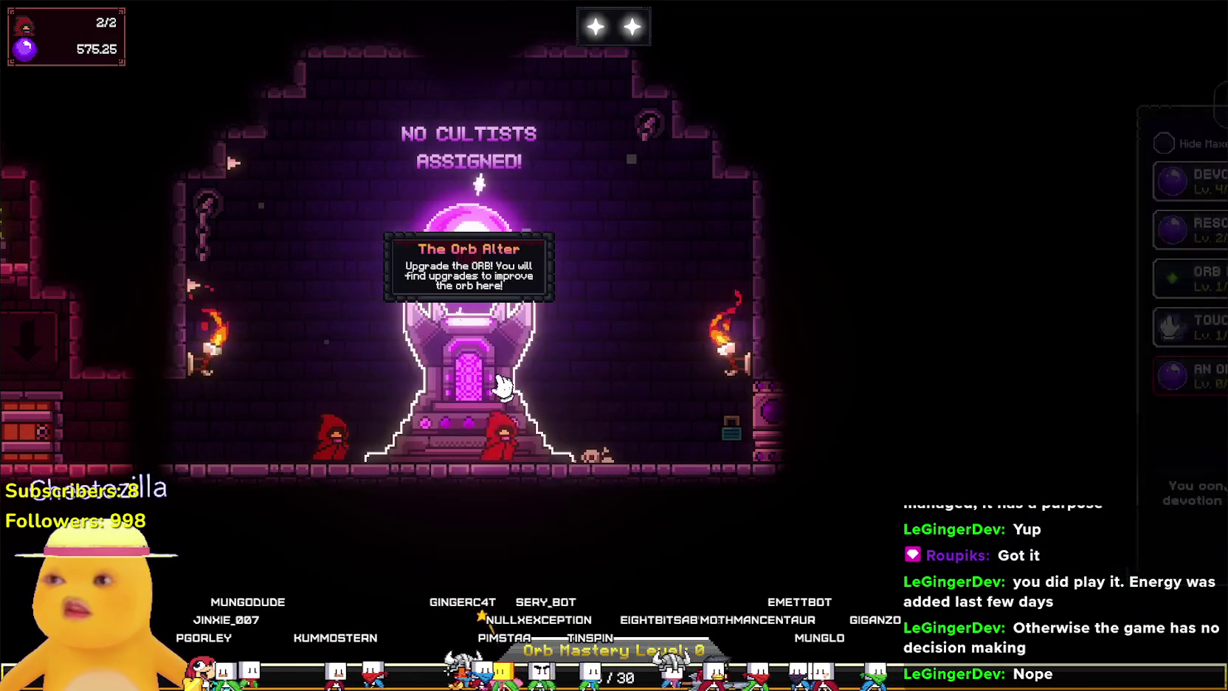
click(531, 336)
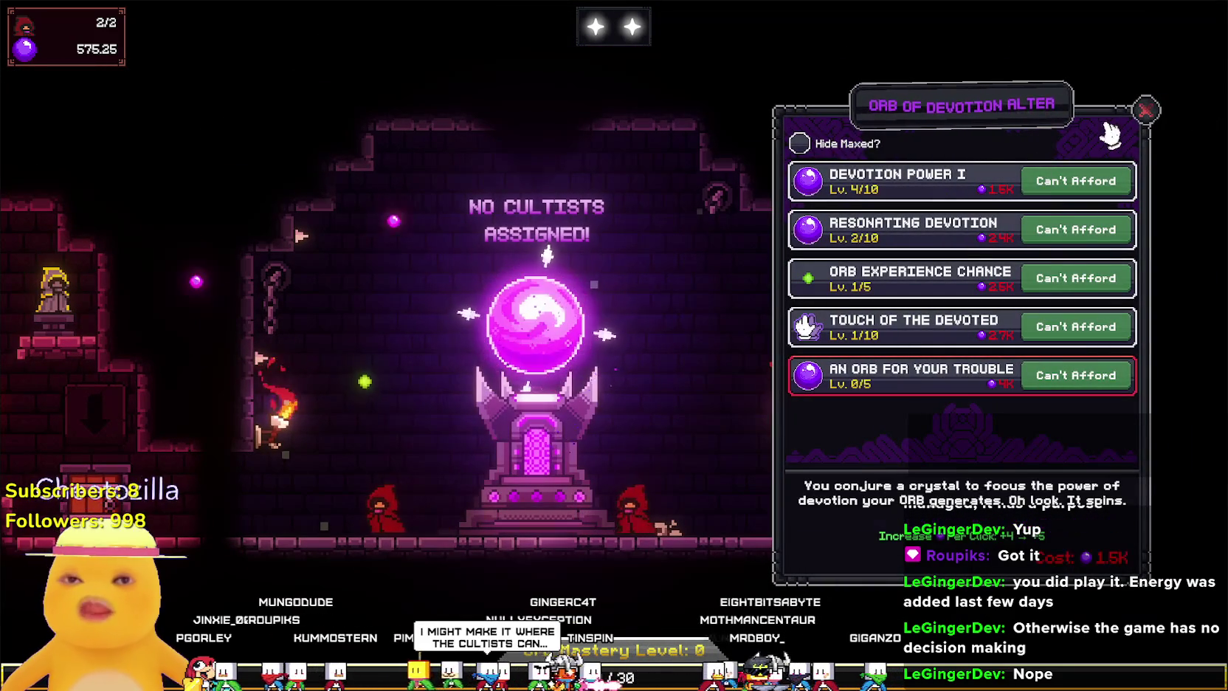
click(557, 351)
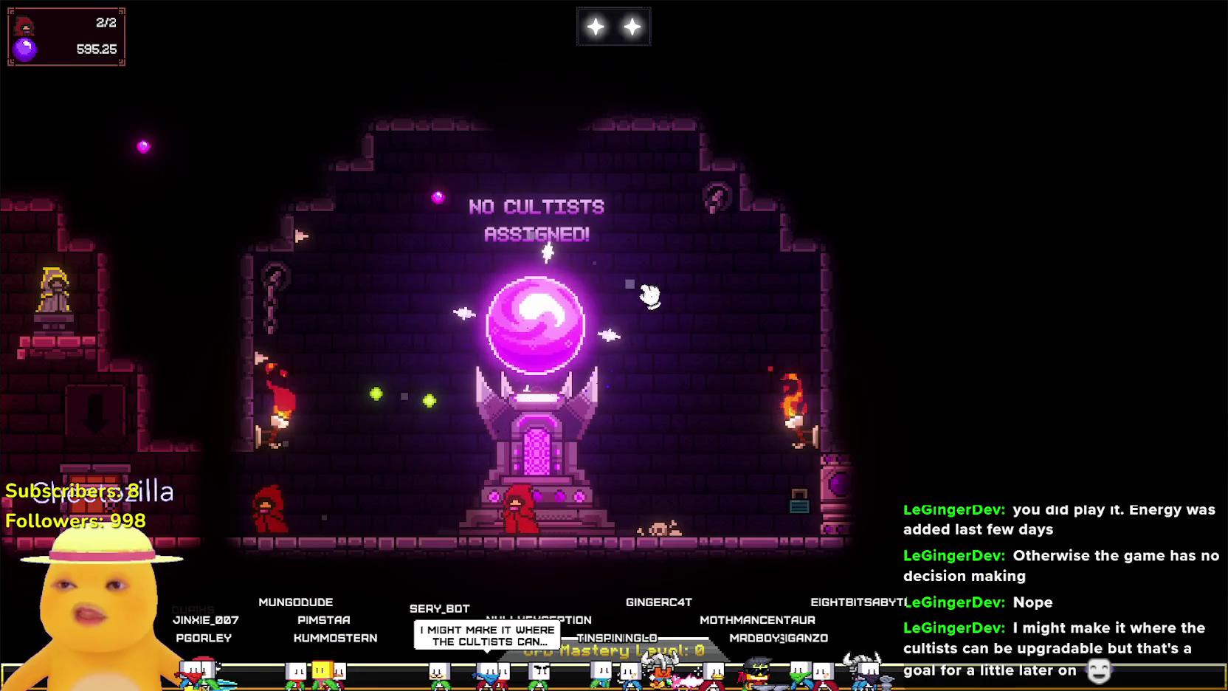
mouse_move(273, 510)
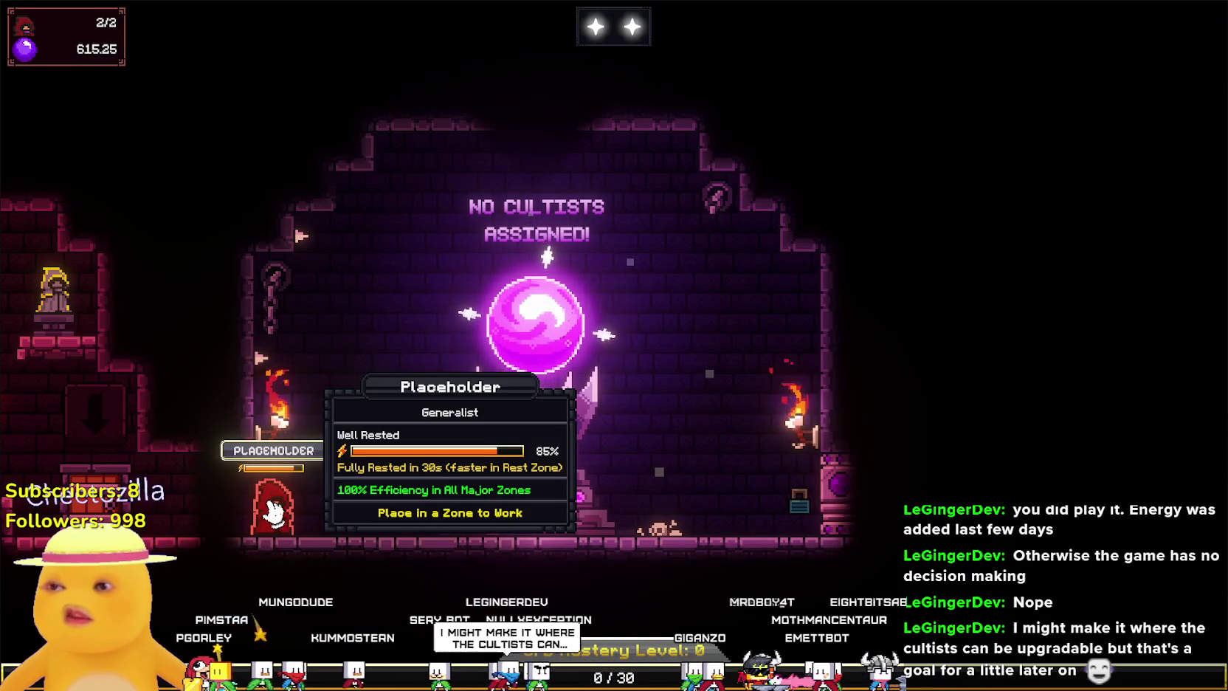
Tap the orb repeatedly to push Devotion past 1K.
click(573, 310)
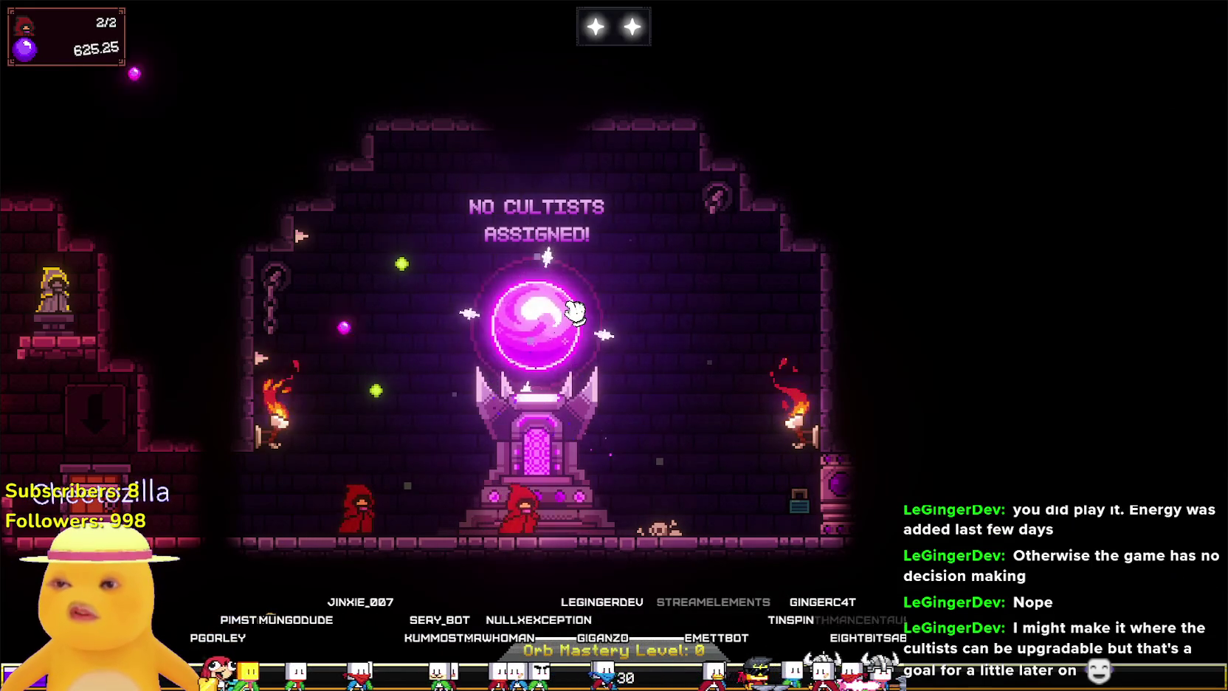
click(576, 312)
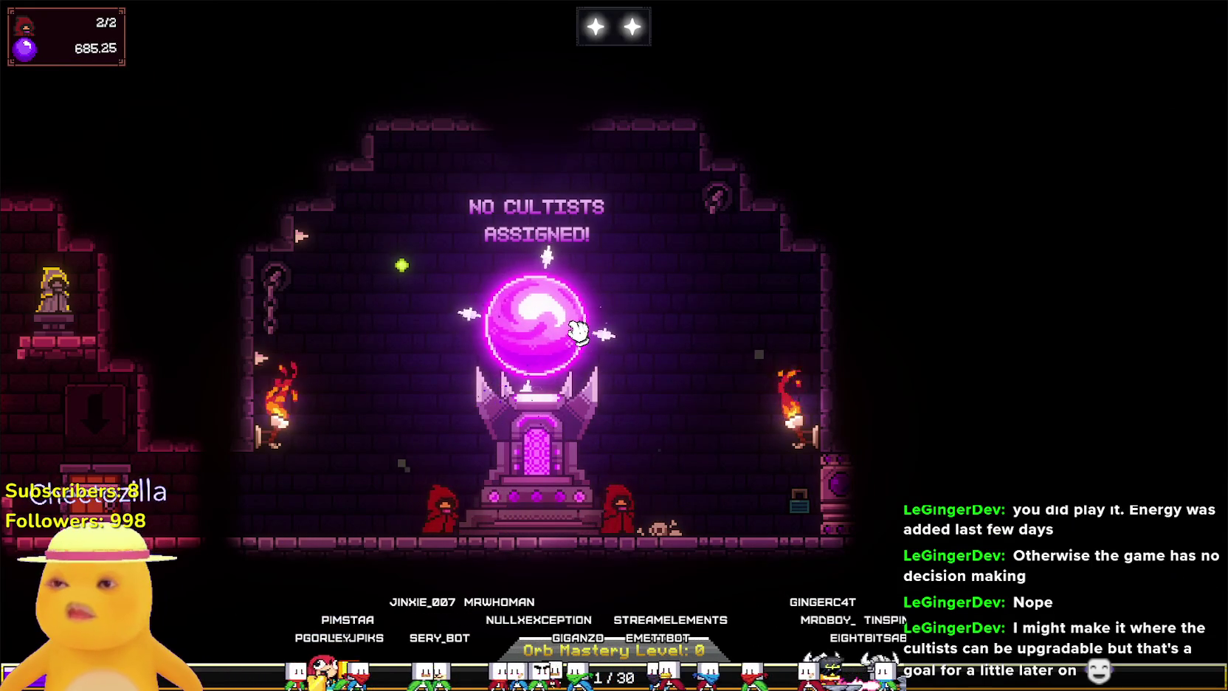
click(559, 334)
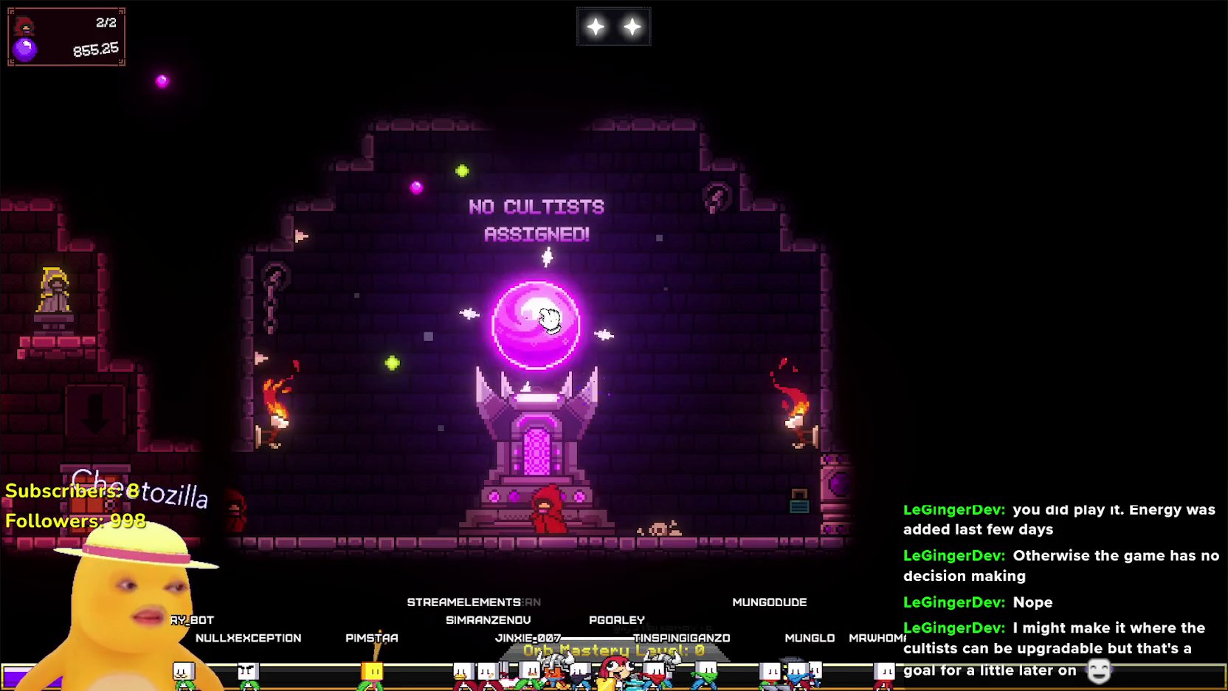
click(611, 330)
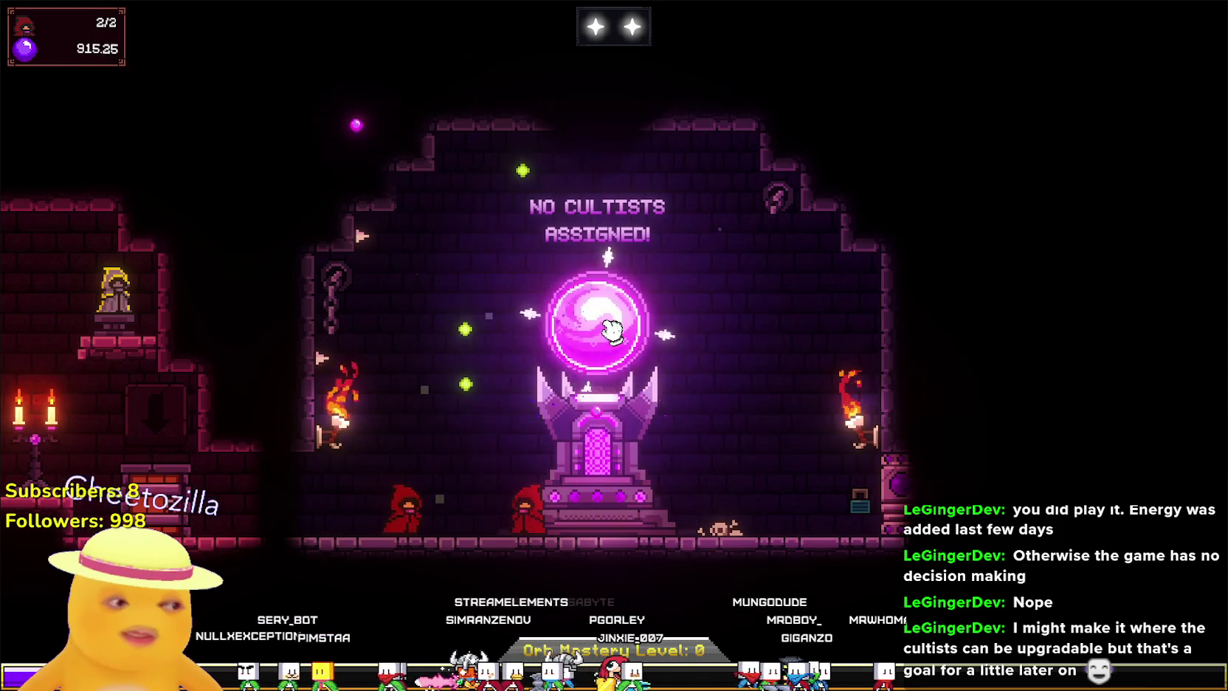
click(611, 330)
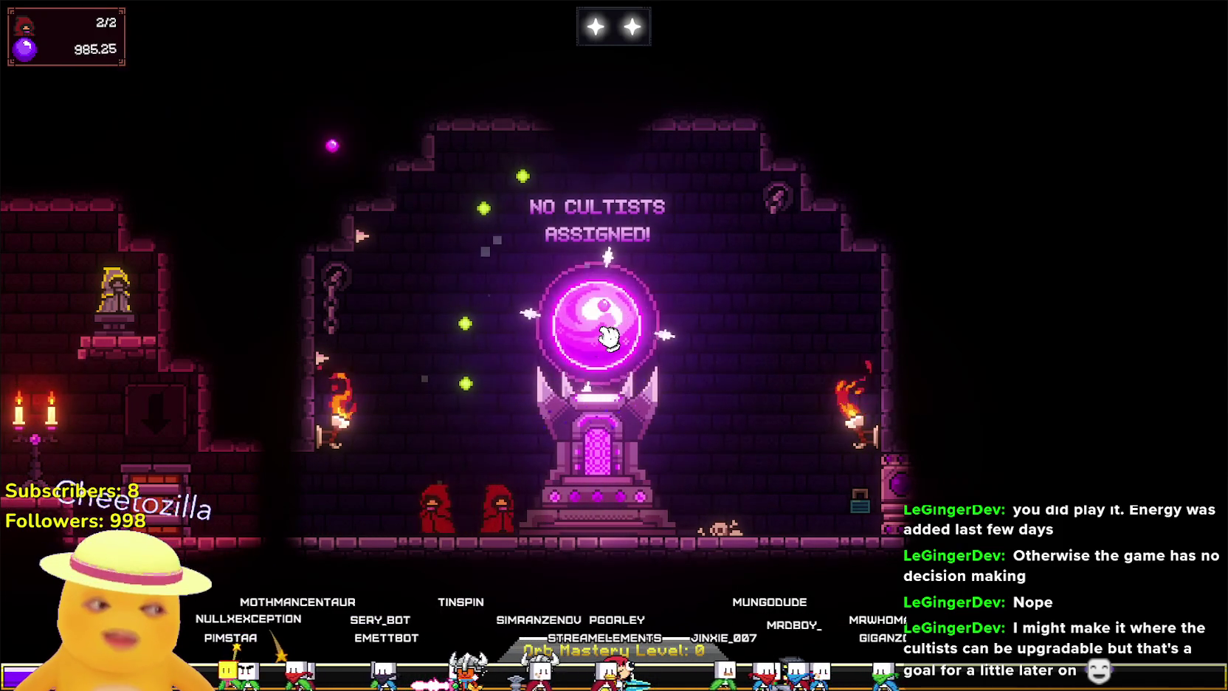
click(609, 337)
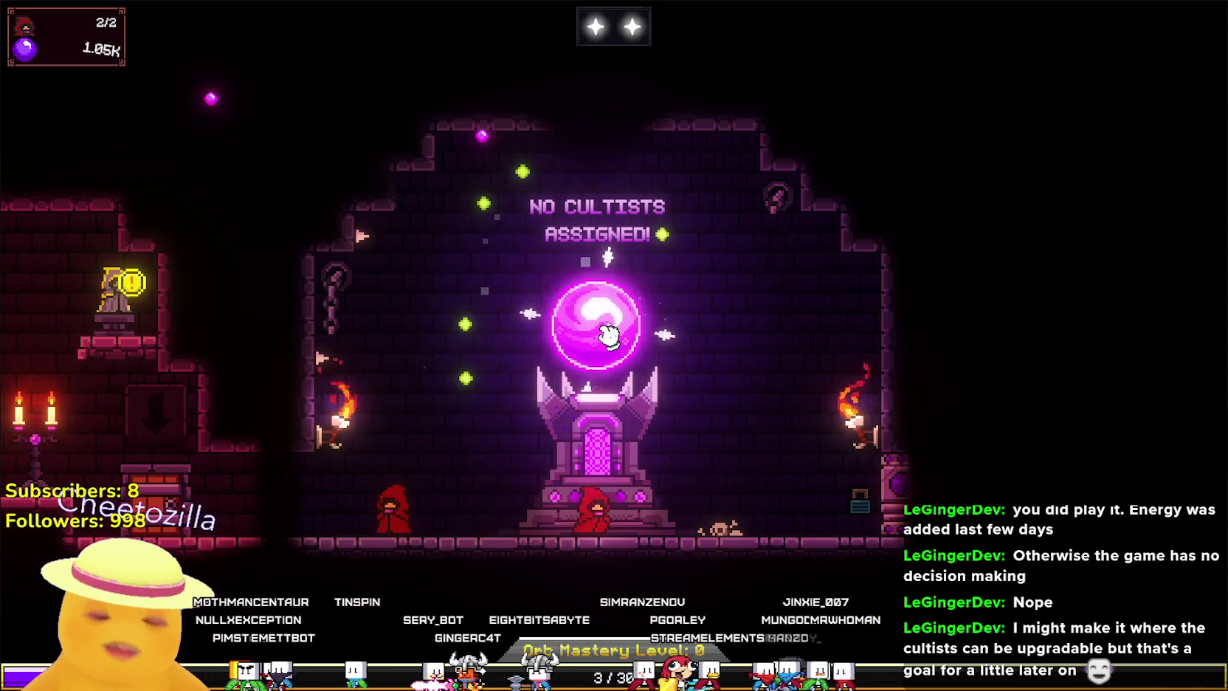
click(608, 336)
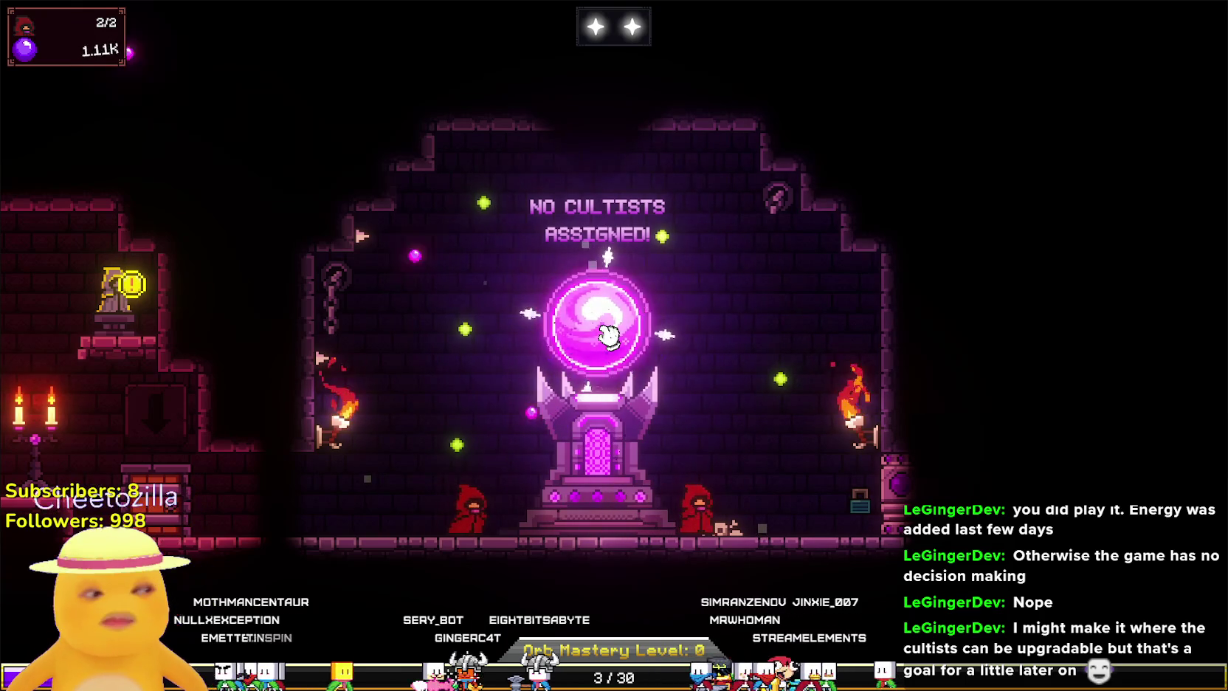
click(609, 336)
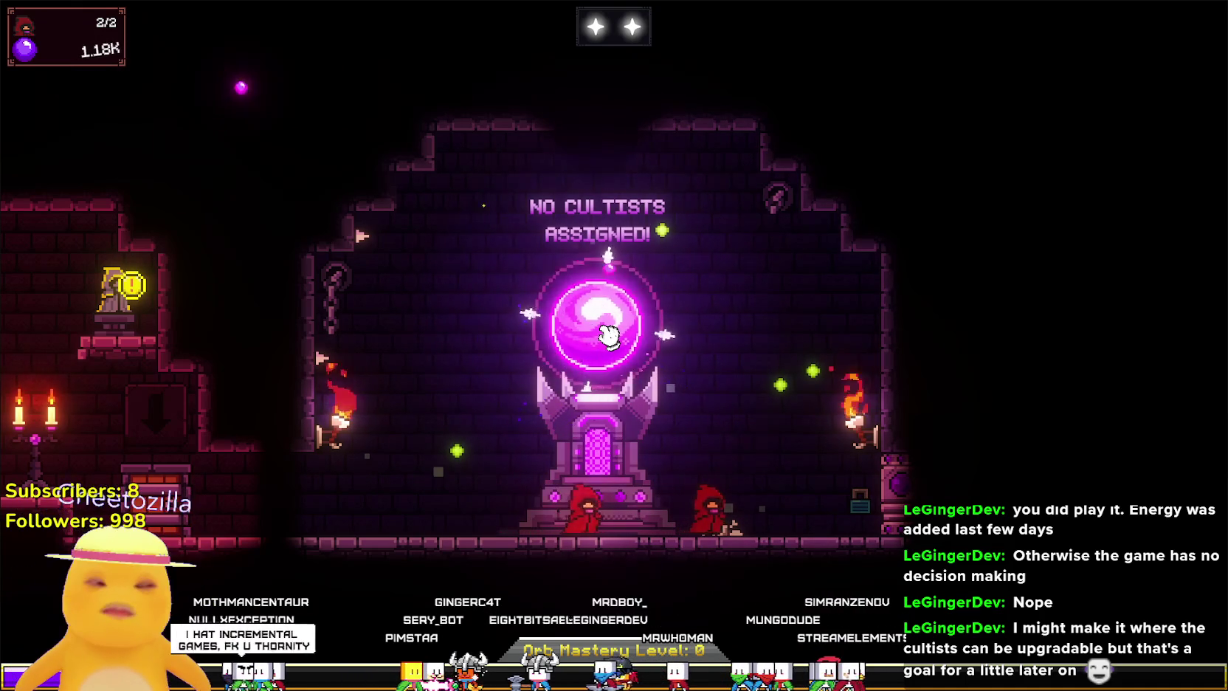
click(609, 335)
click(609, 336)
click(609, 334)
click(609, 333)
click(608, 331)
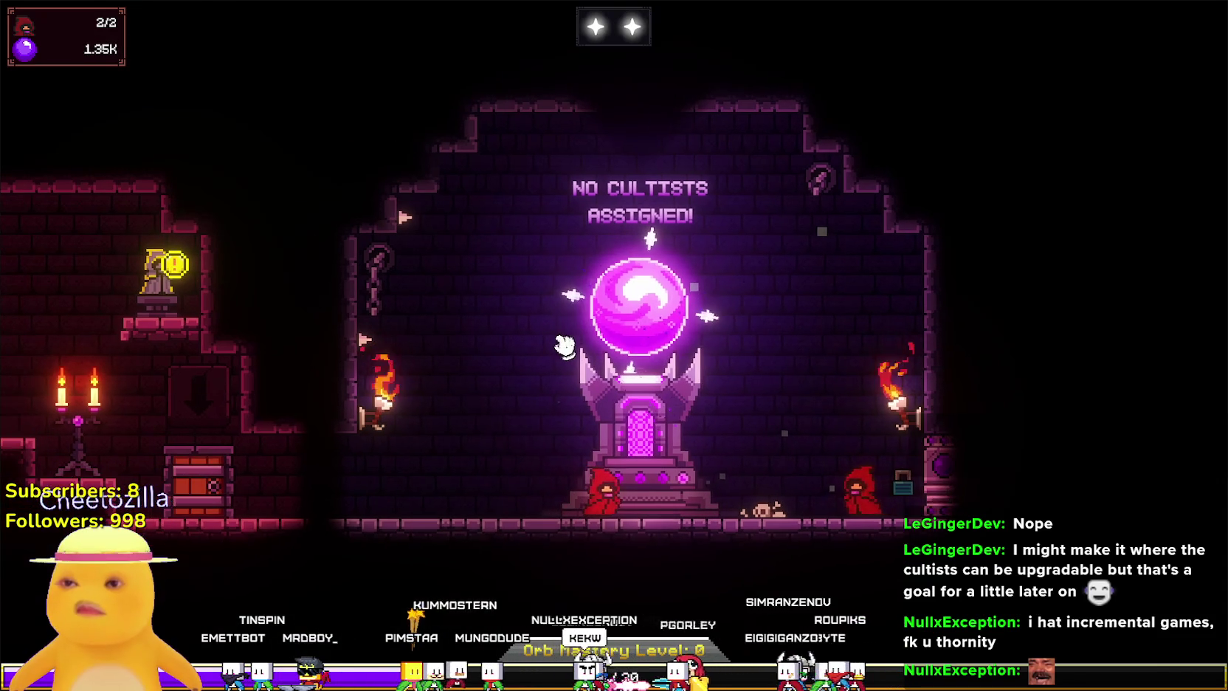
click(644, 310)
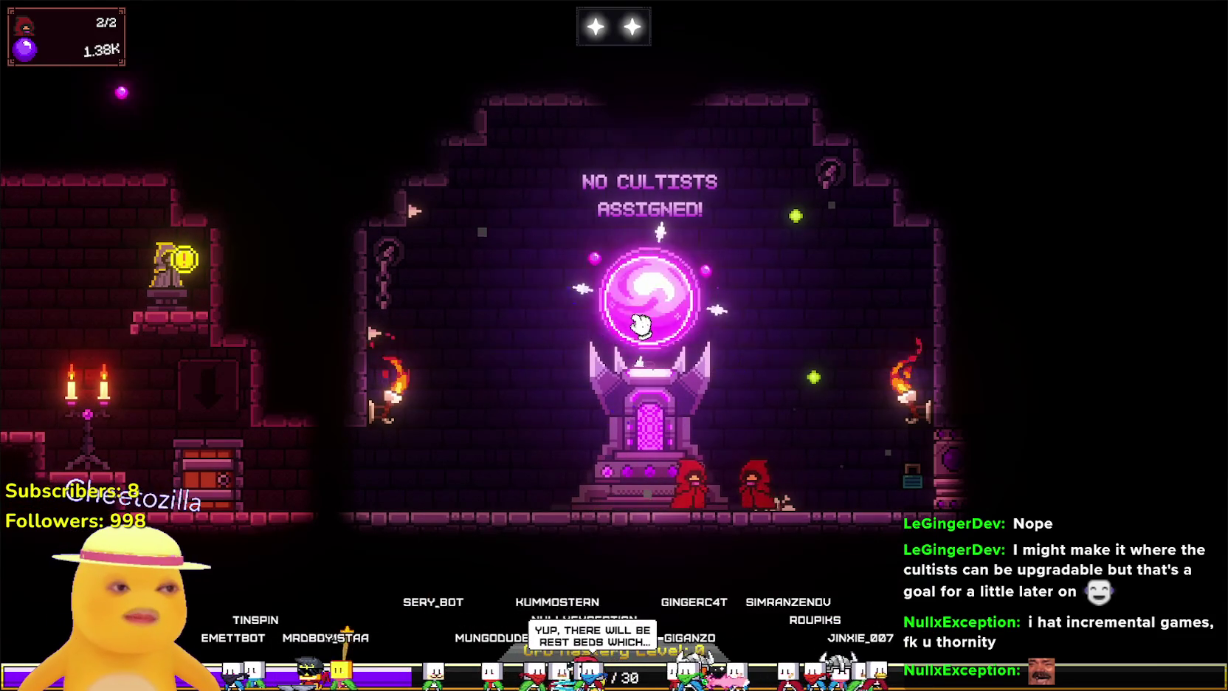
click(670, 385)
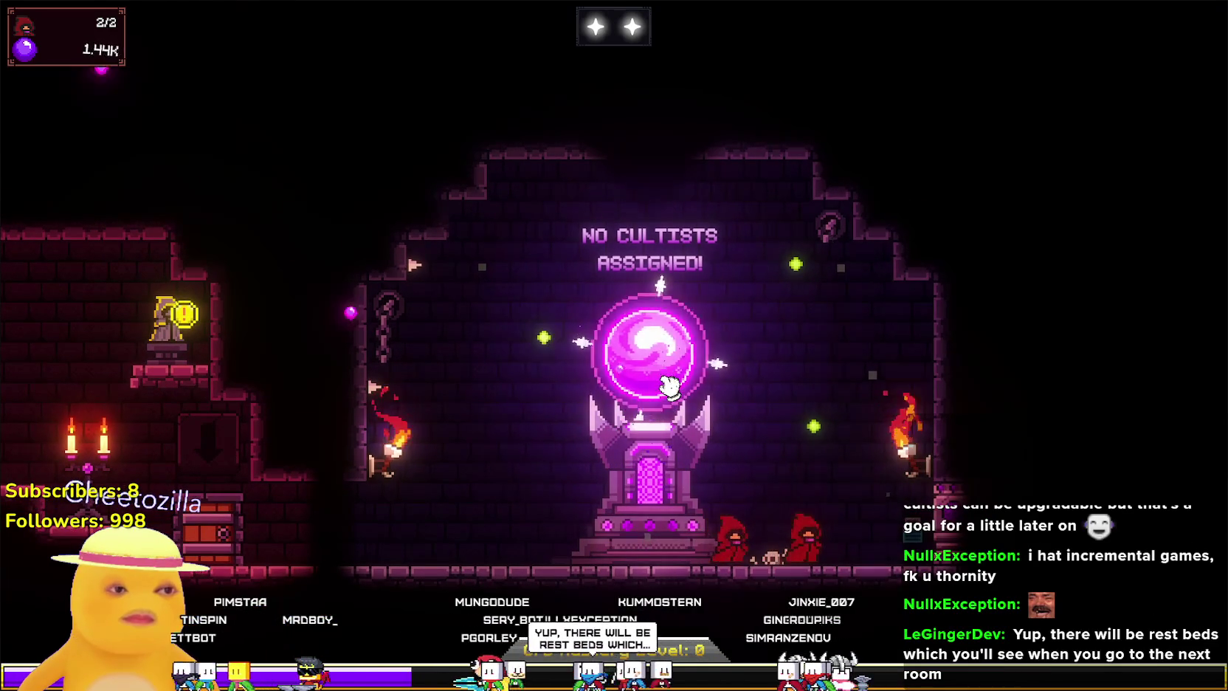
click(653, 373)
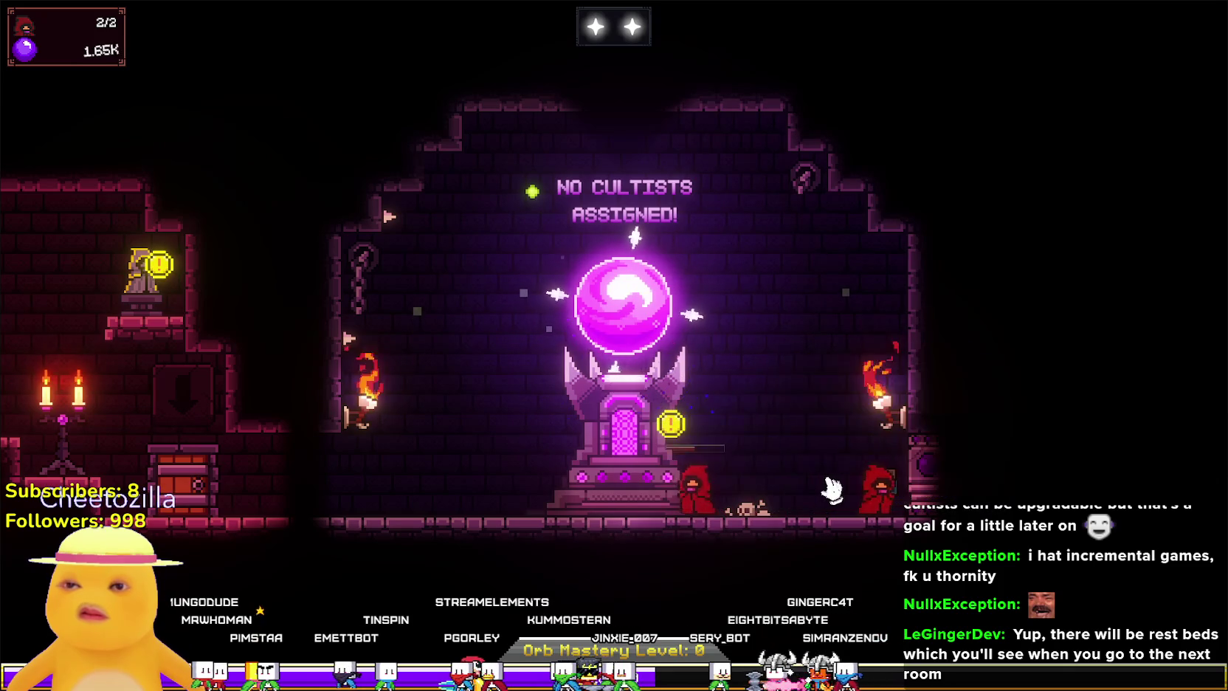
Assign a Generalist cultist to the orb, making 1/5 cultists assigned.
mouse_move(905, 485)
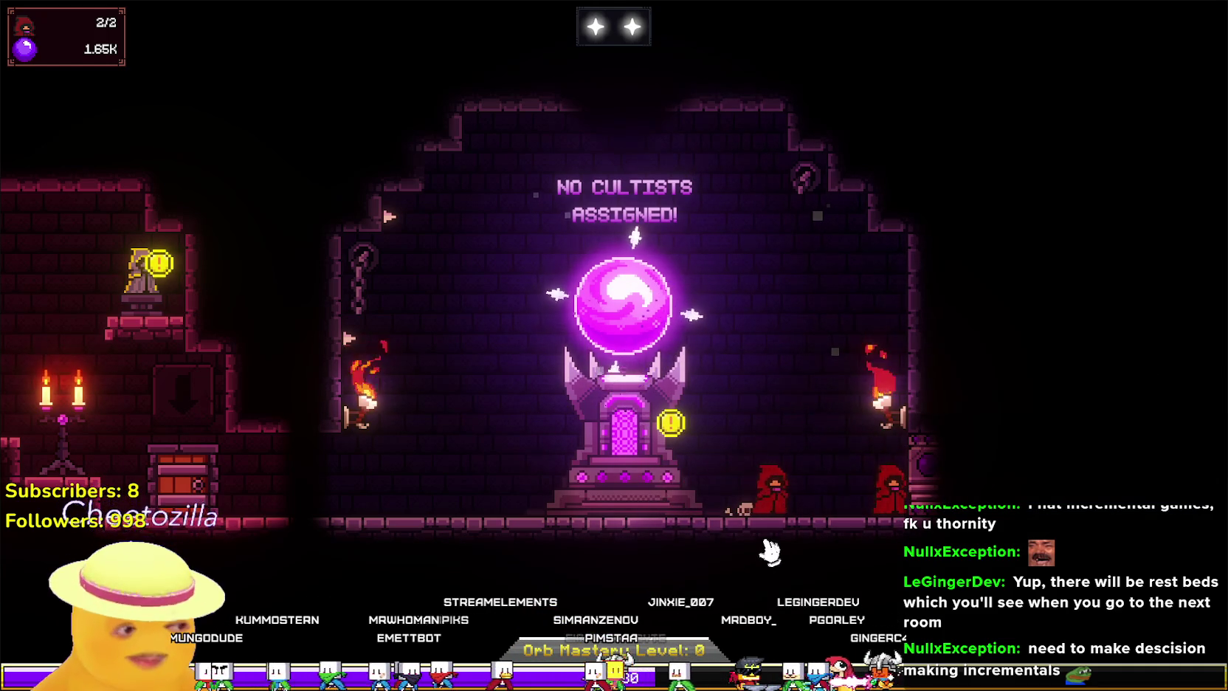
mouse_move(842, 493)
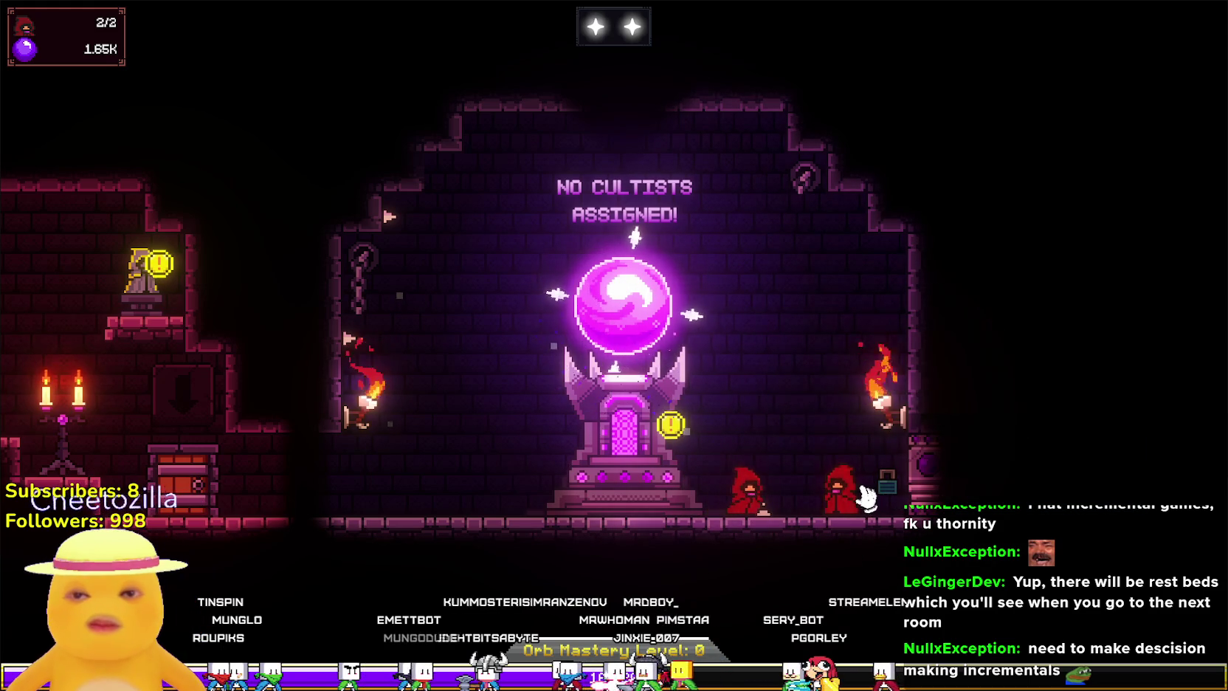
mouse_move(669, 476)
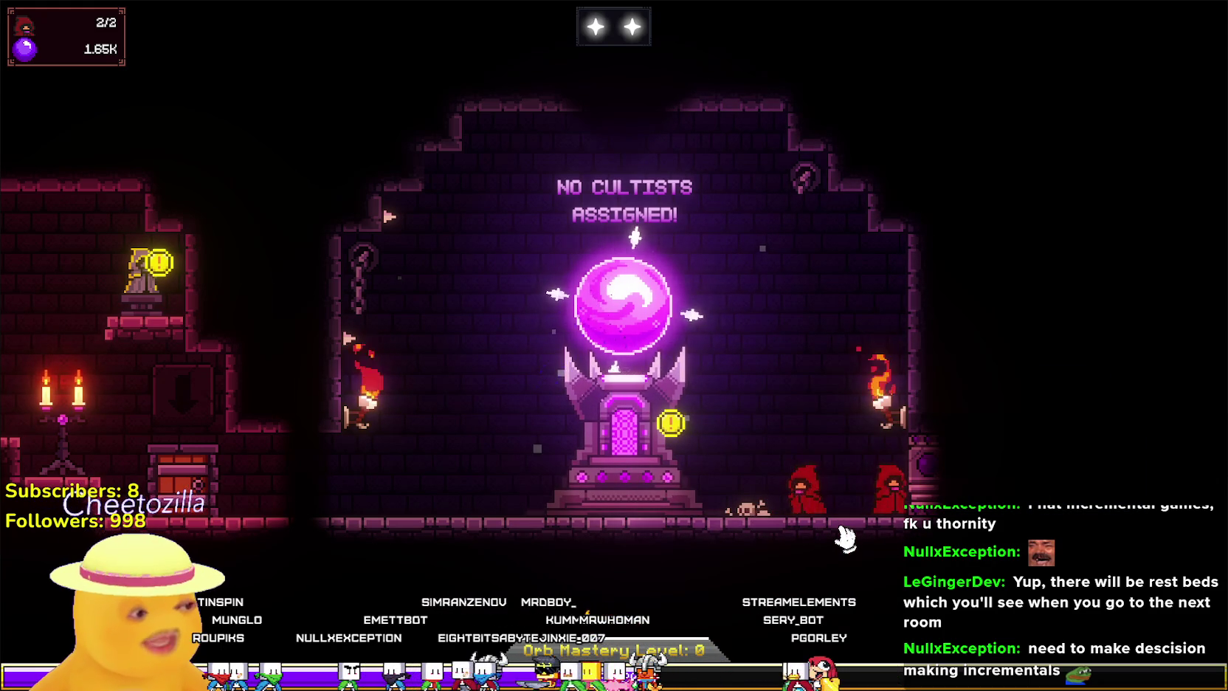
drag(893, 491, 605, 488)
Keep tapping the orb to push Devotion past 4K, then check the resting cultist's energy.
mouse_move(651, 495)
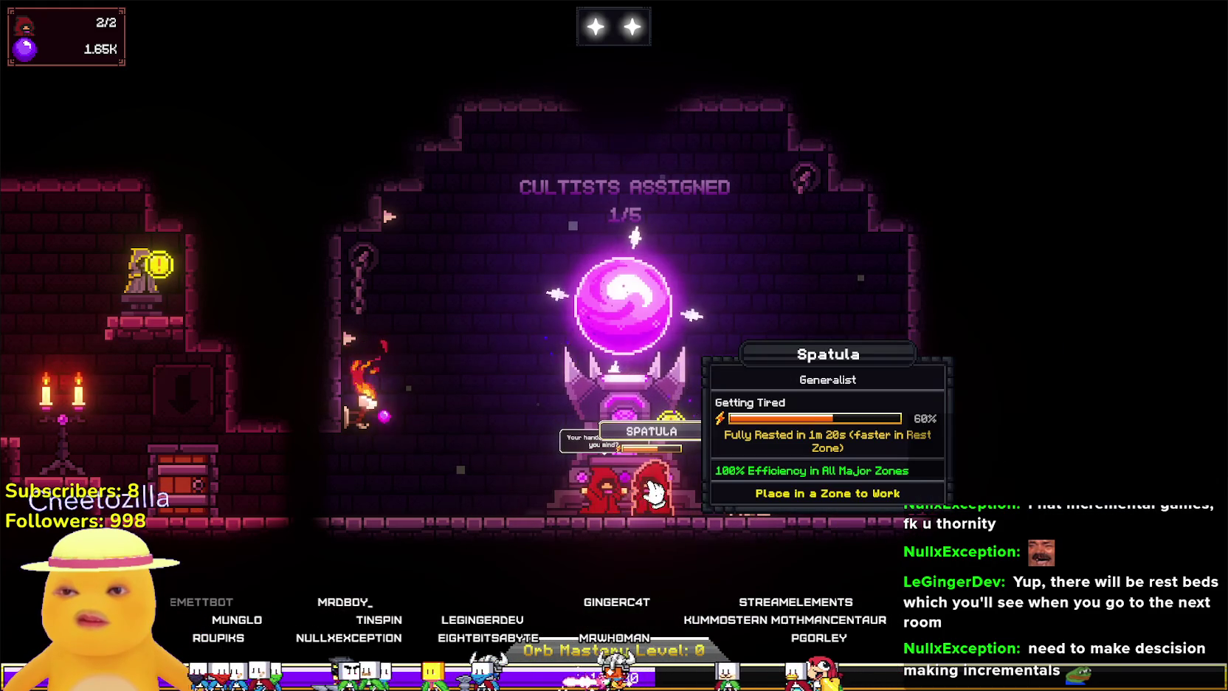
click(642, 351)
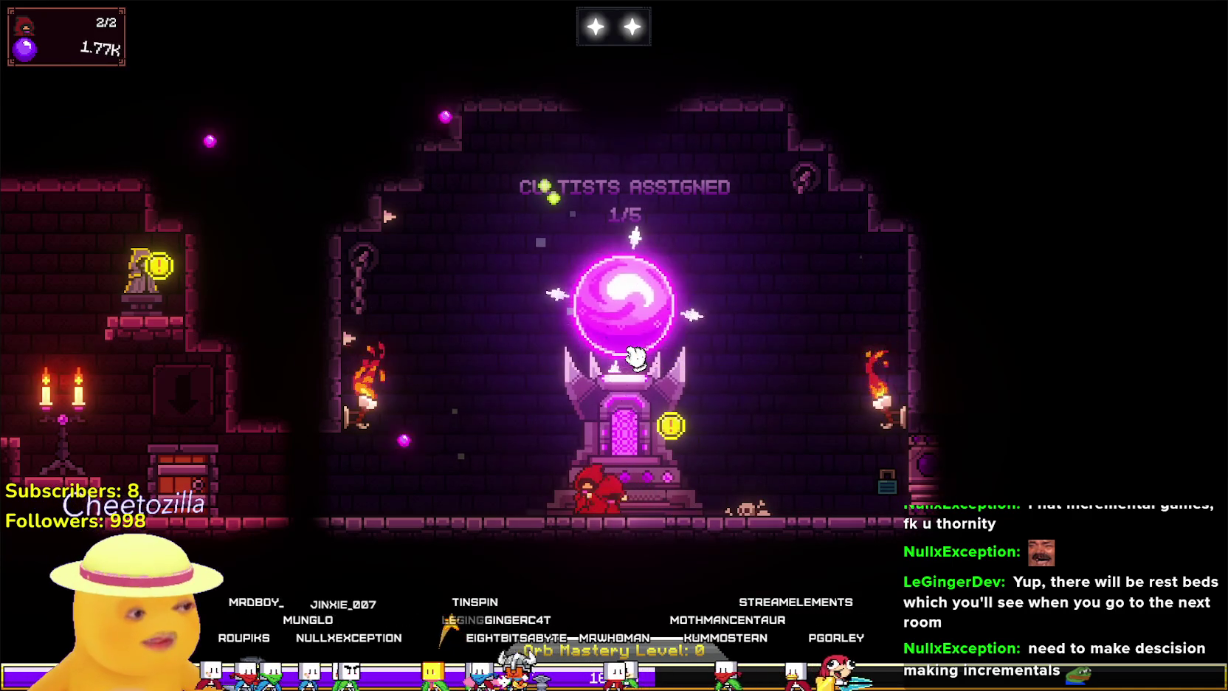
click(644, 344)
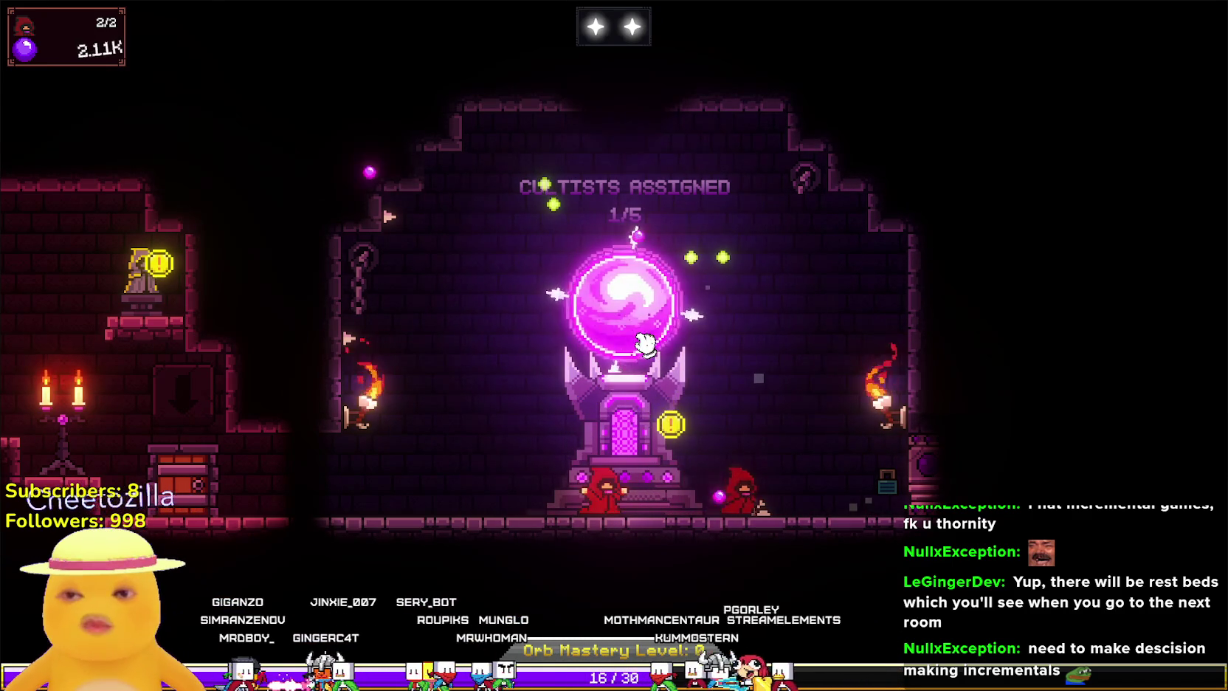
click(645, 344)
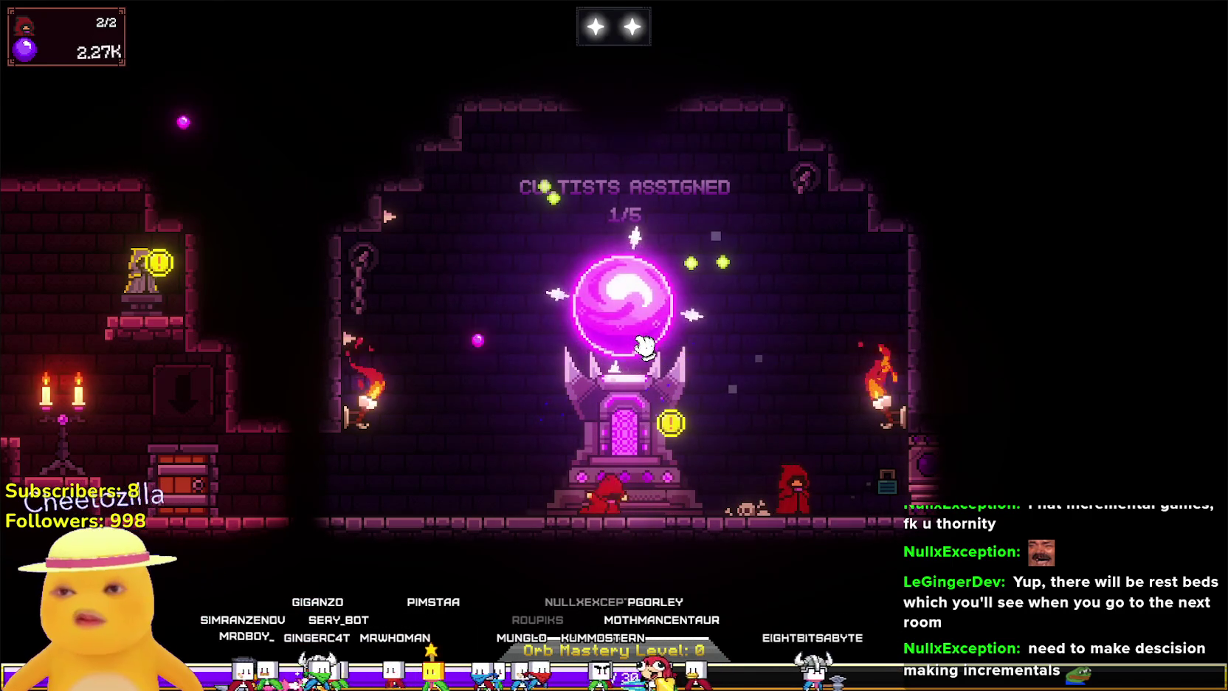
click(644, 344)
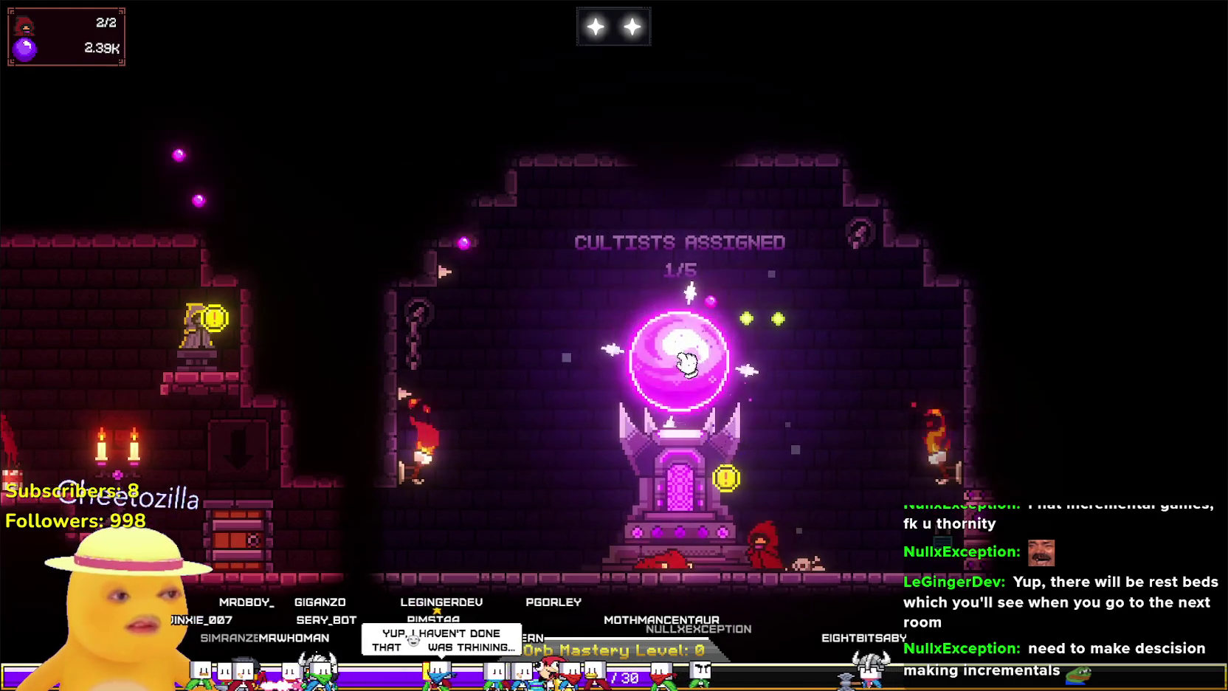
click(685, 374)
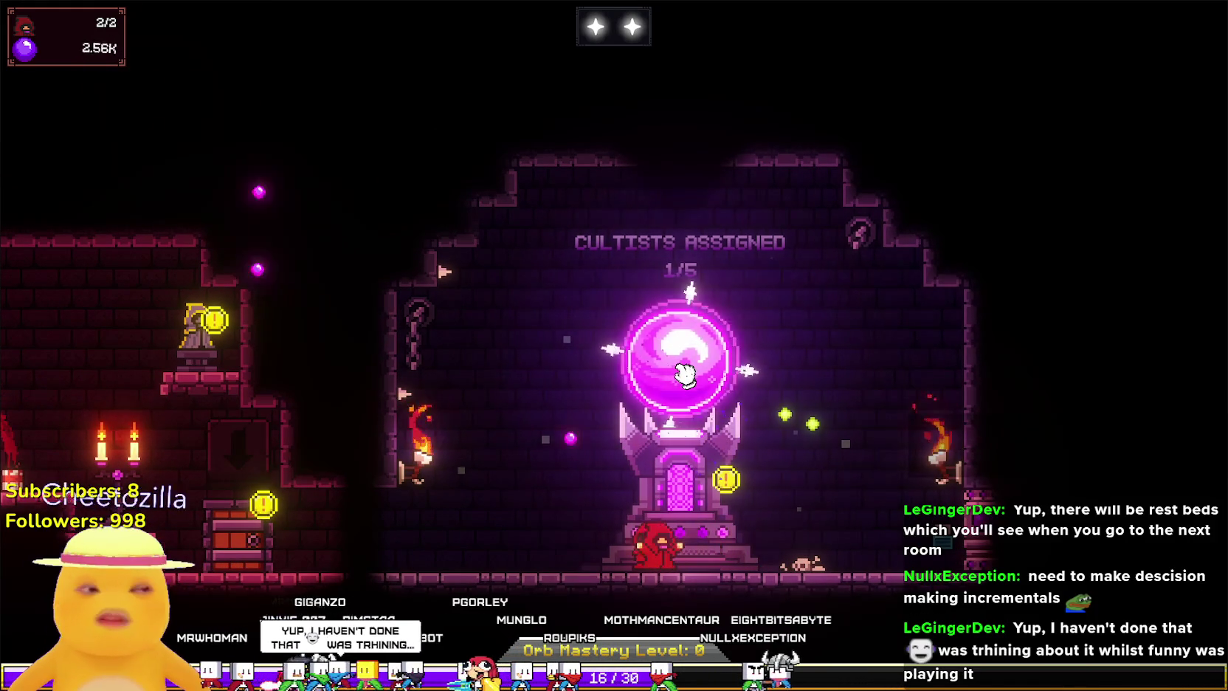
click(685, 374)
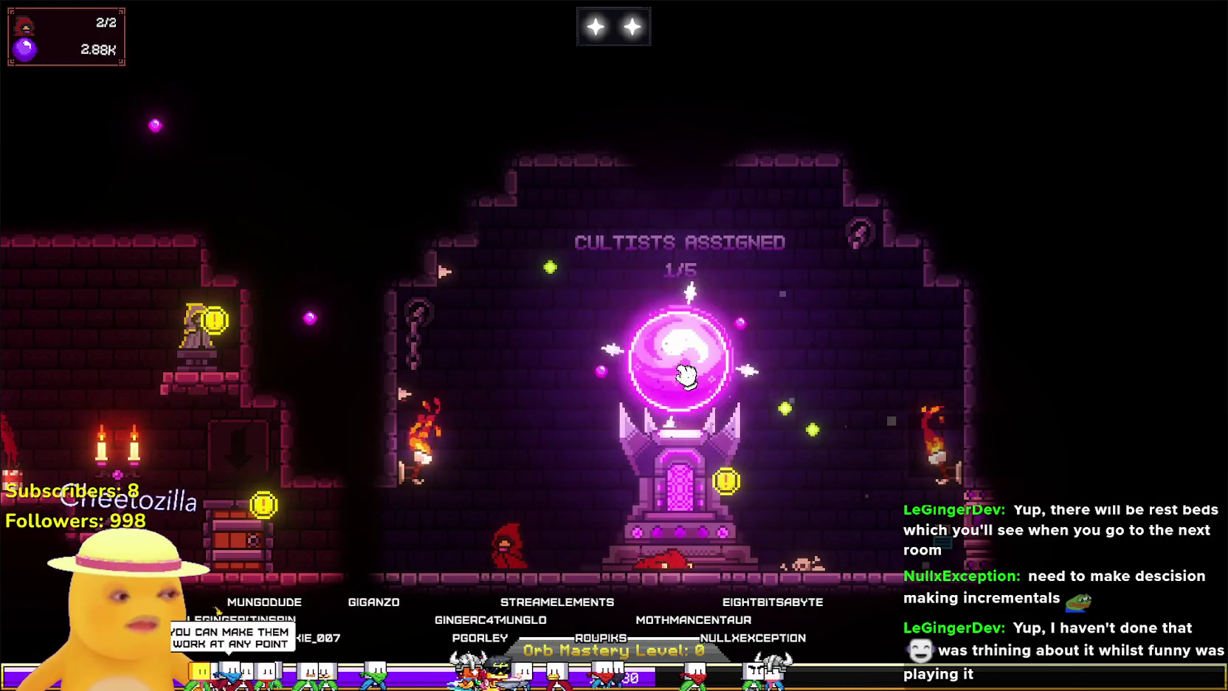
click(686, 375)
click(686, 375)
click(687, 375)
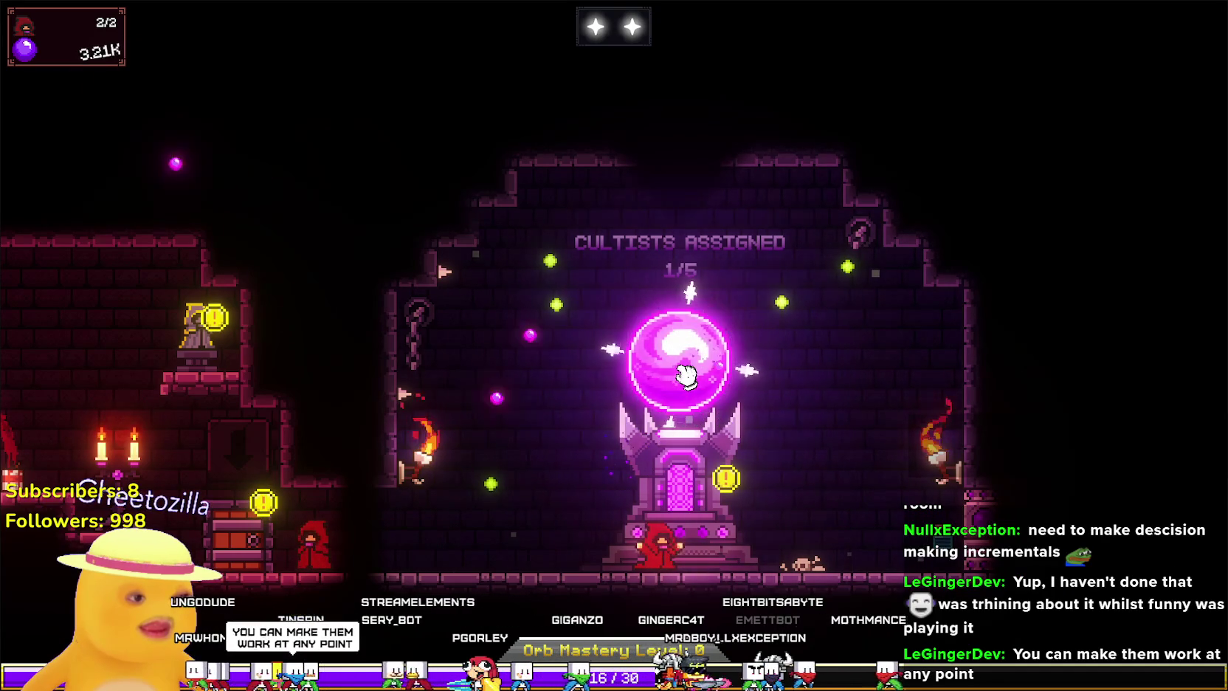
click(686, 375)
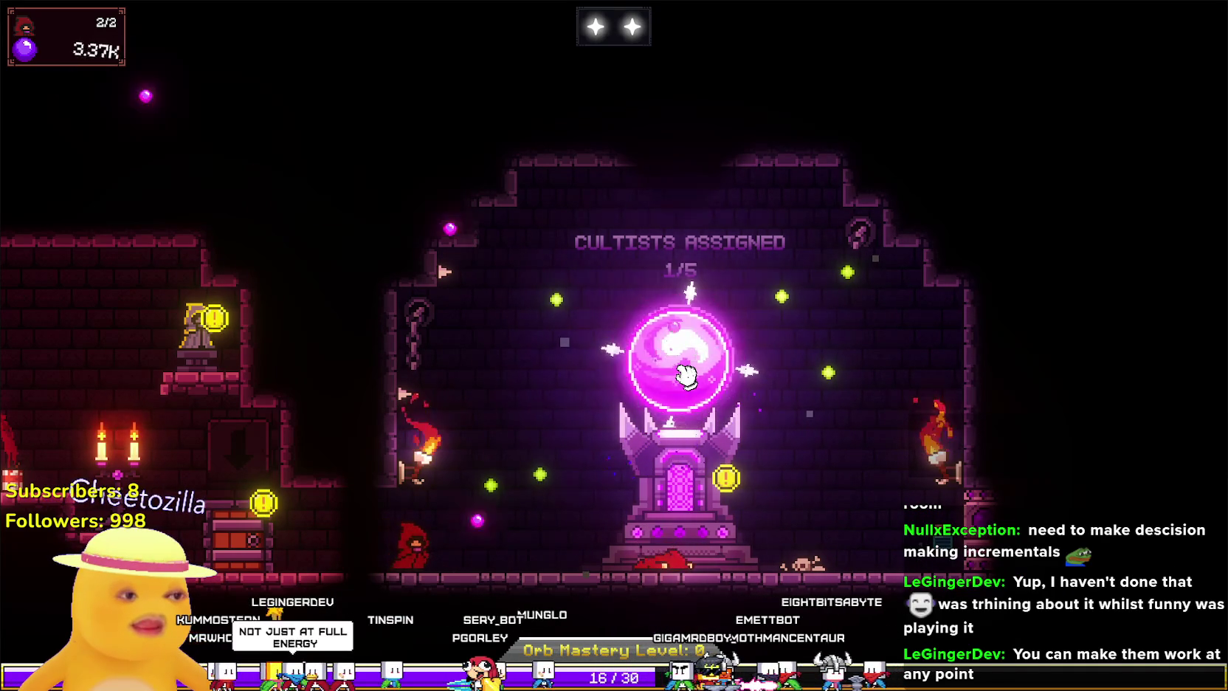
click(686, 375)
click(686, 375)
click(687, 375)
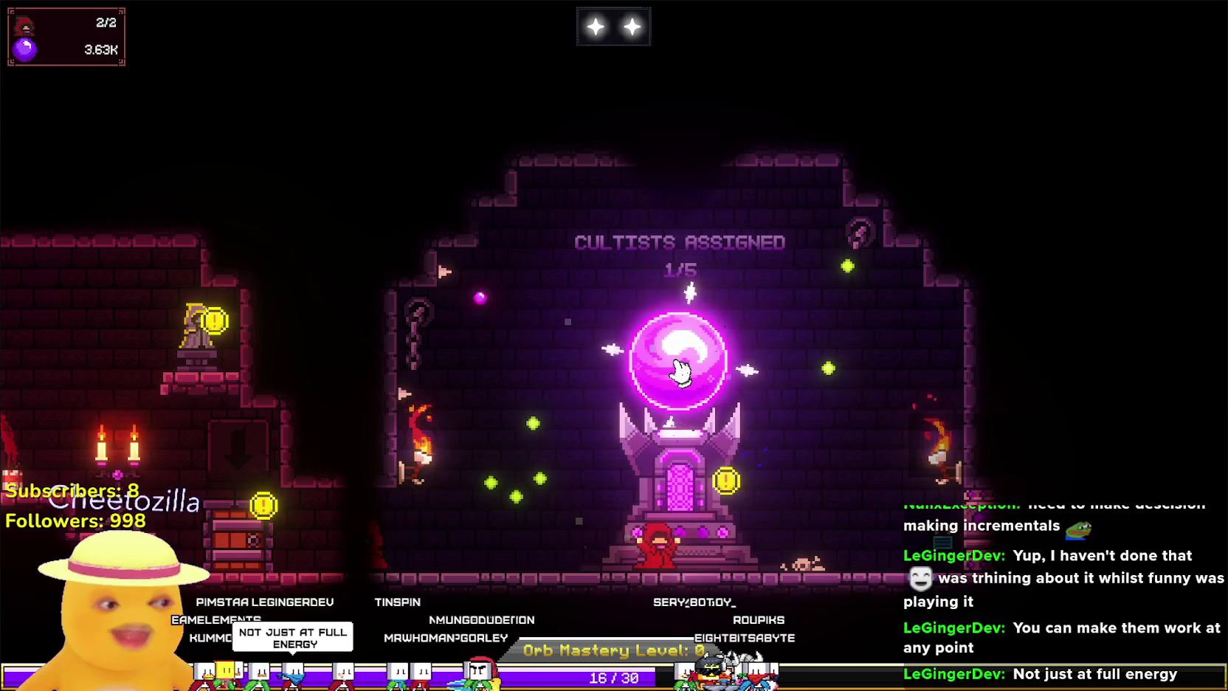
mouse_move(309, 559)
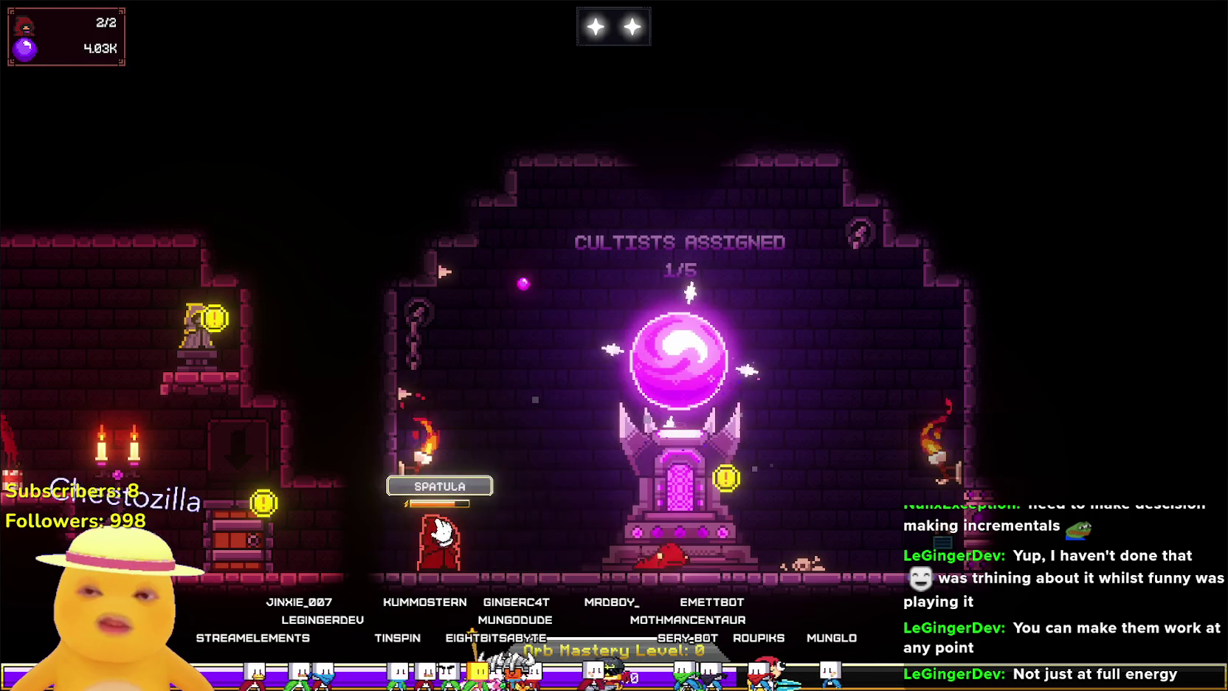
mouse_move(399, 537)
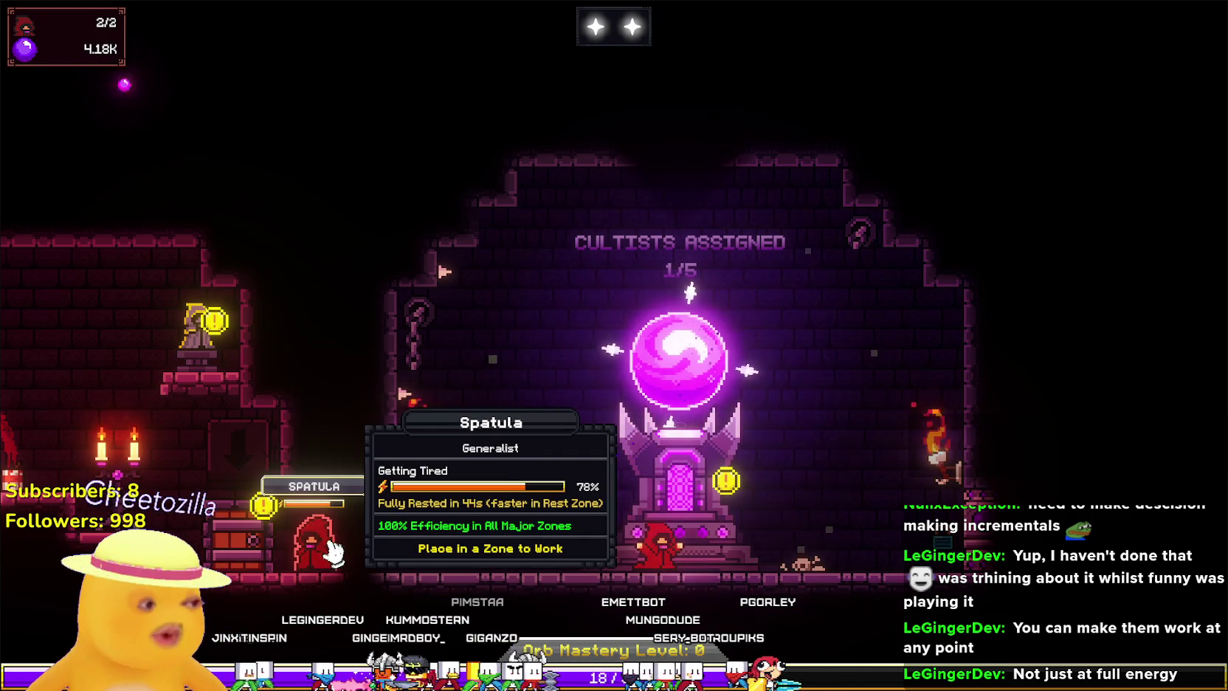
mouse_move(709, 487)
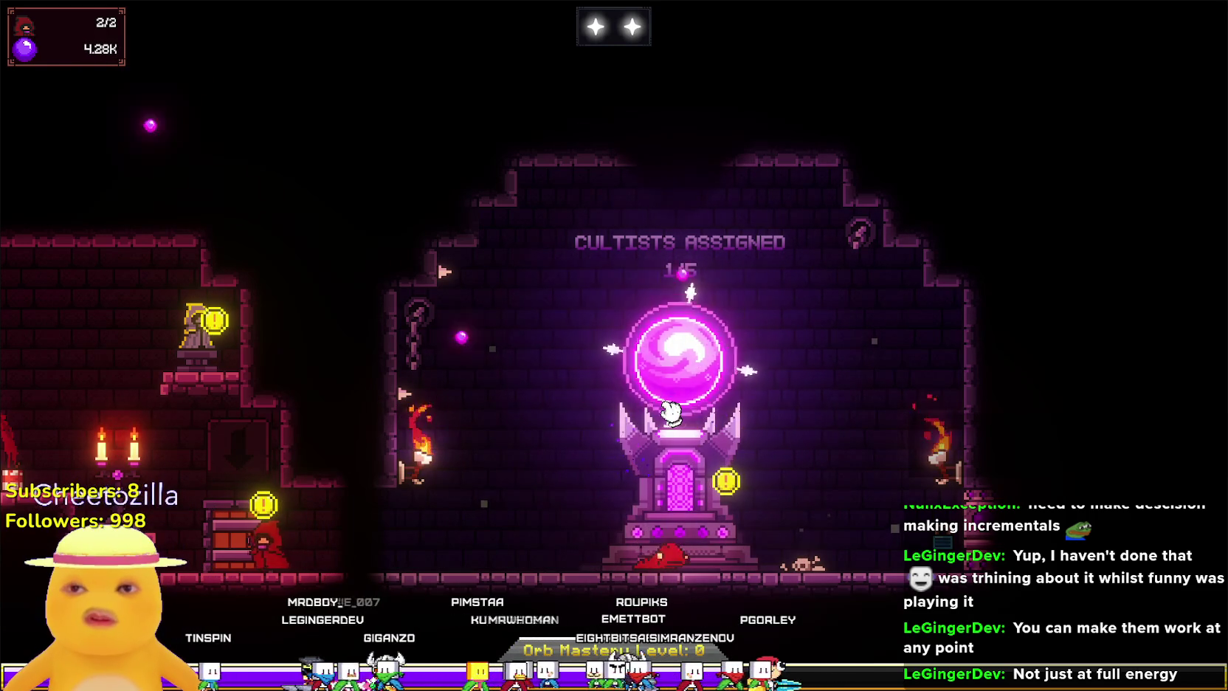
Assign the wandering cultist to the orb (2/5) and pan left to the pentagram room.
mouse_move(239, 546)
mouse_down()
mouse_move(663, 493)
mouse_move(685, 461)
mouse_up()
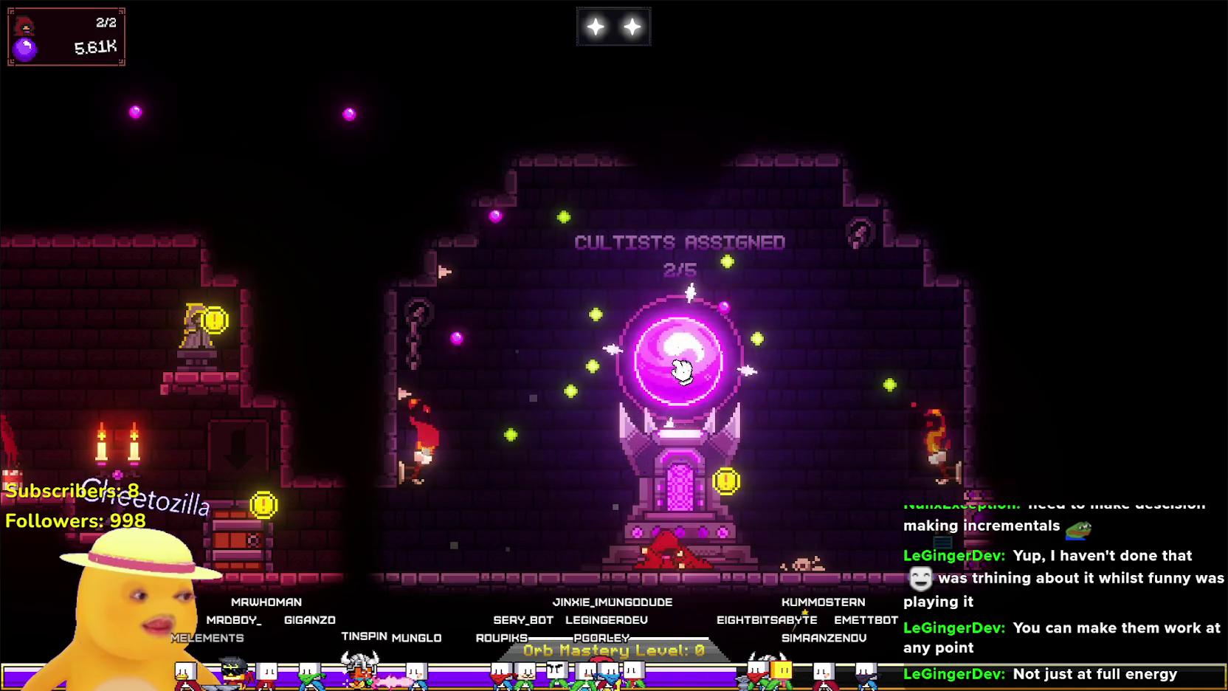
mouse_move(687, 546)
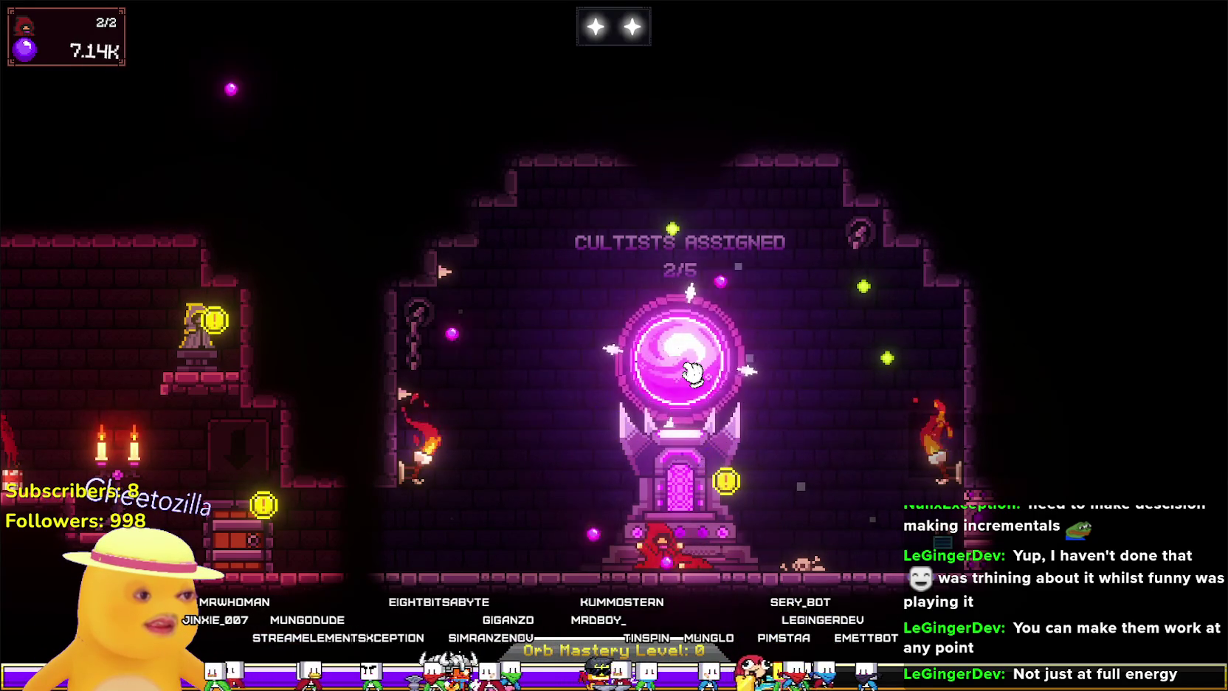
mouse_move(694, 373)
mouse_down()
mouse_move(837, 378)
mouse_move(897, 364)
mouse_up()
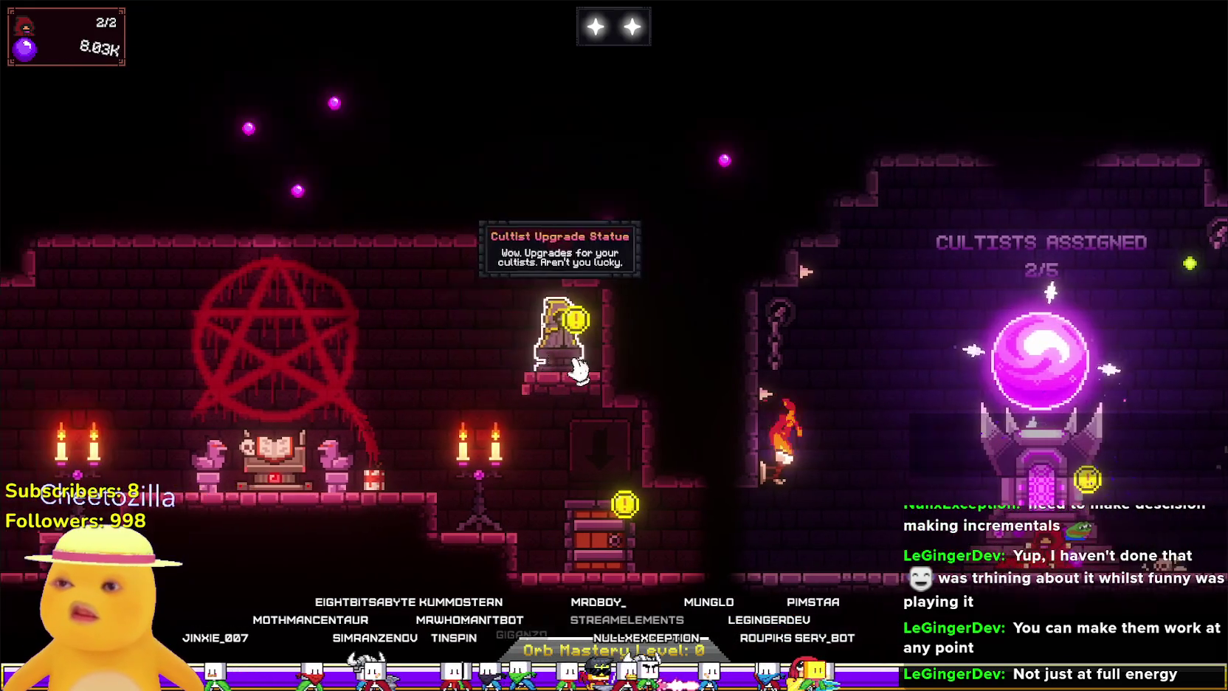
Buy Extra Leg Room level 1/5, raising cultist capacity to 2/3.
click(574, 331)
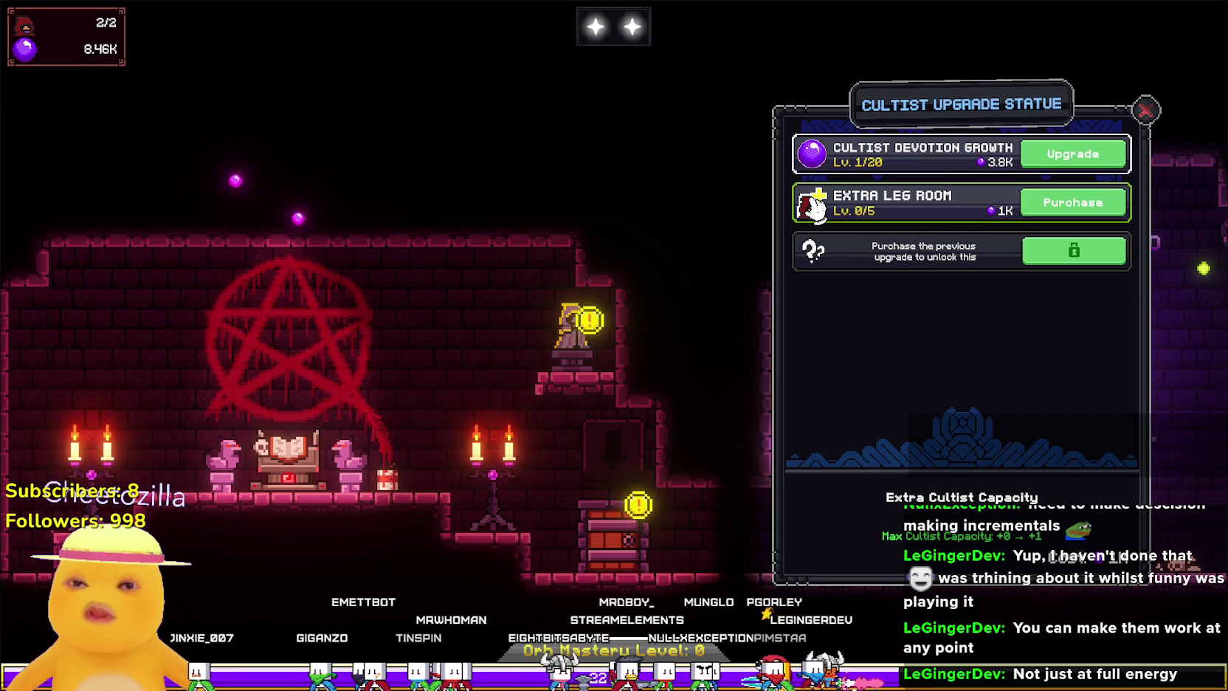
click(1080, 209)
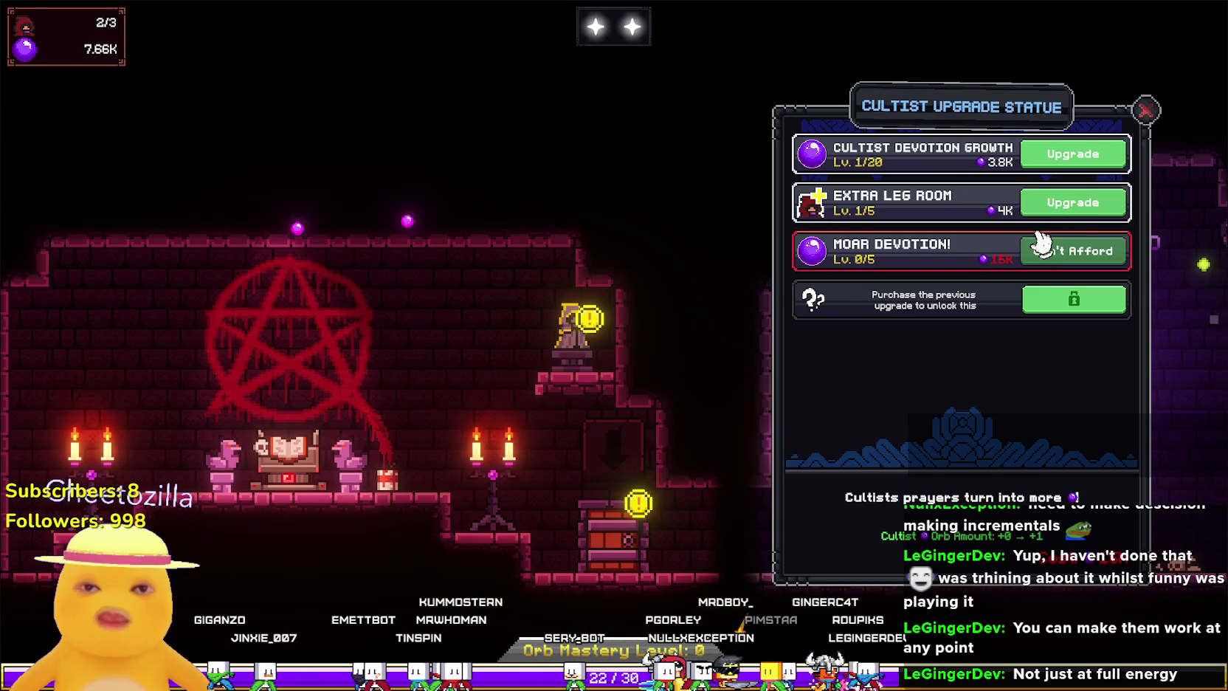
click(1146, 109)
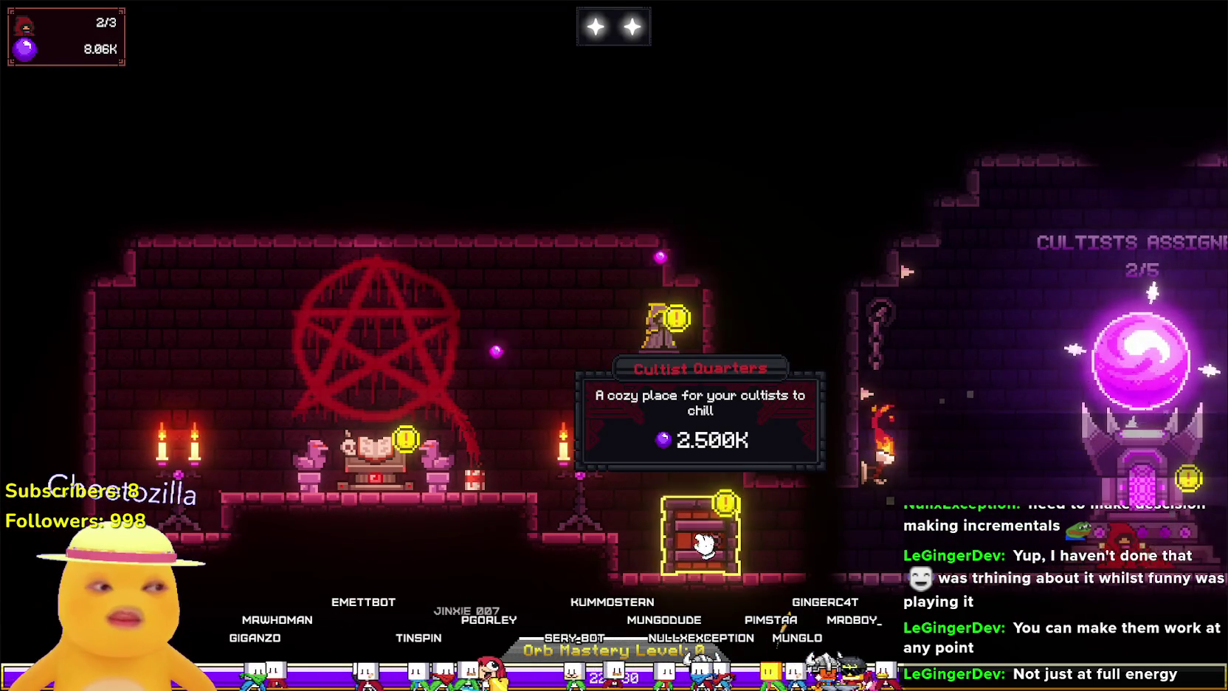
Unlock the Cultist Quarters for 2.500K Devotion, revealing the rest-area beds.
click(704, 538)
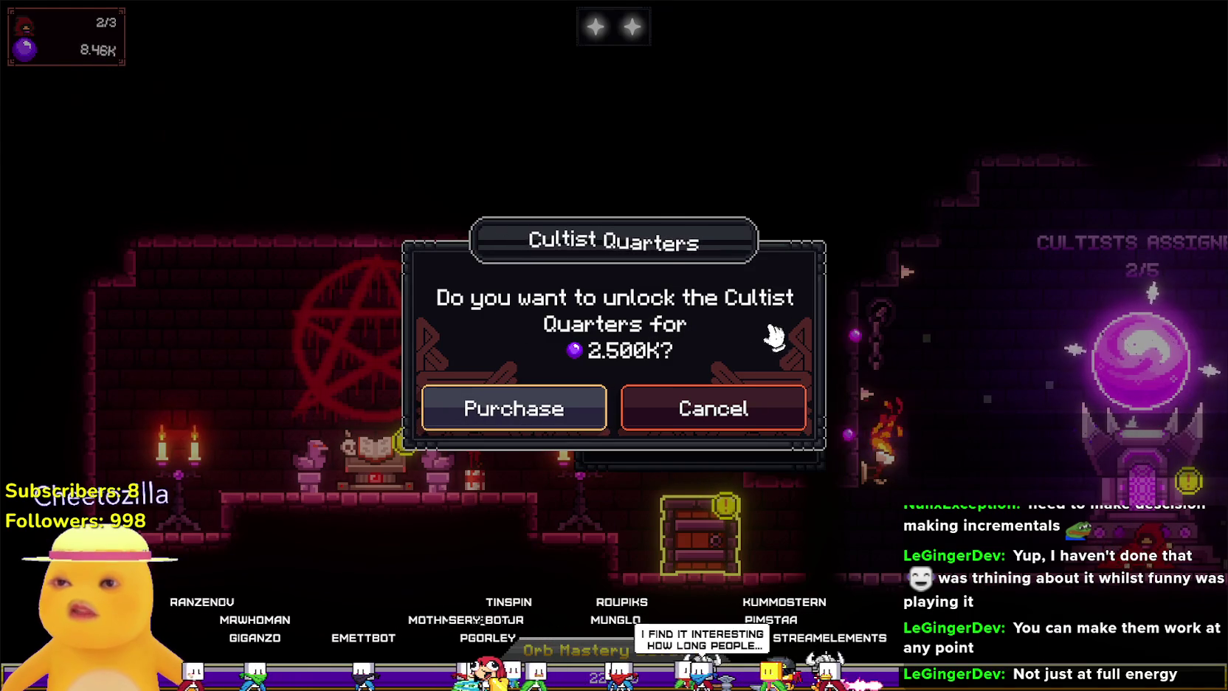
click(513, 413)
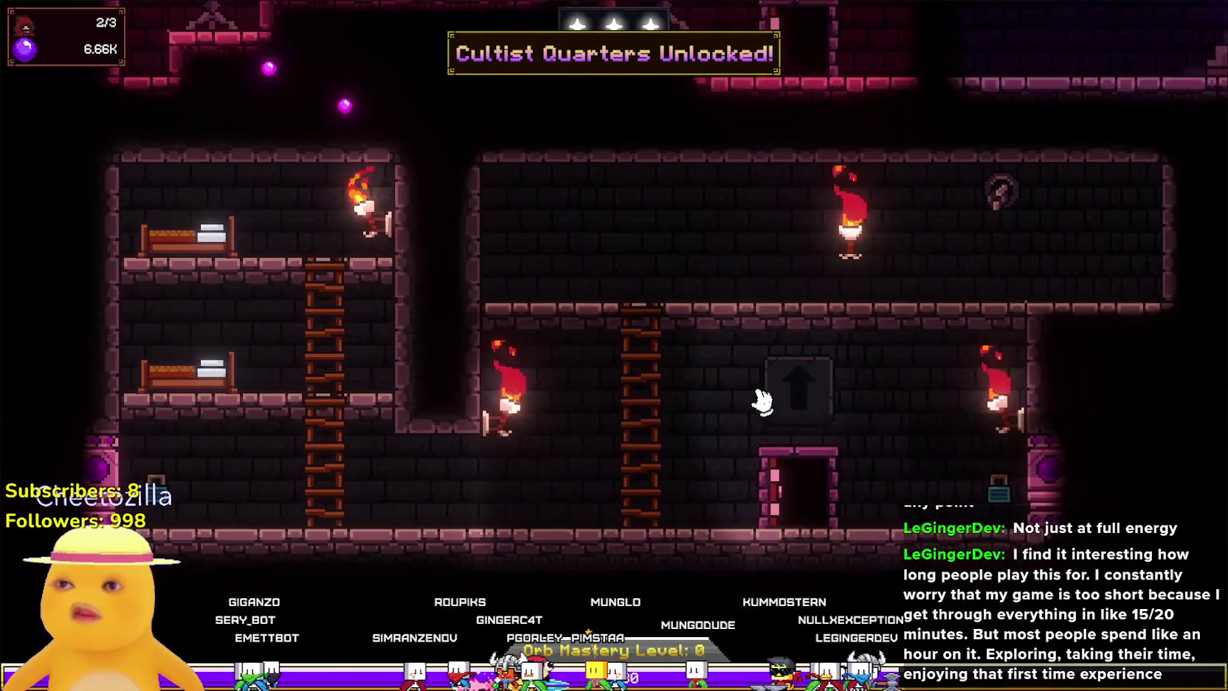
mouse_move(436, 384)
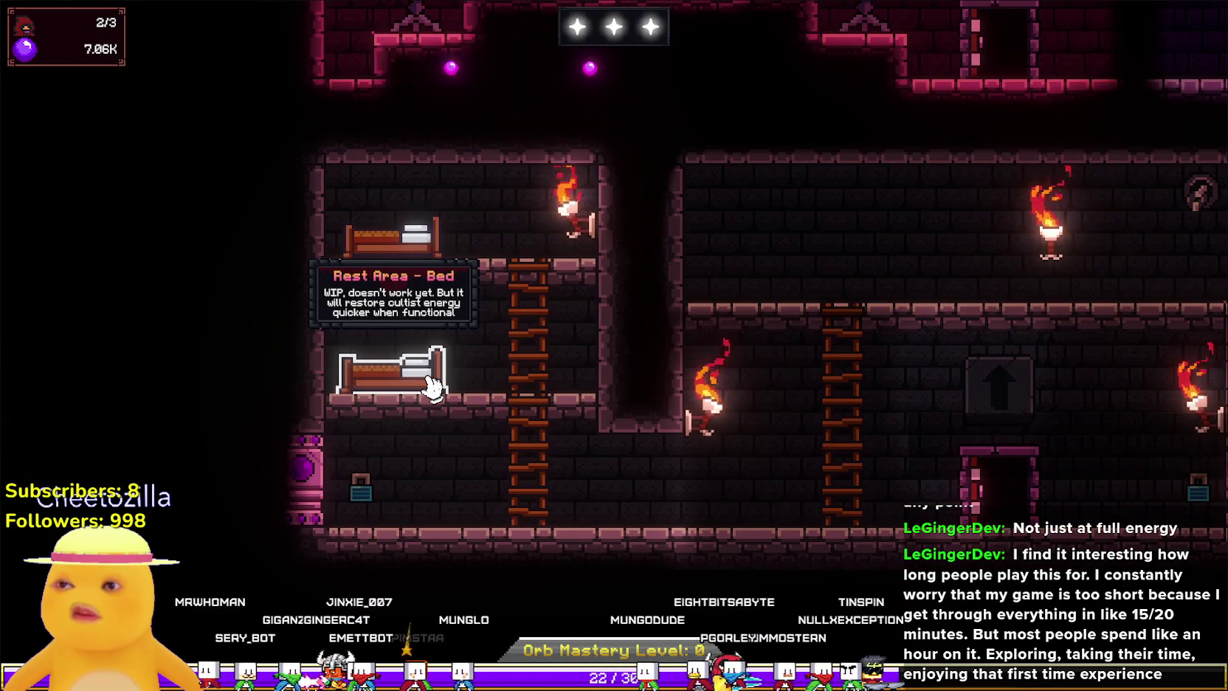
scroll(417, 358, up, 1)
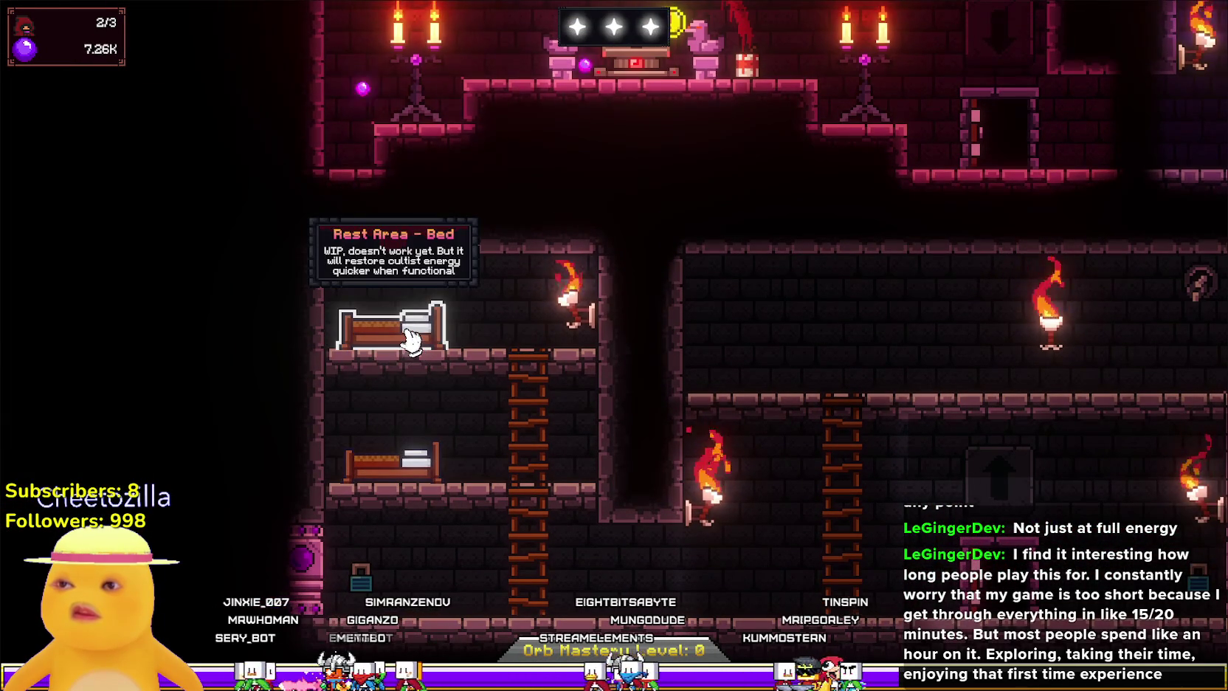
scroll(493, 392, down, 1)
drag(808, 441, 633, 529)
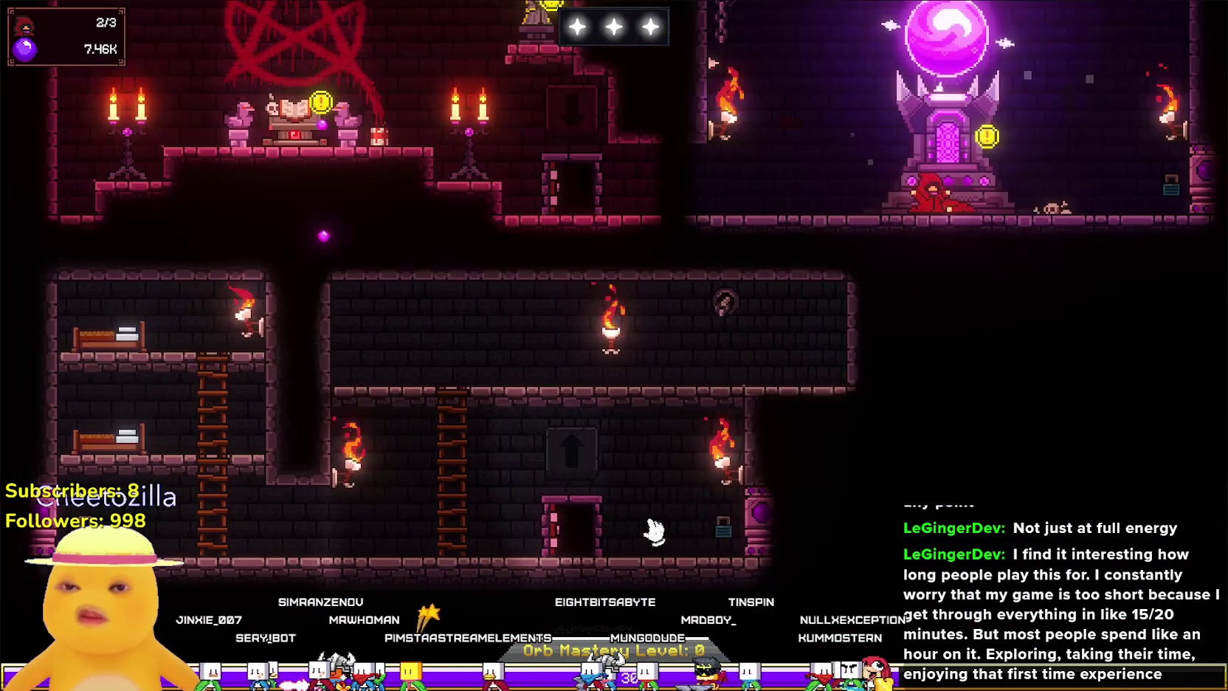
mouse_move(767, 539)
key(a)
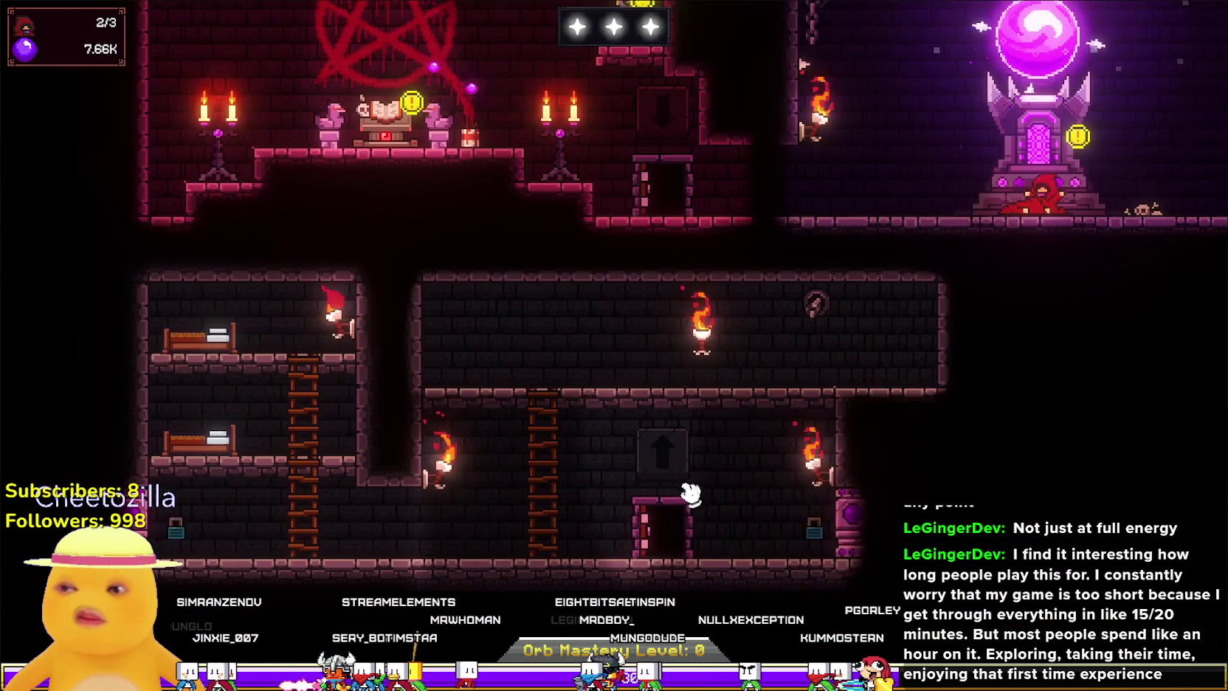
key(w)
key(d)
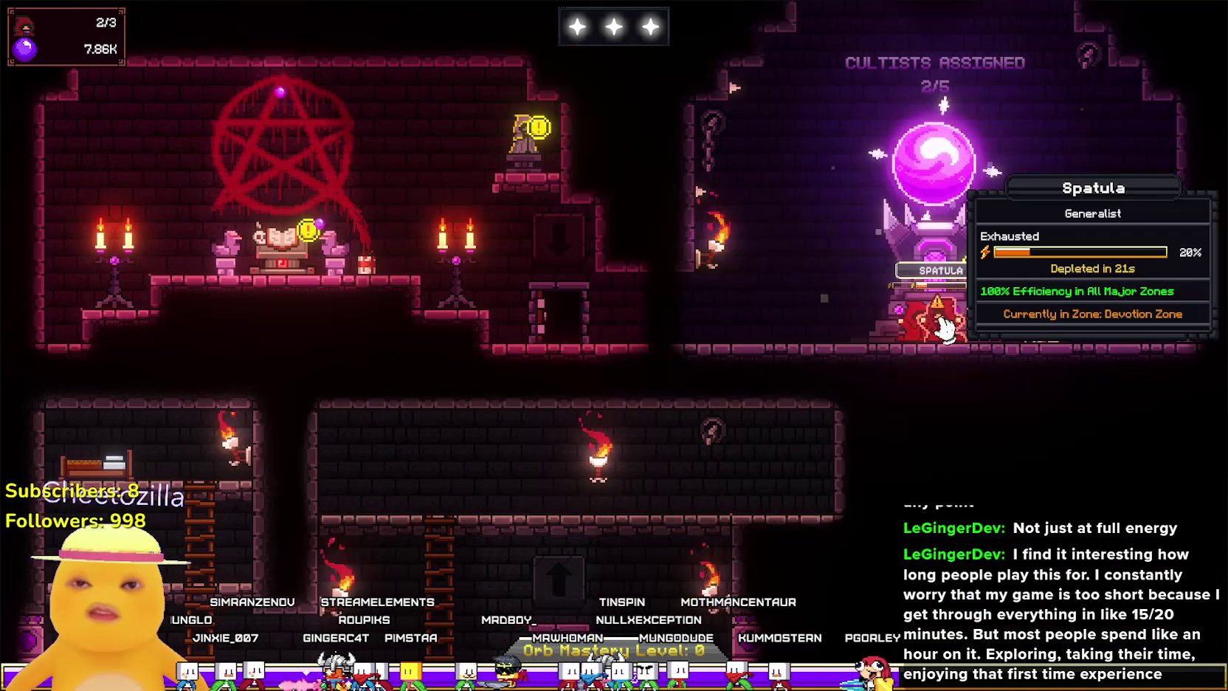
Zoom in and drag both drained cultists out of the orb's Devotion Zone.
scroll(906, 343, up, 1)
scroll(907, 344, up, 2)
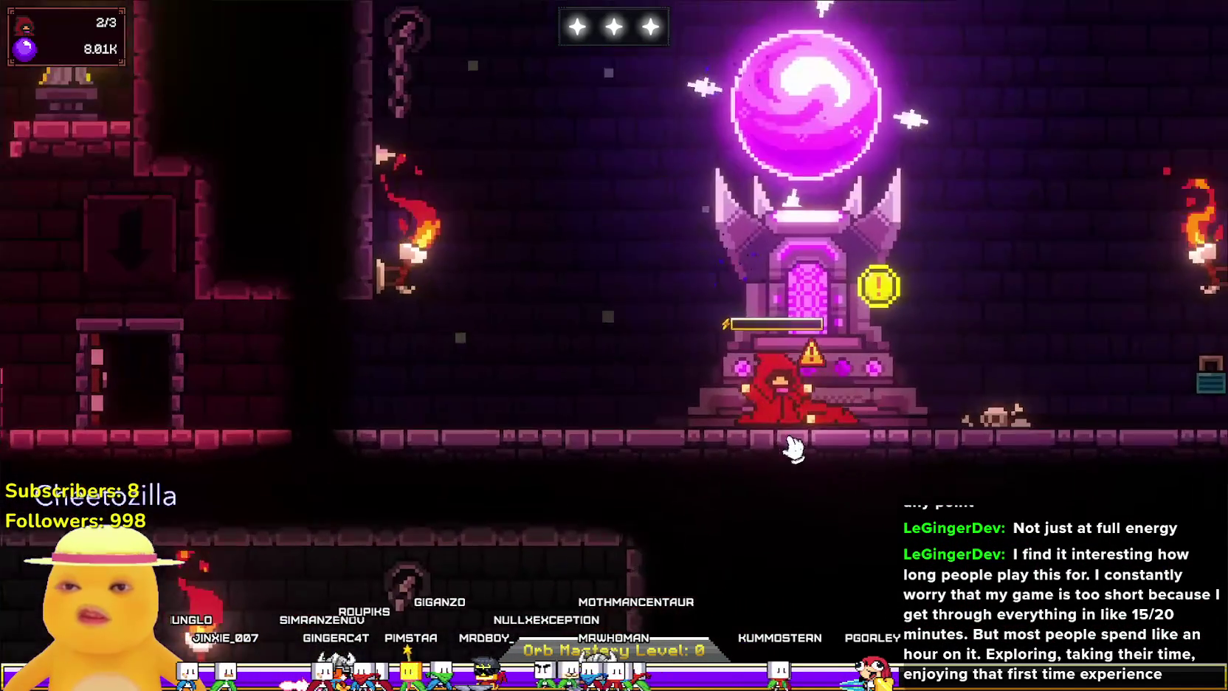
mouse_move(781, 410)
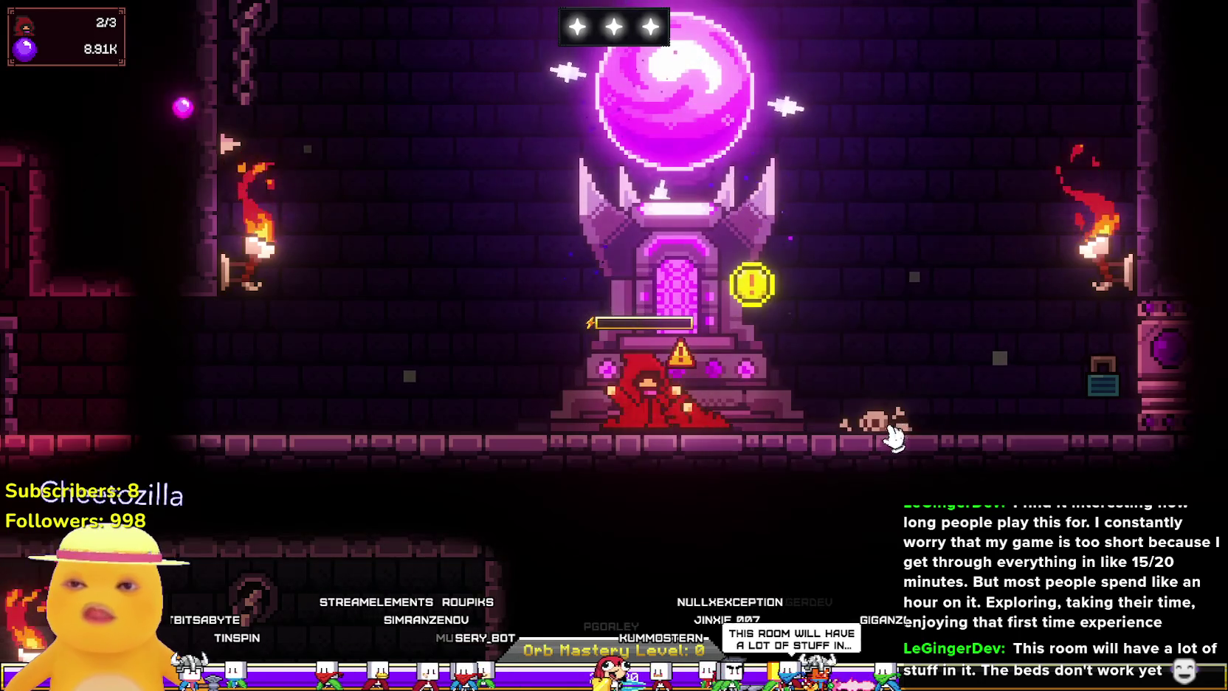
scroll(895, 437, down, 2)
scroll(845, 433, up, 5)
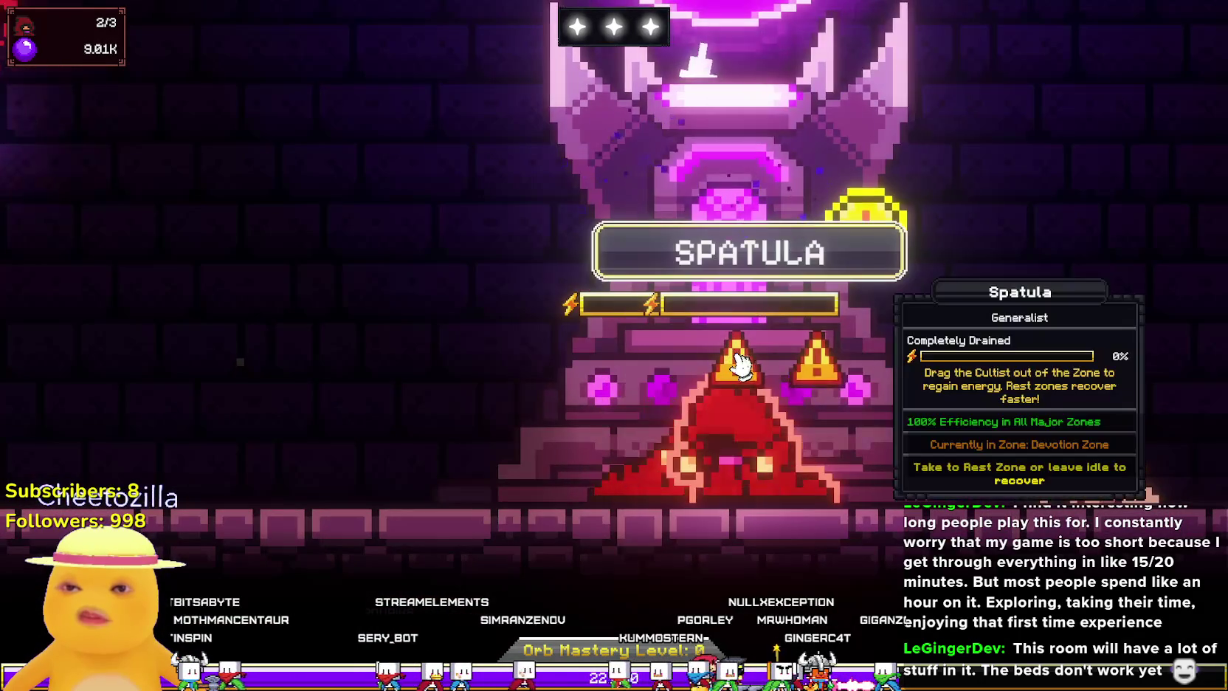
scroll(738, 364, down, 3)
mouse_move(639, 386)
mouse_down()
mouse_move(522, 380)
mouse_move(447, 343)
mouse_move(458, 343)
mouse_move(432, 362)
mouse_up()
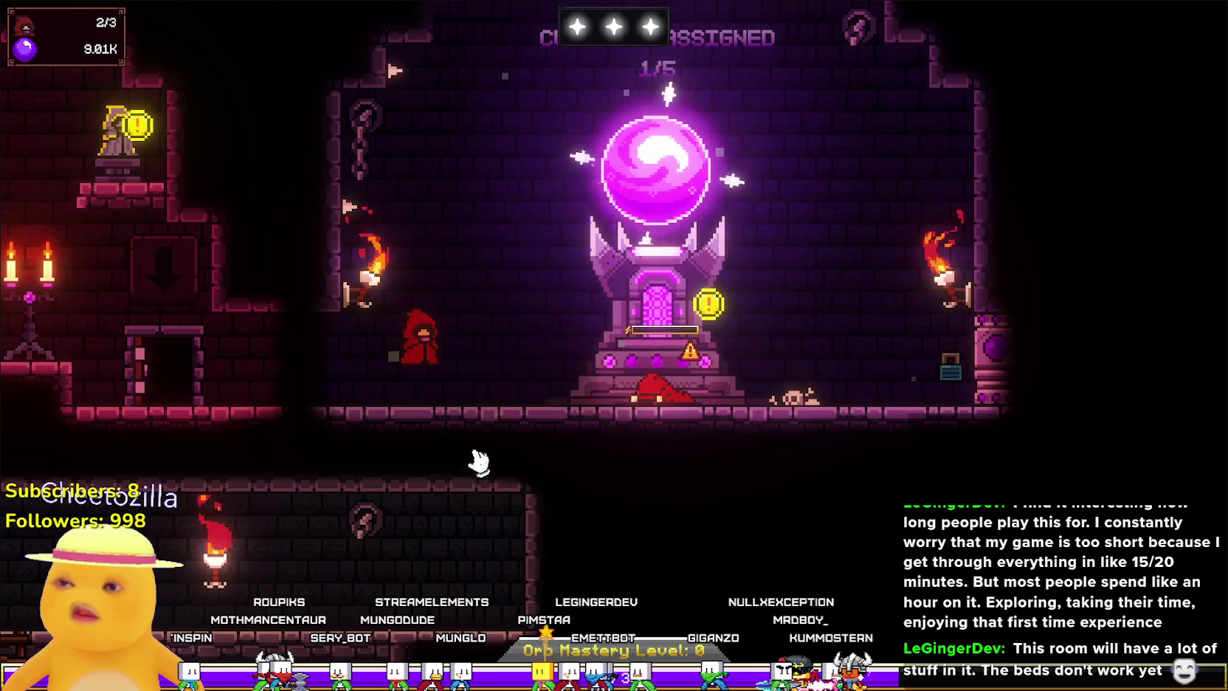
drag(663, 375, 395, 367)
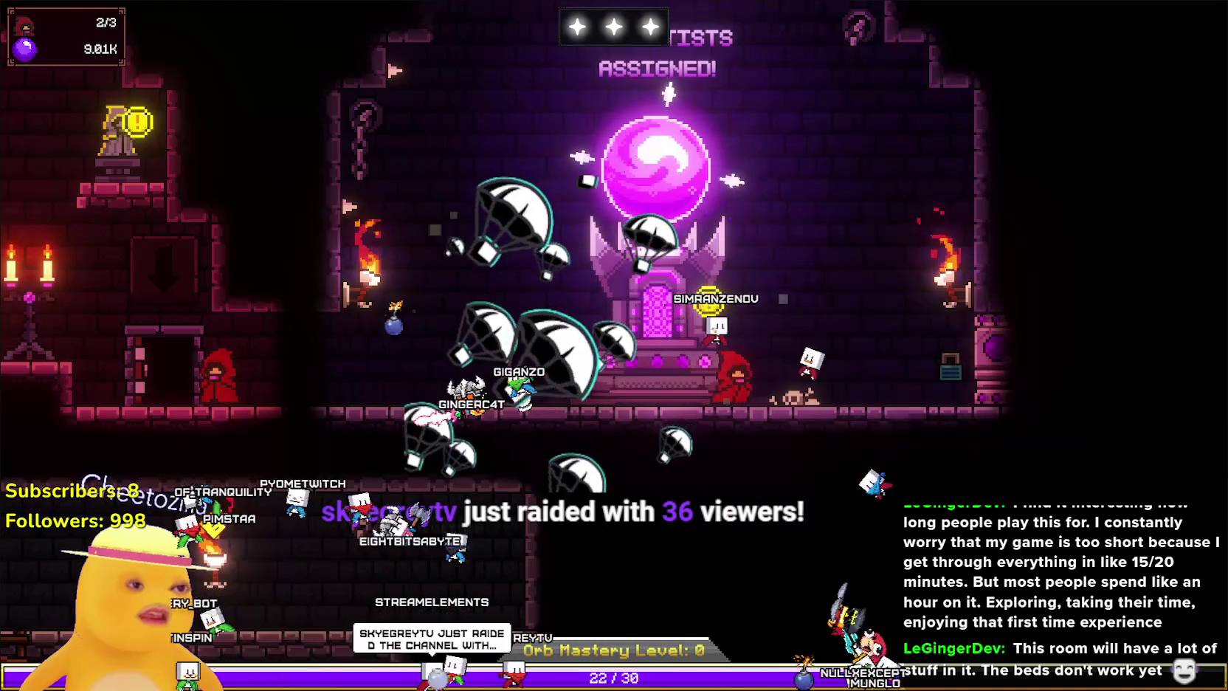
Move the last cultist off the orb altar and leave it resting outside the Devotion Zone.
drag(742, 373, 635, 369)
drag(654, 412, 657, 413)
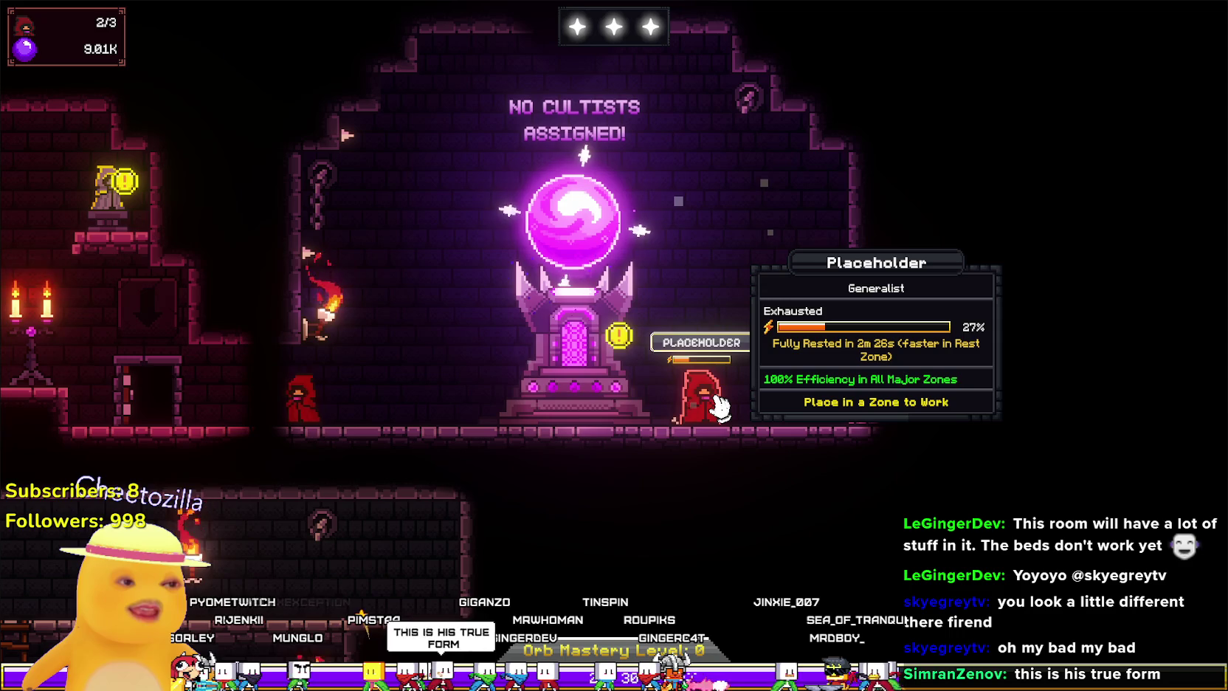
key(a)
key(d)
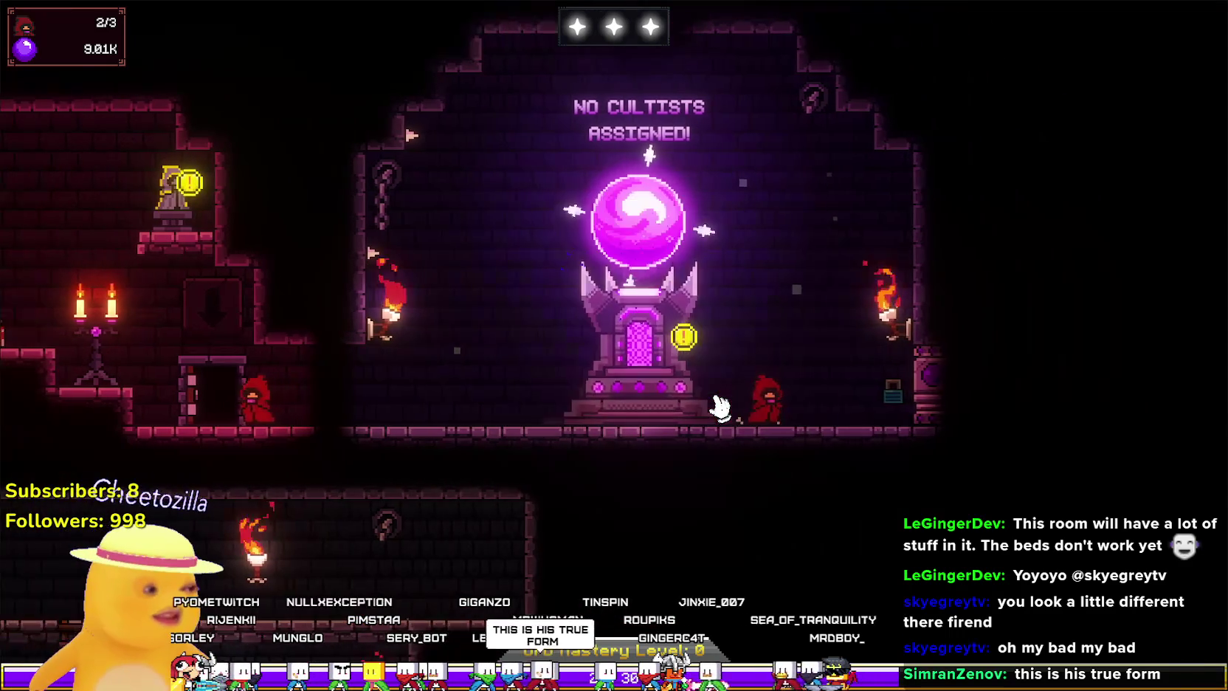
key(a)
key(s)
key(a)
key(w)
key(d)
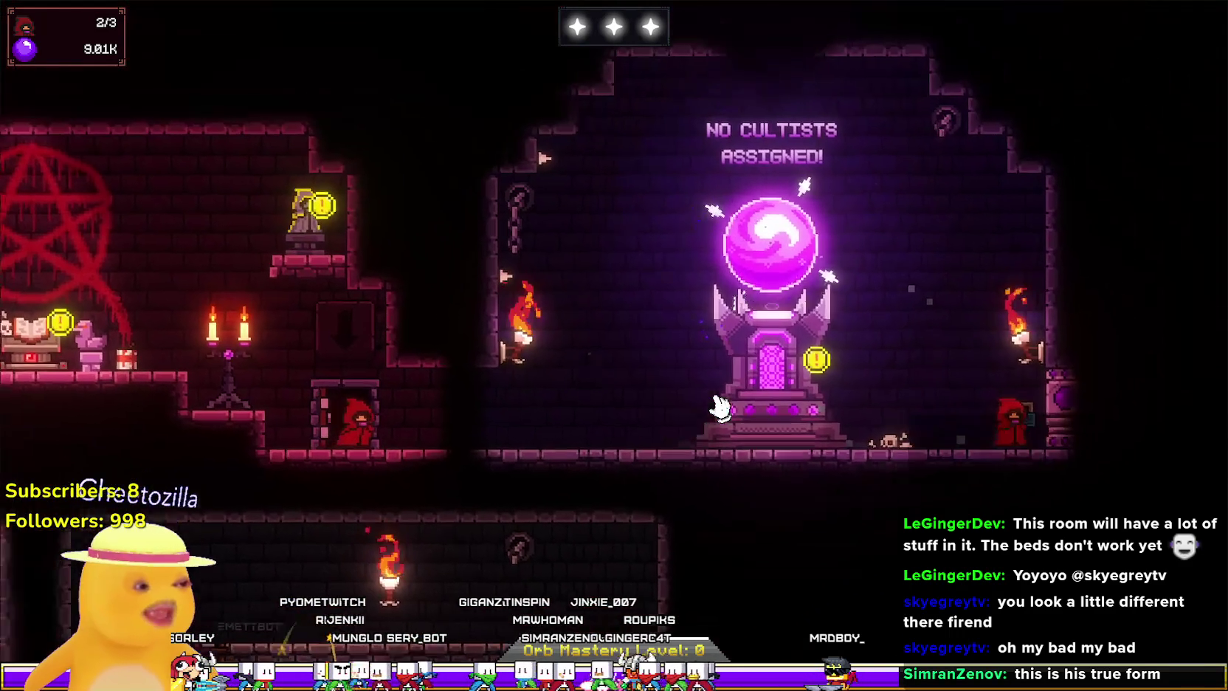
key(d)
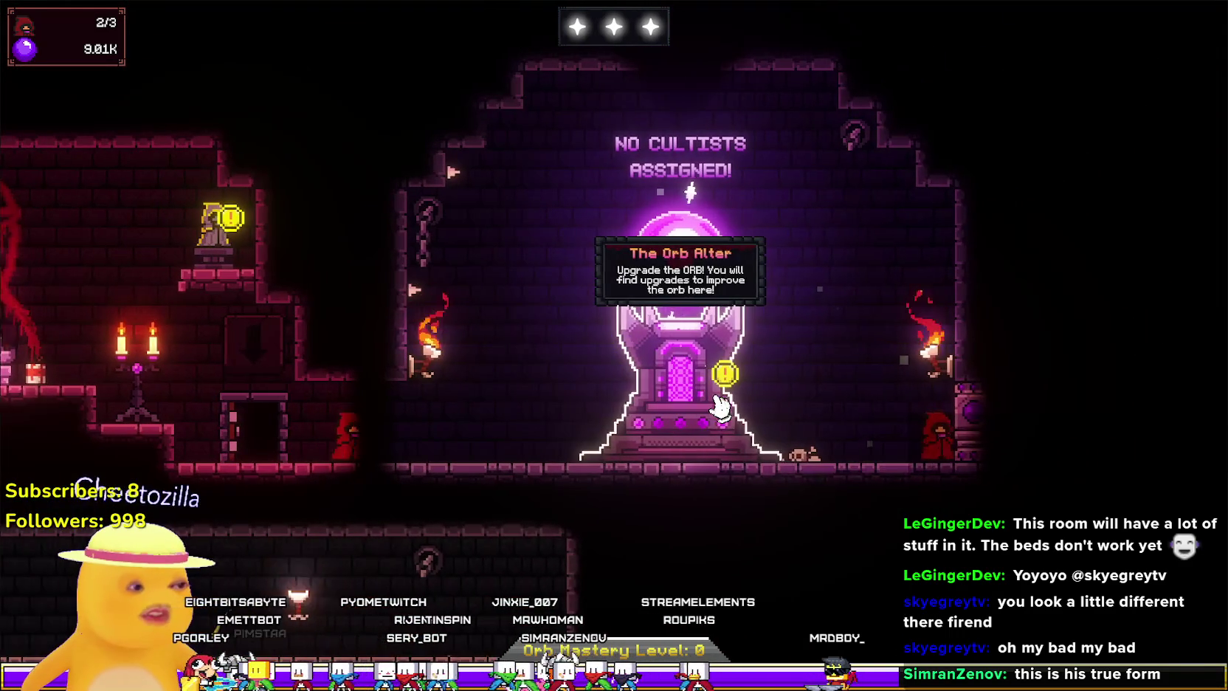
key(a)
key(d)
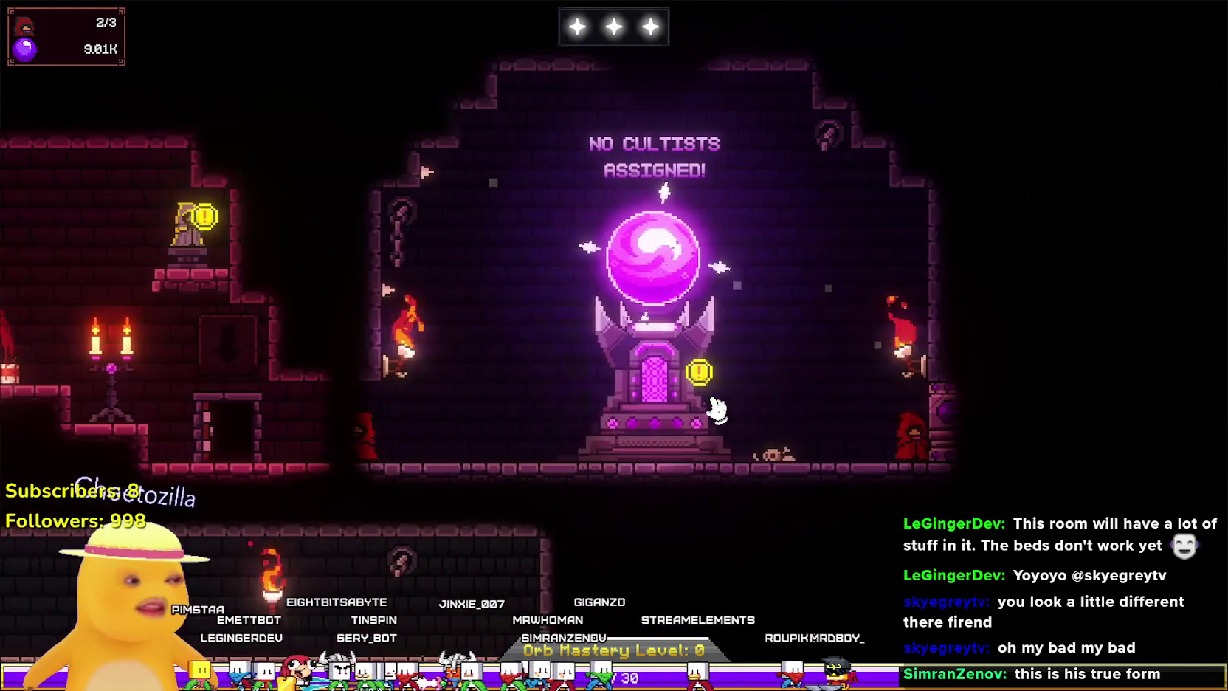
click(679, 389)
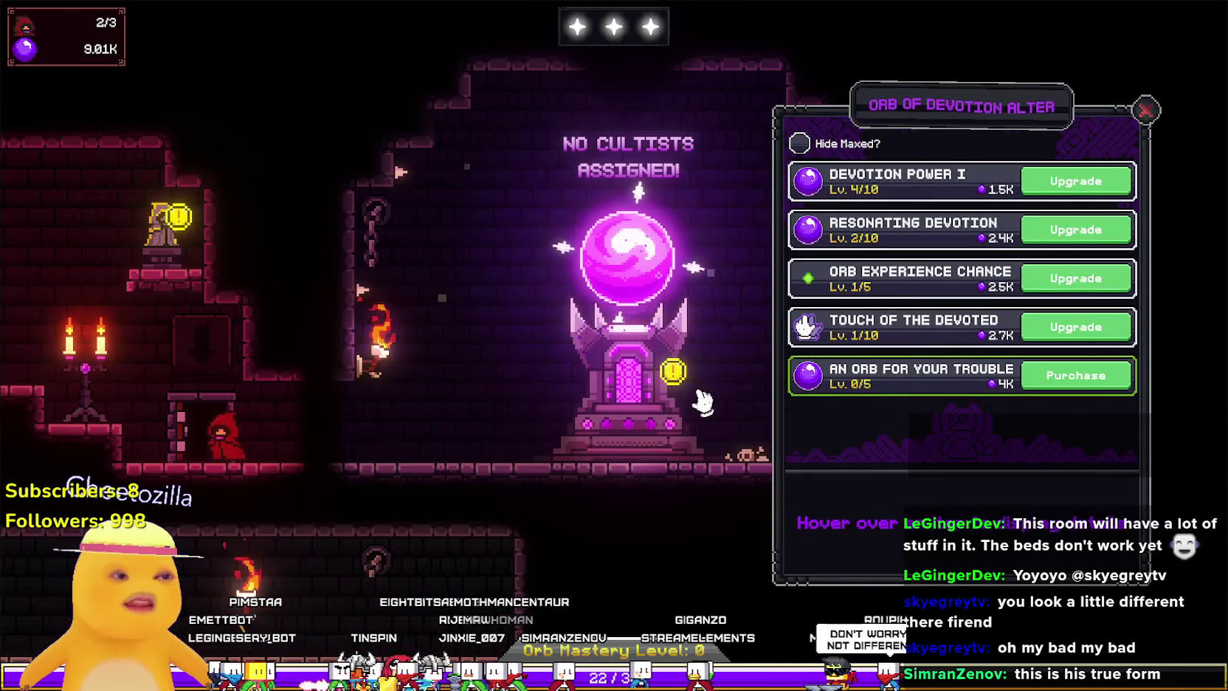
Buy An Orb for Your Trouble (1/5), and upgrade Touch of the Devoted to 2/10 and Devotion Power I to 5/10.
key(a)
mouse_move(997, 216)
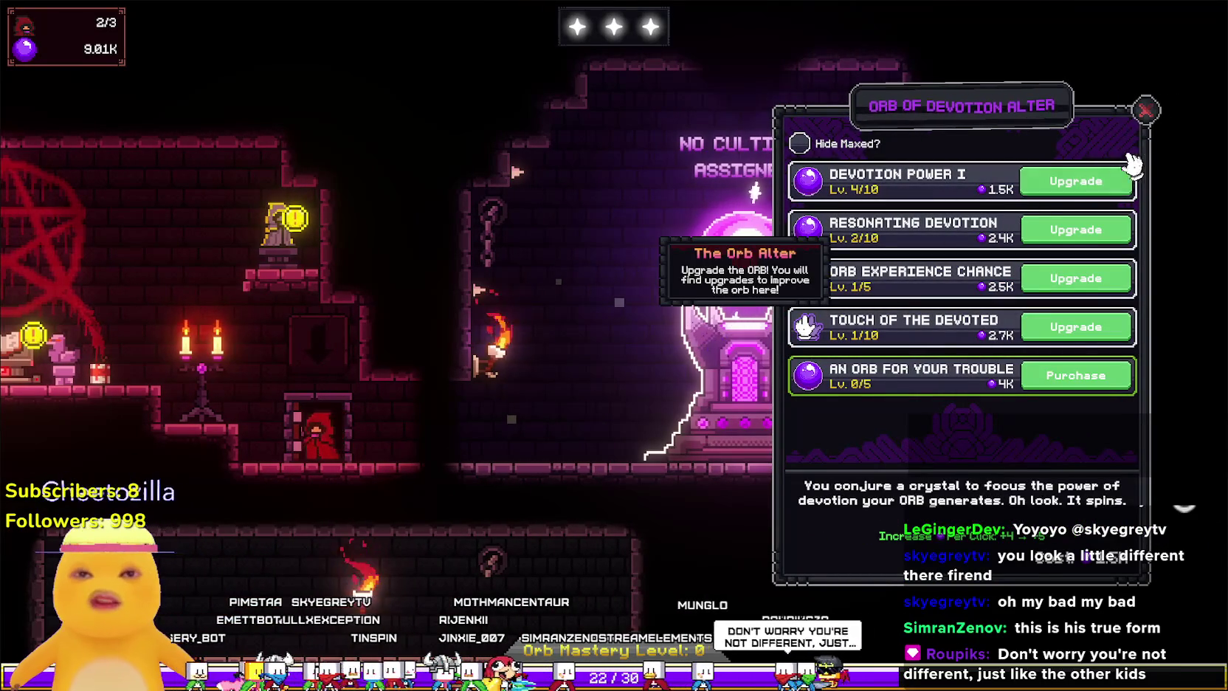
click(1146, 110)
click(772, 426)
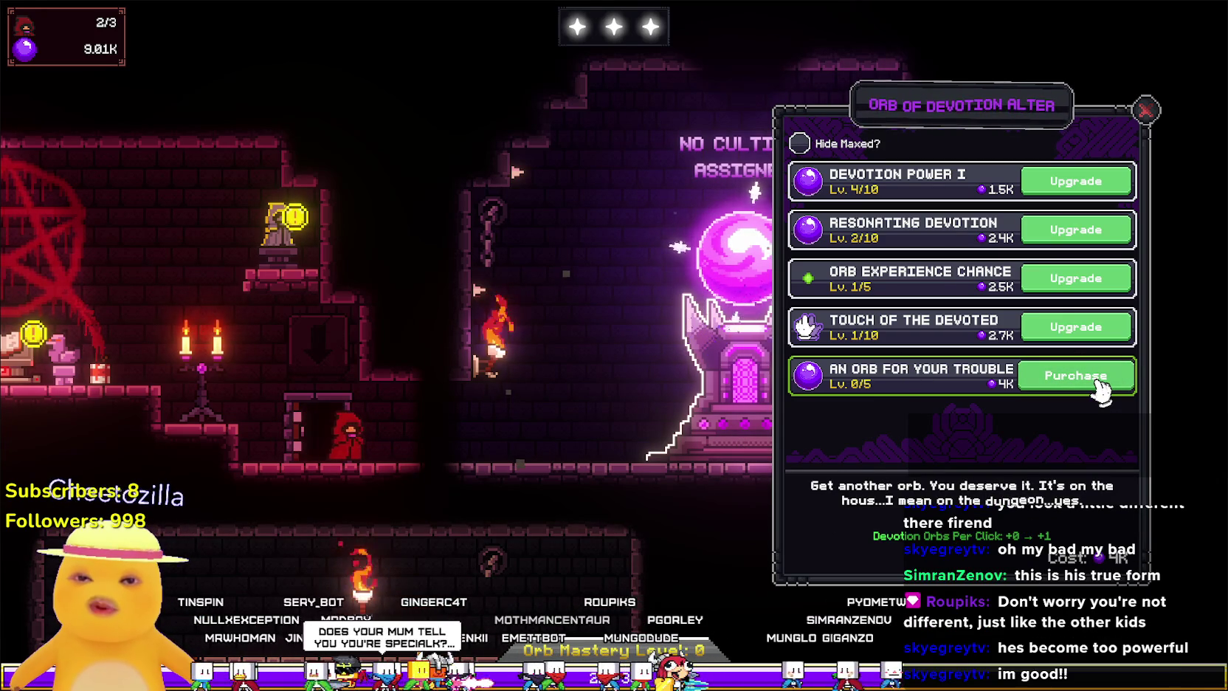
click(1102, 387)
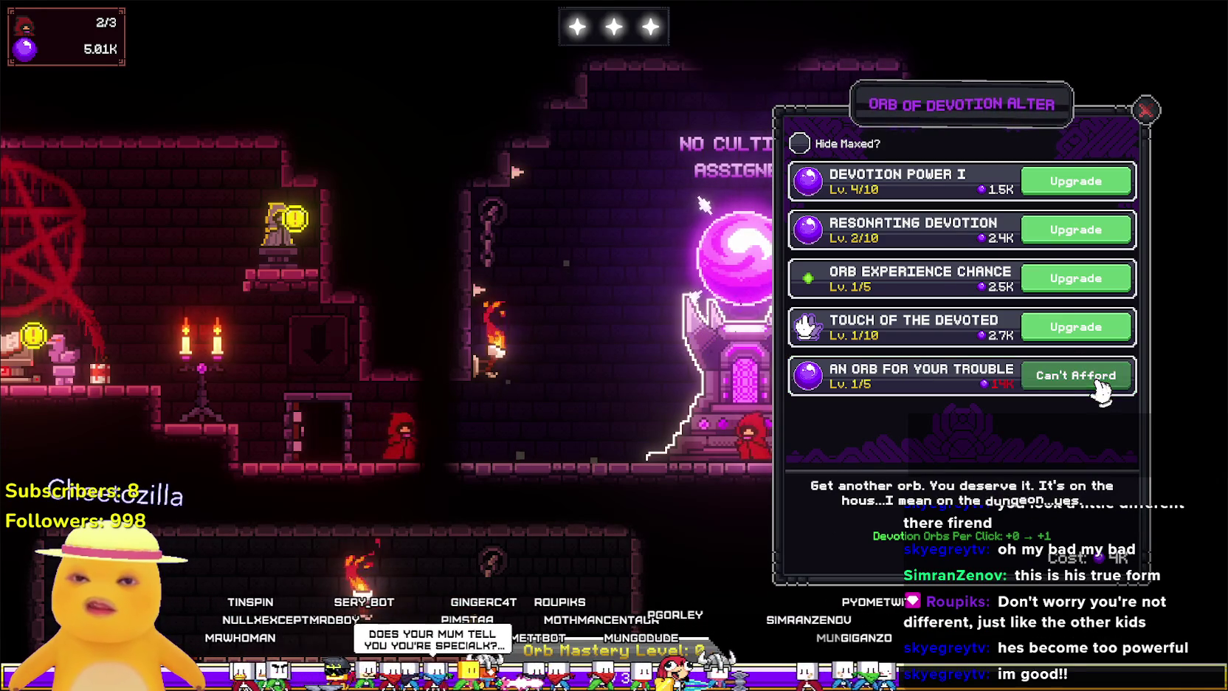
click(1100, 328)
click(1076, 181)
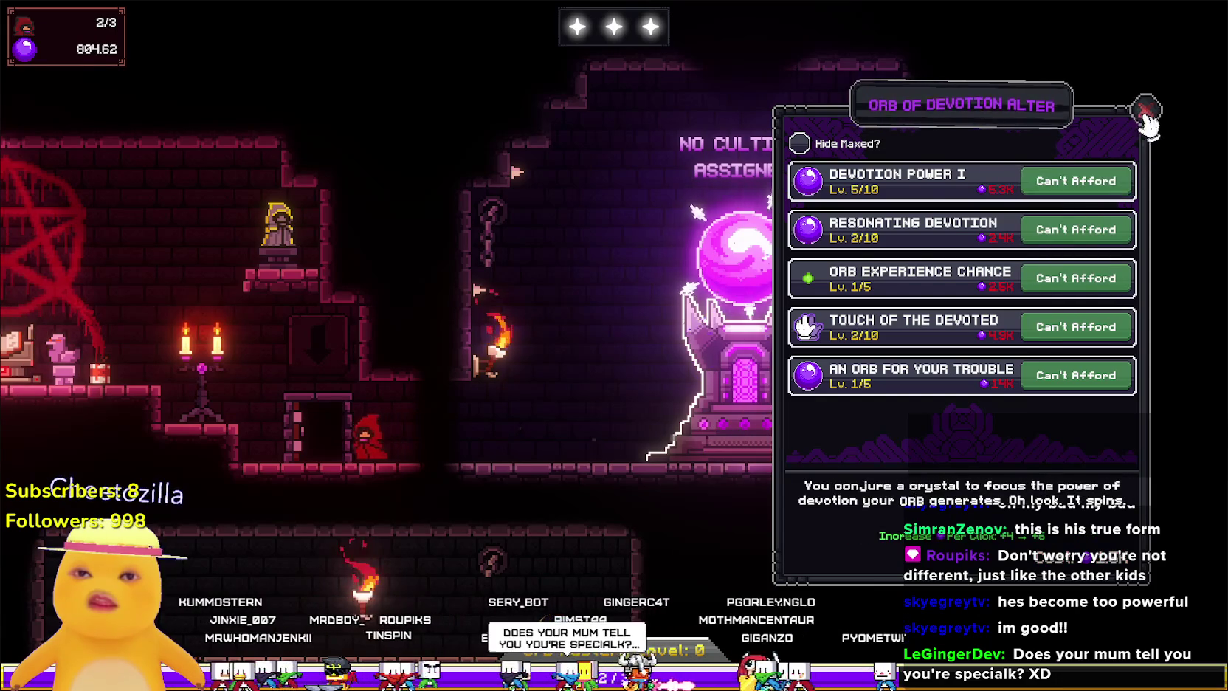
click(1145, 111)
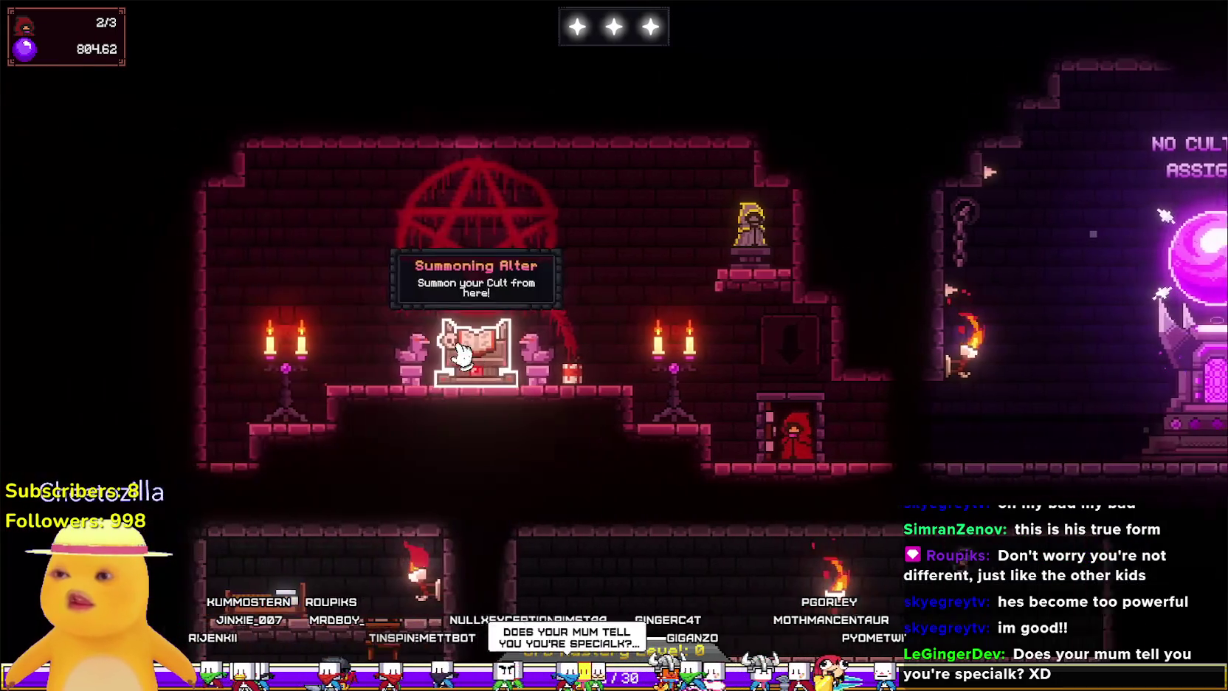
click(465, 347)
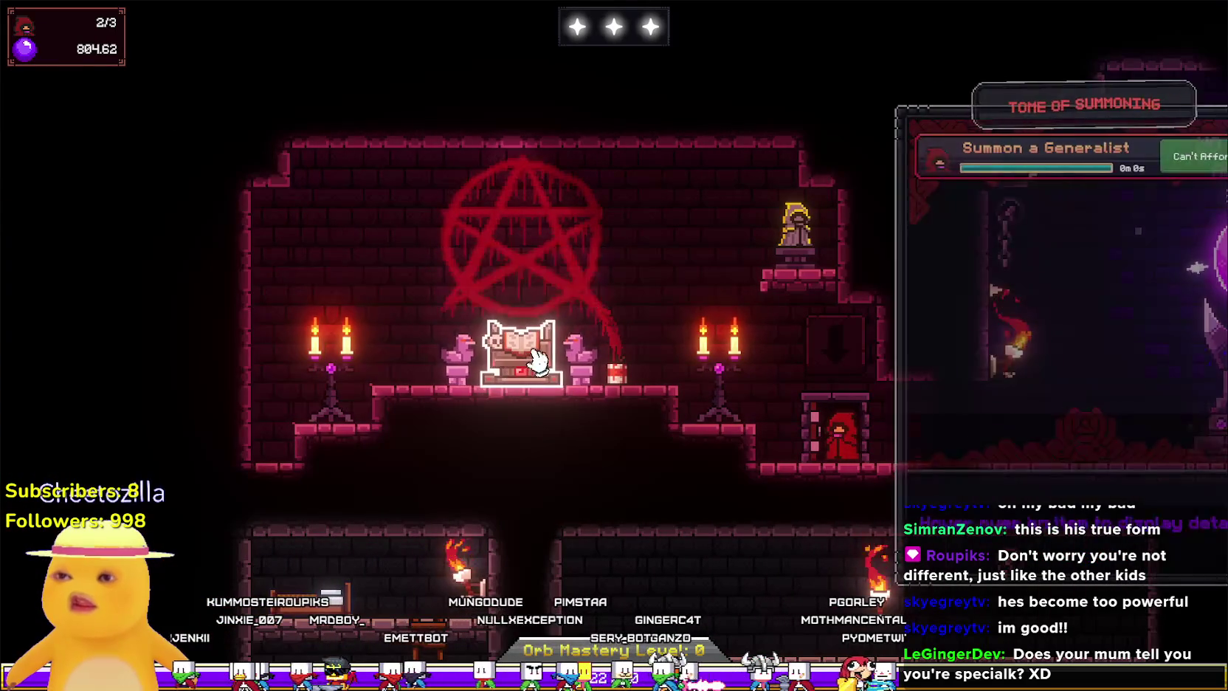
Close the summoning tome and look over the cultist upgrade options without buying anything.
click(1146, 110)
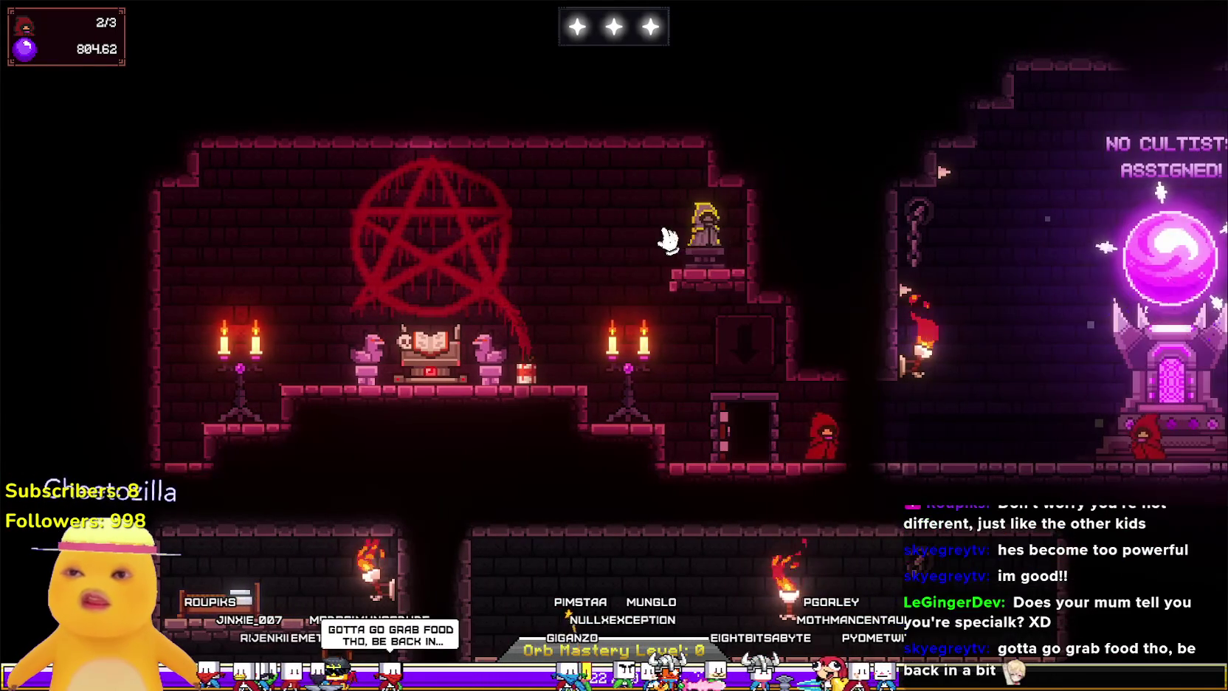
click(701, 229)
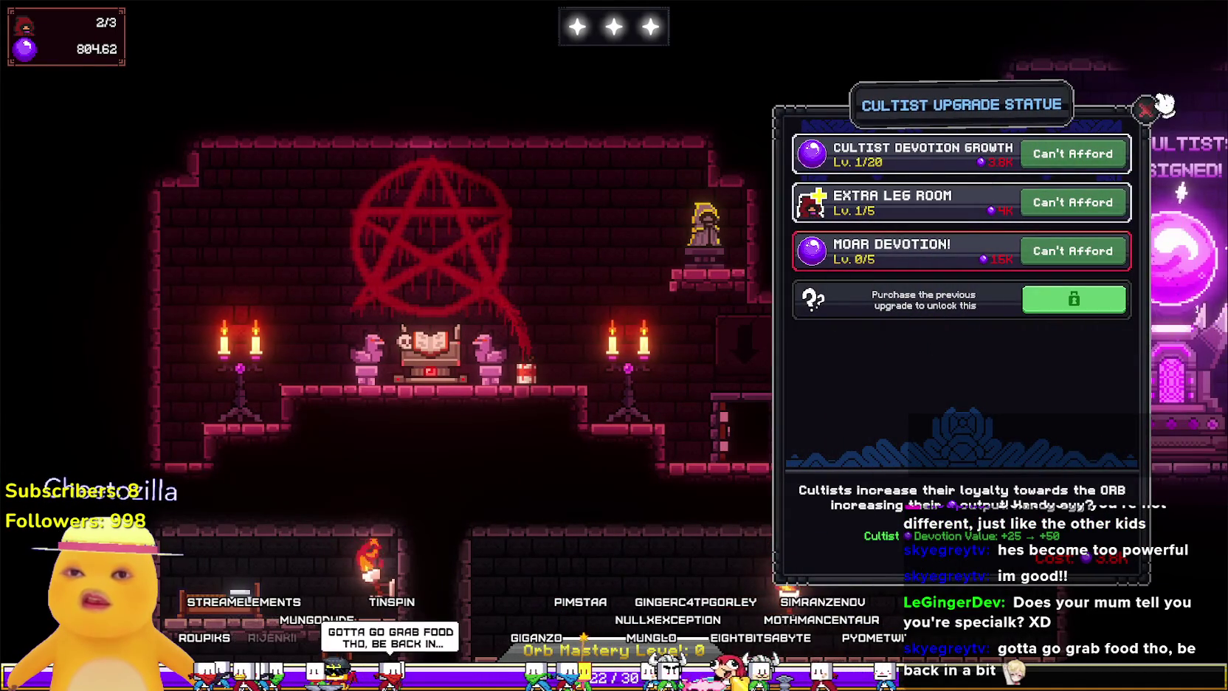
click(1146, 110)
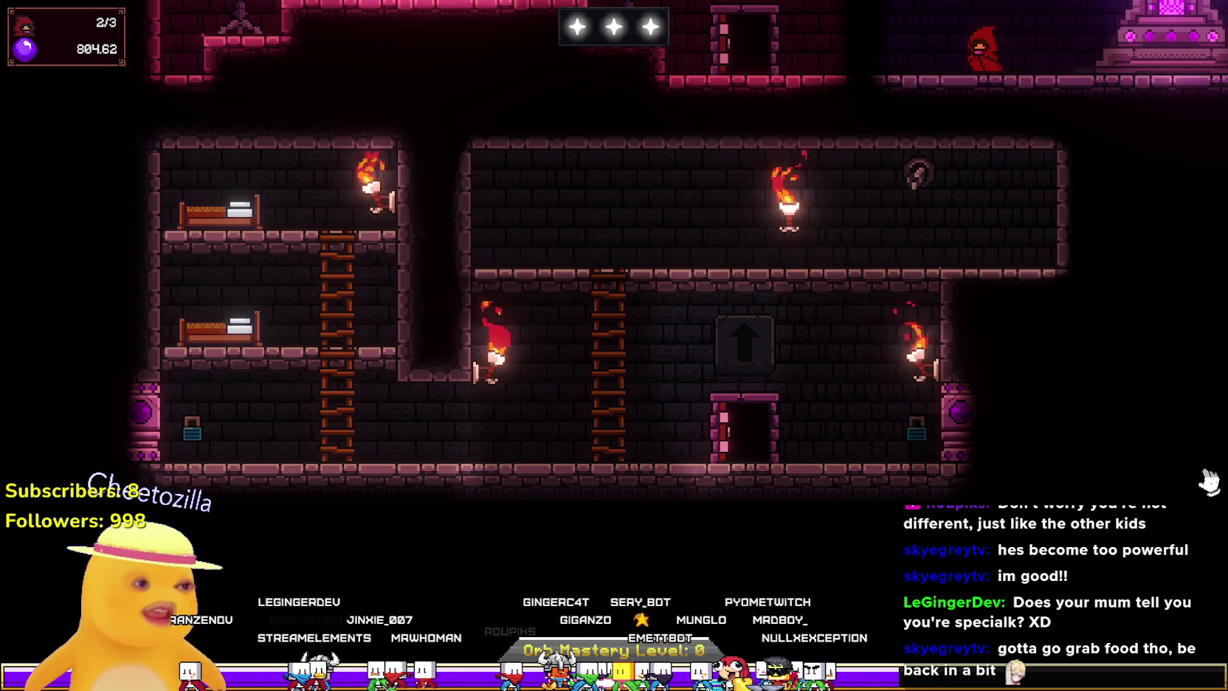
Walk the character right along the ledge and back to the left.
key(Left)
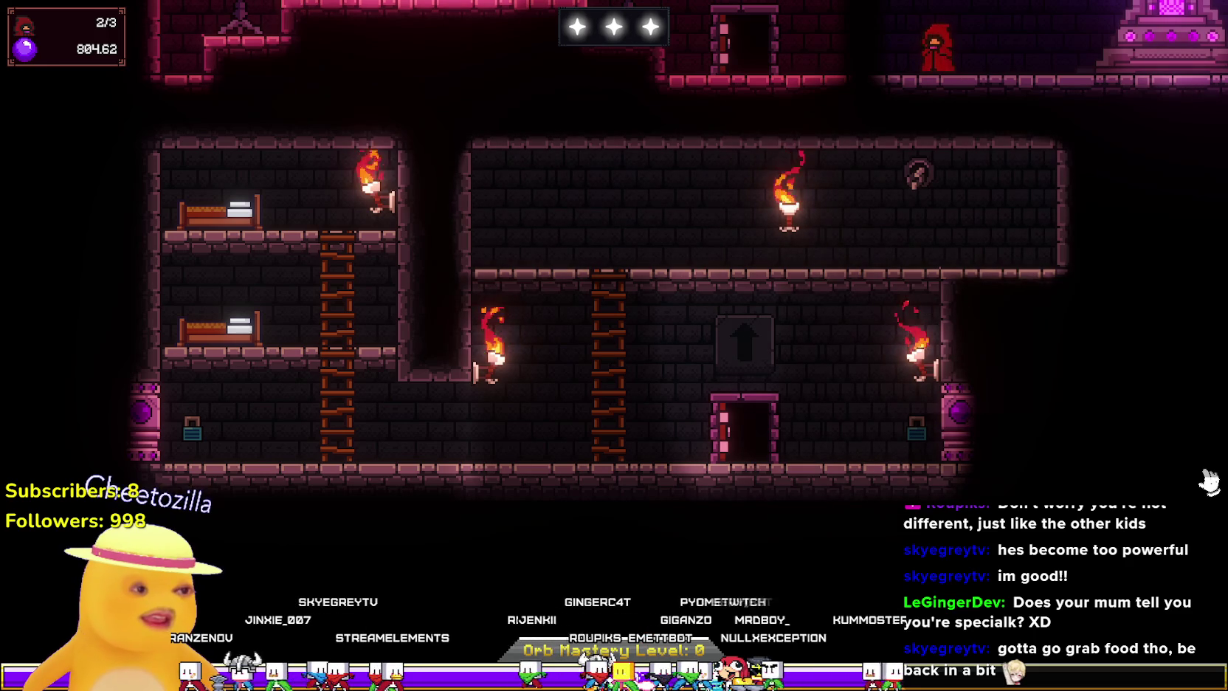
key(Right)
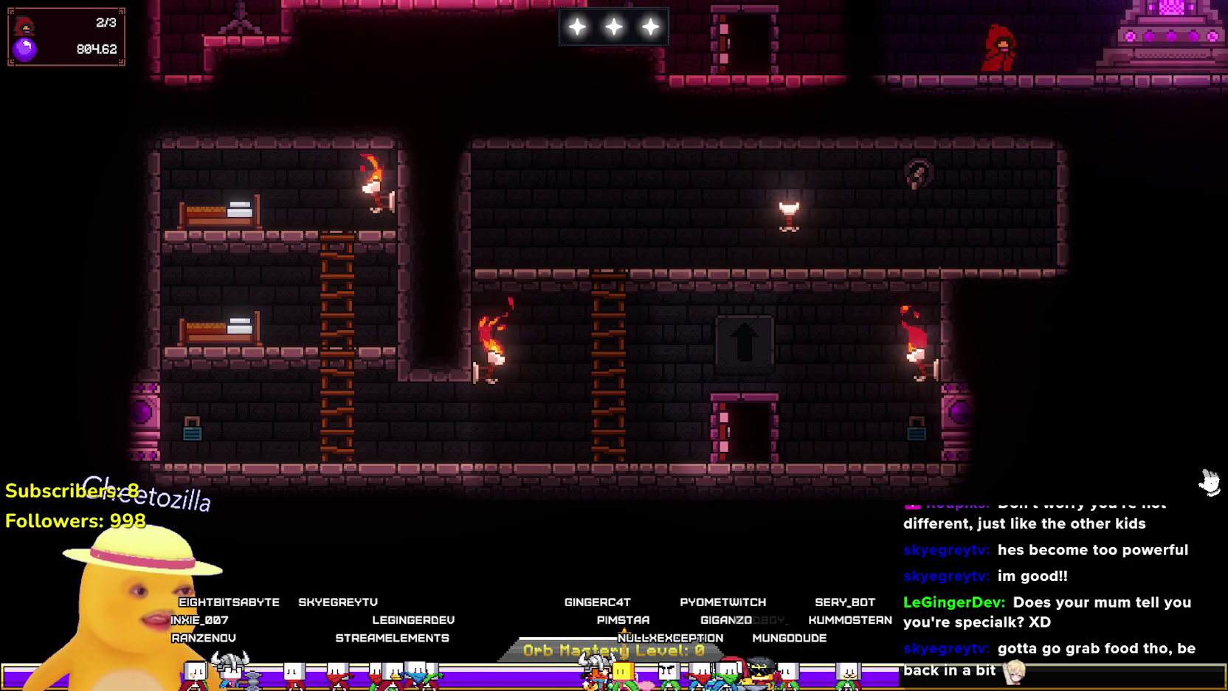
key(Right)
key(Left)
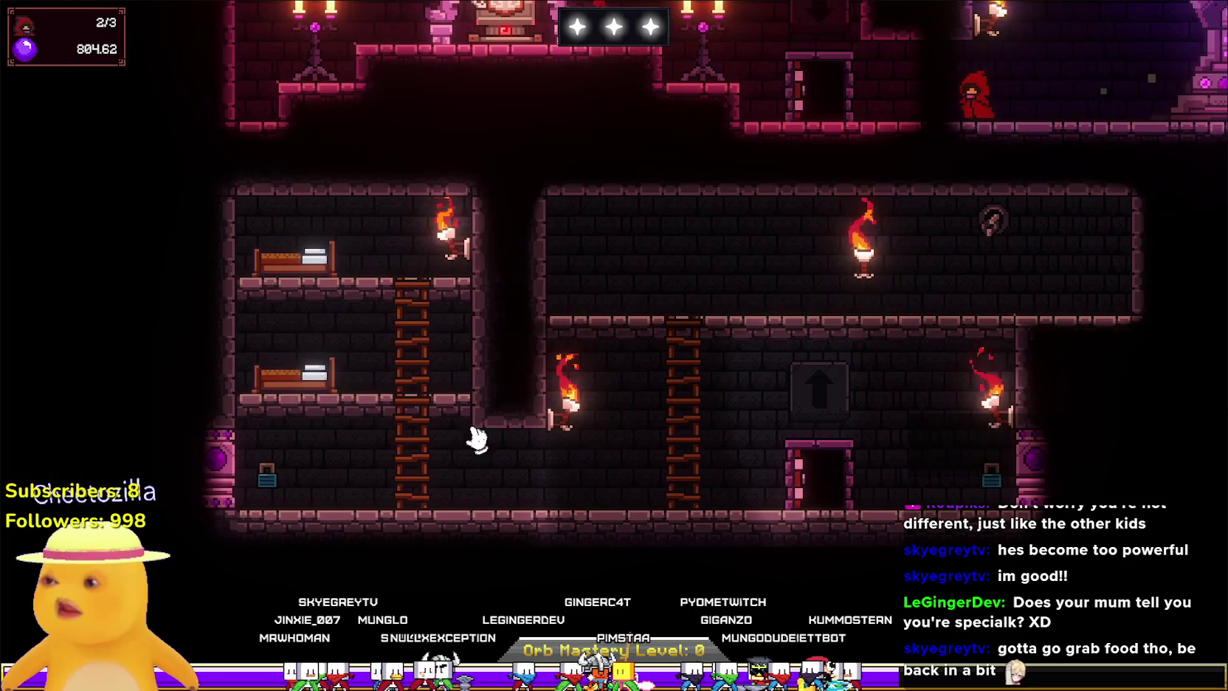
Tap the orb five times to raise Devotion from 804.62 to about 1.5K, then open the Tome of Summoning.
mouse_move(229, 466)
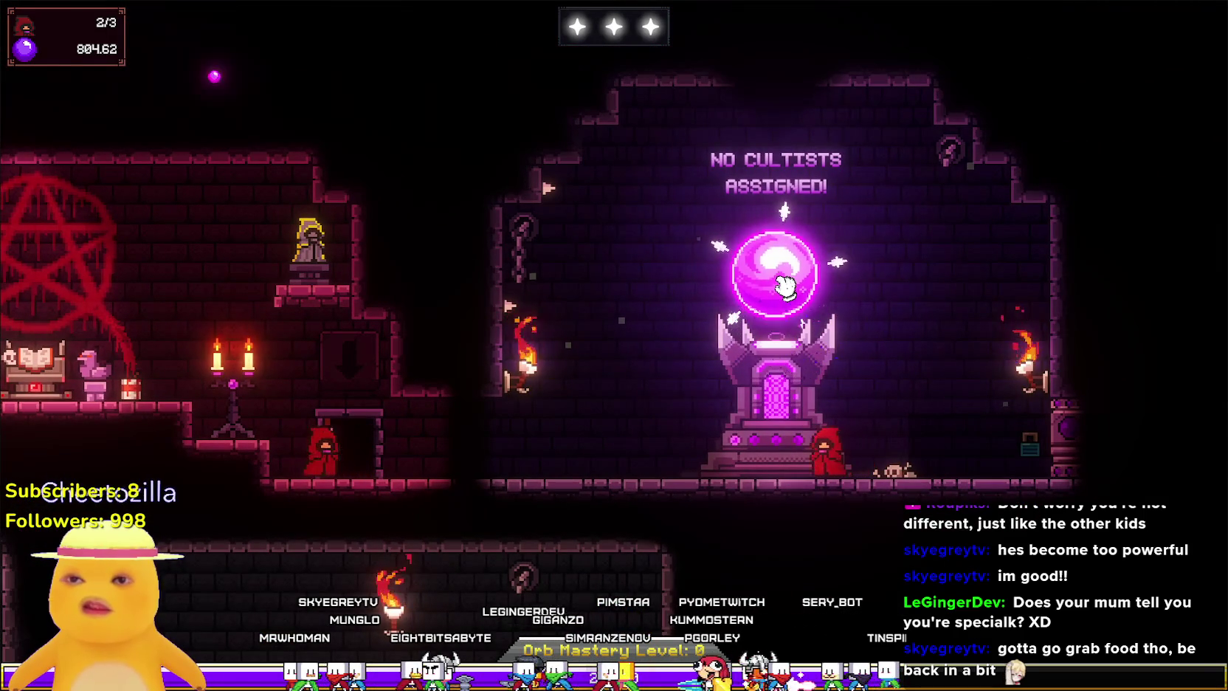
click(783, 285)
click(784, 286)
click(784, 284)
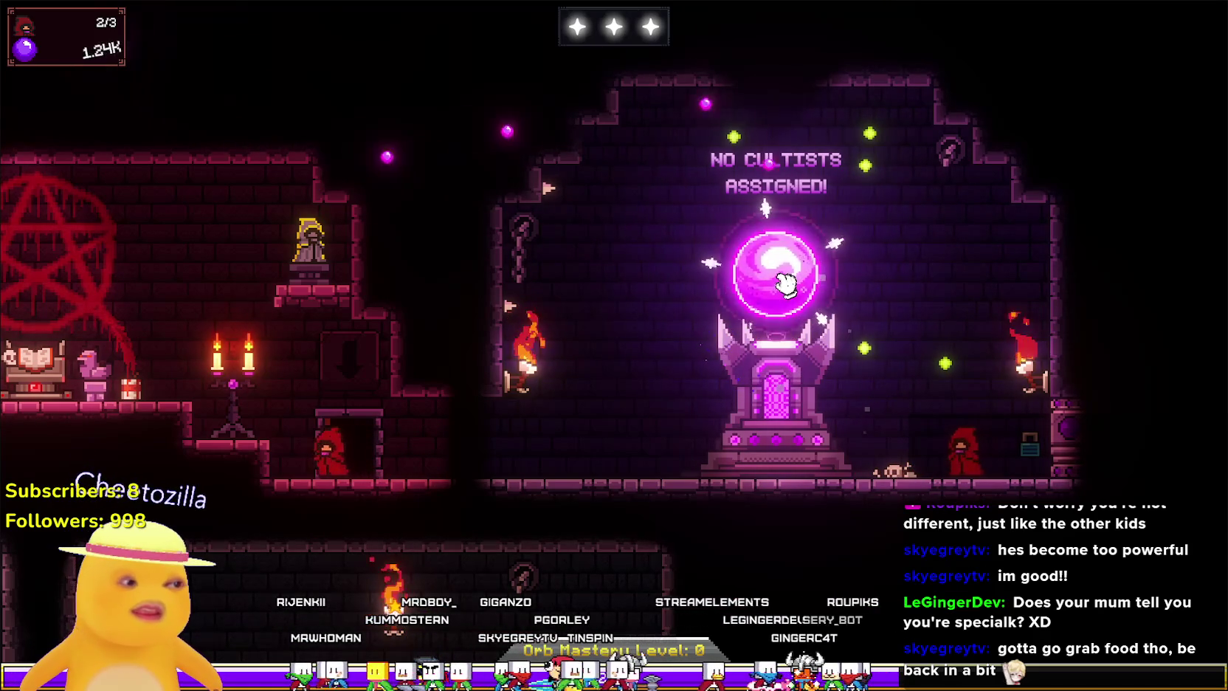
click(789, 280)
click(789, 279)
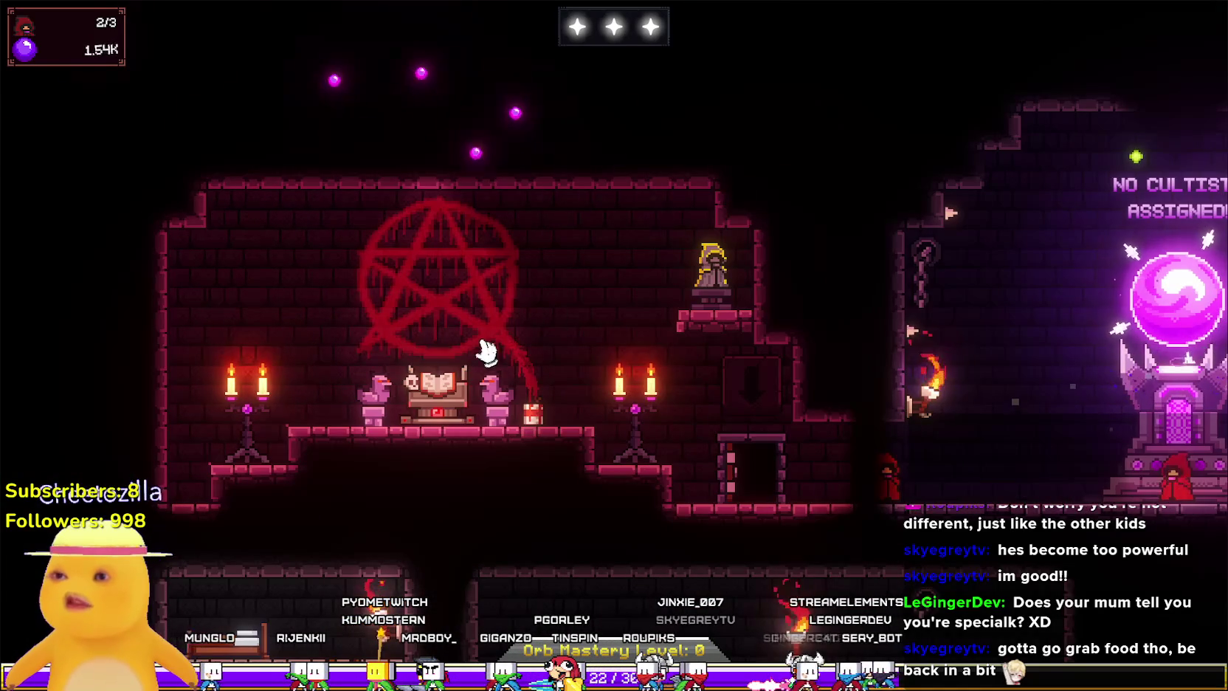
click(436, 387)
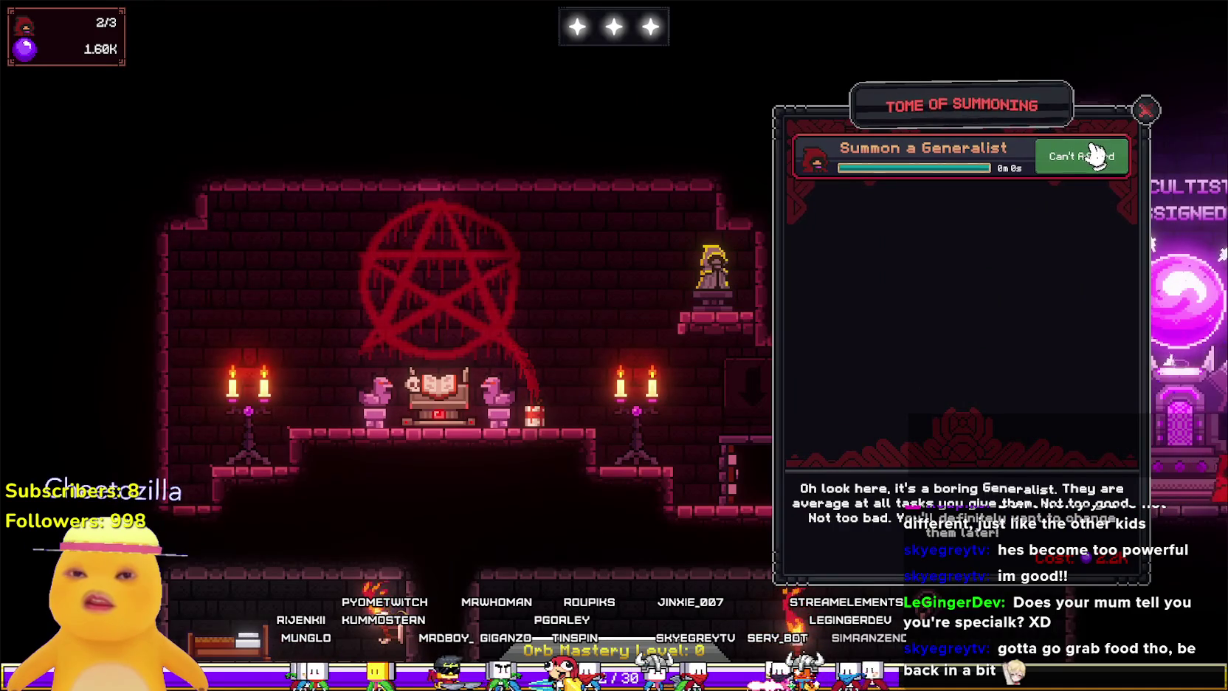
Close the Tome of Summoning and put two cultists back to work on the orb altar (2/5).
click(1145, 110)
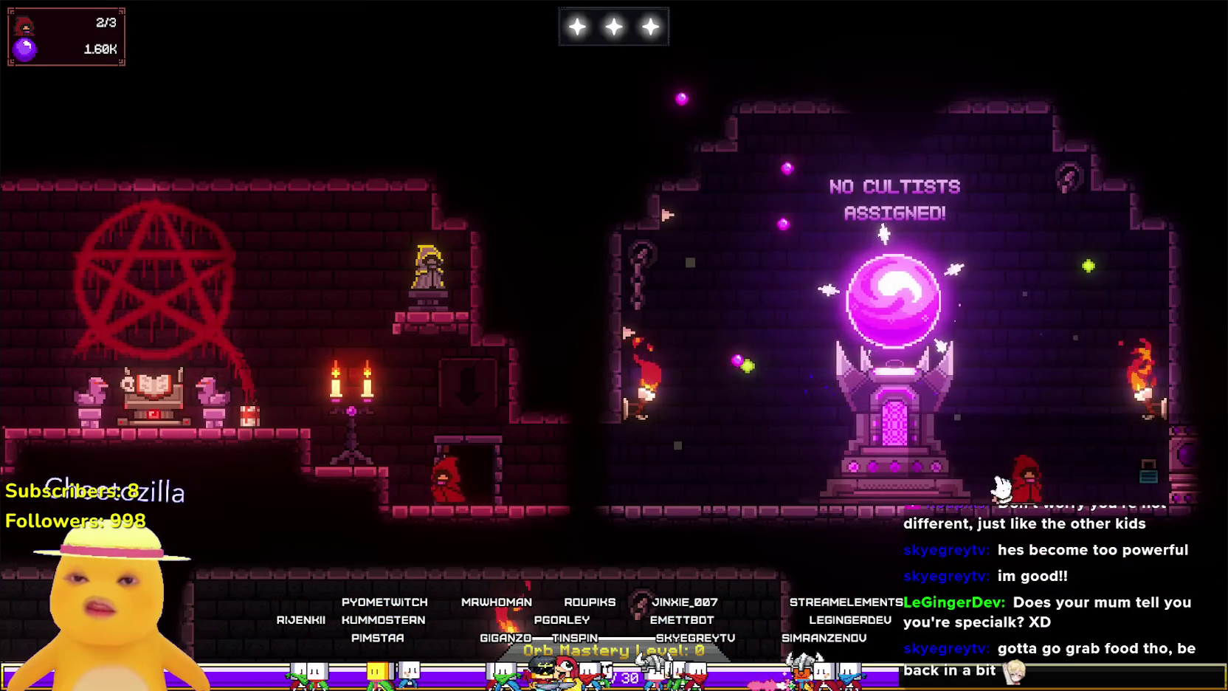
mouse_move(1029, 480)
mouse_down()
mouse_move(919, 460)
mouse_move(893, 436)
mouse_up()
drag(511, 487, 893, 427)
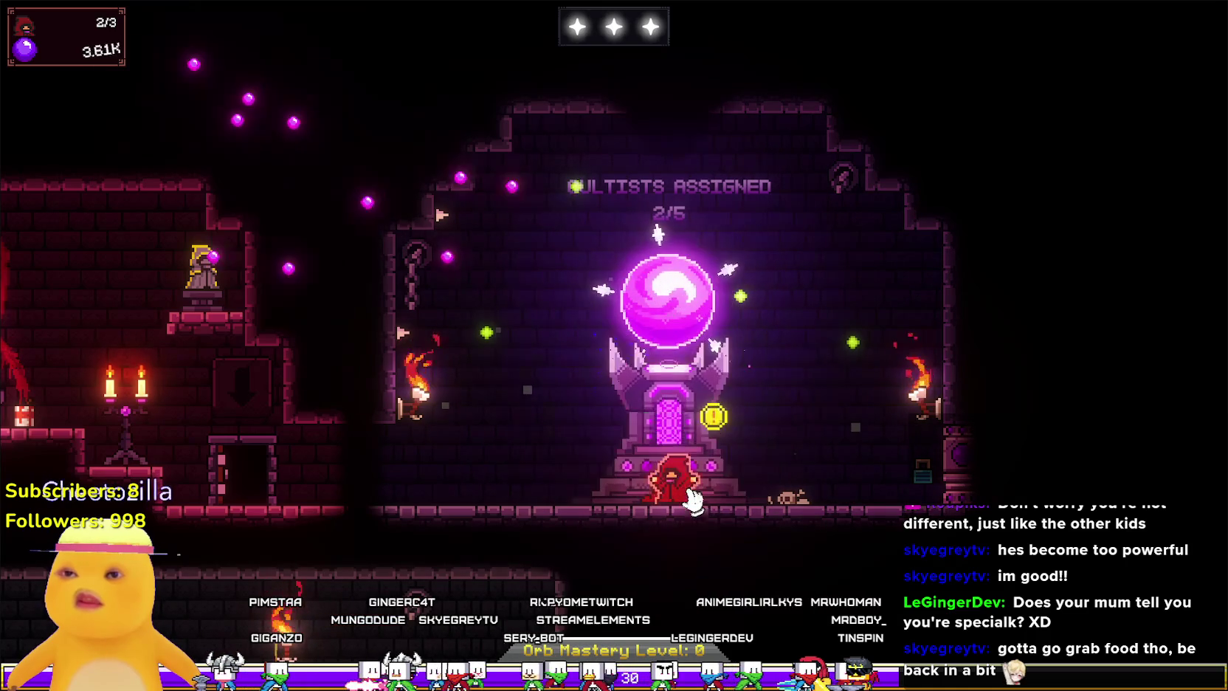
mouse_move(664, 487)
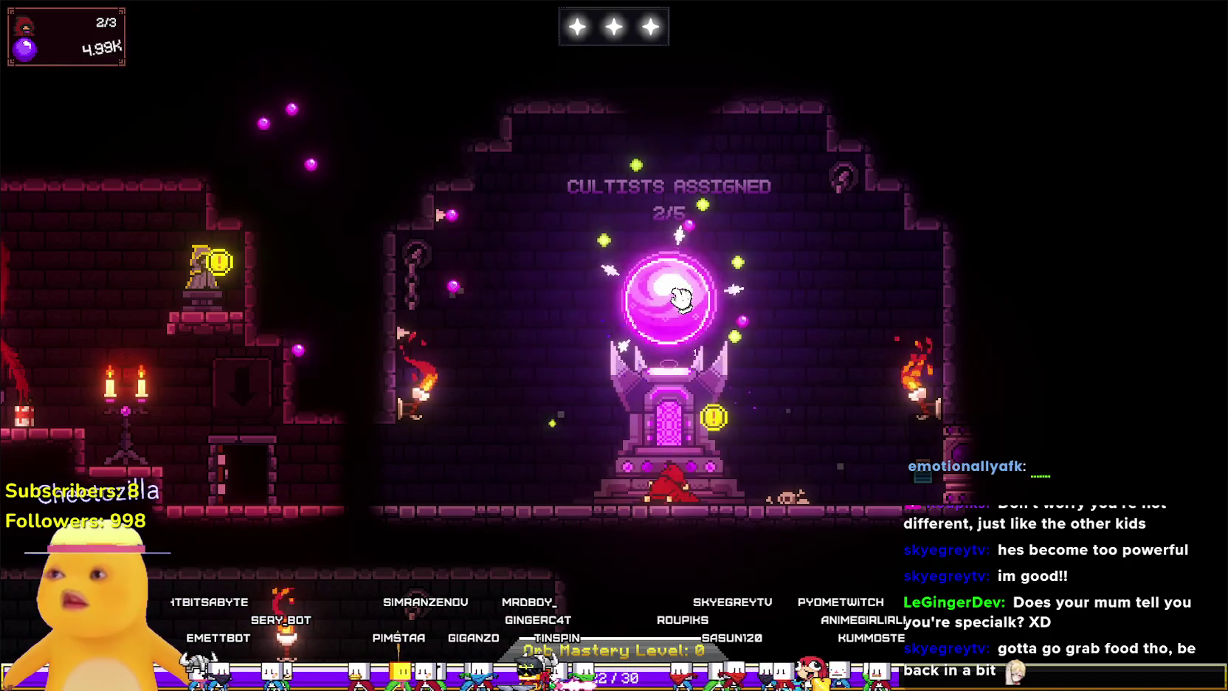
click(683, 434)
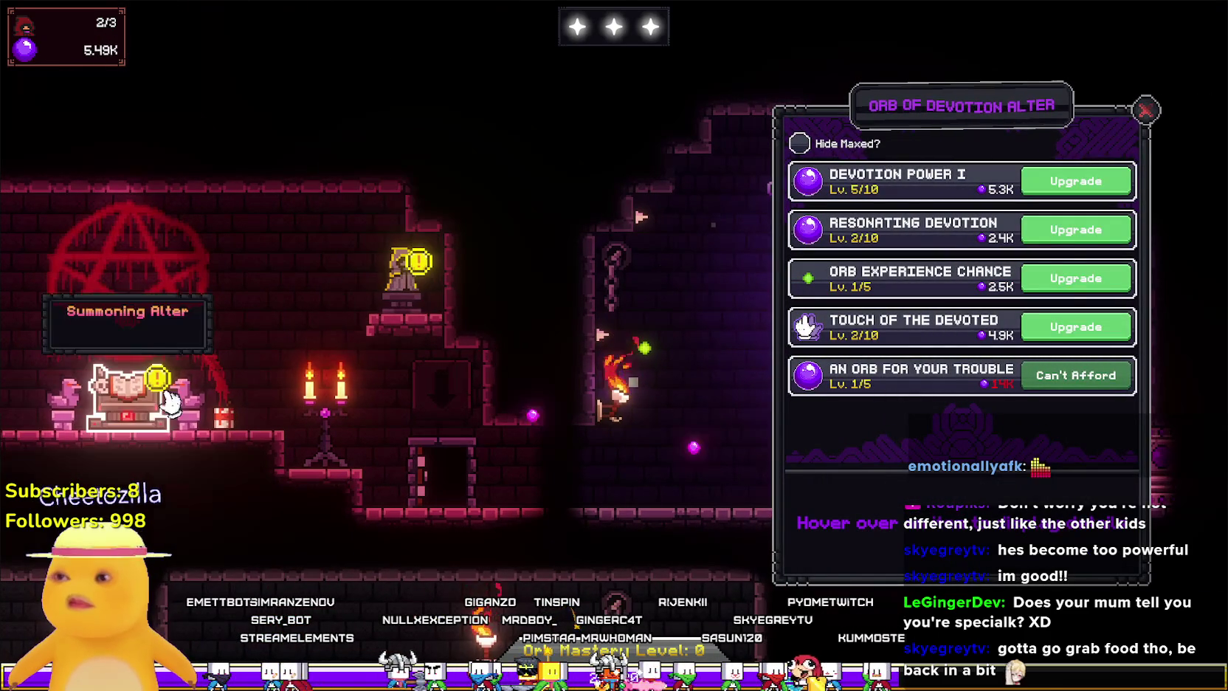
Summon a third Generalist cultist, bringing the count to 3/3, and glance at the cultist upgrade statue.
click(127, 390)
click(1082, 156)
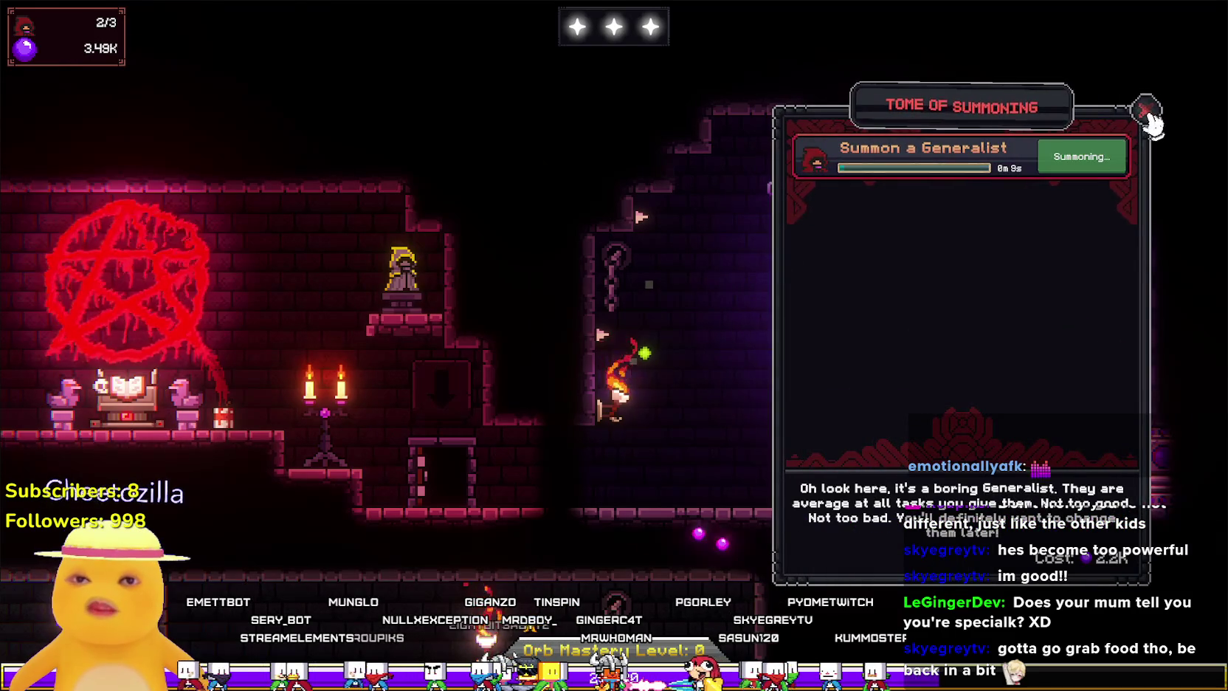
click(1146, 110)
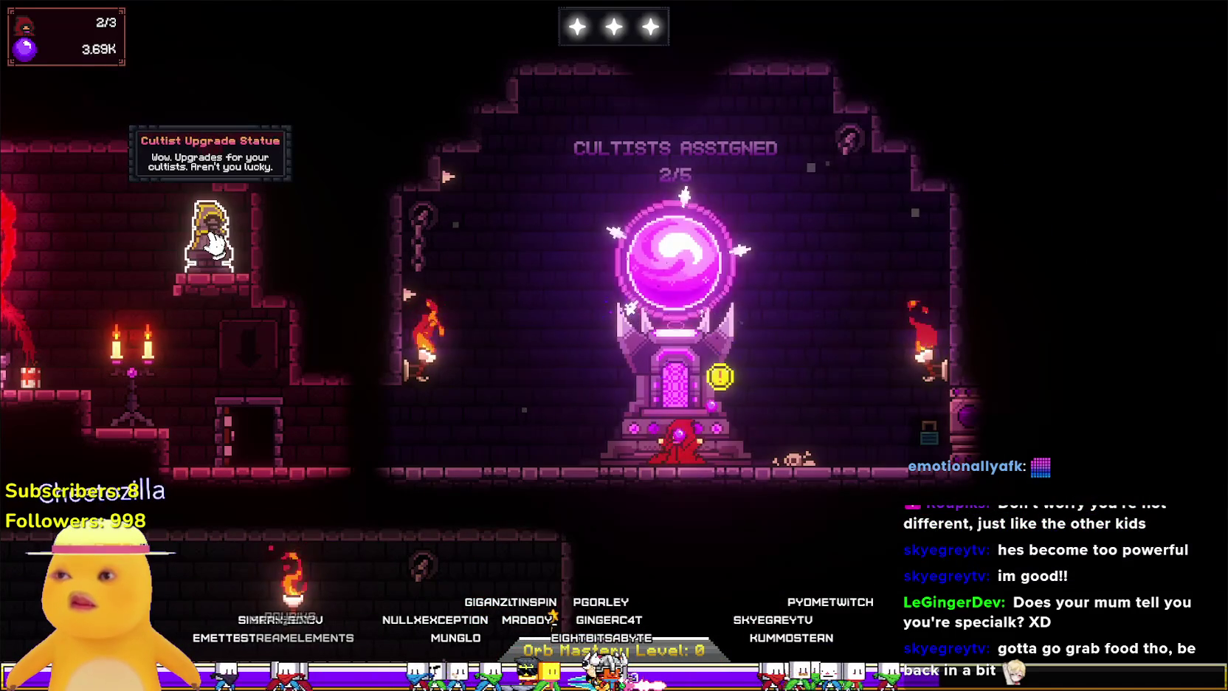
click(205, 241)
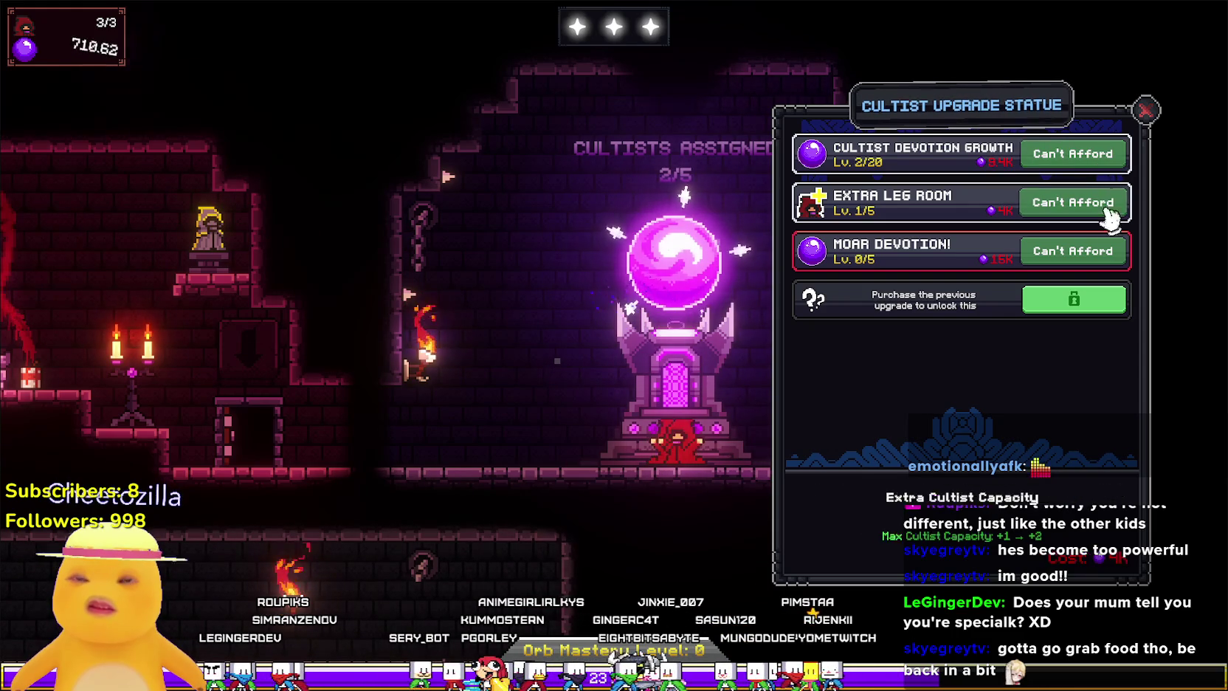
click(1146, 114)
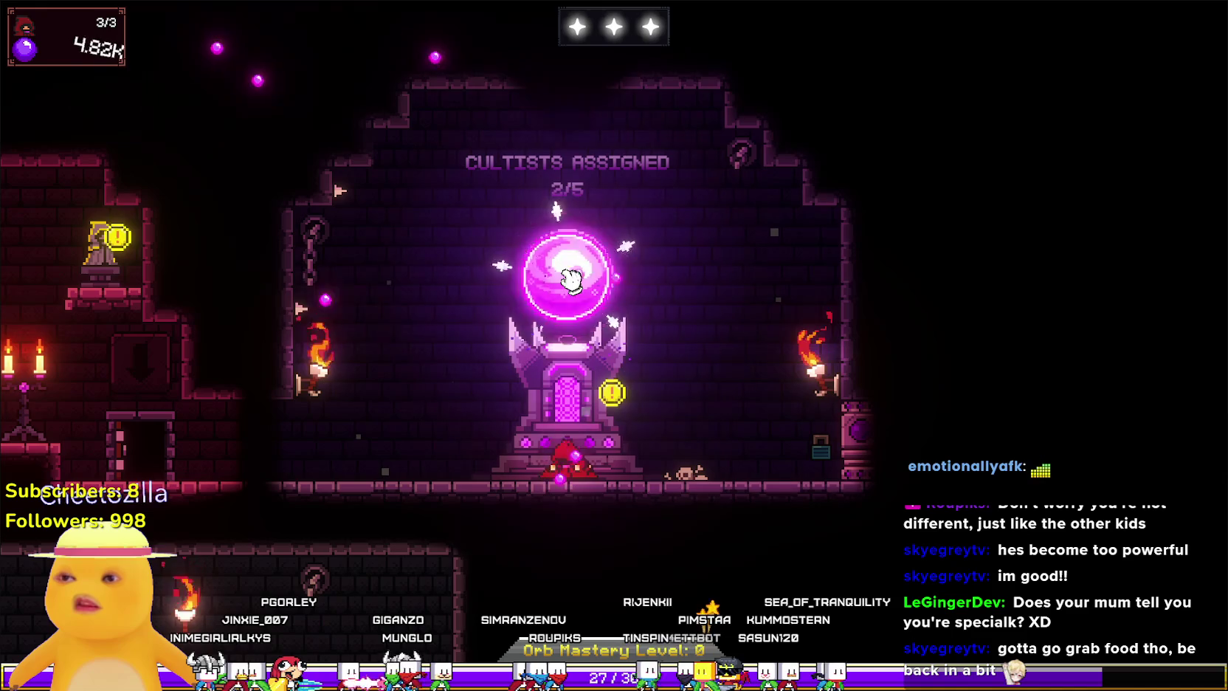
Play through the Orb Altar conversation until the new green altar appears beside the orb.
drag(571, 280, 777, 298)
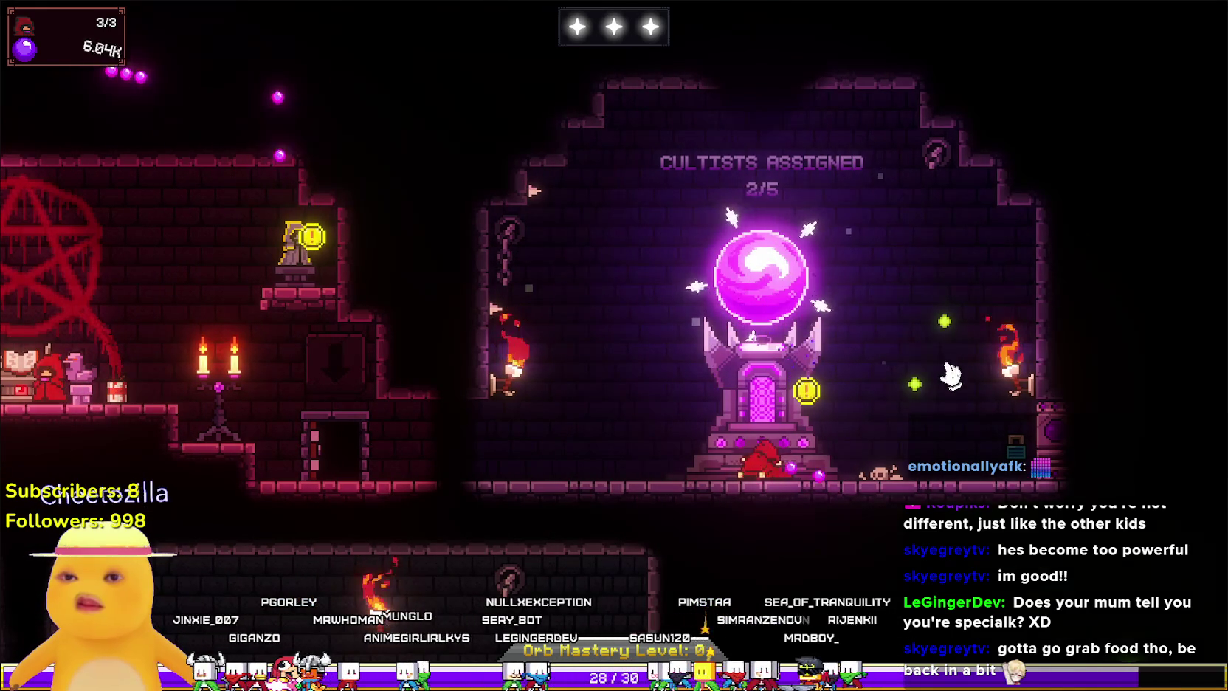
click(775, 347)
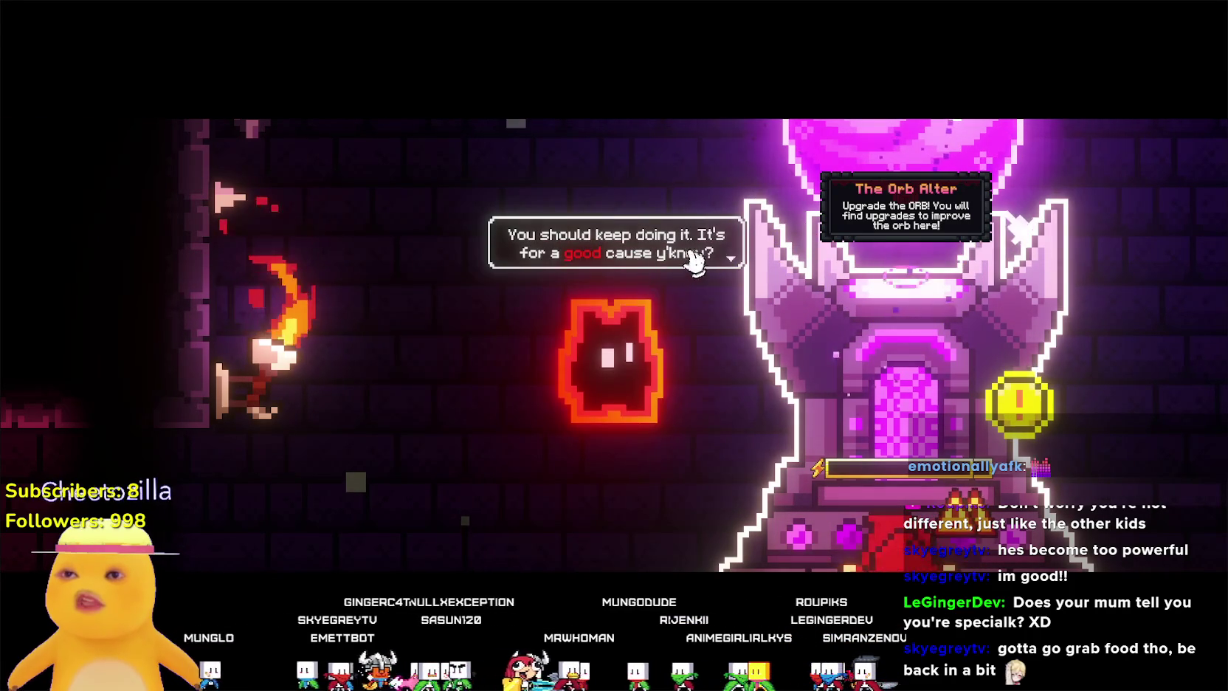
click(658, 310)
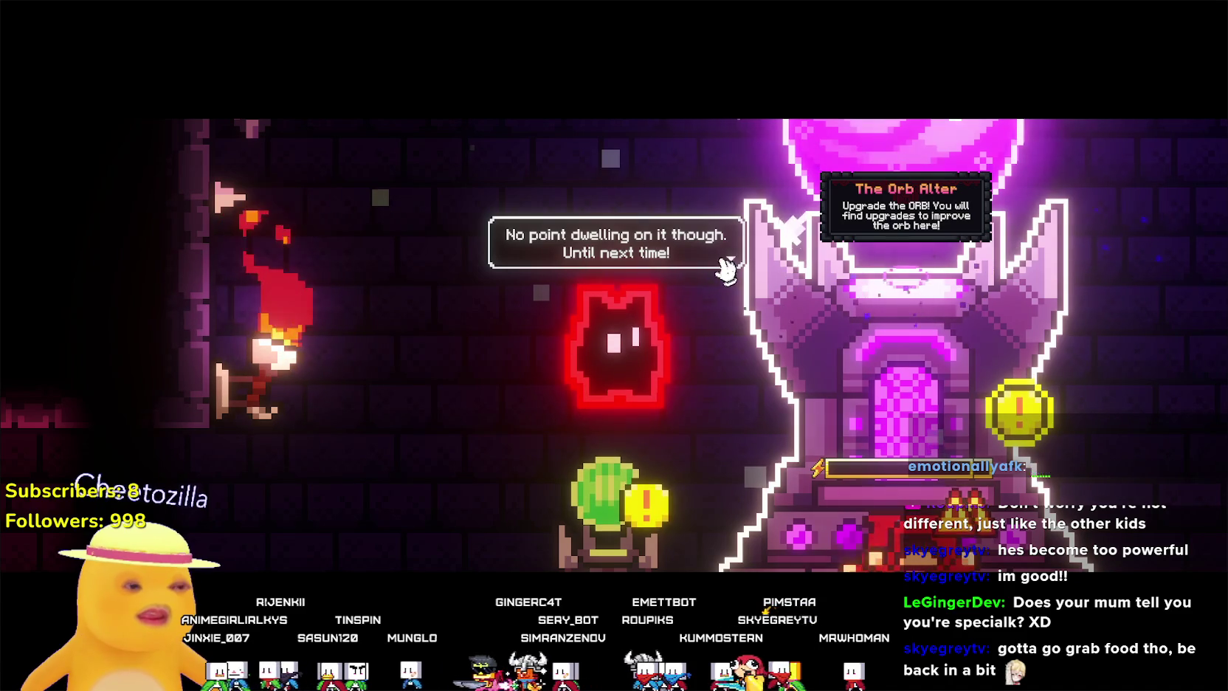
click(679, 251)
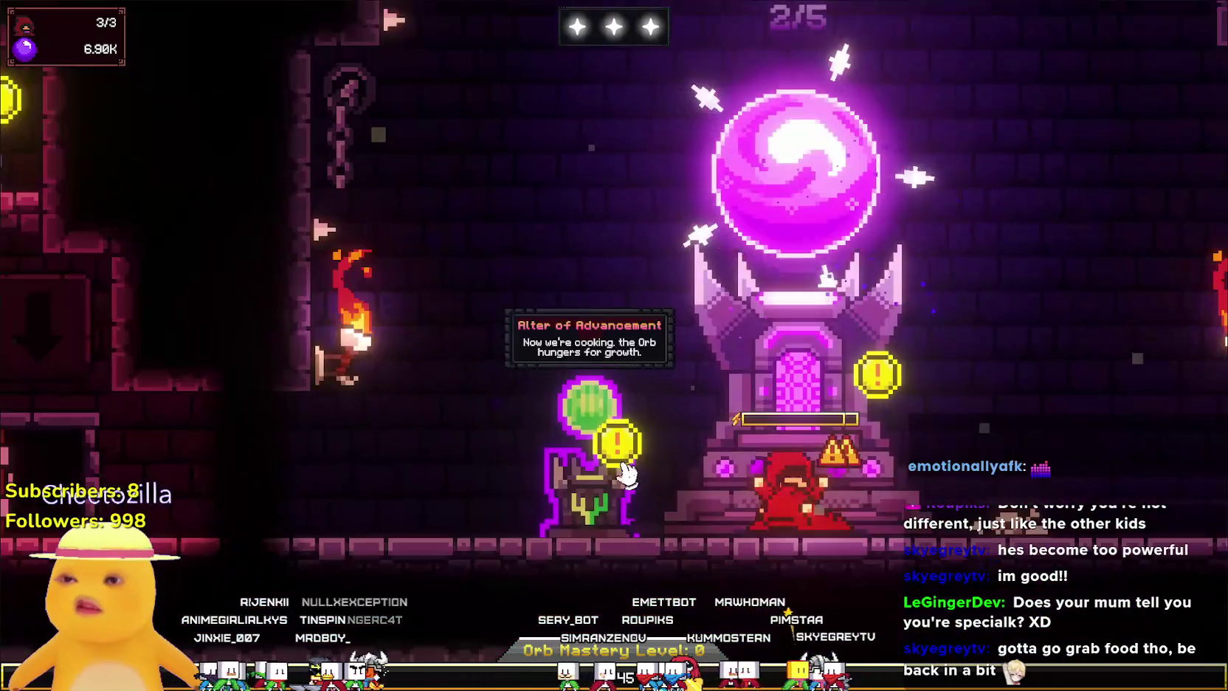
View the Devotion Mastery Tree at the new Altar of Advancement, close it, and zoom out.
click(591, 443)
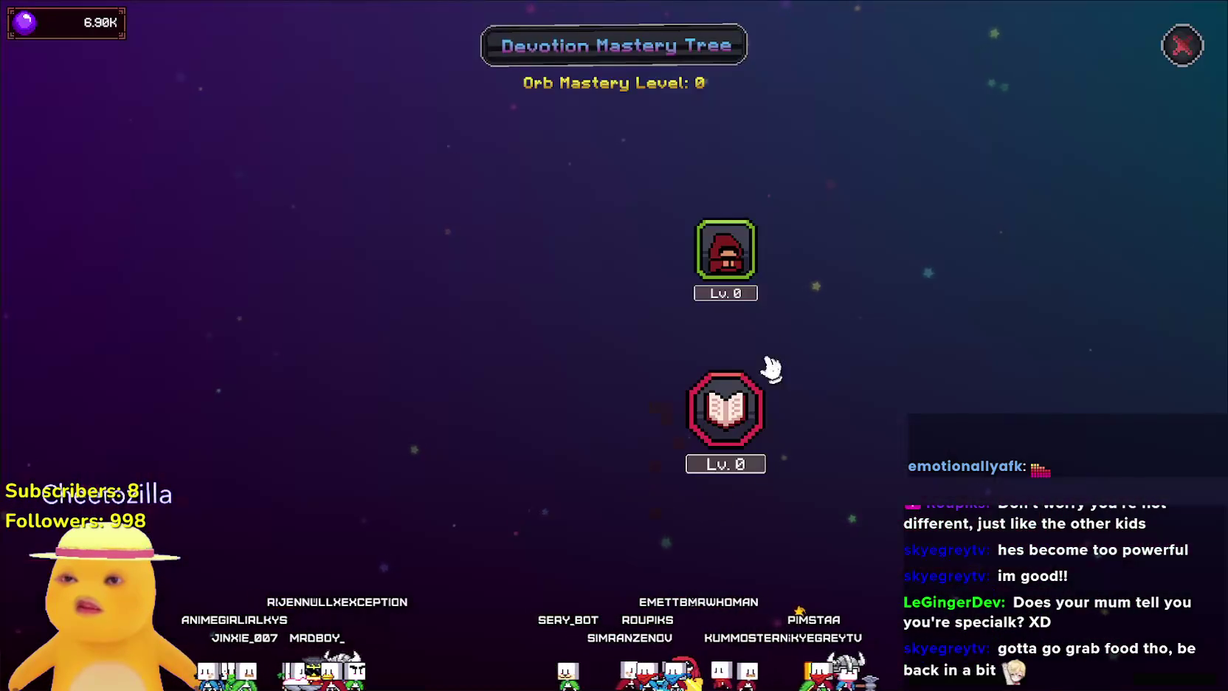
click(1183, 48)
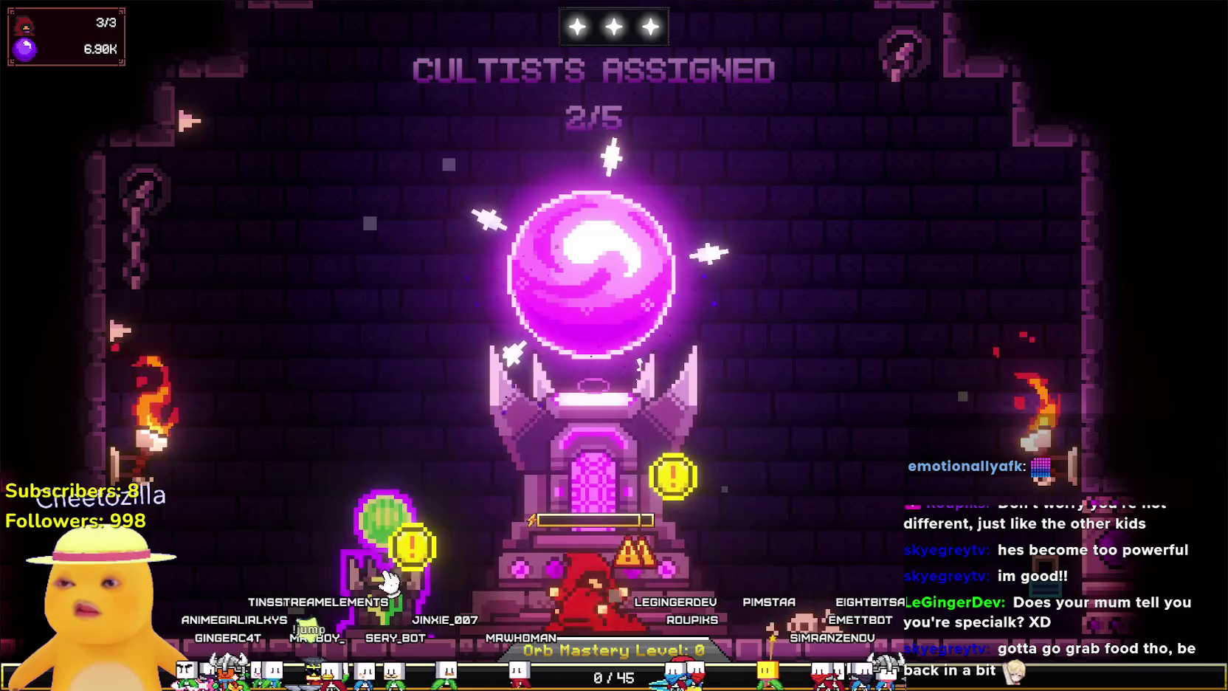
scroll(665, 517, down, 3)
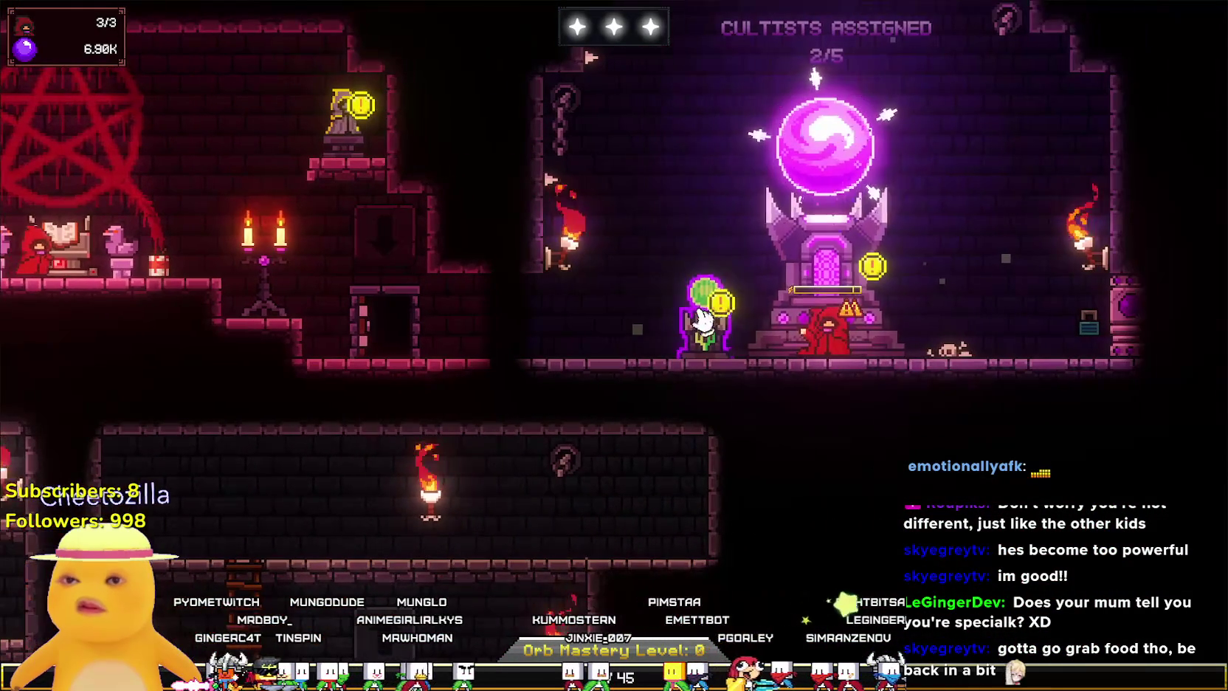
click(812, 339)
Take both cultists off the orb altar so it reads no cultists assigned.
mouse_move(790, 347)
mouse_down()
mouse_move(812, 332)
mouse_move(392, 321)
mouse_move(586, 322)
mouse_up()
mouse_move(826, 338)
mouse_down()
mouse_move(1001, 318)
mouse_move(1015, 277)
mouse_up()
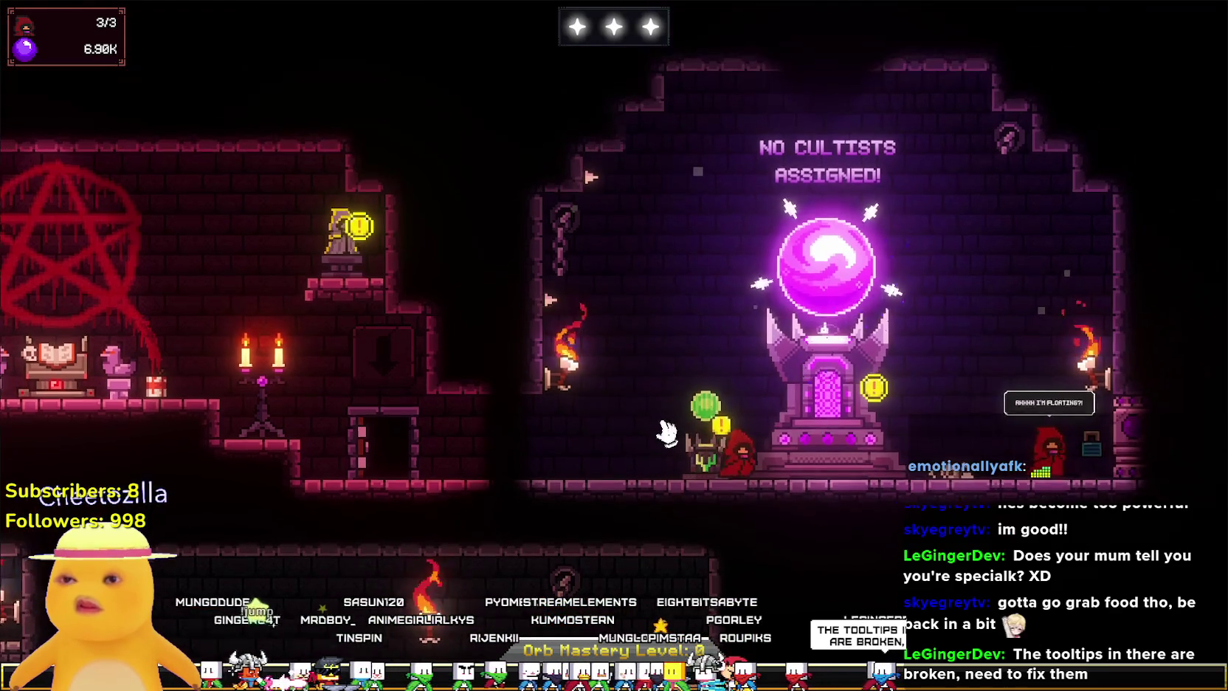
click(738, 493)
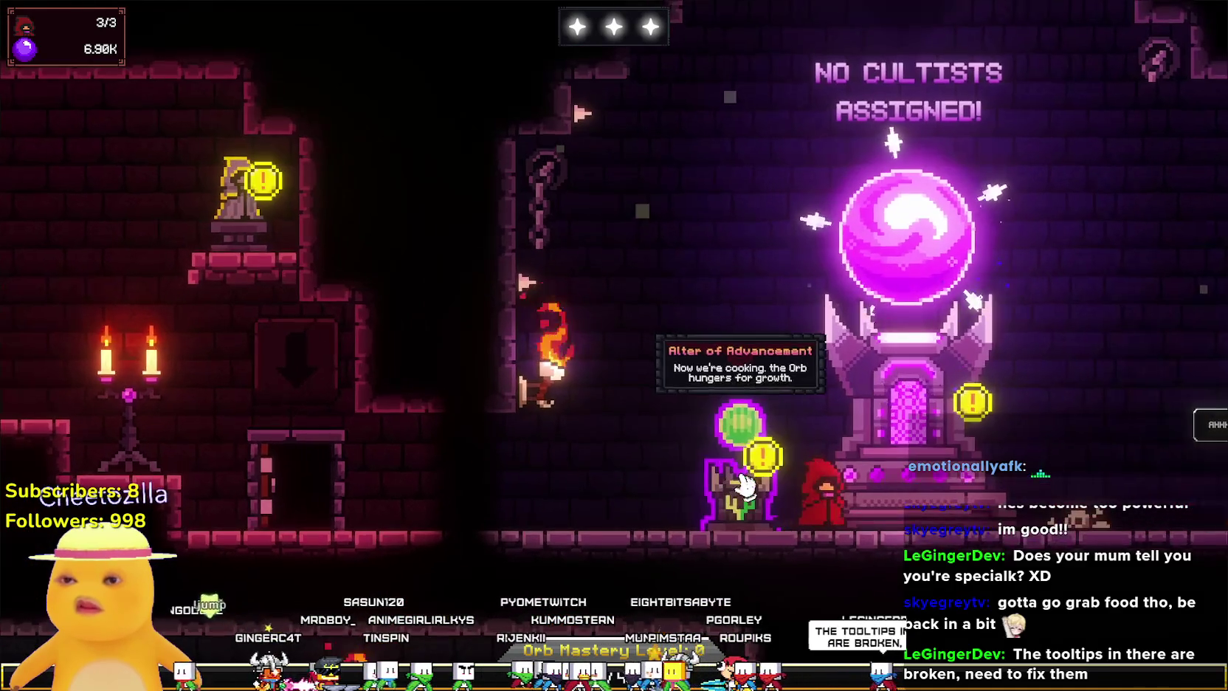
click(1183, 46)
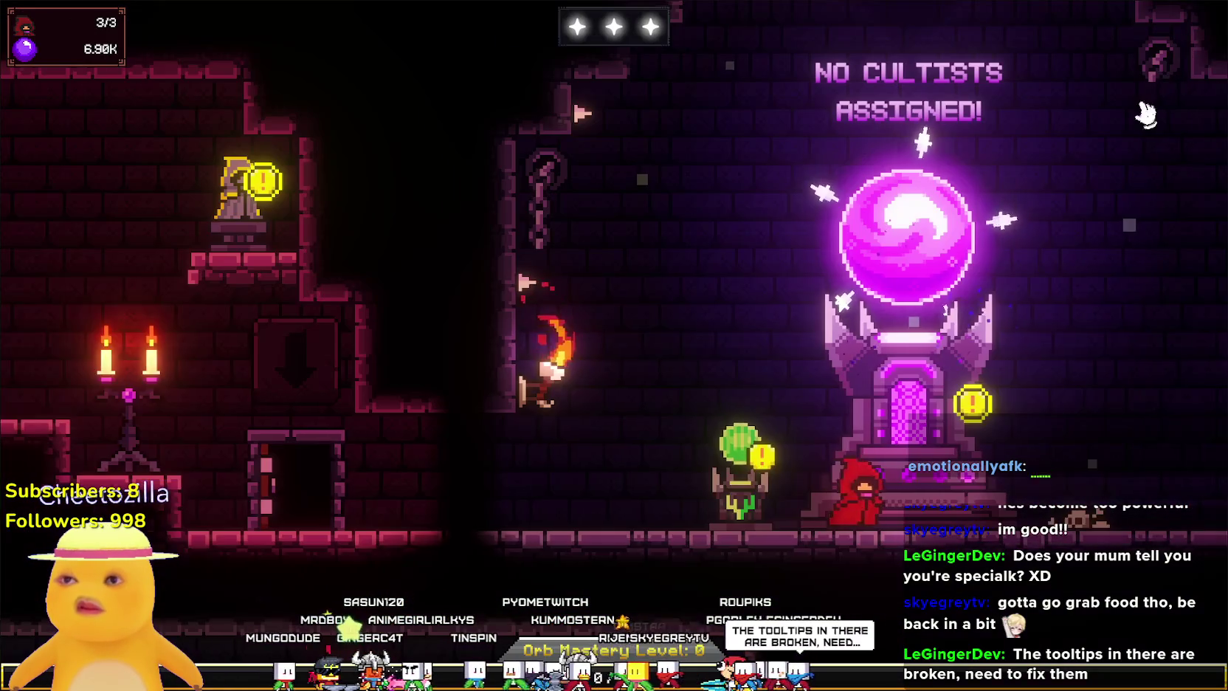
Check the Orb of Devotion altar upgrades, then open the Devotion Mastery Tree at Orb Mastery Level 0.
click(734, 443)
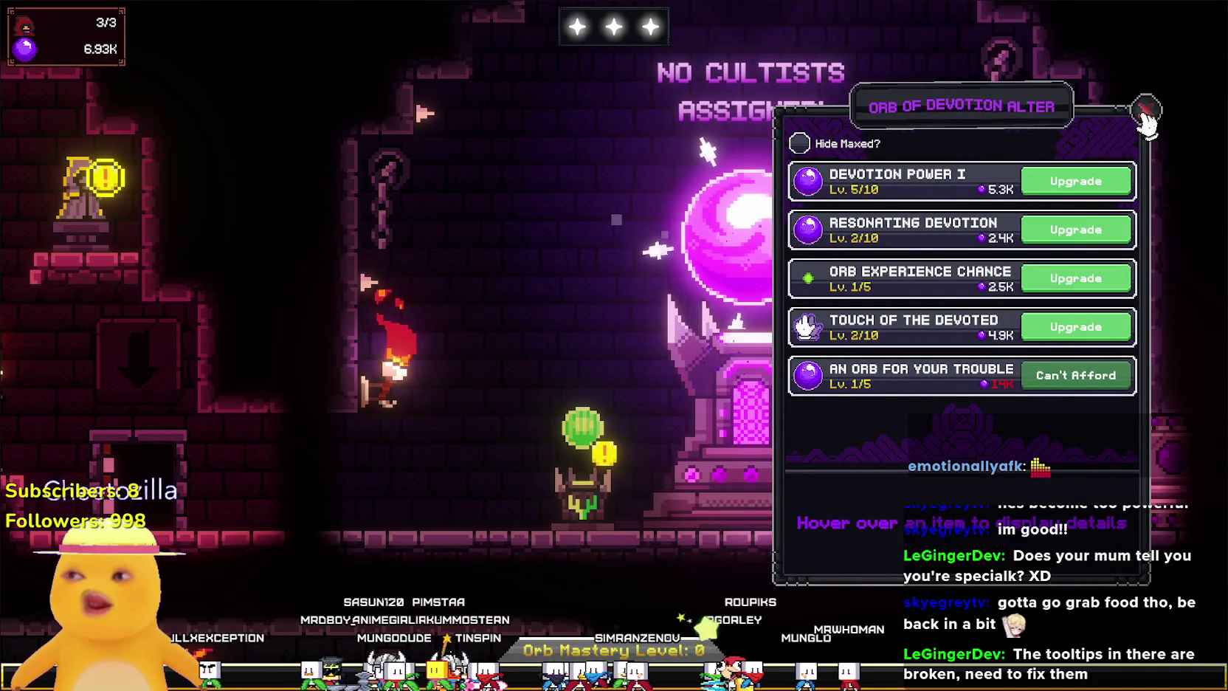
click(1146, 115)
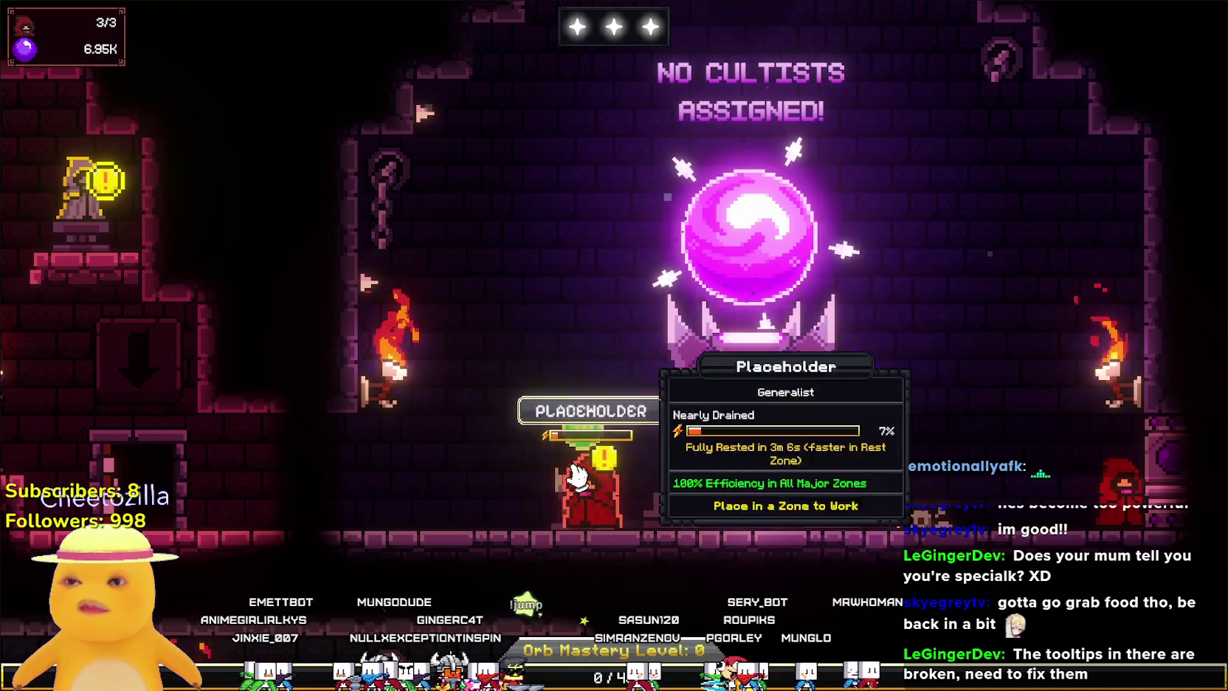
click(749, 427)
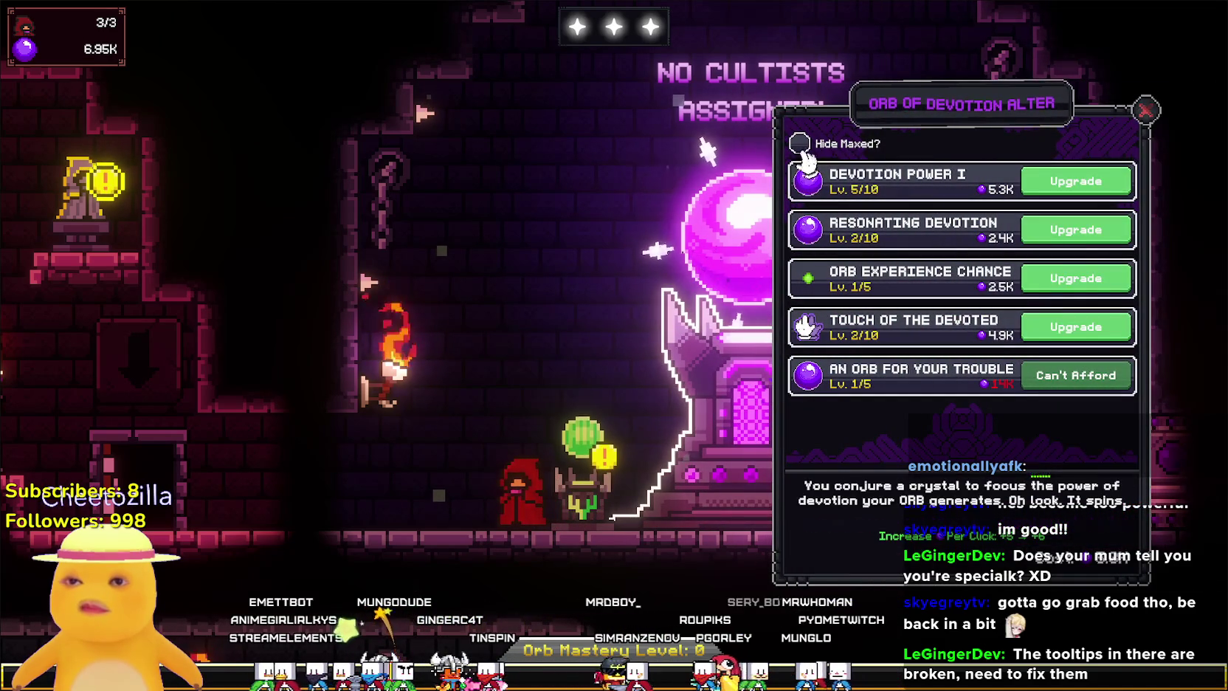
mouse_move(812, 380)
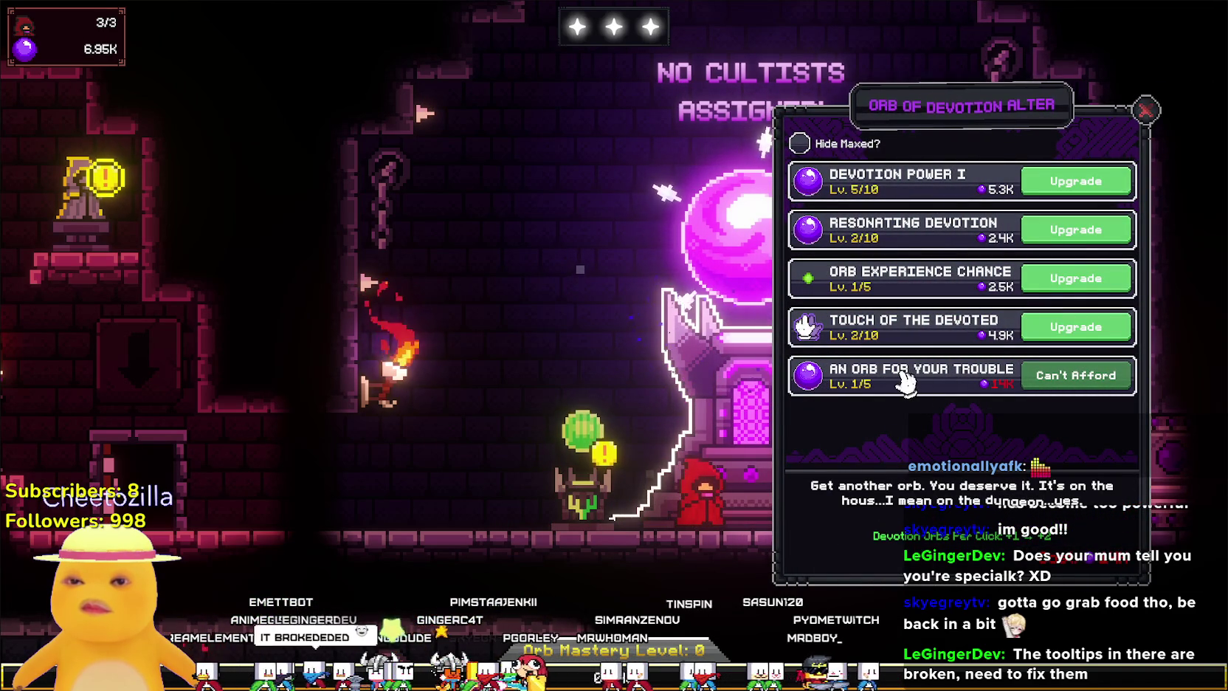
click(1144, 110)
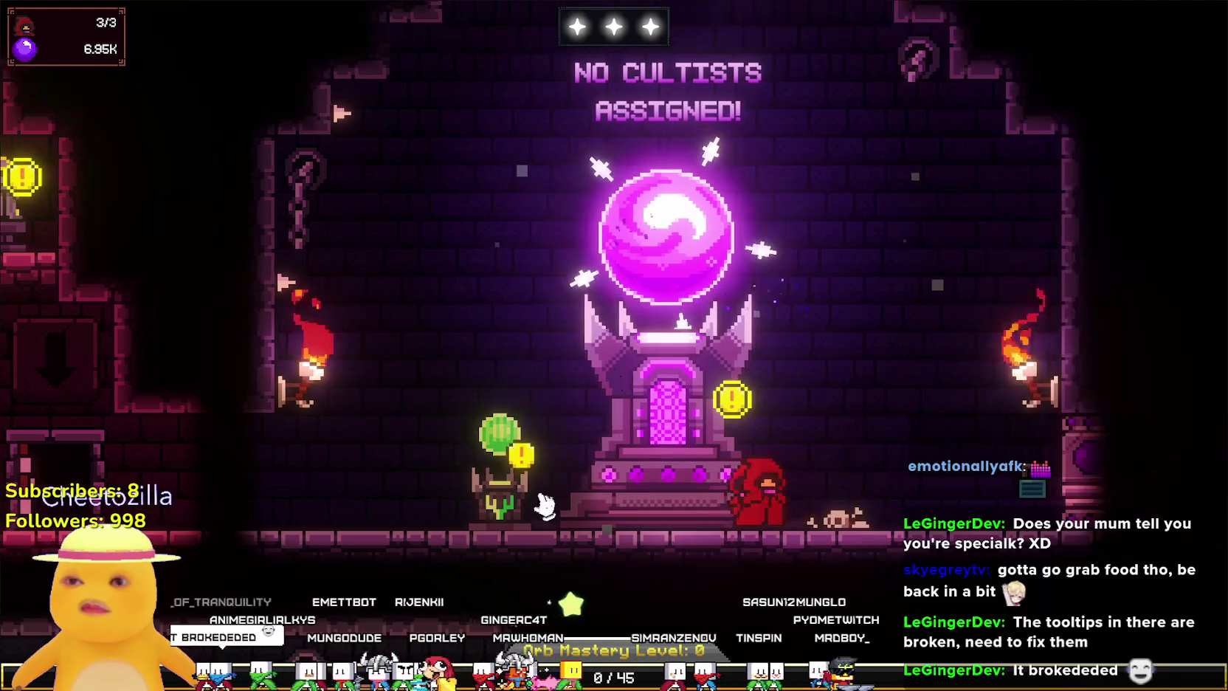
click(489, 519)
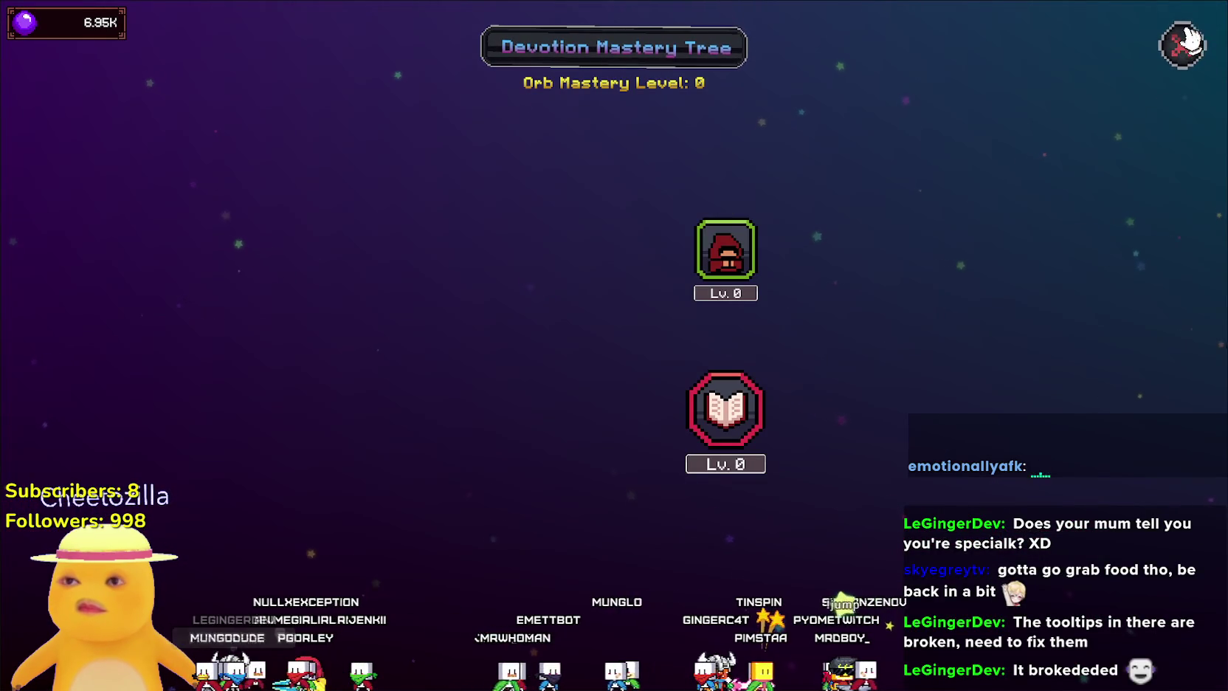